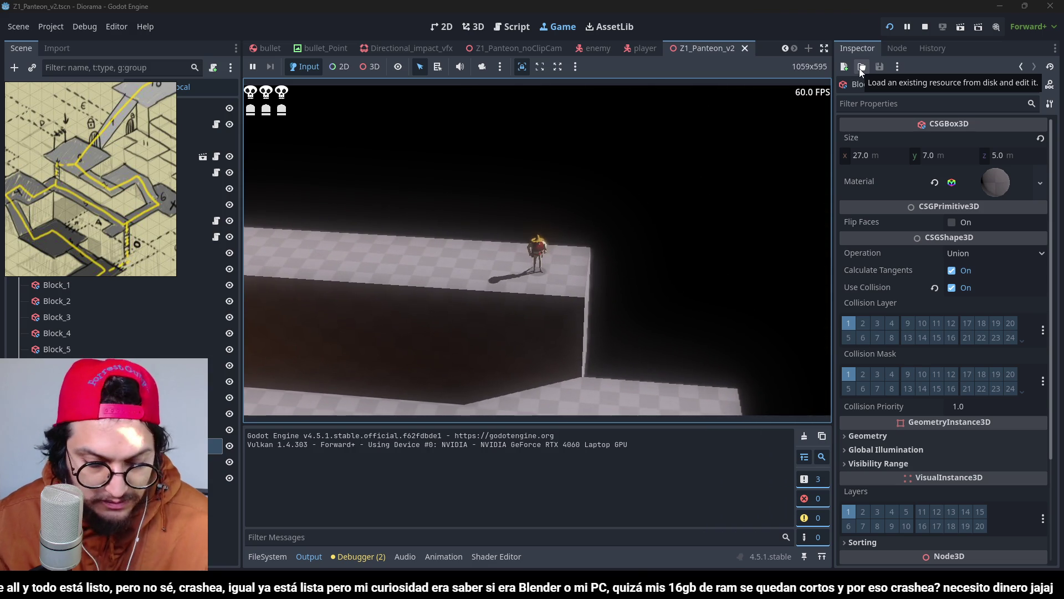
Step: Stop the test run and move Block_11 along the Z axis
key(F8)
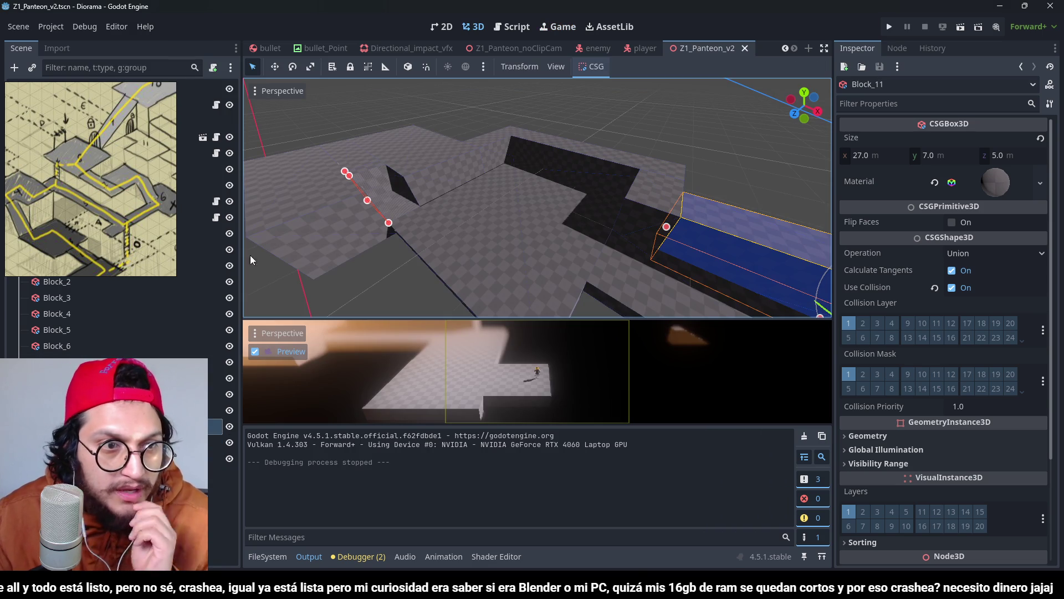
scroll(596, 240, down, 5)
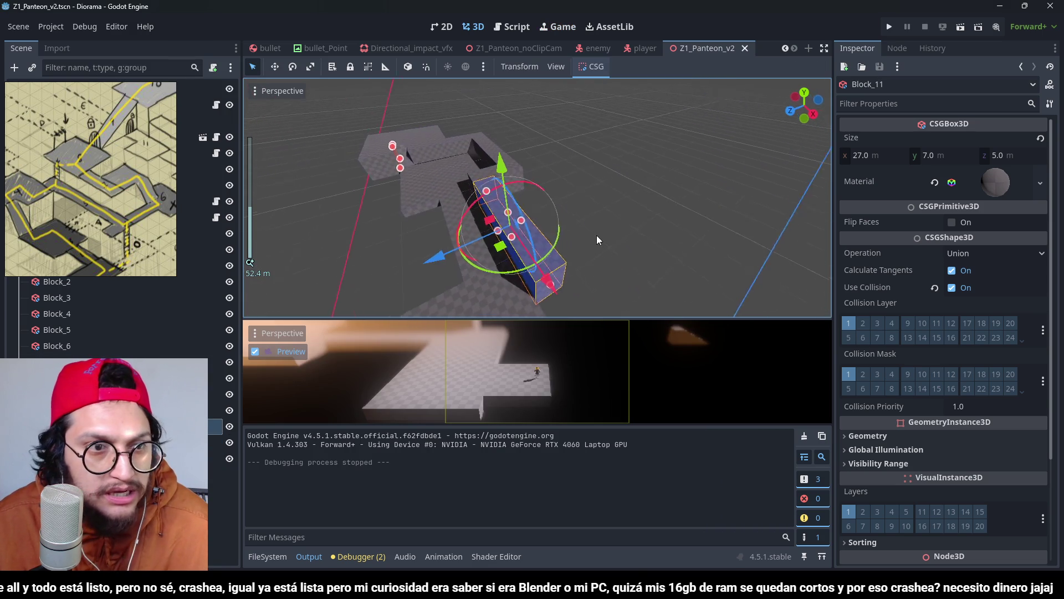
scroll(596, 235, up, 2)
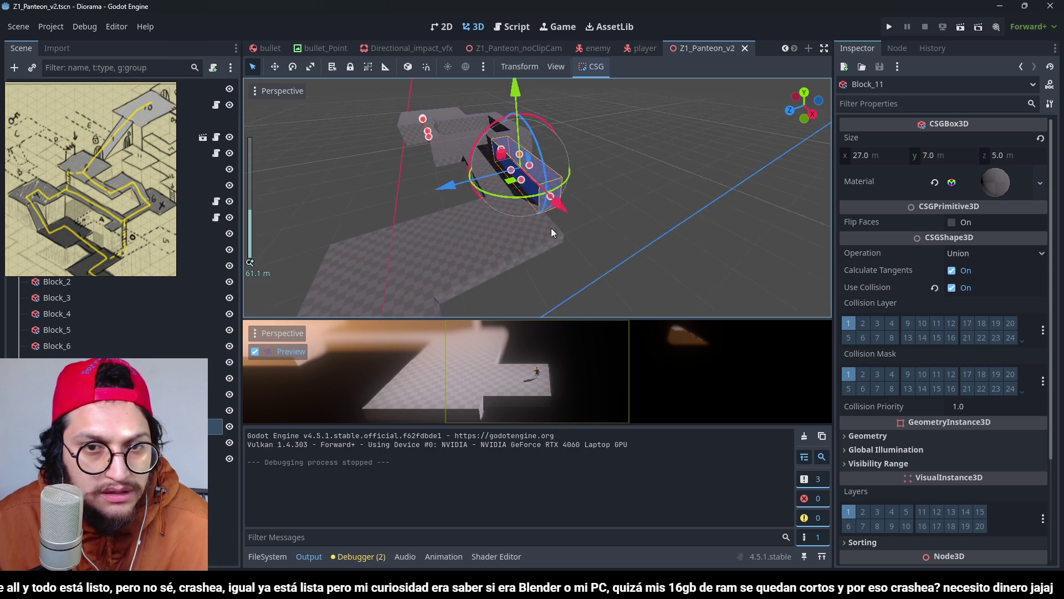
scroll(536, 262, down, 2)
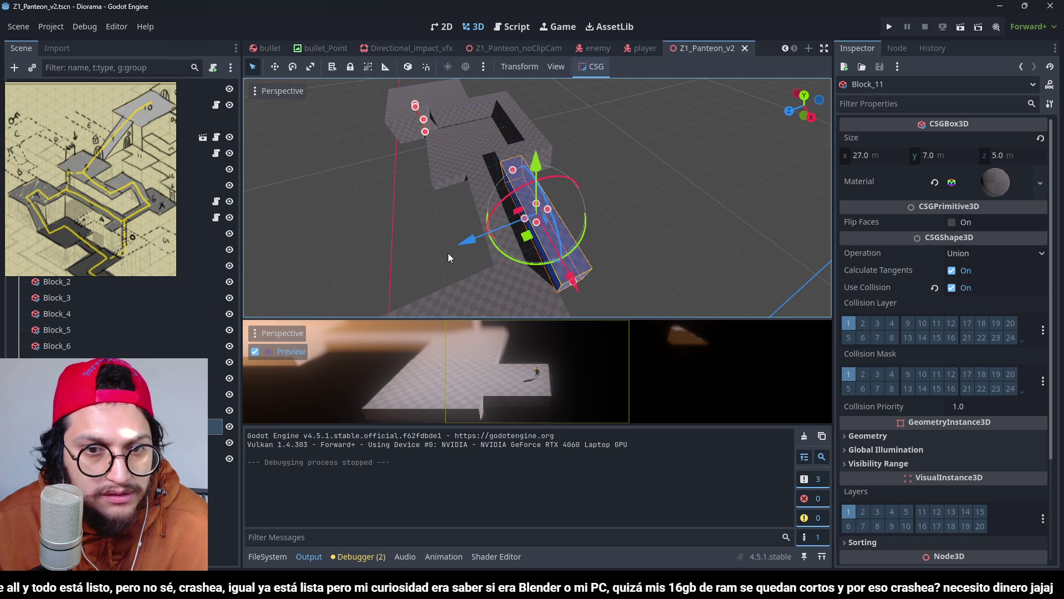
drag(448, 253, 514, 236)
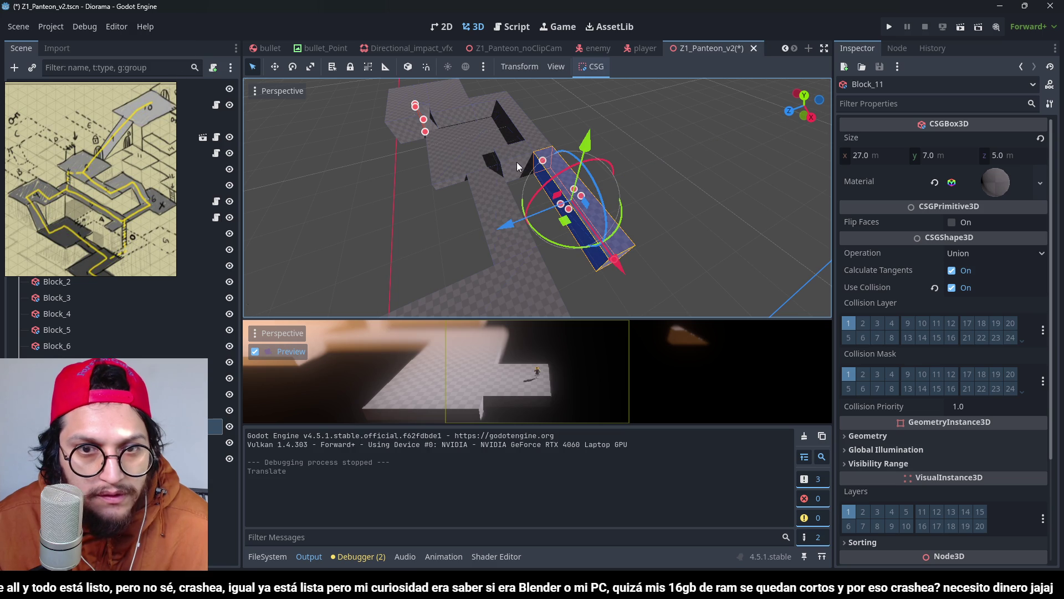
Step: Delete Block_11 and confirm the removal
scroll(613, 193, up, 3)
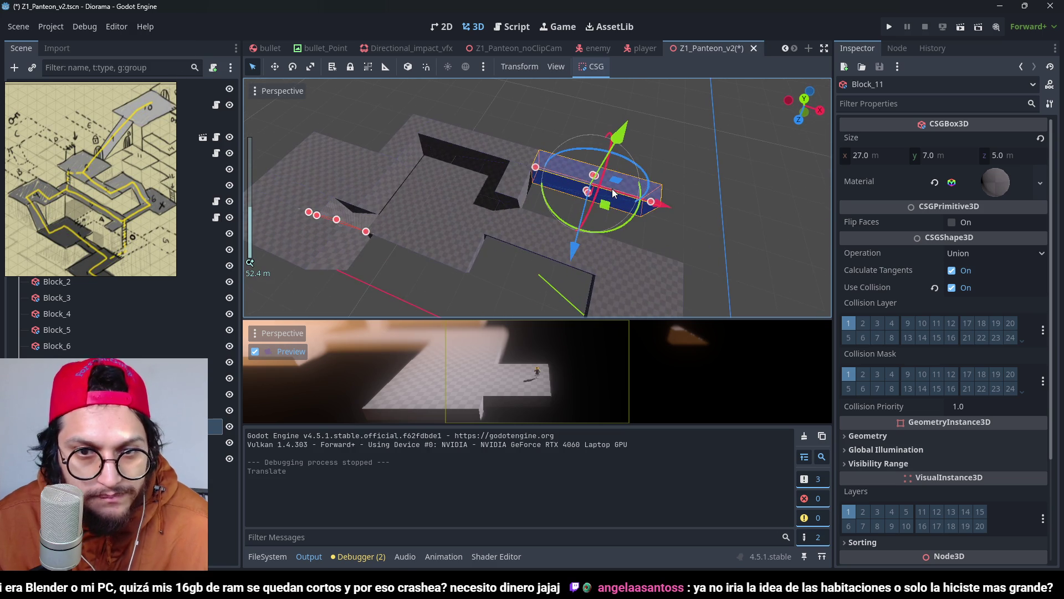
key(Delete)
key(Return)
click(523, 174)
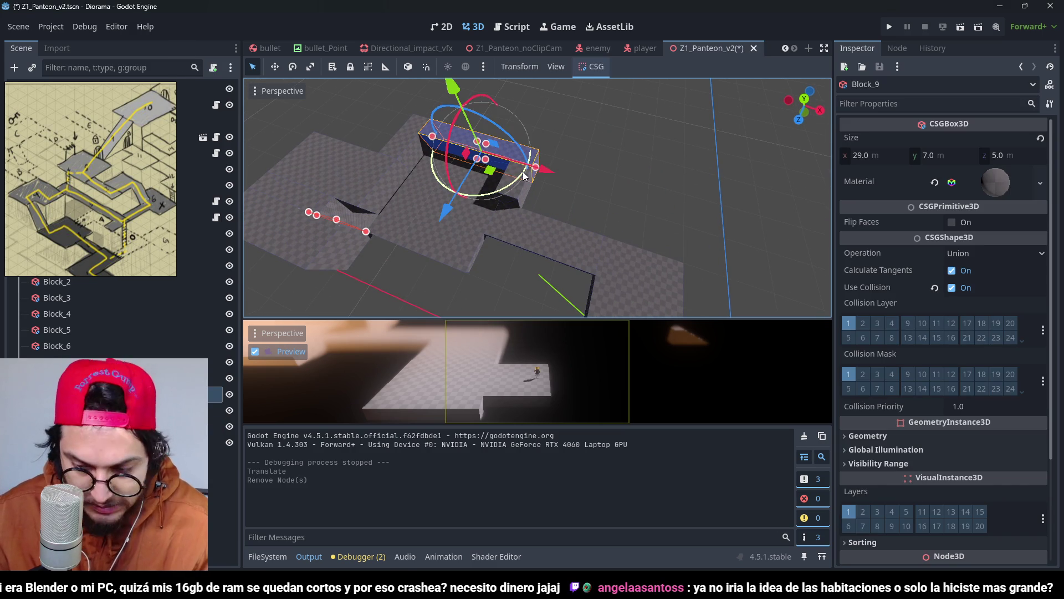
Step: In top view, select Block_9 and stretch it wider along X
click(549, 176)
click(537, 166)
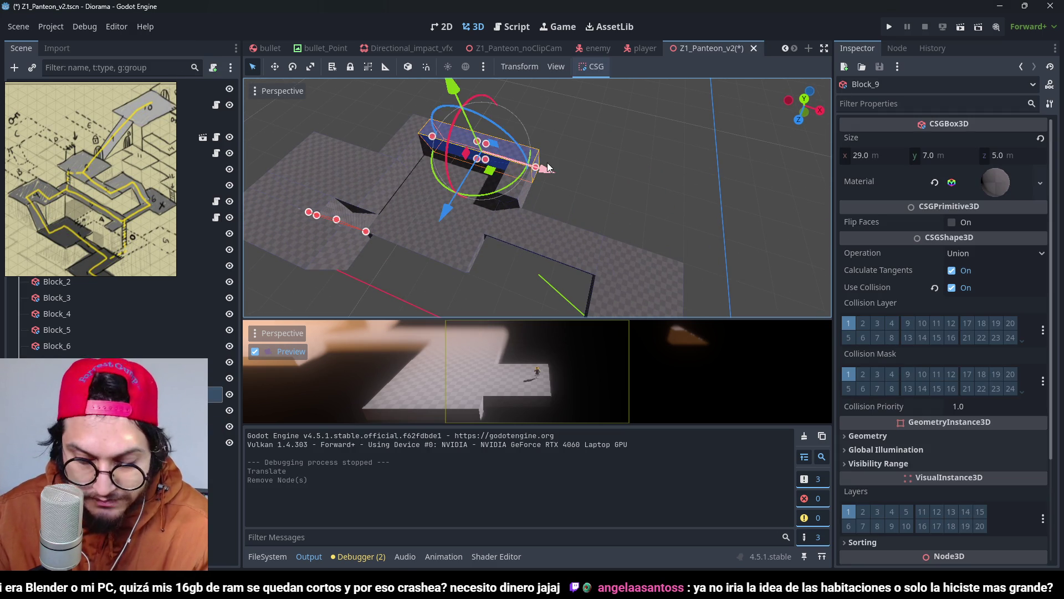
key(KP_7)
scroll(553, 191, up, 3)
drag(532, 188, 640, 198)
Step: Duplicate Block_10 and move the copy right along X as Block_11
click(593, 227)
click(552, 218)
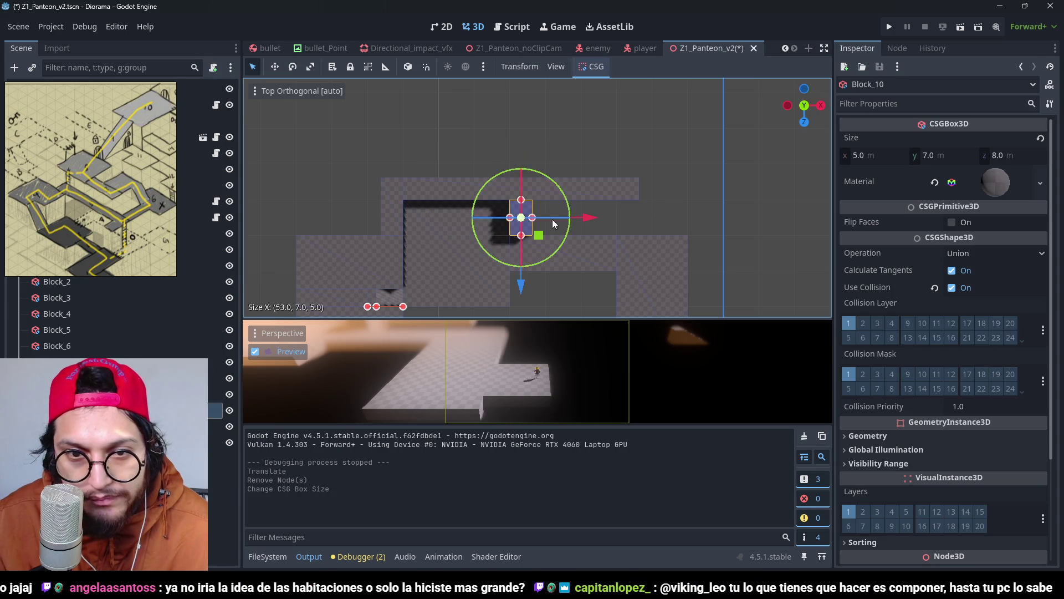
key(ctrl+d)
drag(552, 219, 703, 224)
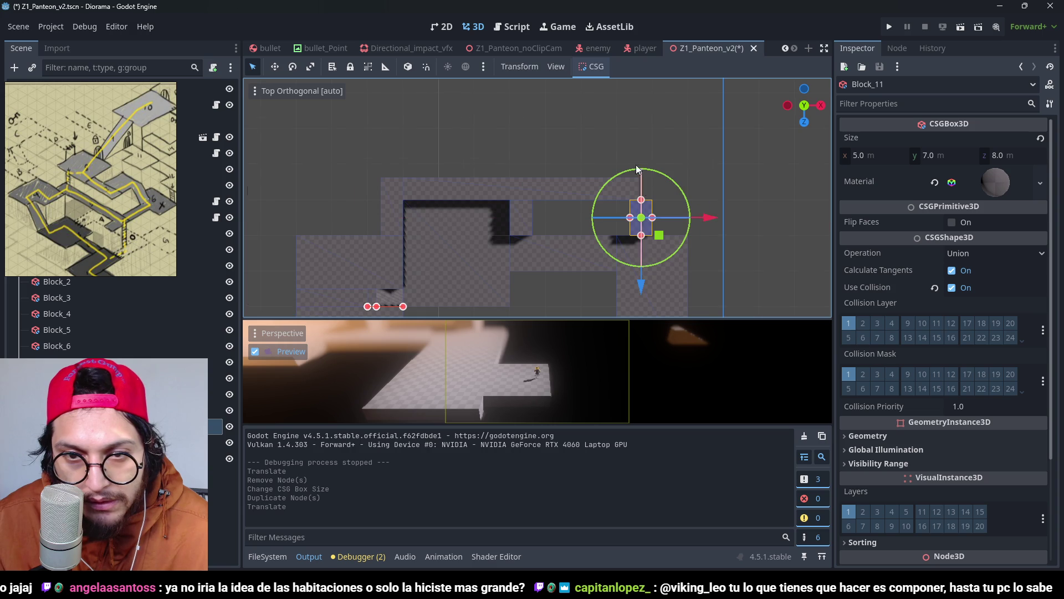
Step: Widen Block_9 to 56 m and save the scene
scroll(636, 165, up, 5)
click(688, 189)
drag(706, 183, 719, 182)
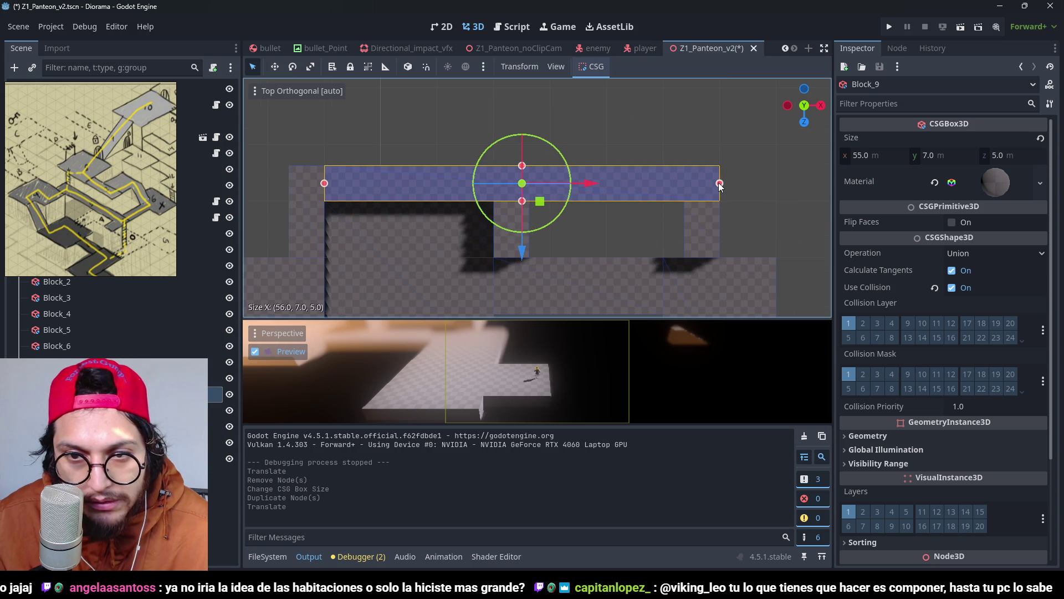
key(ctrl+s)
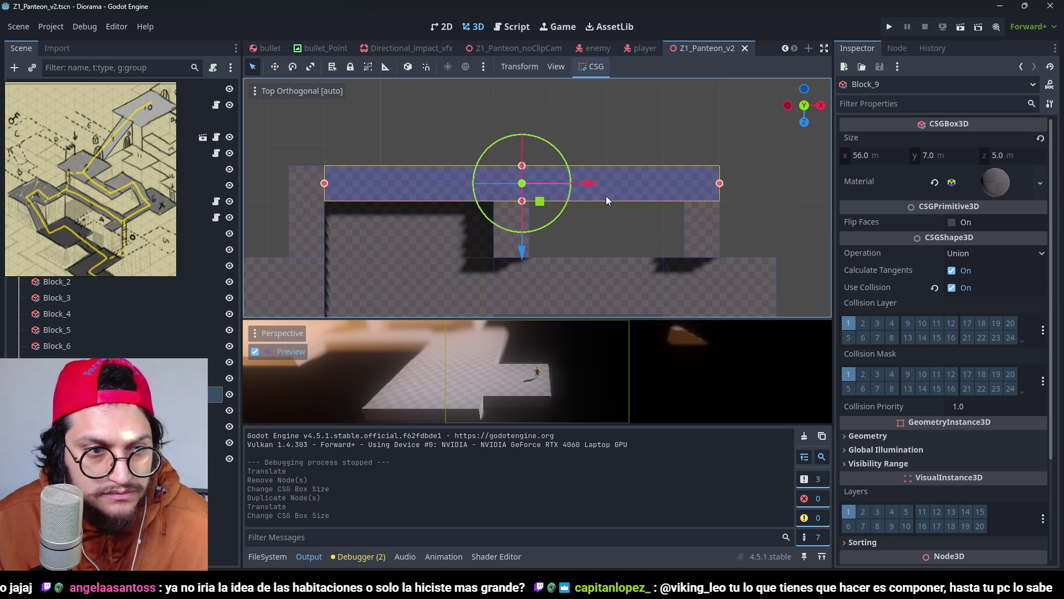
scroll(736, 214, down, 2)
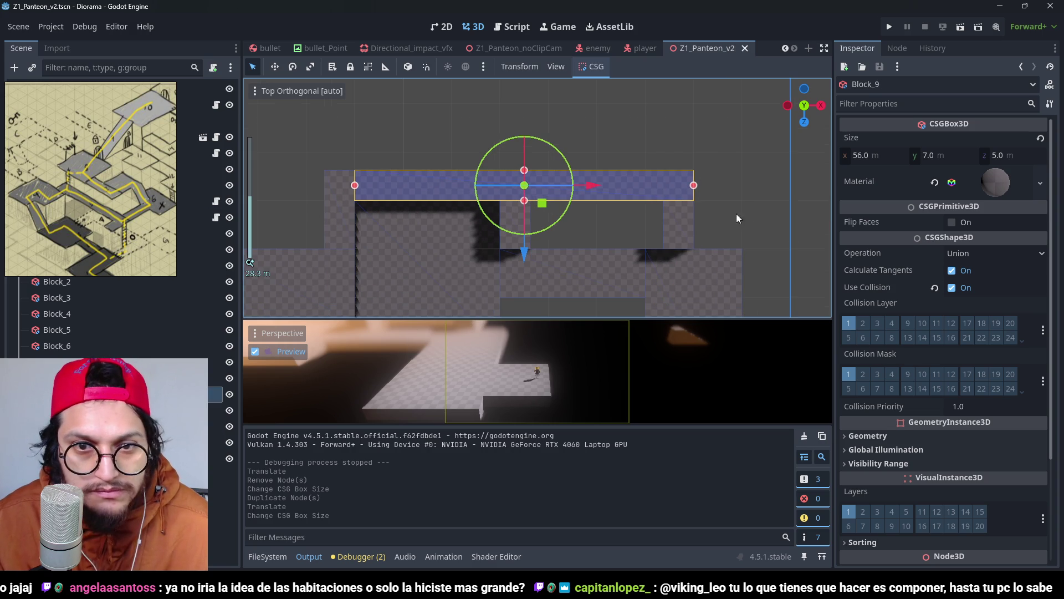
click(648, 150)
key(ctrl+s)
Step: Duplicate Block_11 and move the copy up along Z as Block_12
scroll(636, 168, right, 3)
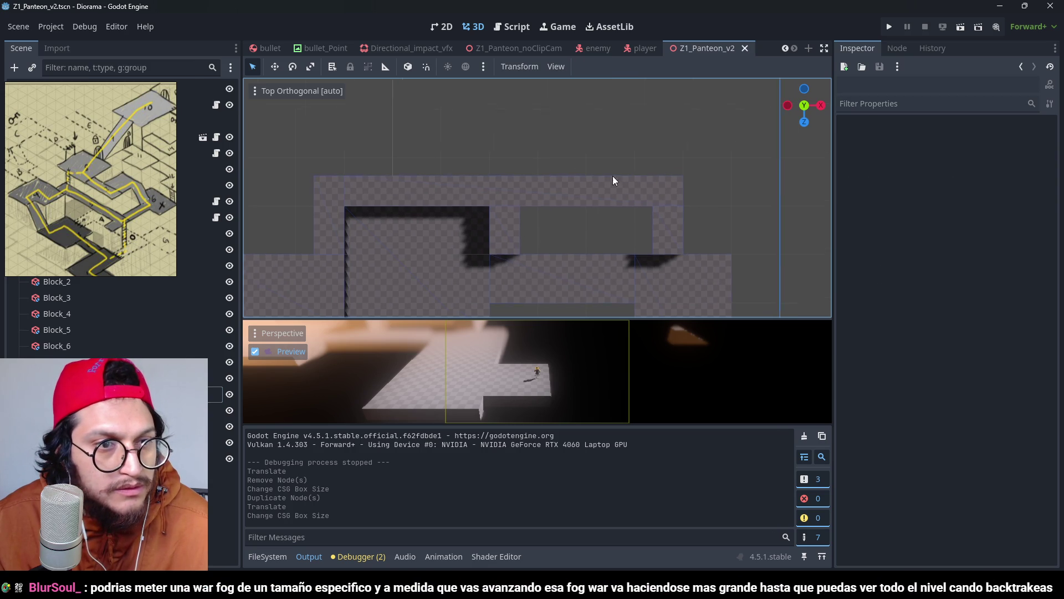
click(630, 251)
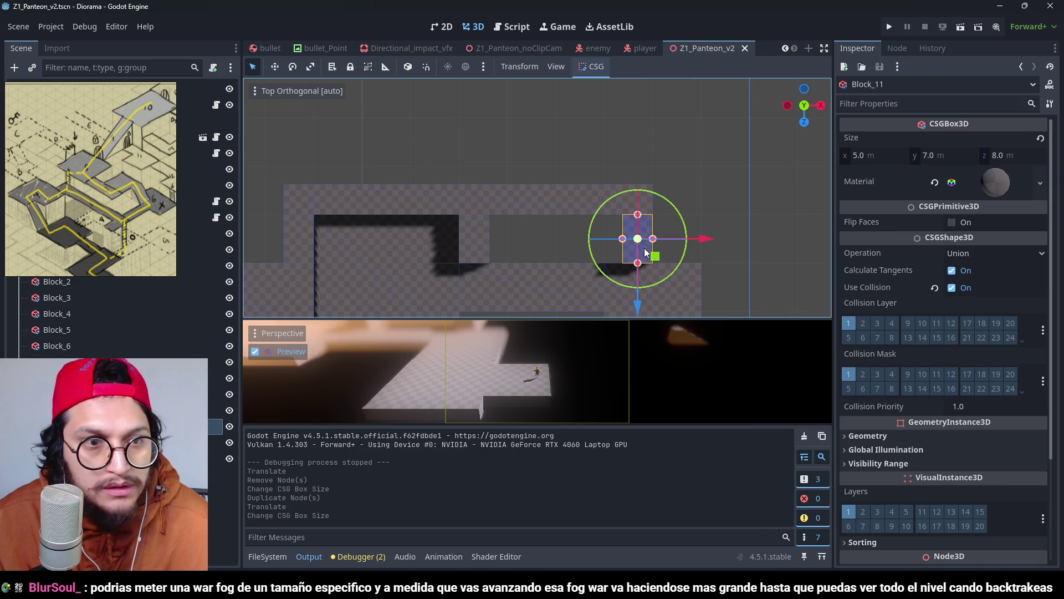
scroll(627, 190, down, 2)
key(ctrl+d)
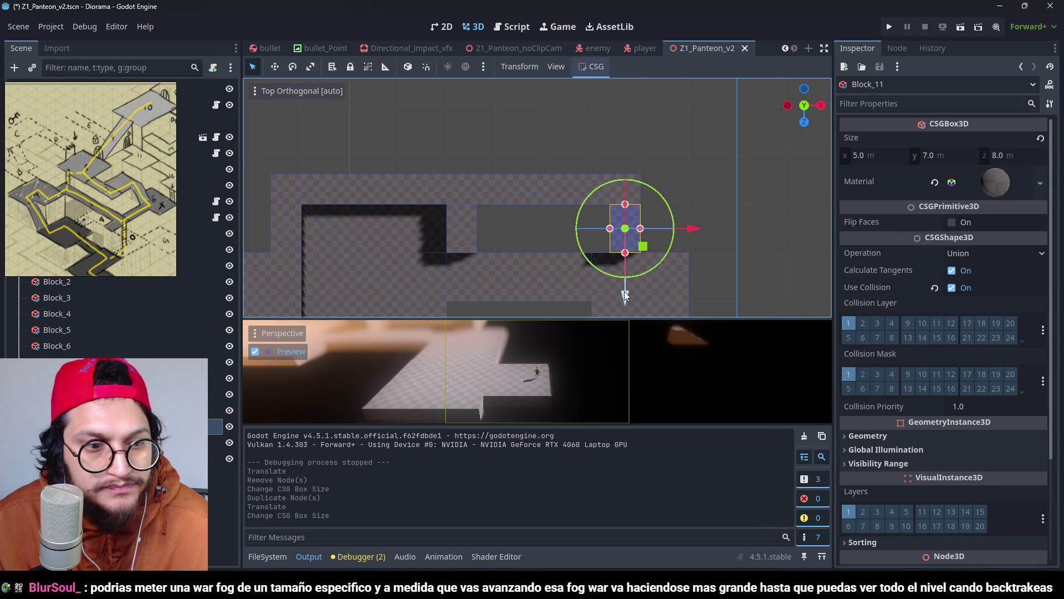
mouse_move(627, 291)
mouse_down()
mouse_move(652, 175)
mouse_move(663, 211)
mouse_up()
Step: Resize Block_12 to 9 × 7 × 19 m with its size handles
scroll(666, 177, right, 3)
scroll(665, 178, up, 3)
scroll(613, 185, up, 2)
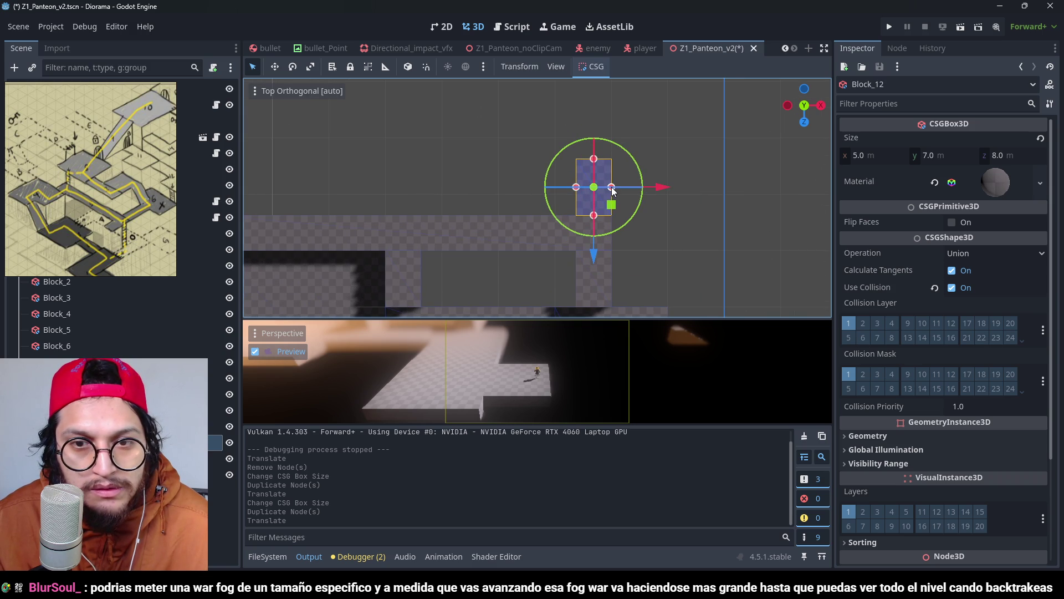
drag(612, 187, 636, 194)
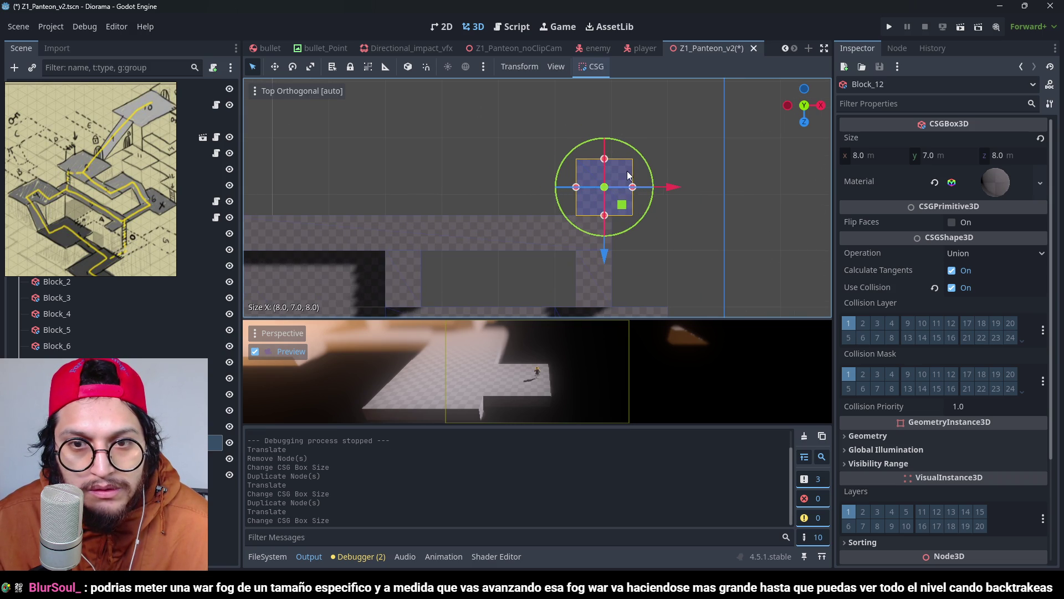
drag(606, 159, 610, 115)
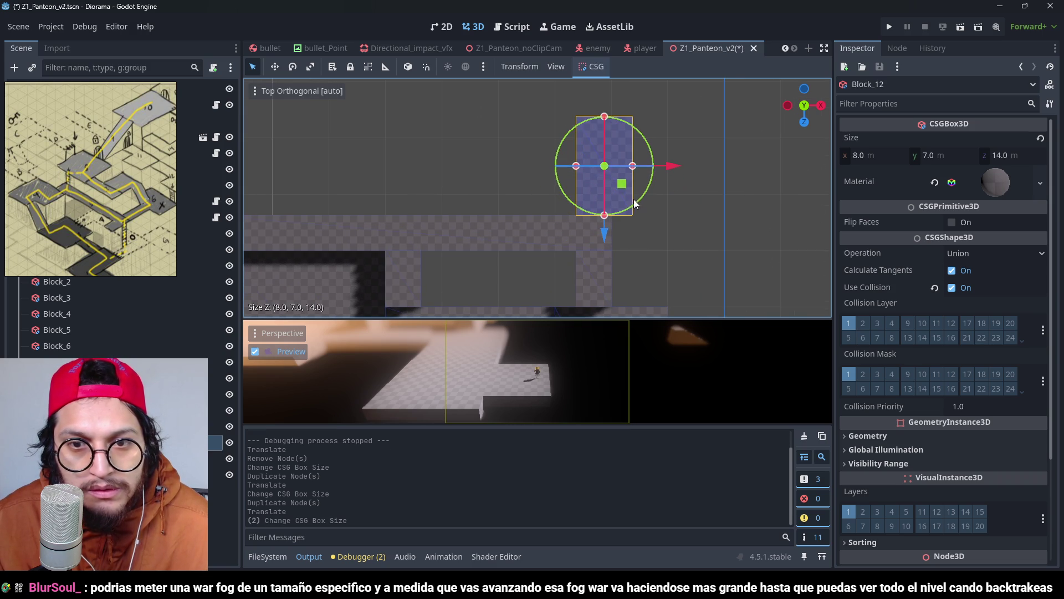
scroll(634, 198, up, 3)
scroll(677, 157, down, 4)
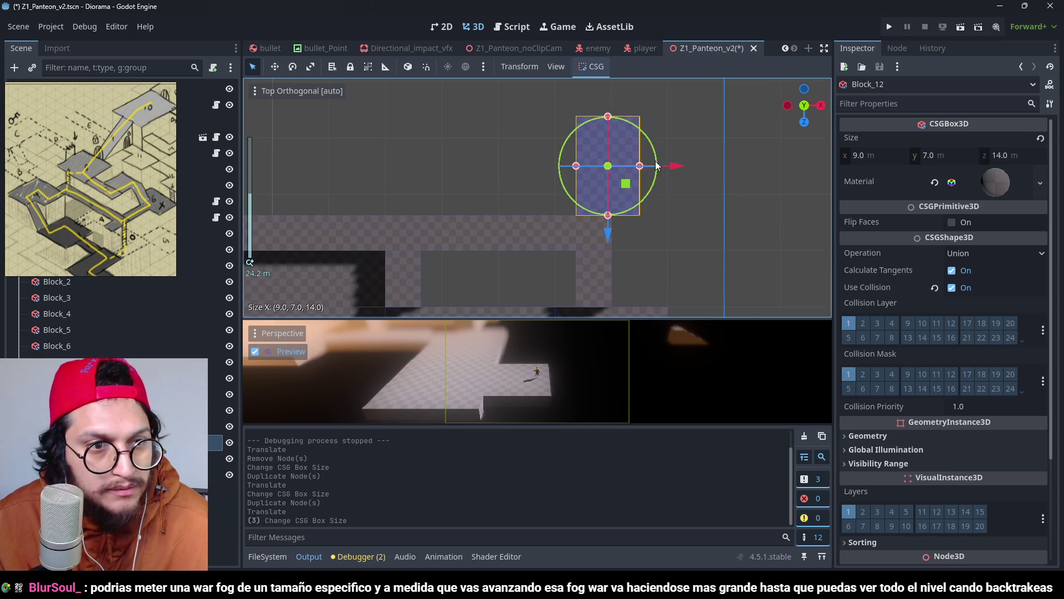
scroll(561, 143, down, 2)
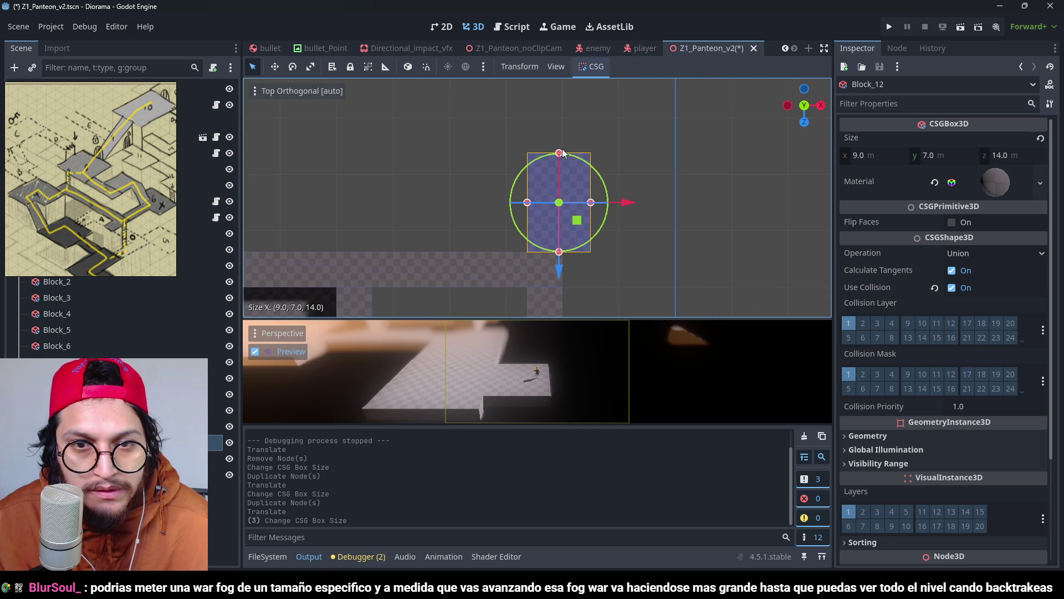
drag(560, 158, 561, 124)
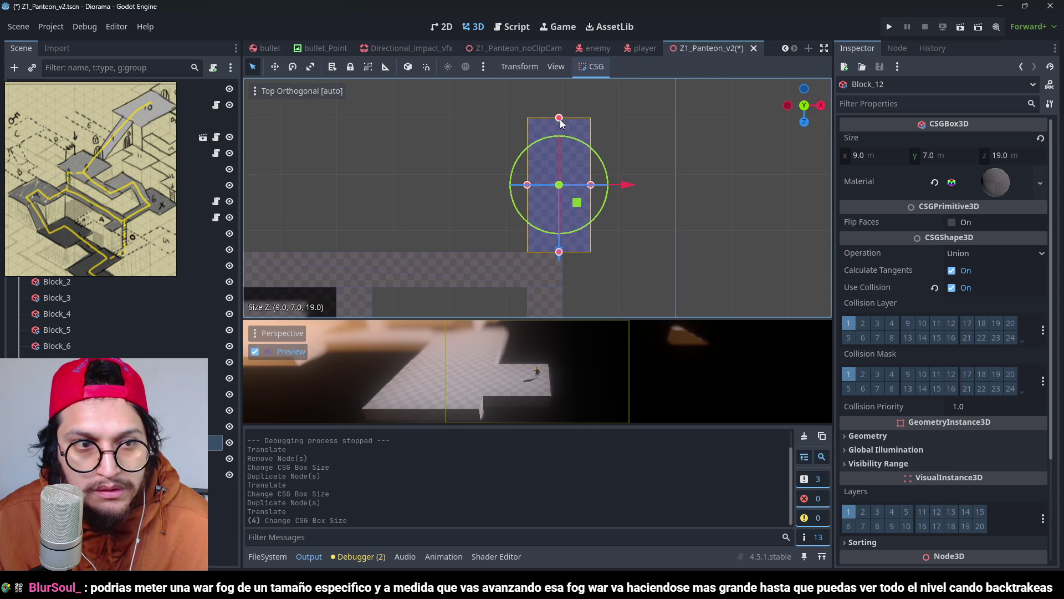
Step: Duplicate Block_12 and move the copy 20 m further along Z as Block_13
scroll(552, 173, down, 1)
scroll(570, 158, down, 2)
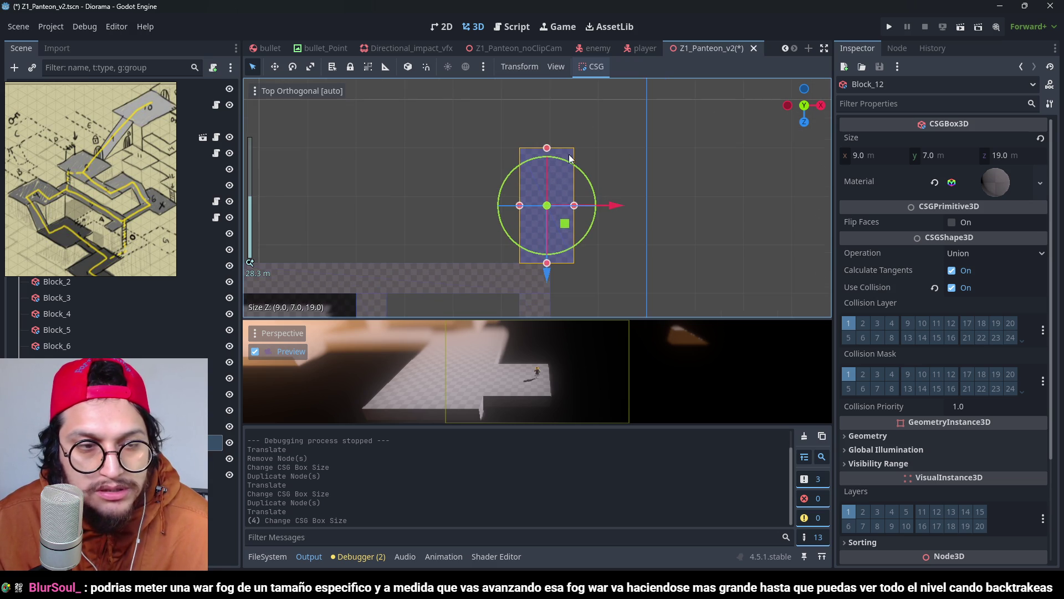
scroll(587, 189, down, 1)
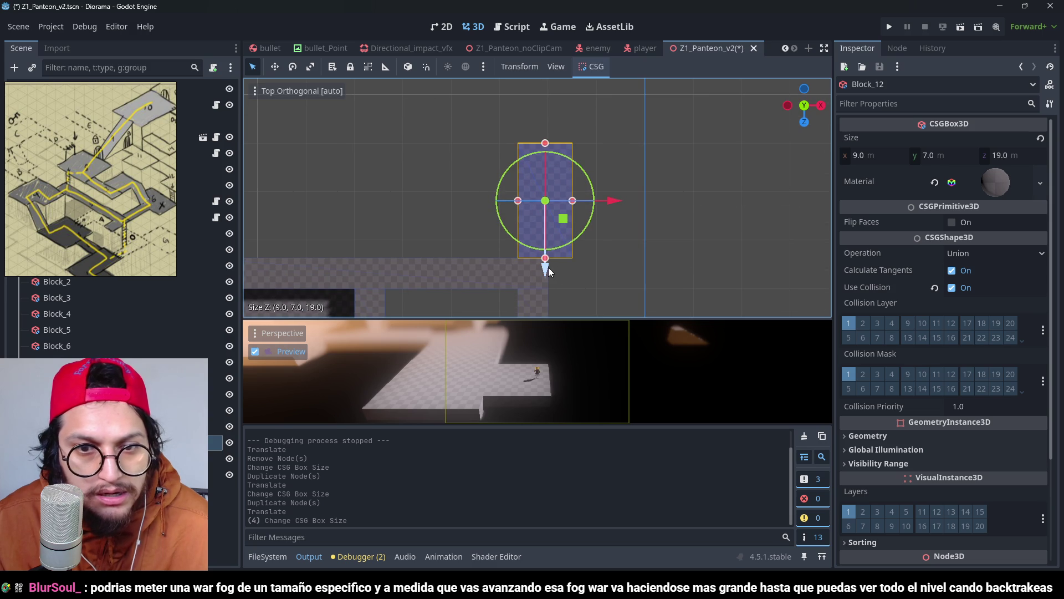
key(ctrl+d)
mouse_move(549, 272)
mouse_down()
mouse_move(563, 136)
mouse_move(575, 155)
mouse_move(560, 150)
mouse_move(568, 144)
mouse_up()
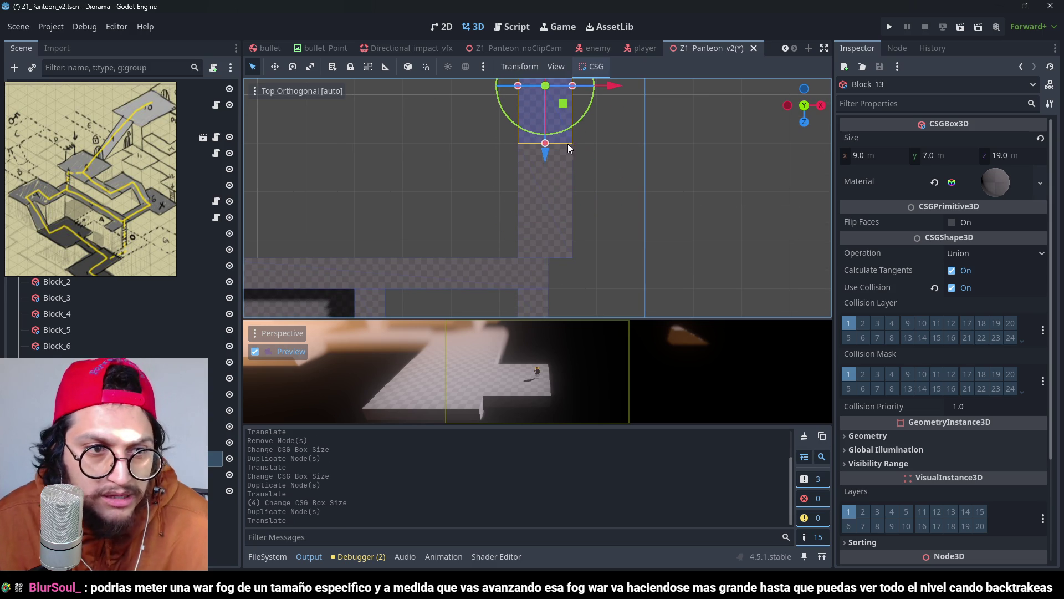
Step: Focus Block_13 and reshape it to 24 m wide and 16 m along Z
key(f)
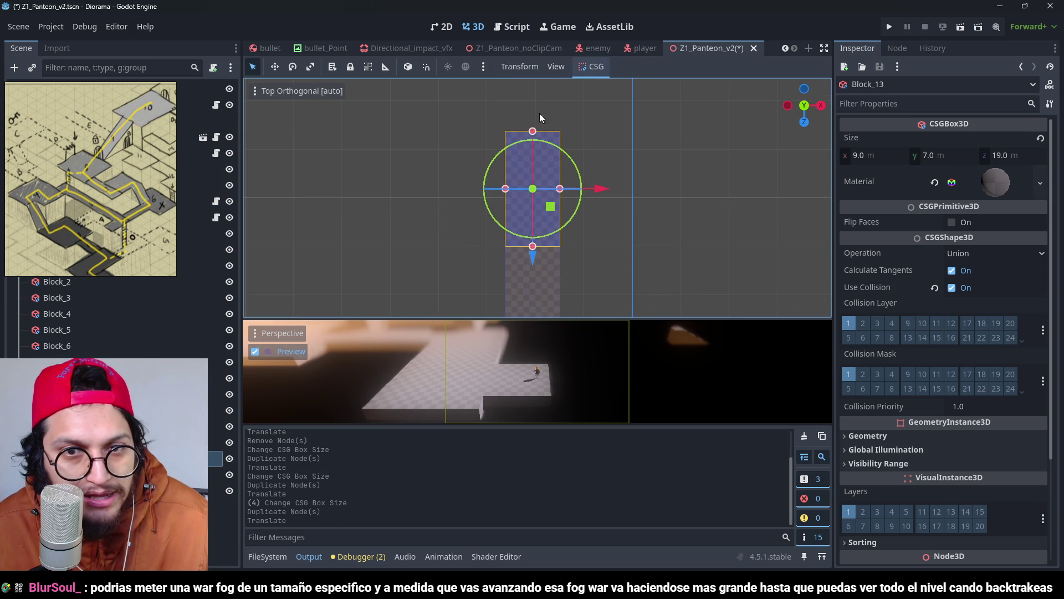
mouse_move(530, 134)
mouse_down()
mouse_move(538, 188)
mouse_move(585, 217)
mouse_up()
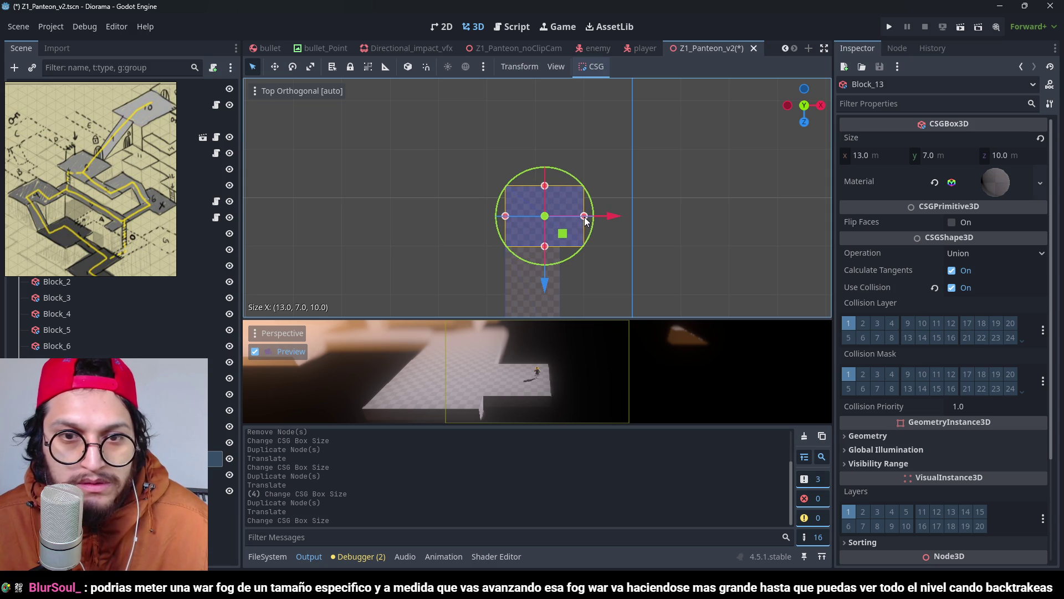
drag(507, 217, 439, 215)
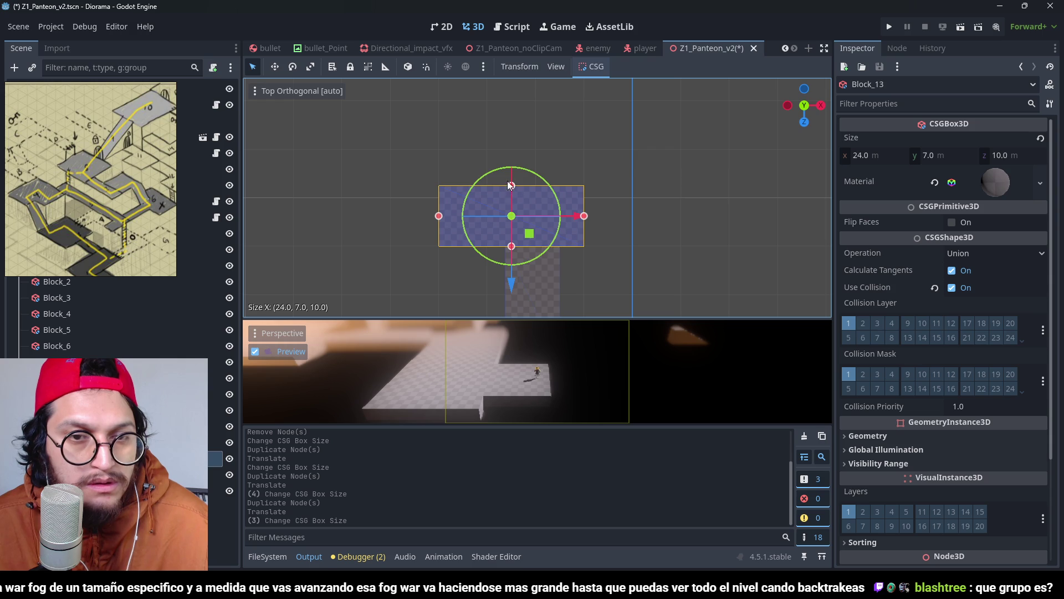
drag(511, 185, 501, 145)
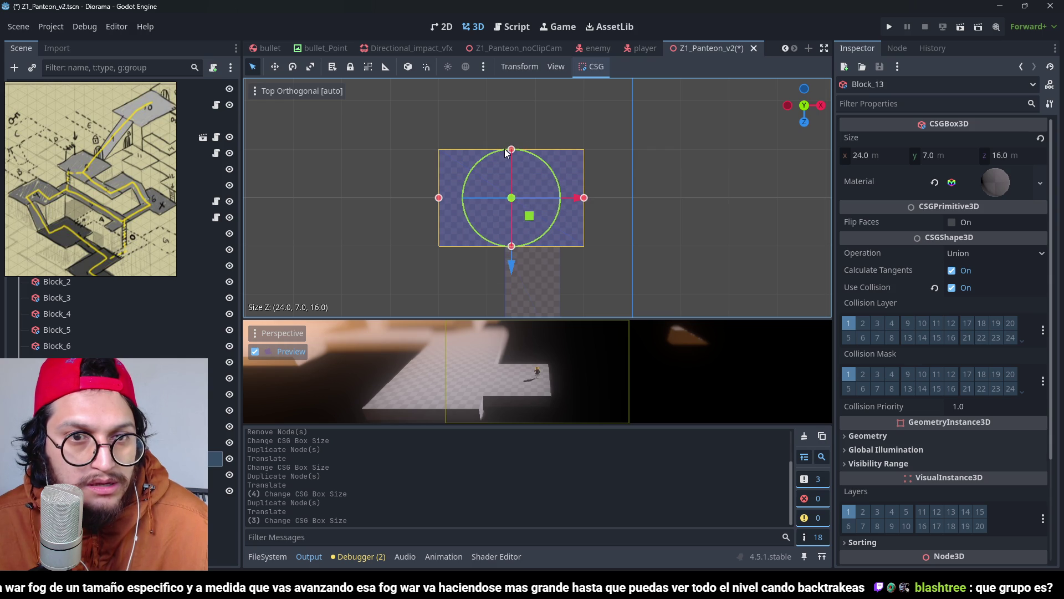
Step: Switch over to the YouTube Music window
scroll(521, 192, down, 5)
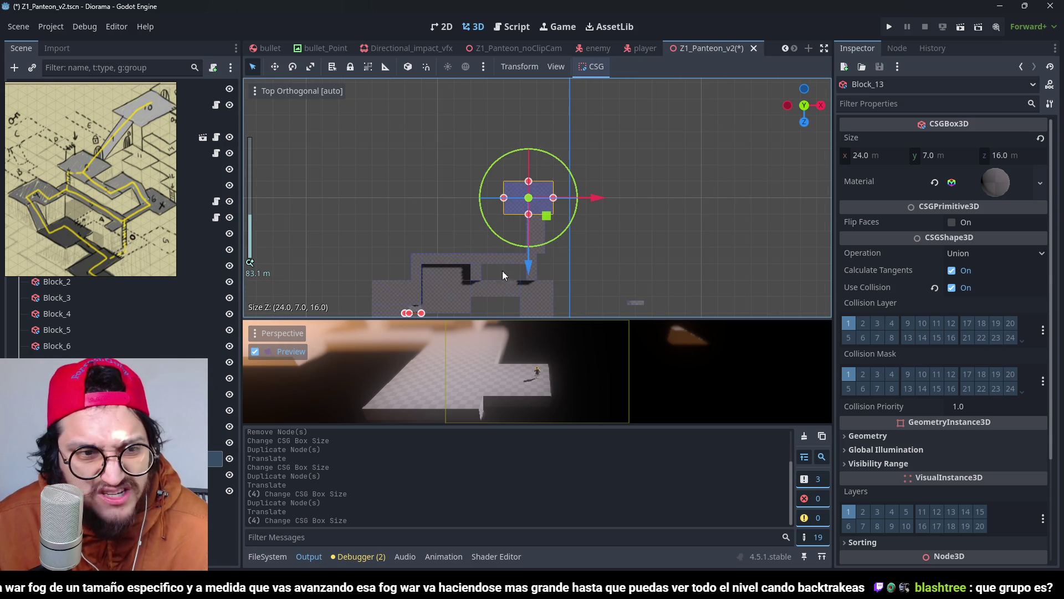
scroll(116, 210, up, 3)
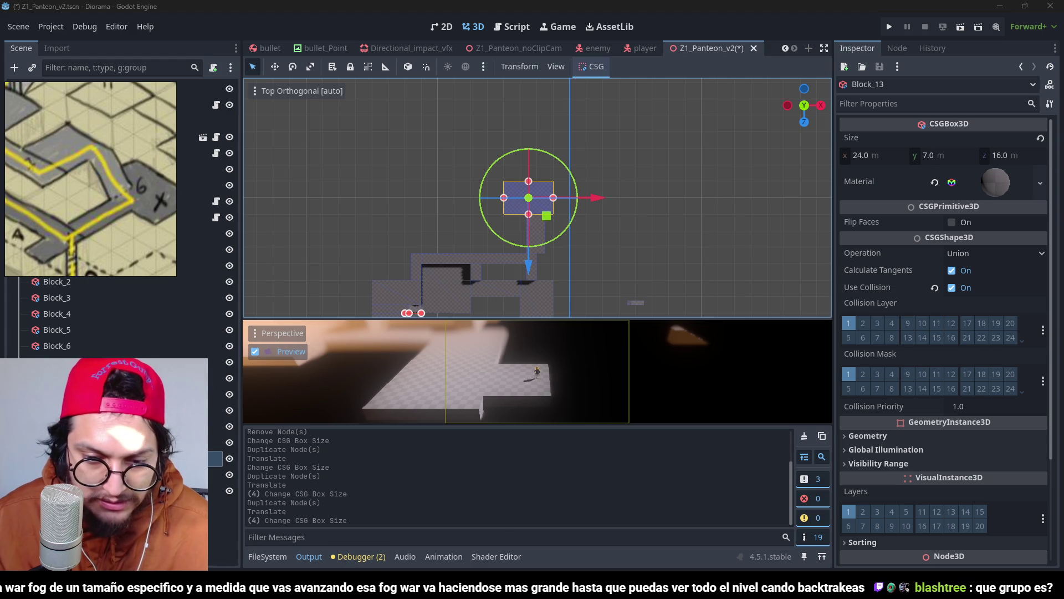
key(alt+Tab)
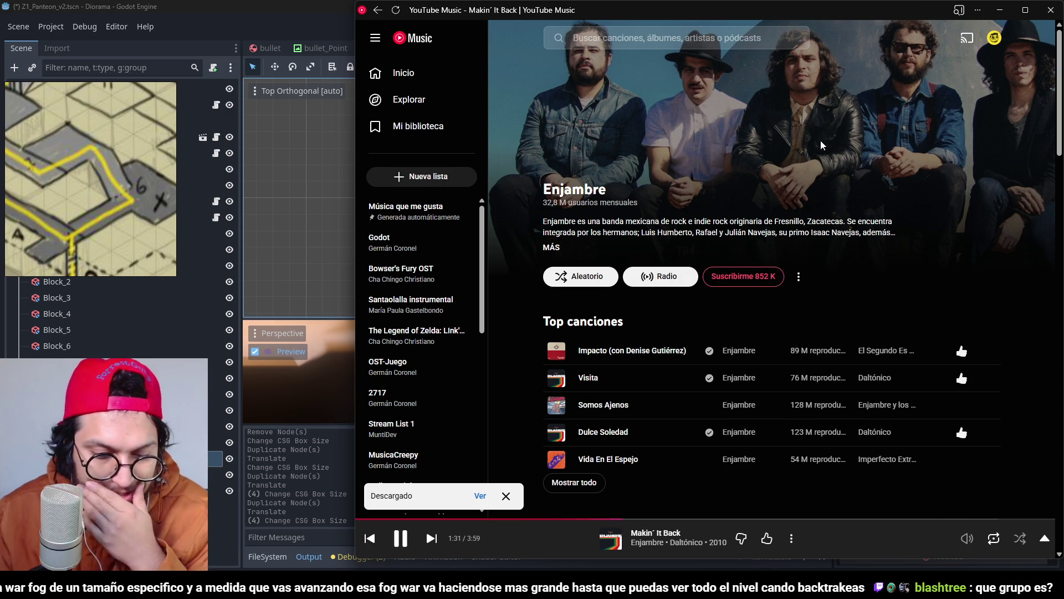
Step: Minimize YouTube Music to bring the Godot editor back
click(1000, 7)
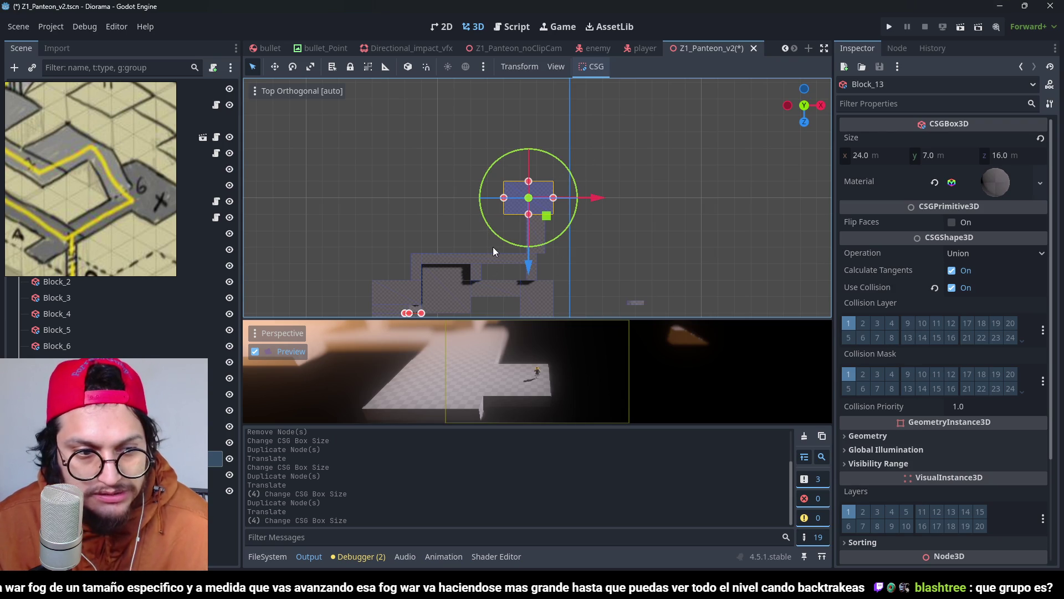
Step: Save Z1_Panteon_v2 with Ctrl+S and launch Run Project to test it
scroll(493, 248, up, 3)
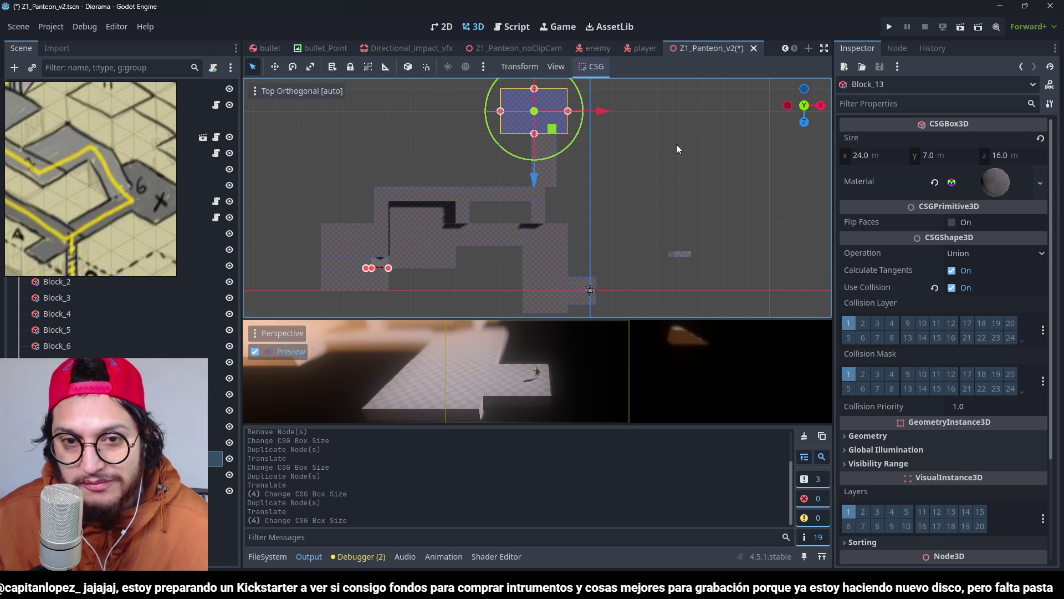
key(ctrl+s)
scroll(549, 139, up, 5)
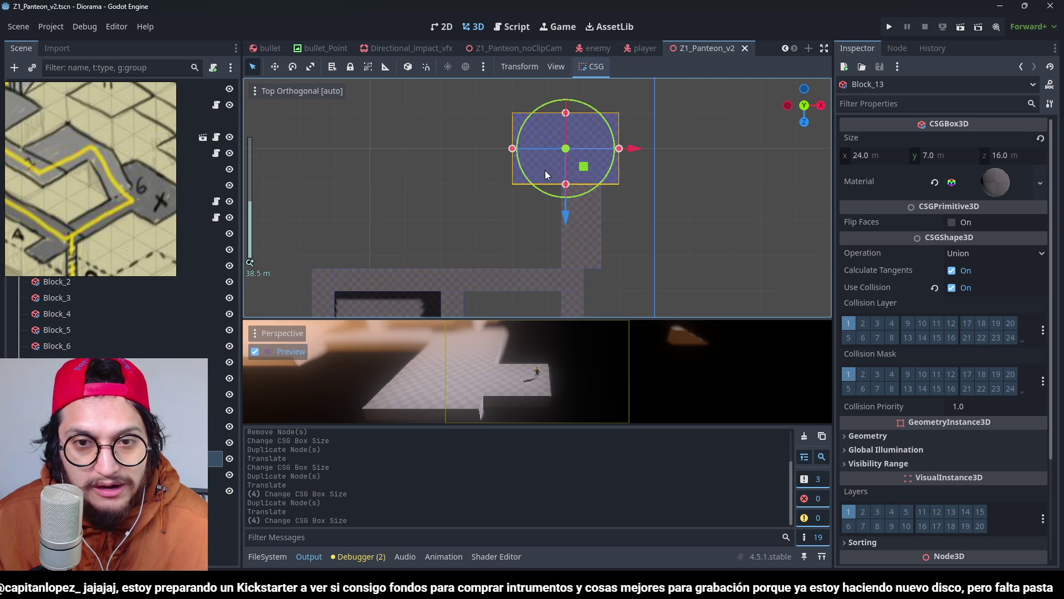
scroll(620, 190, down, 2)
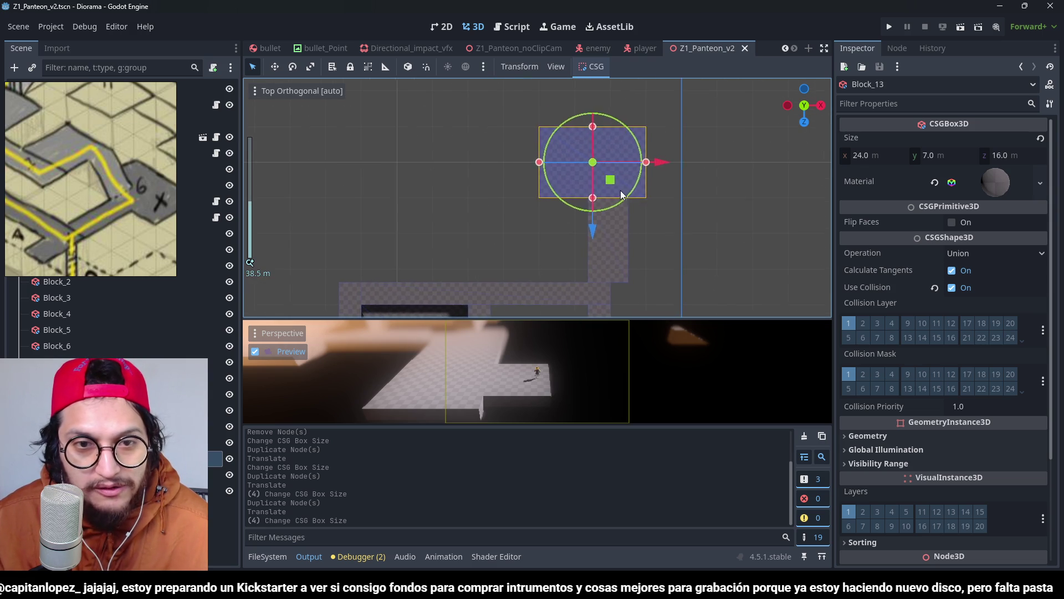
click(894, 27)
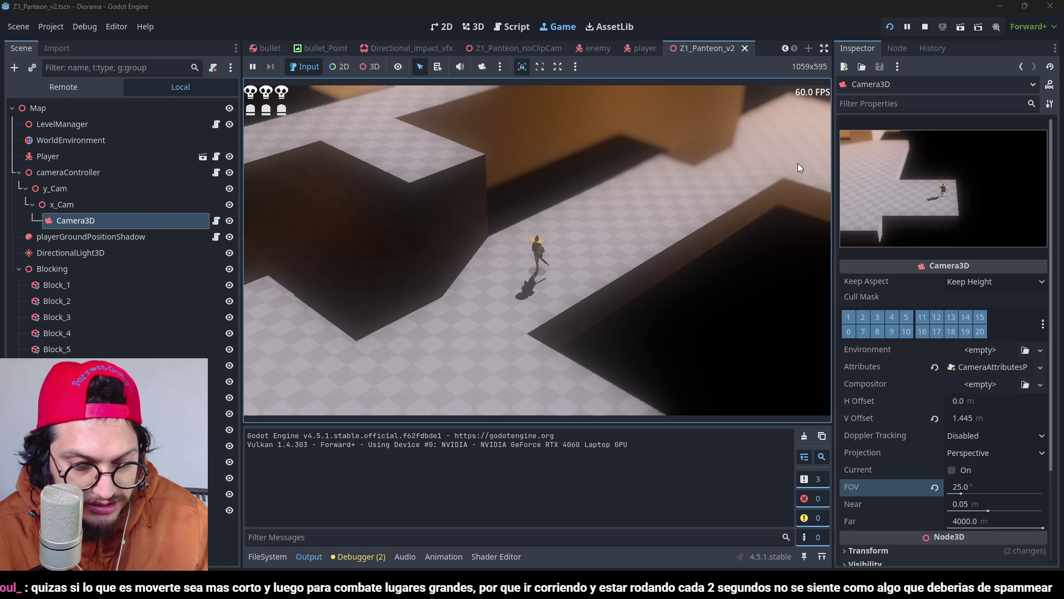
Step: Walk the player forward across the new floor blocks and around the wall corner
key(w)
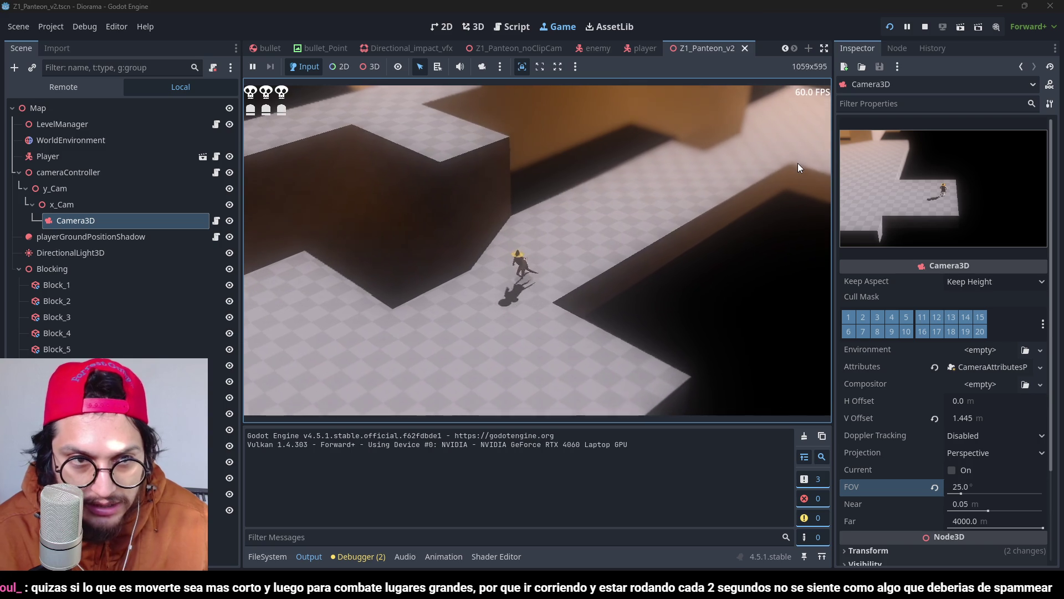
key(w)
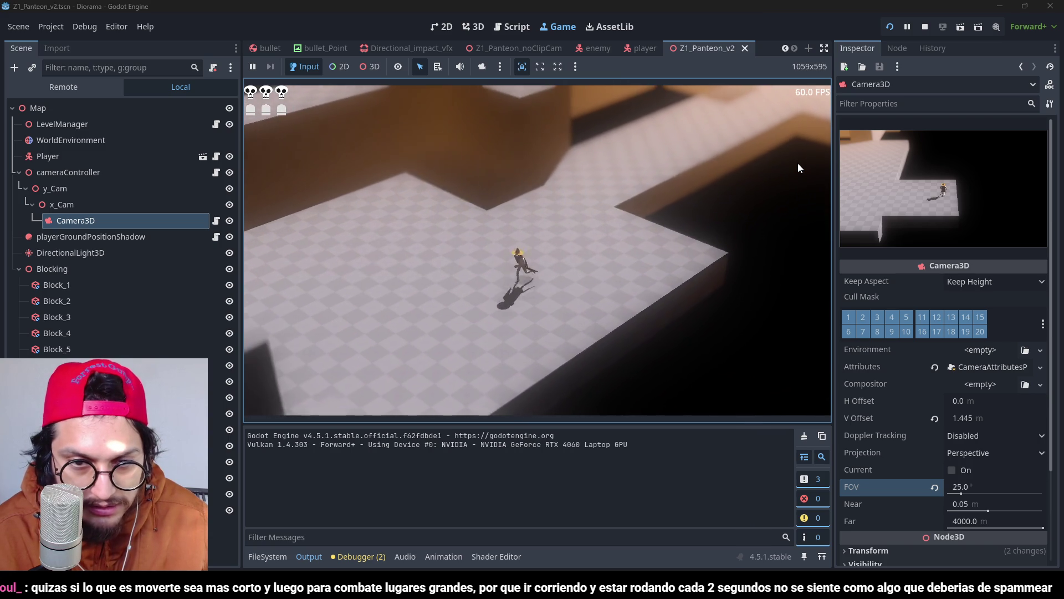
key(w)
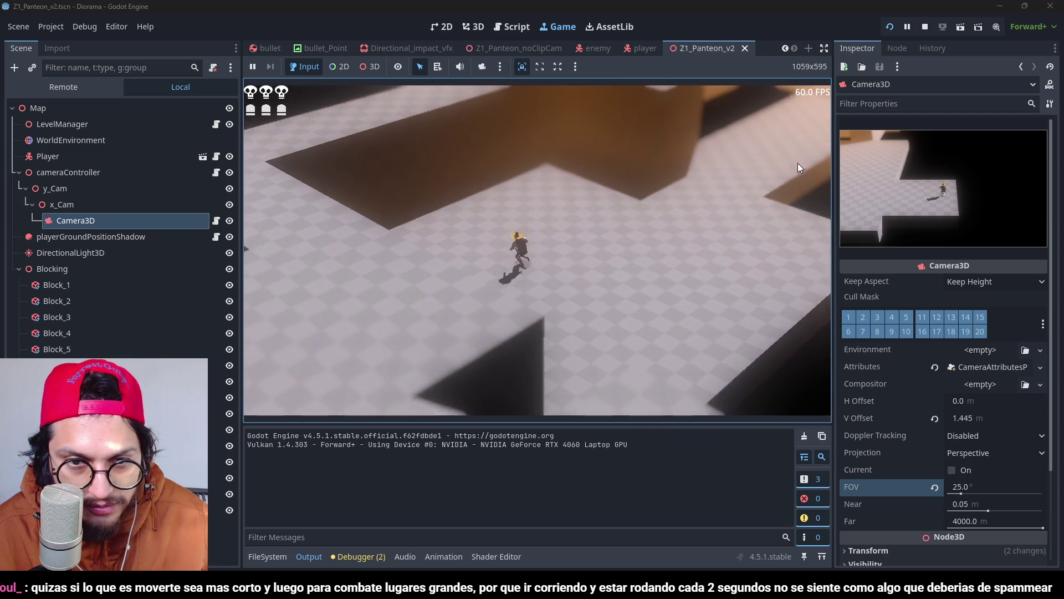
key(w)
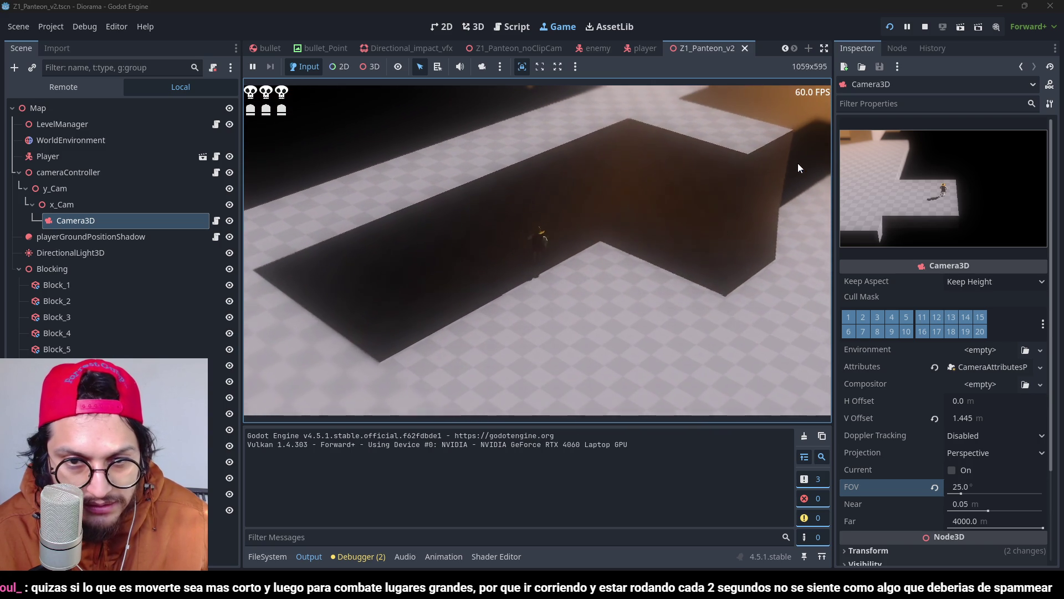
key(w)
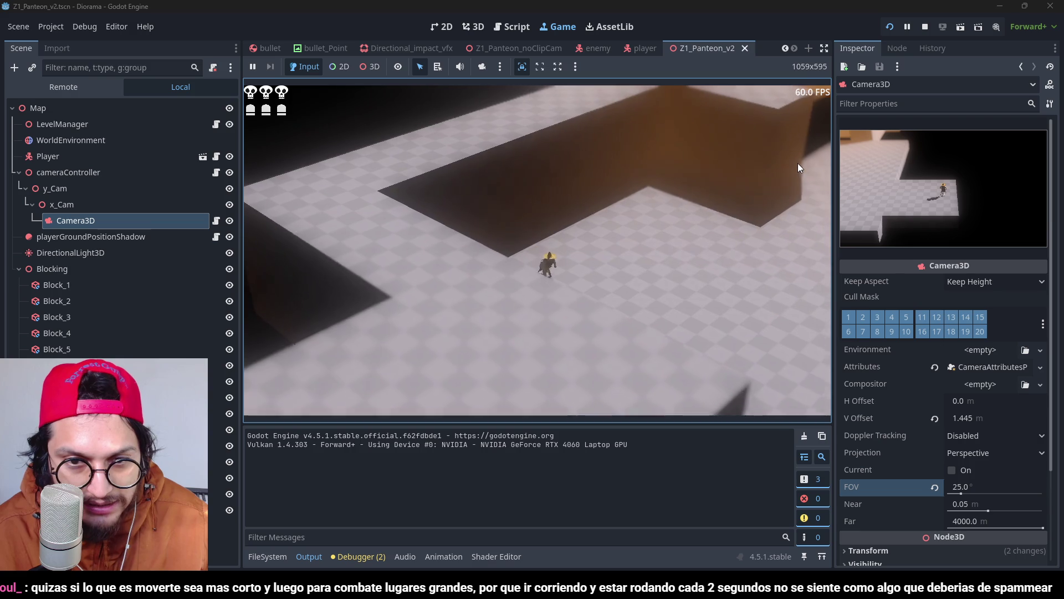
key(w)
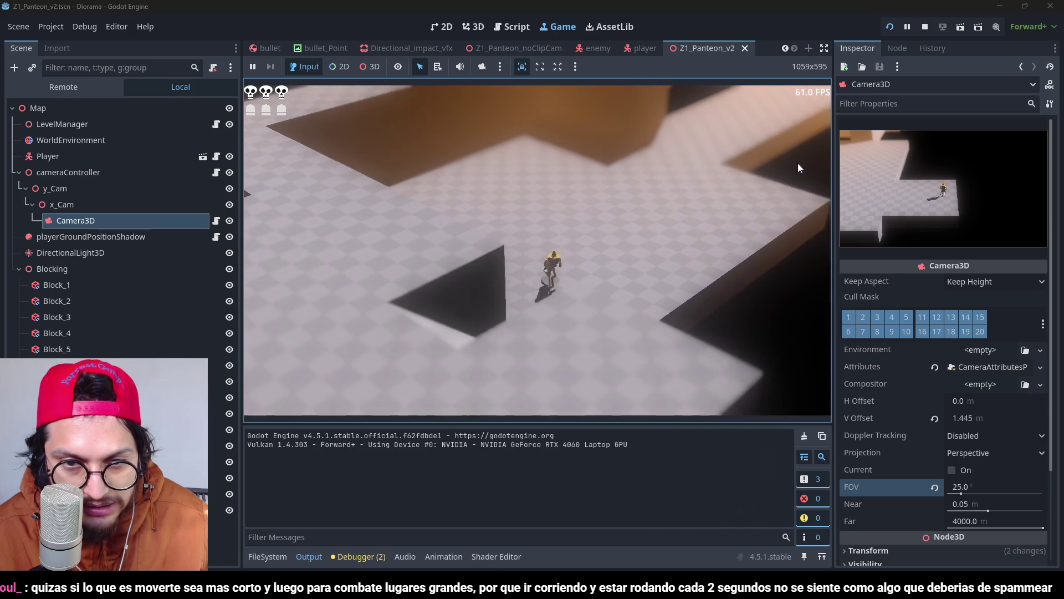
key(w)
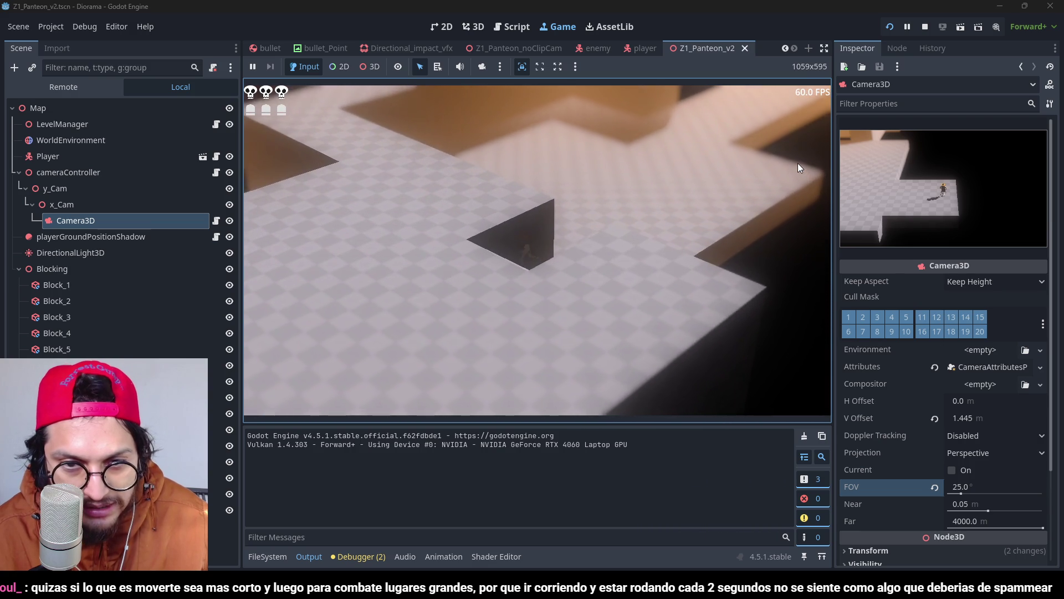
key(w)
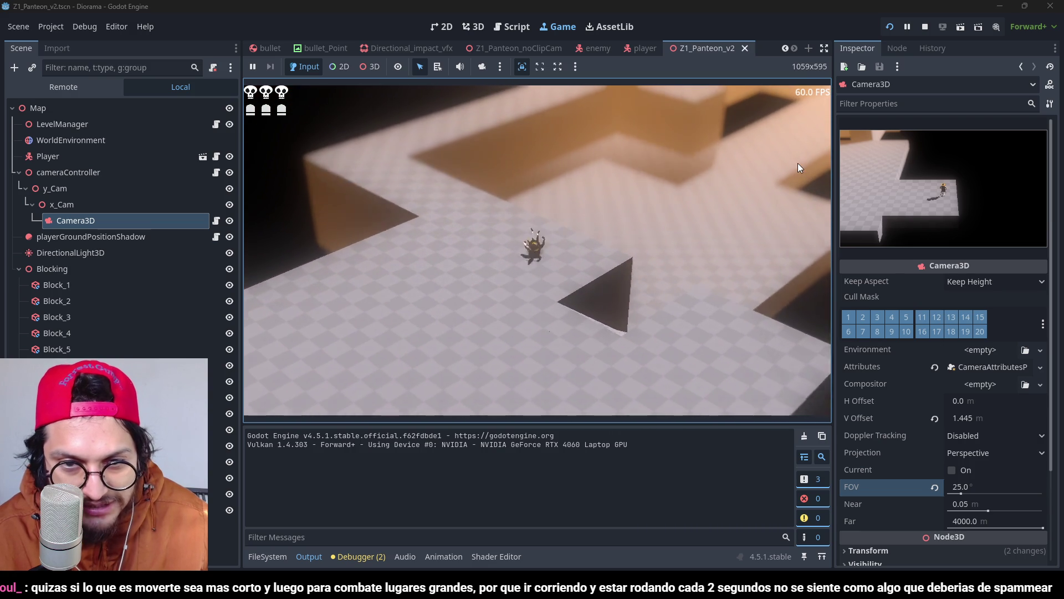
key(w)
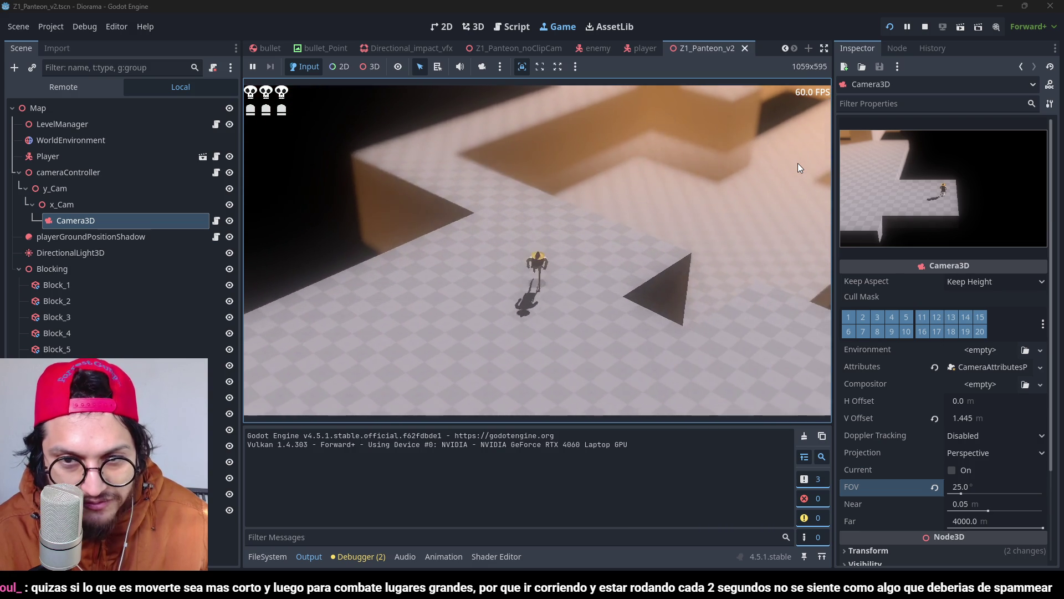
key(w)
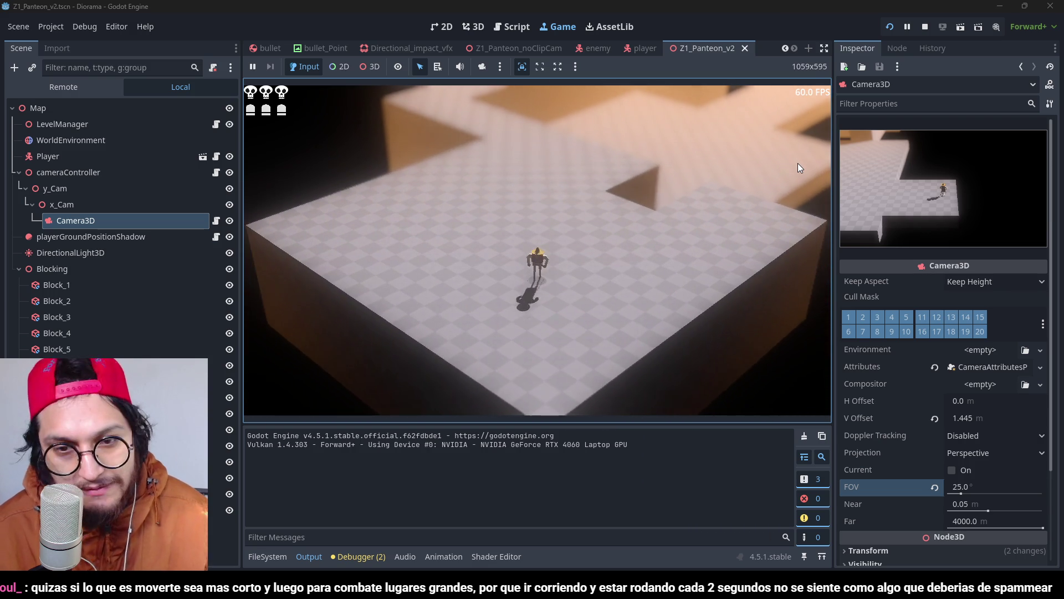
key(w)
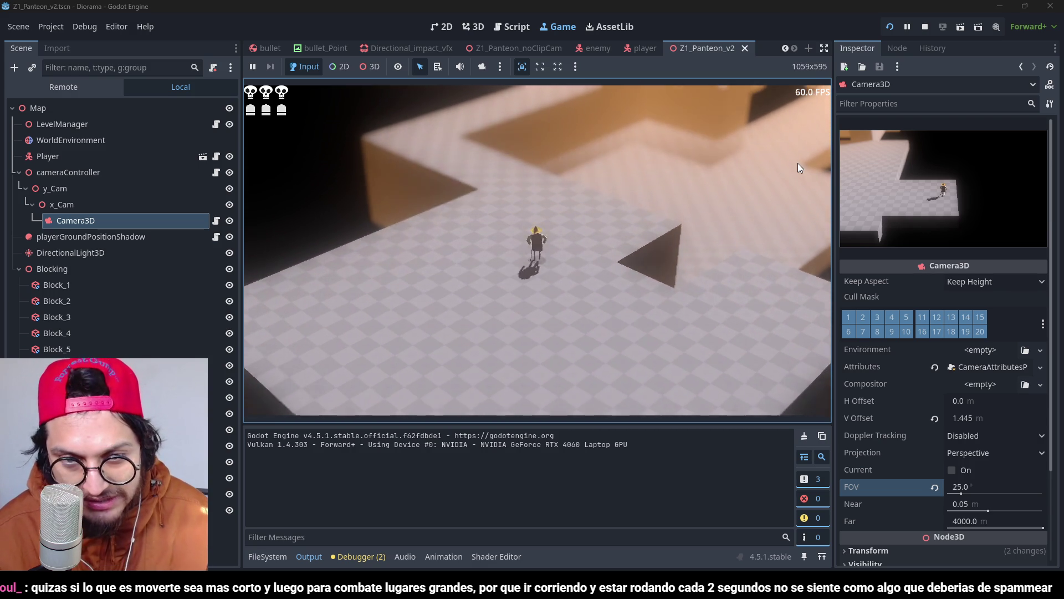
key(w)
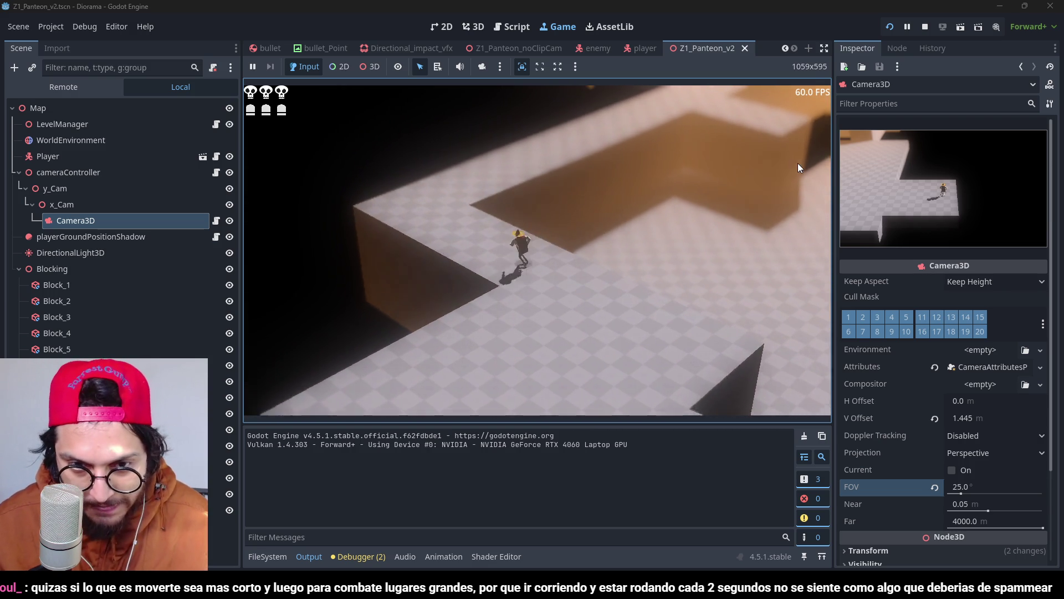
key(w)
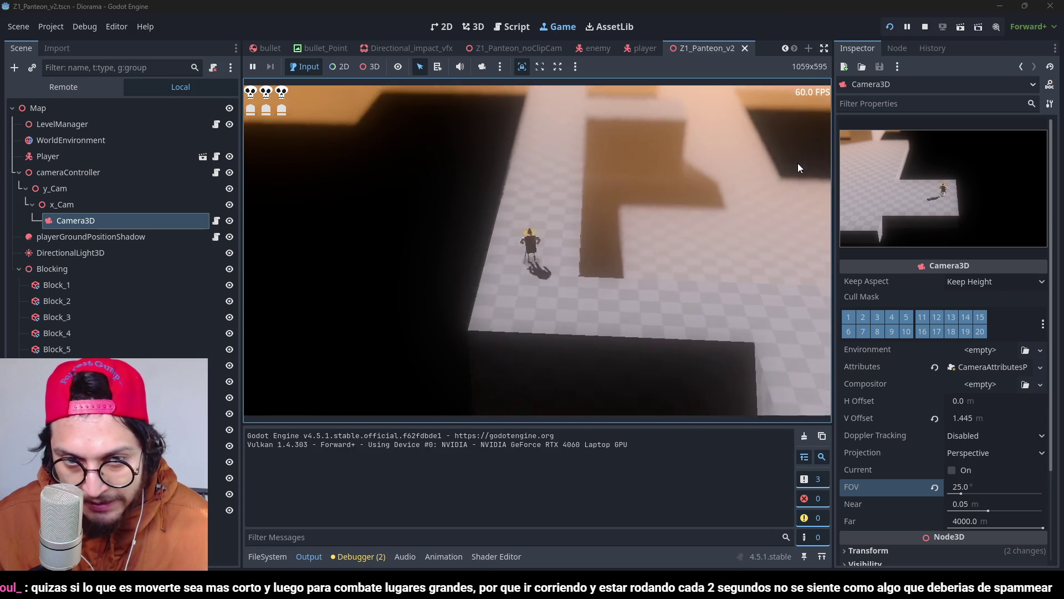
Step: Walk the player down the narrow corridor, move right, then stop the game
key(w)
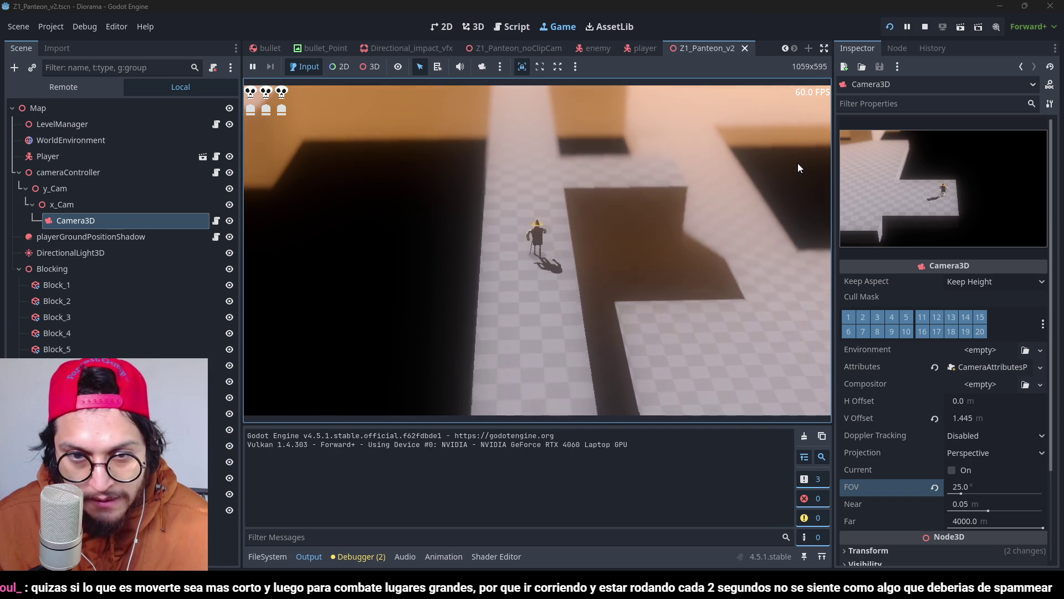
key(w)
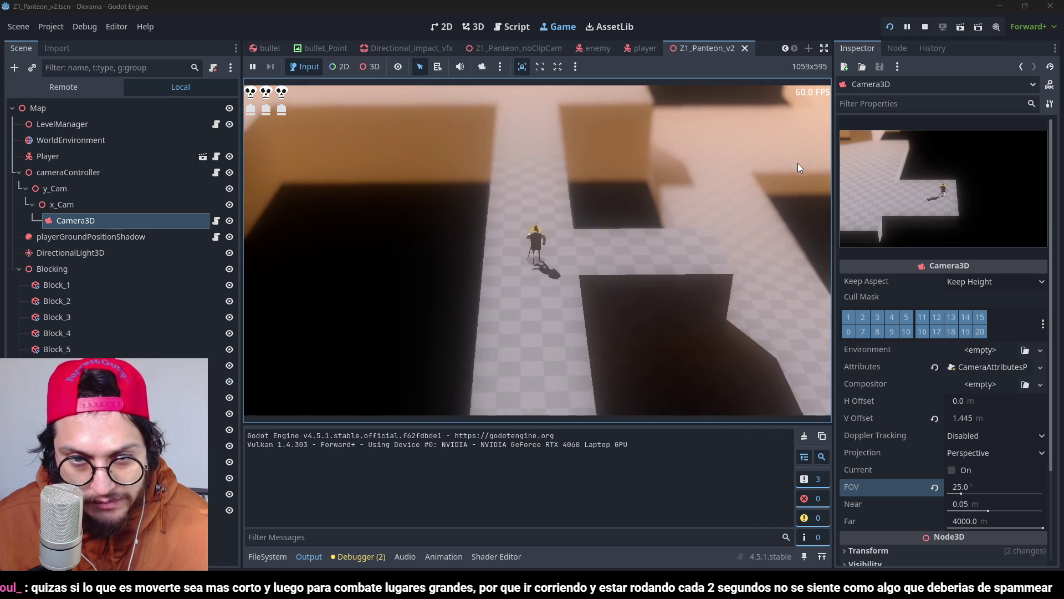
key(w)
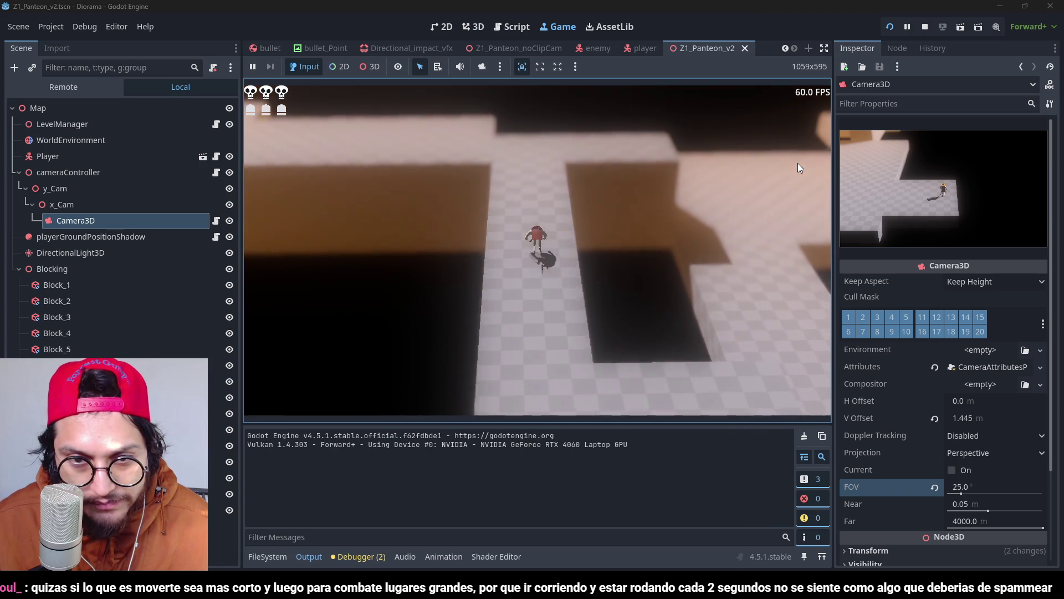
key(w)
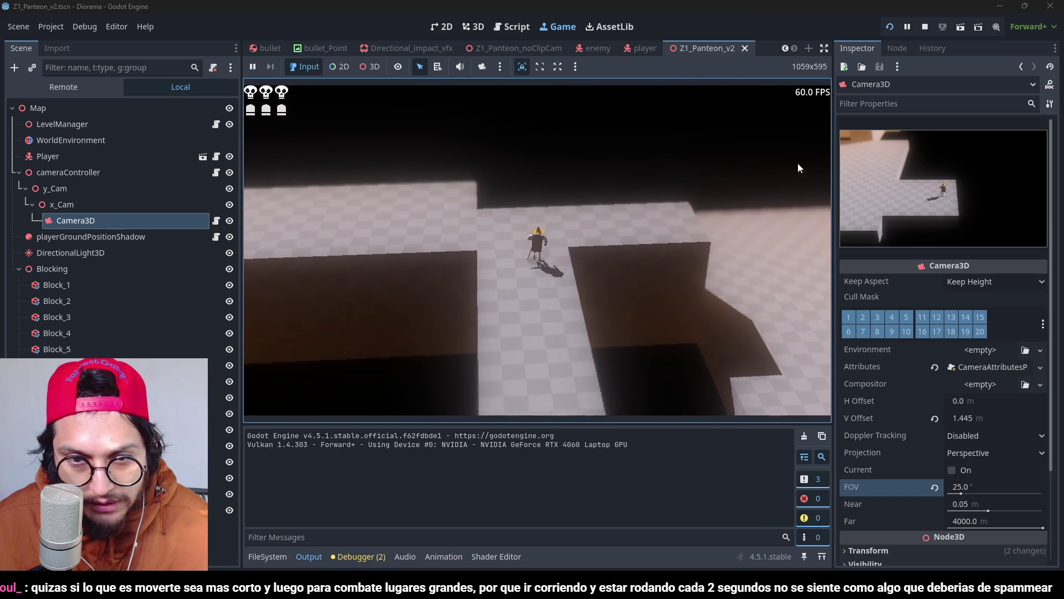
key(w)
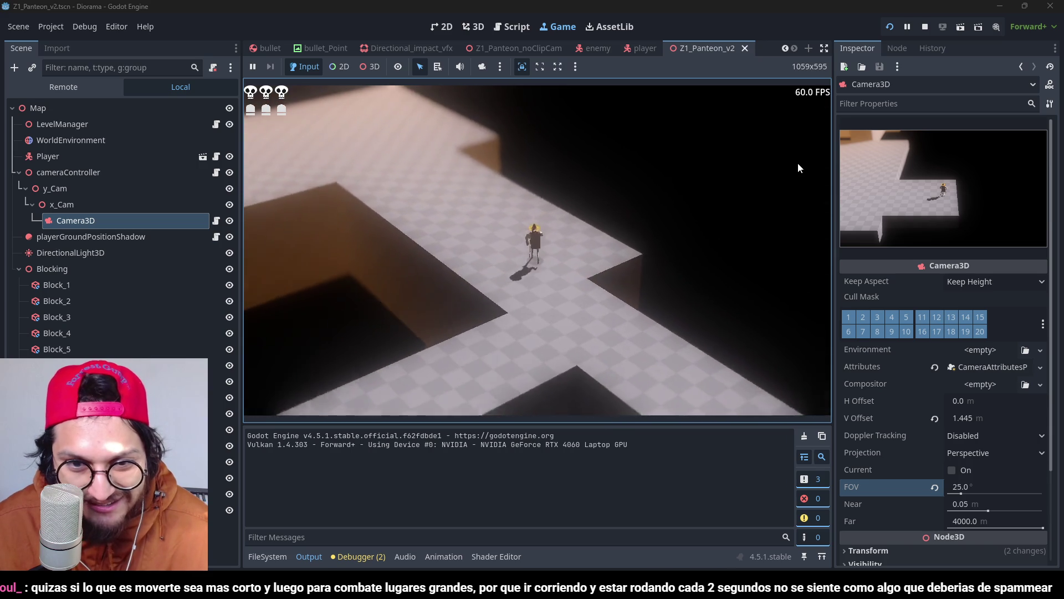
key(w)
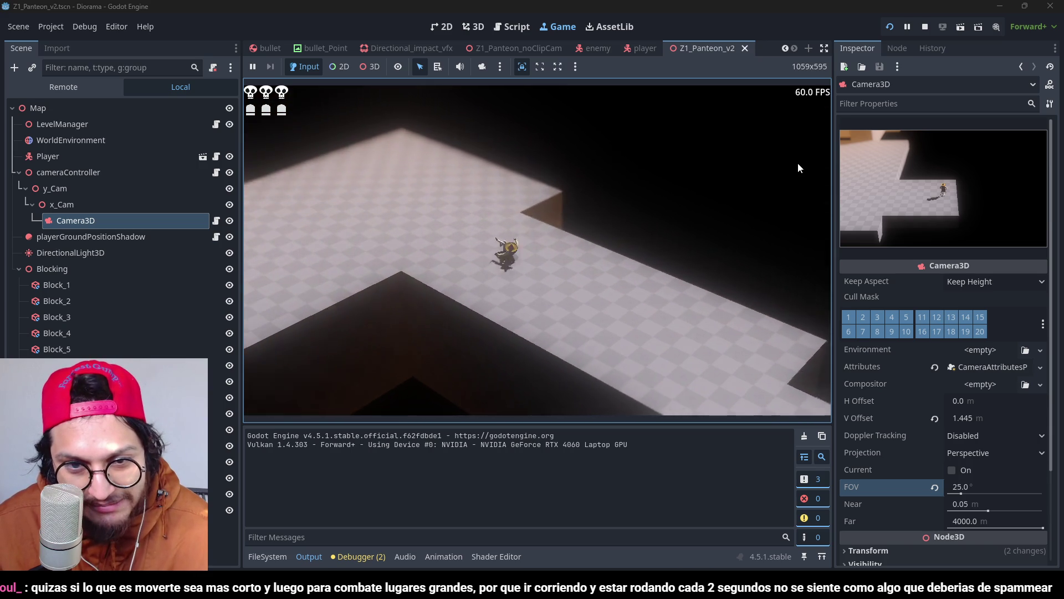
key(d)
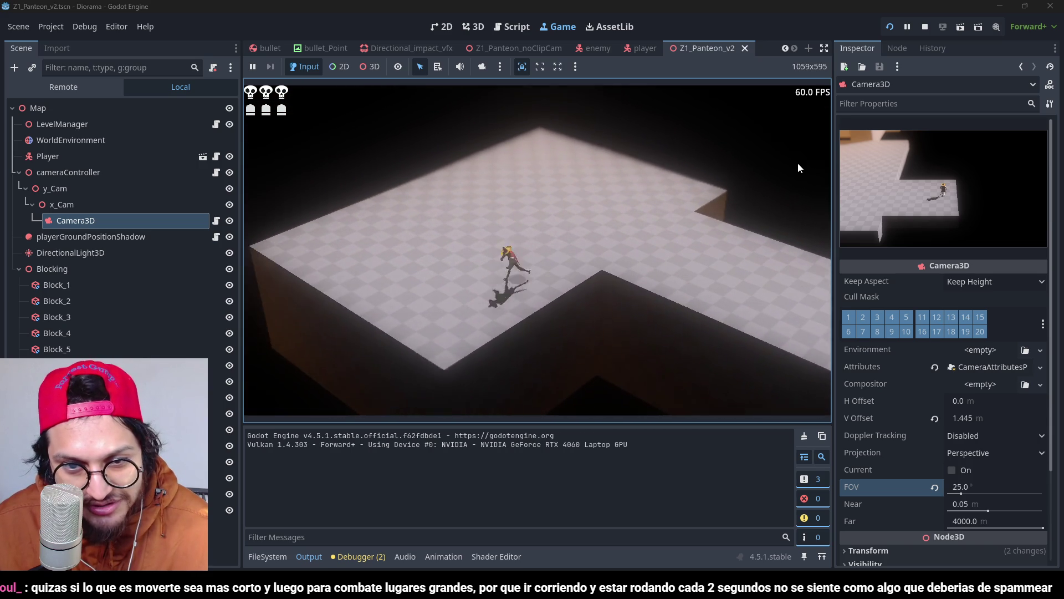
key(d)
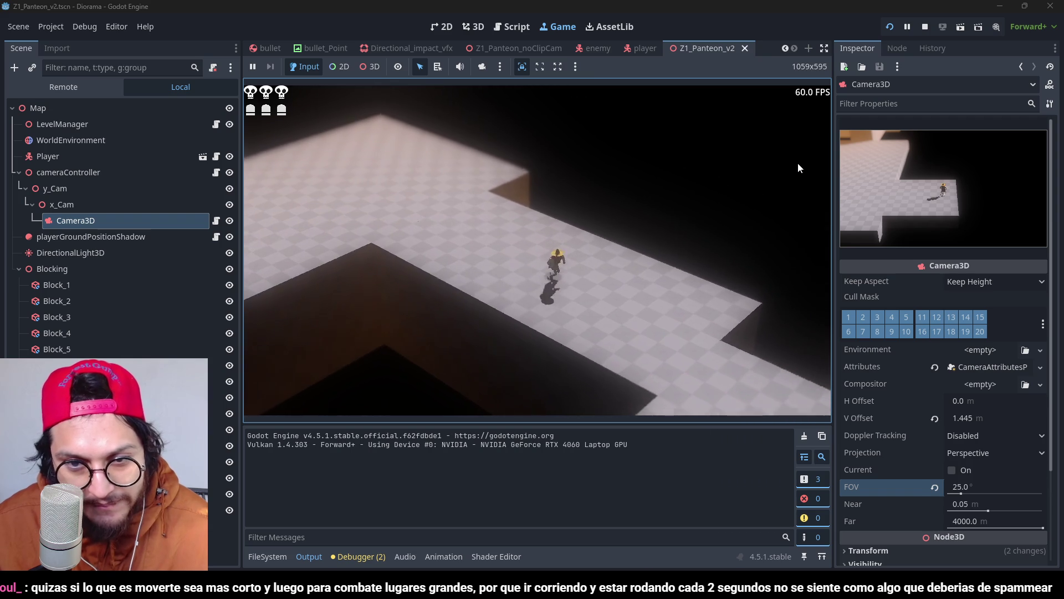
key(F8)
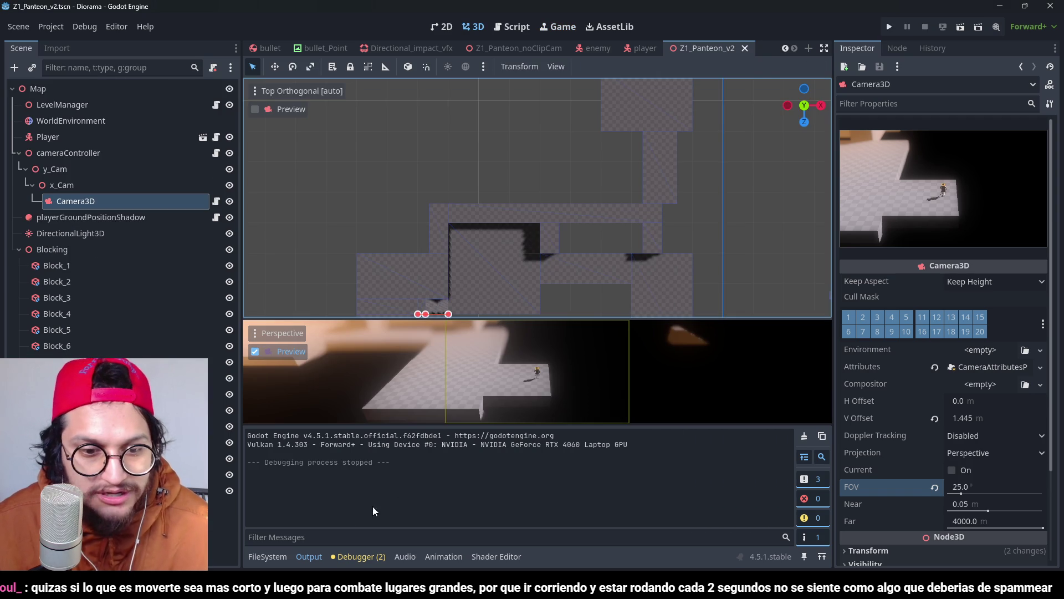
Step: Collapse the output panel and switch to the Z1_Panteon scene
click(311, 557)
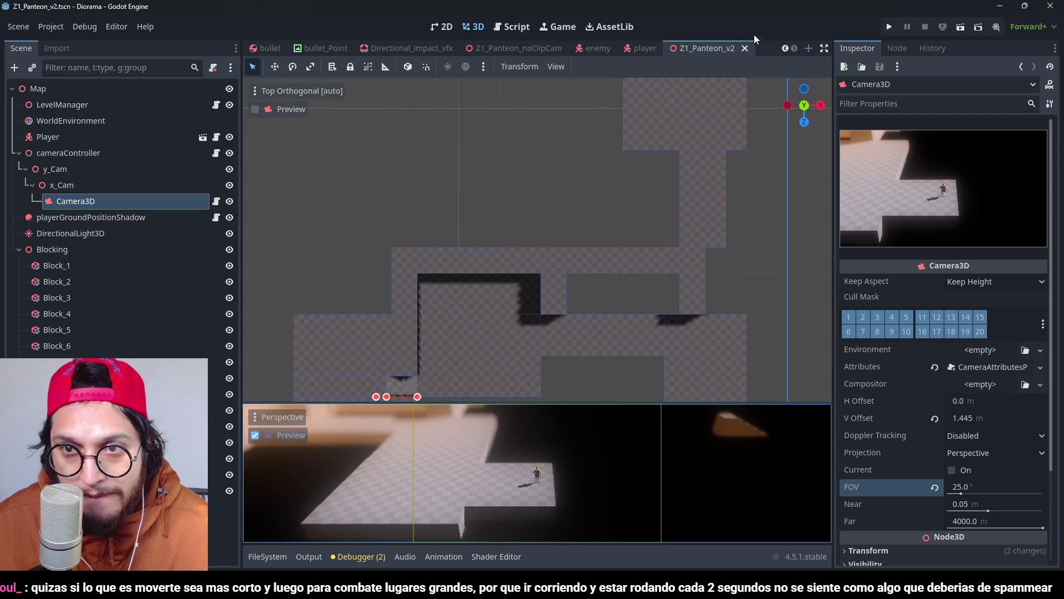
click(784, 54)
click(784, 55)
click(784, 54)
click(784, 54)
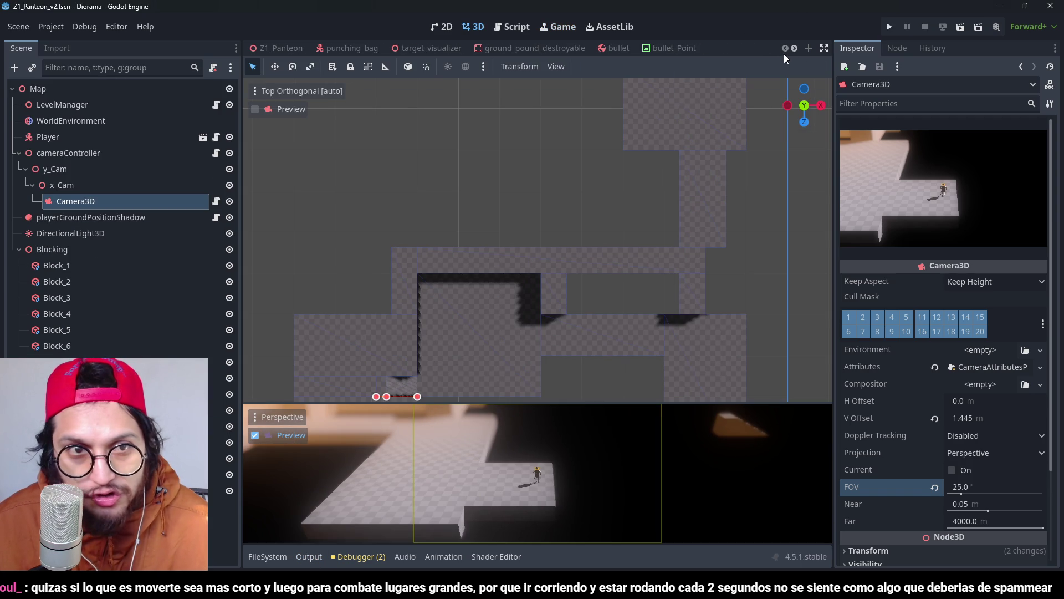
click(288, 54)
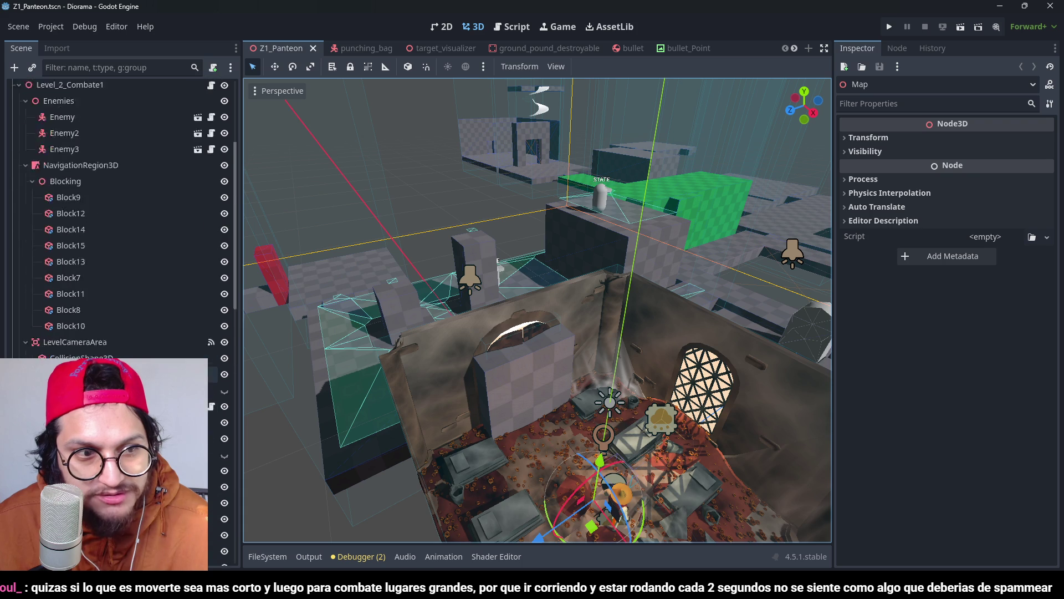
Step: Select and frame Level_2_Combate1, then return to the Z1_Panteon_v2 scene
click(69, 206)
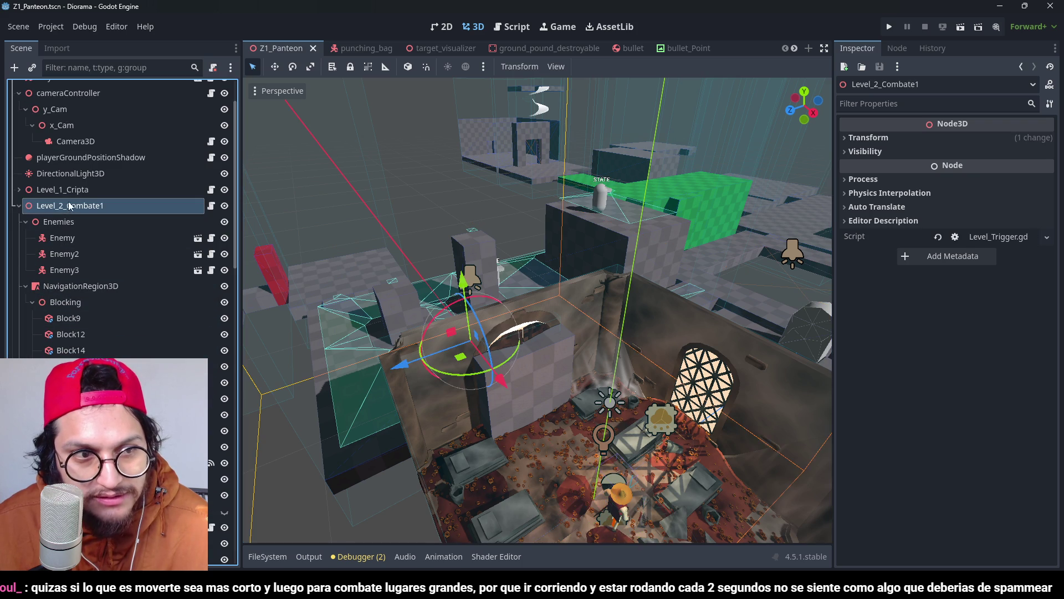
click(71, 190)
click(70, 207)
key(f)
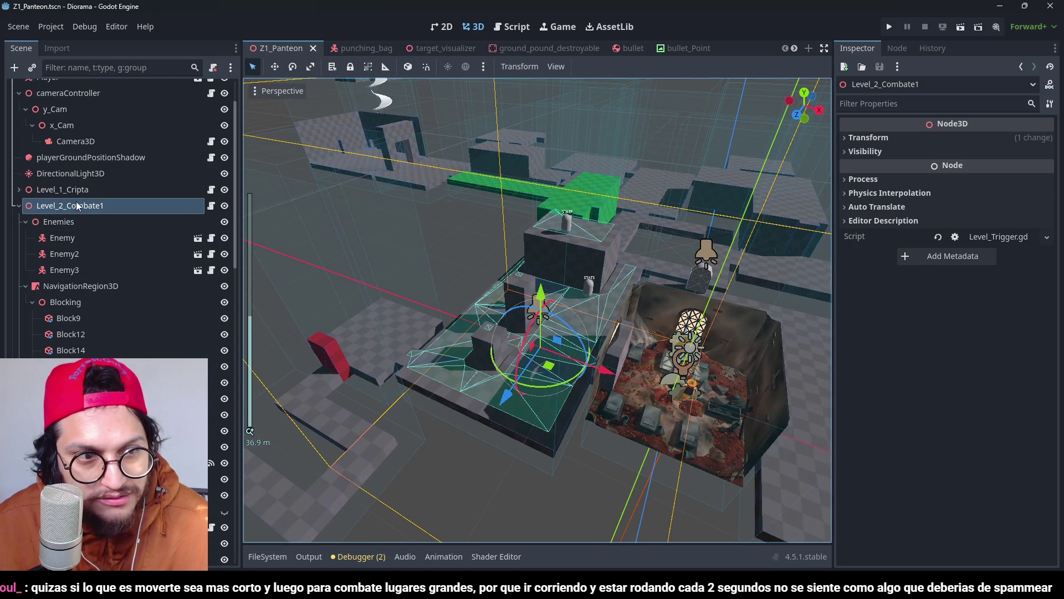
click(795, 48)
click(795, 47)
click(693, 49)
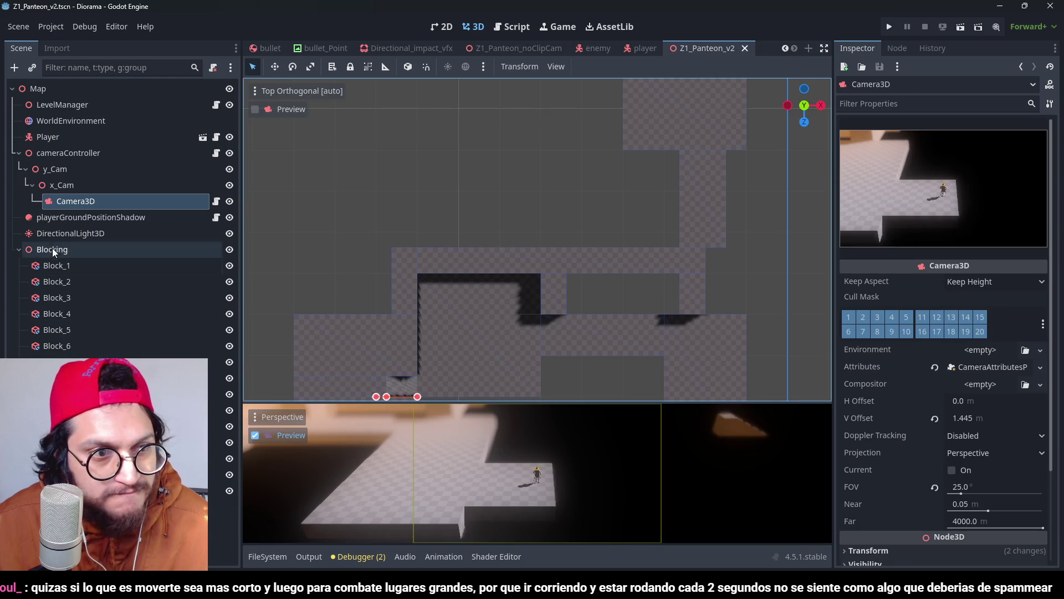
Step: Select Block_1 through the last block under Blocking and delete all 14
click(50, 249)
click(52, 267)
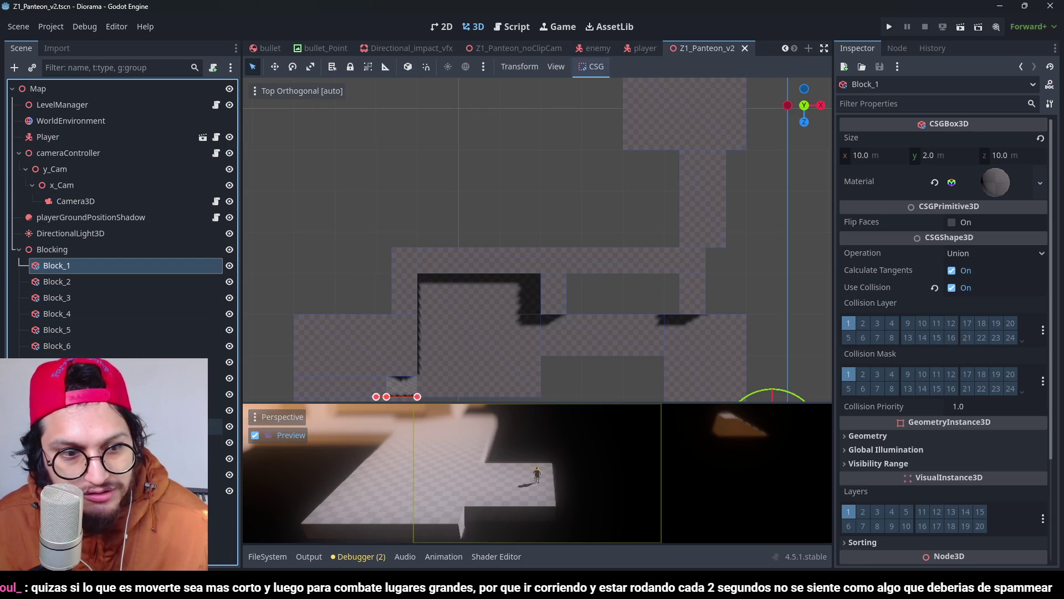
shift+click(111, 491)
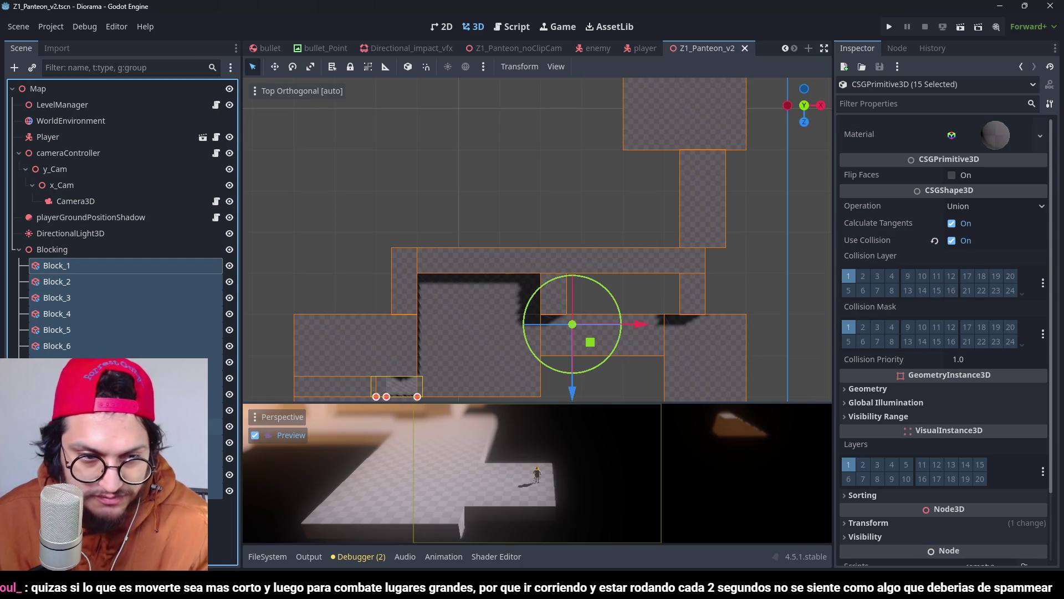
click(111, 458)
ctrl+click(111, 490)
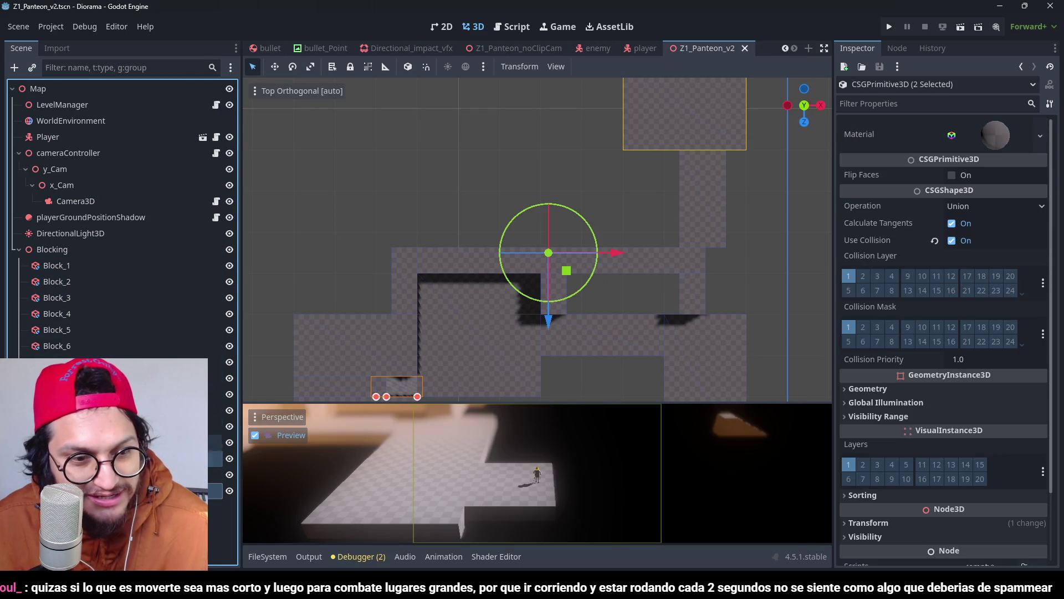
click(73, 251)
key(Down)
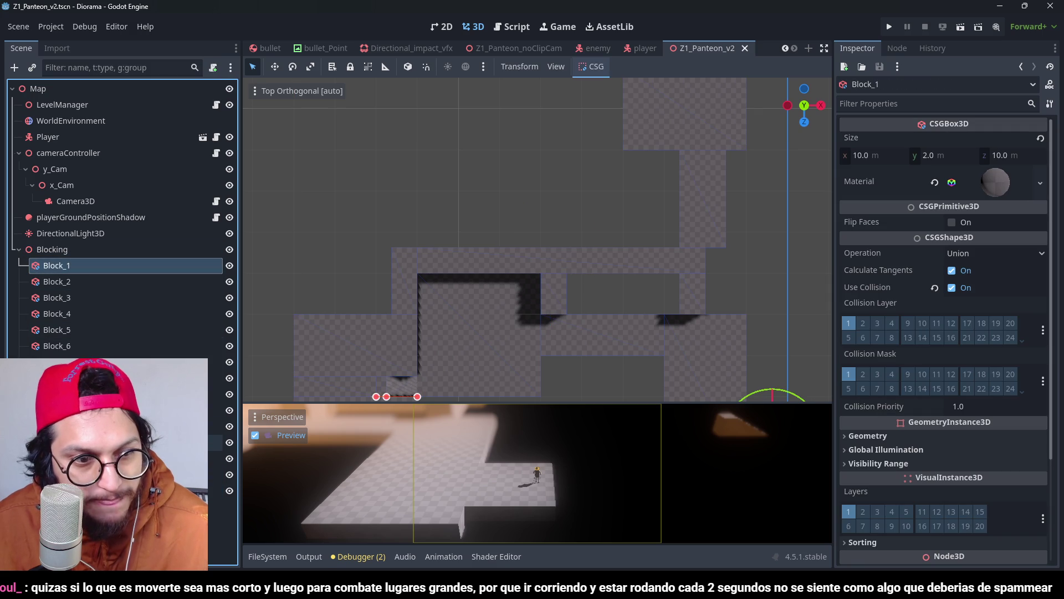
shift+click(76, 491)
key(Delete)
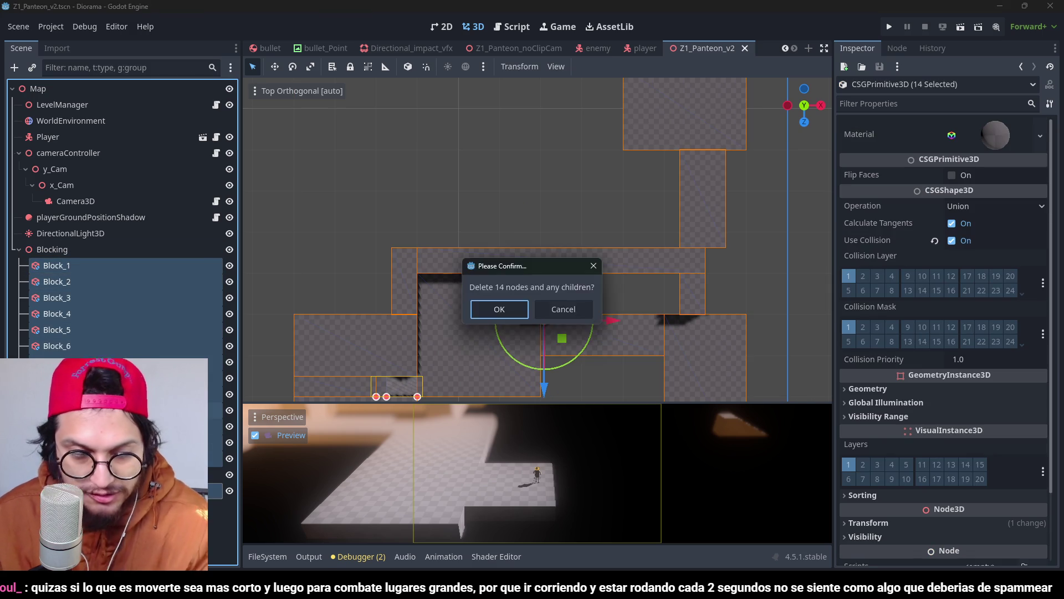
key(Return)
Step: Paste the combat level under Blocking and rename it Level_1
click(71, 264)
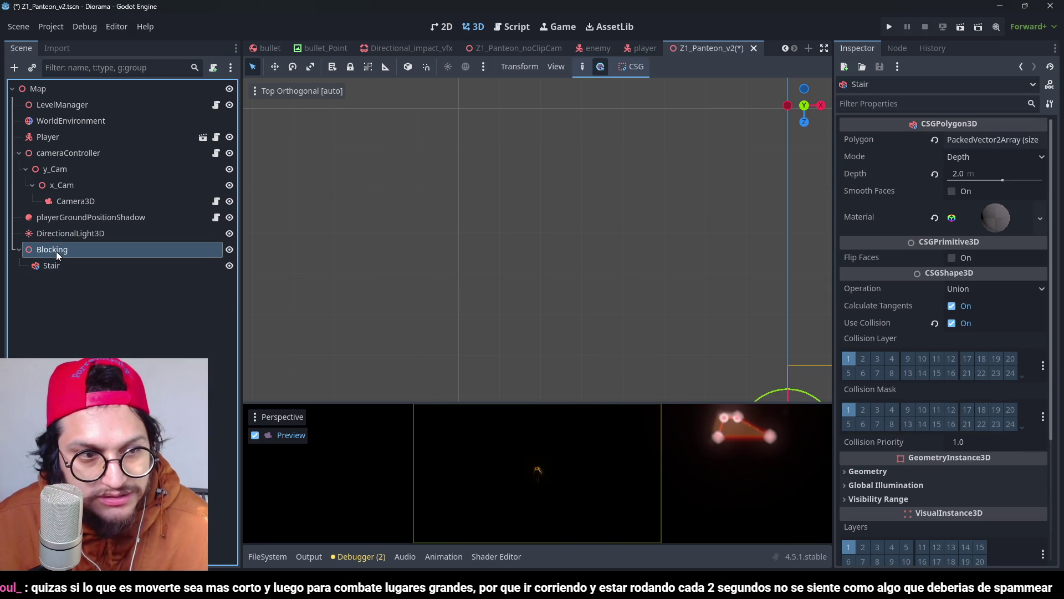
key(ctrl+z)
click(53, 255)
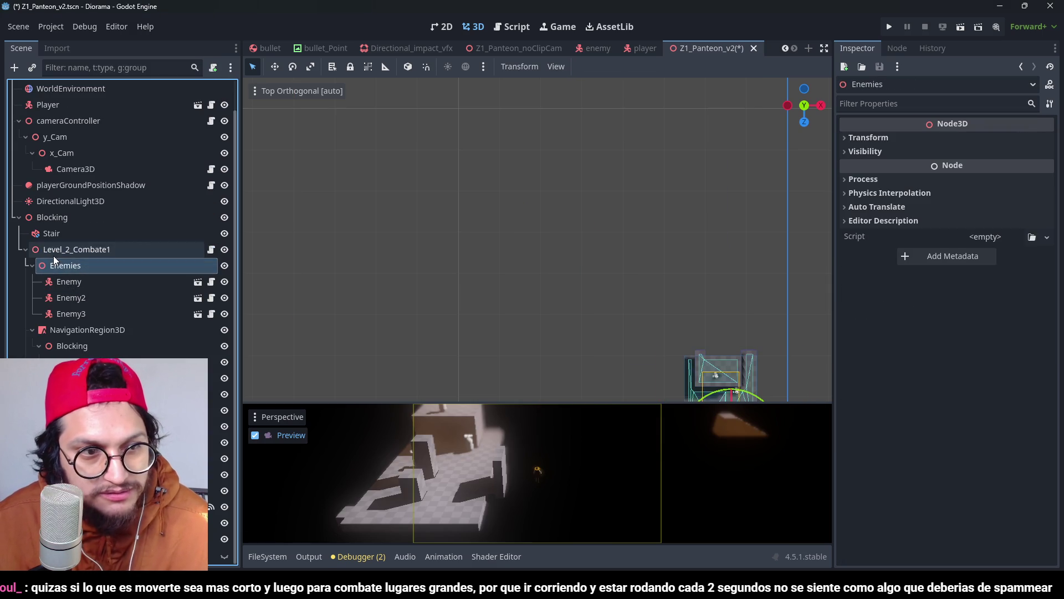
key(BackSpace)
text(Level_1_Combate1)
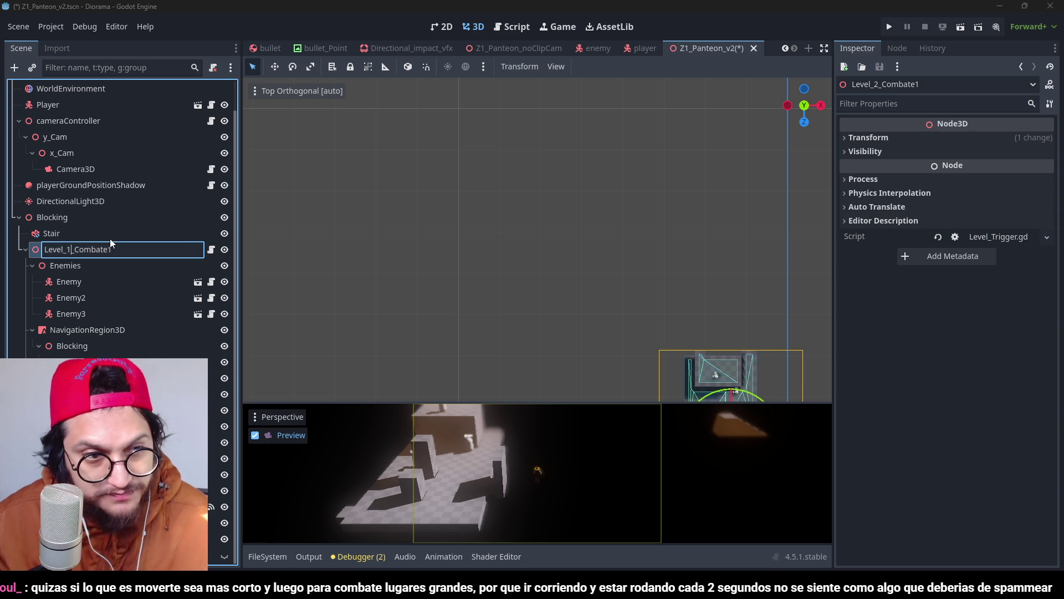
key(BackSpace)
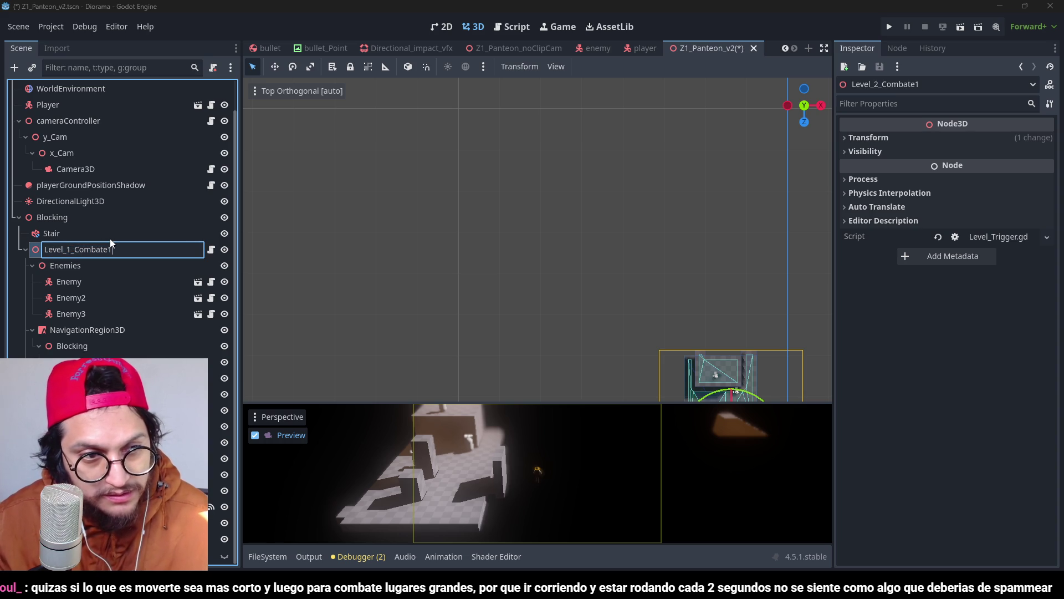
key(BackSpace)
key(BackSpace)
key(BackSpace)
key(Return)
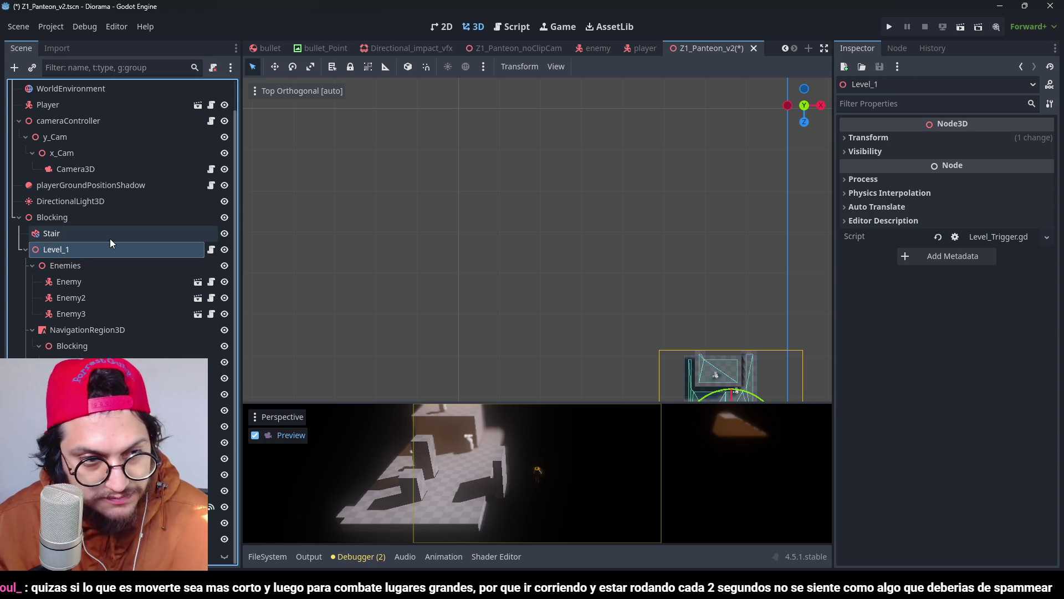
Step: Frame Level_1 and its NavigationRegion3D to inspect the floor blocks
key(f)
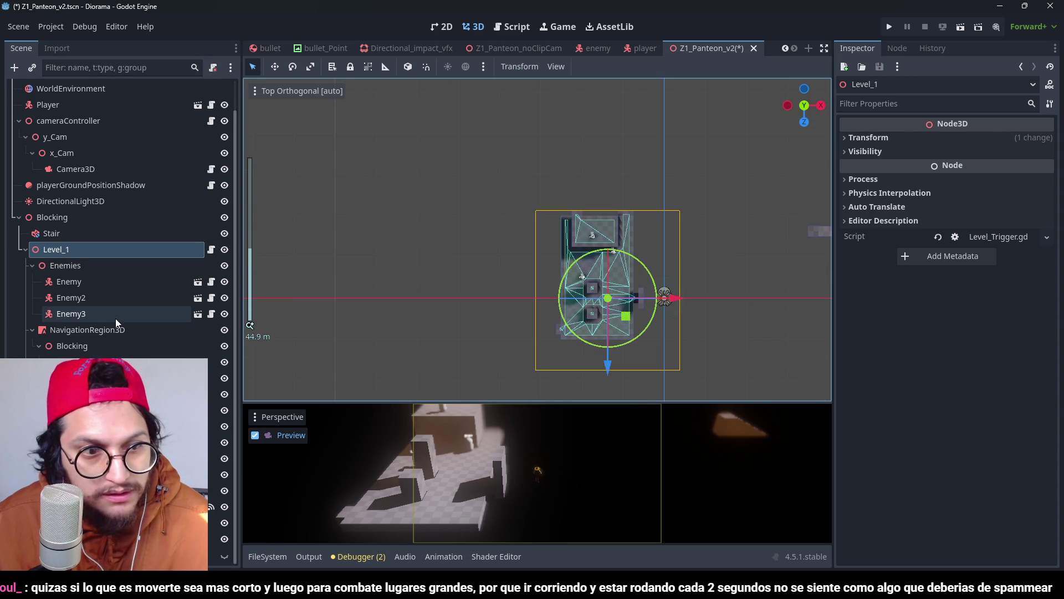
click(111, 335)
key(f)
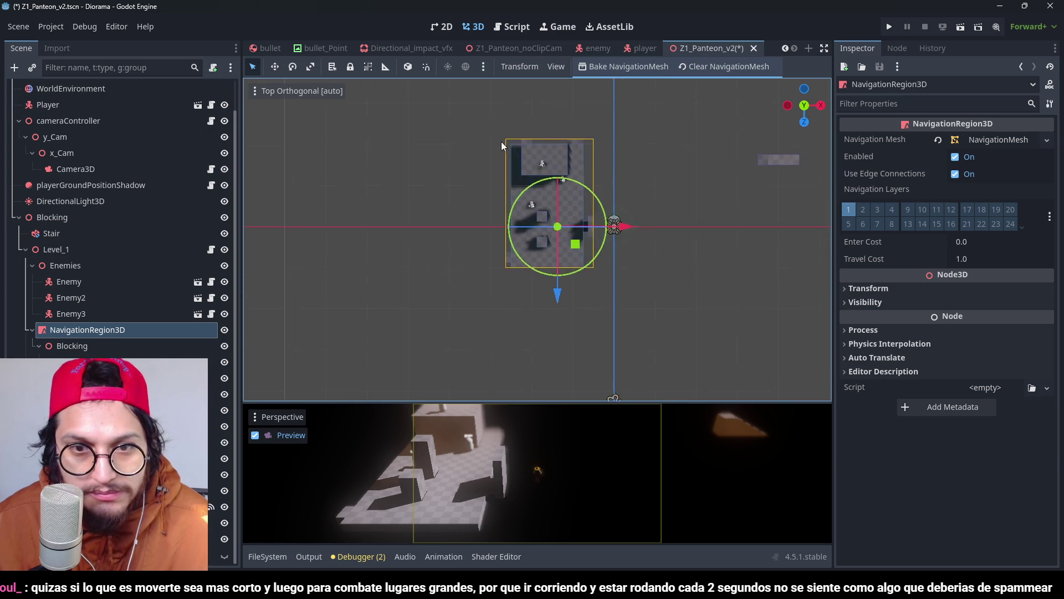
click(561, 181)
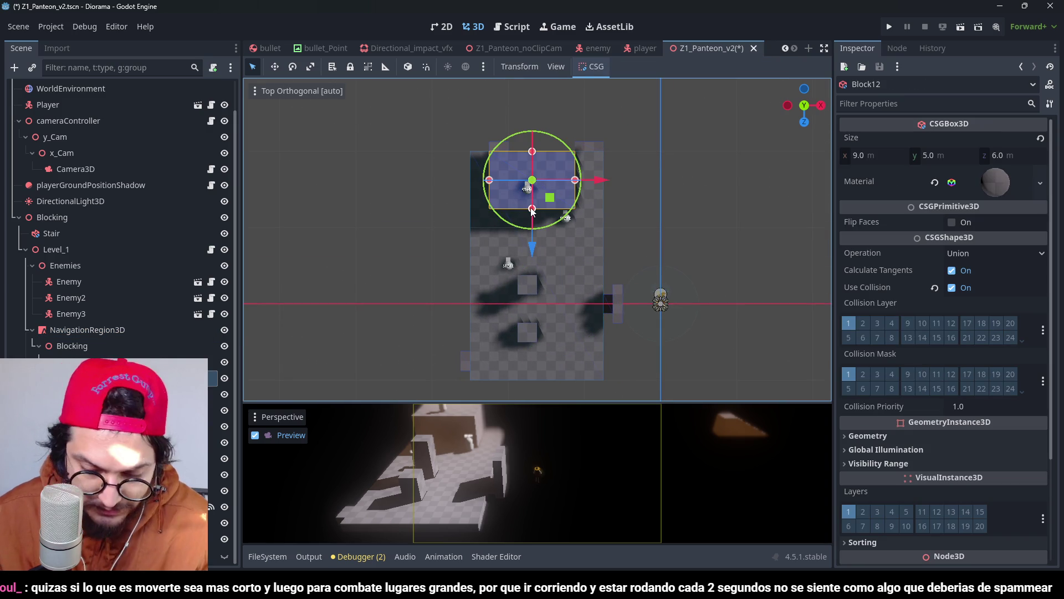
click(572, 182)
scroll(557, 232, up, 3)
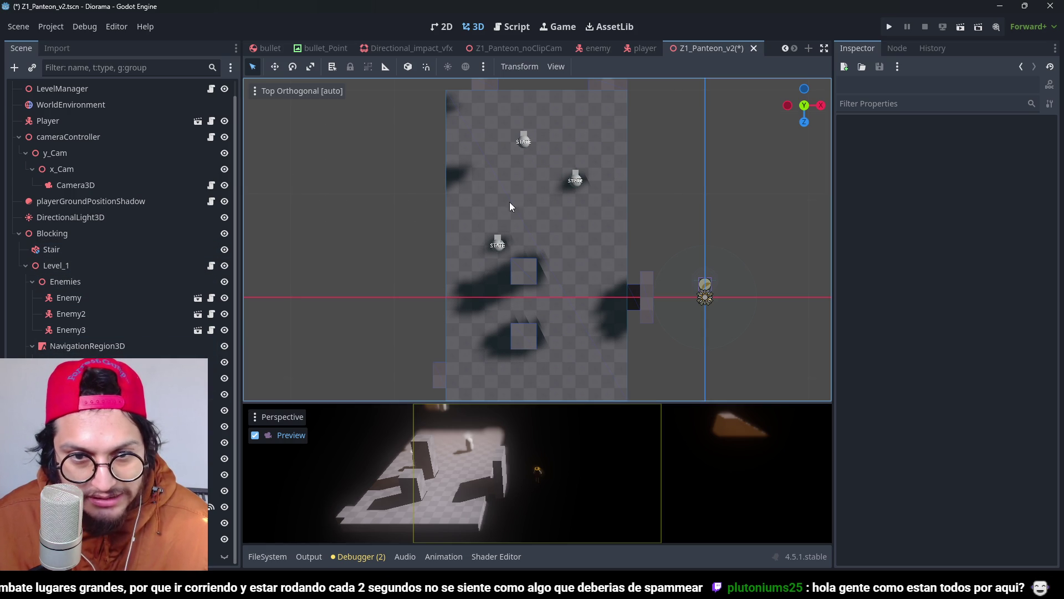
scroll(510, 203, down, 2)
Step: Delete Block14 from Level_1, keeping the large floor block
click(527, 264)
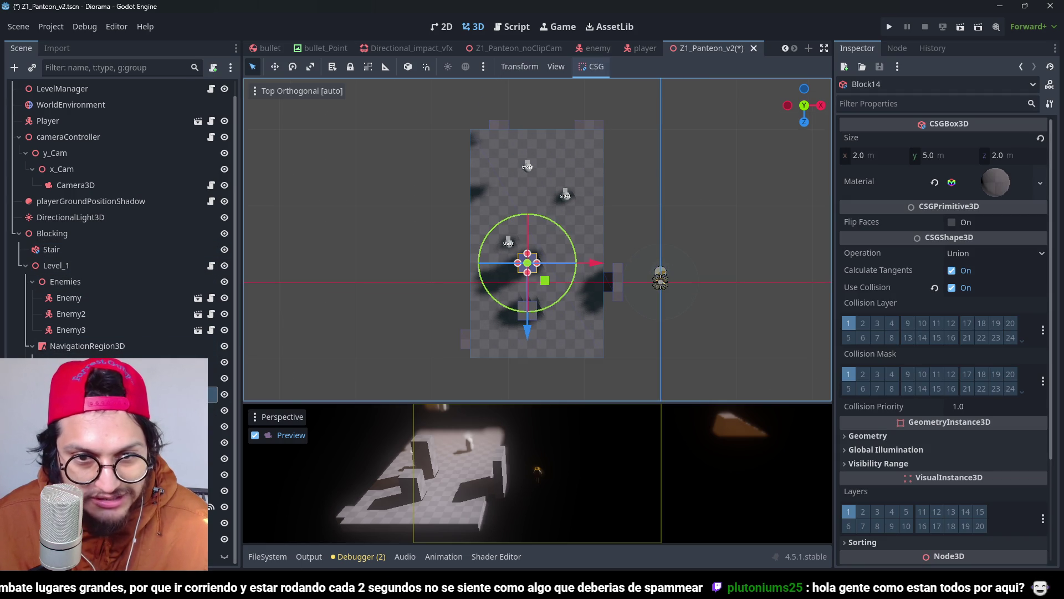
click(551, 311)
click(528, 311)
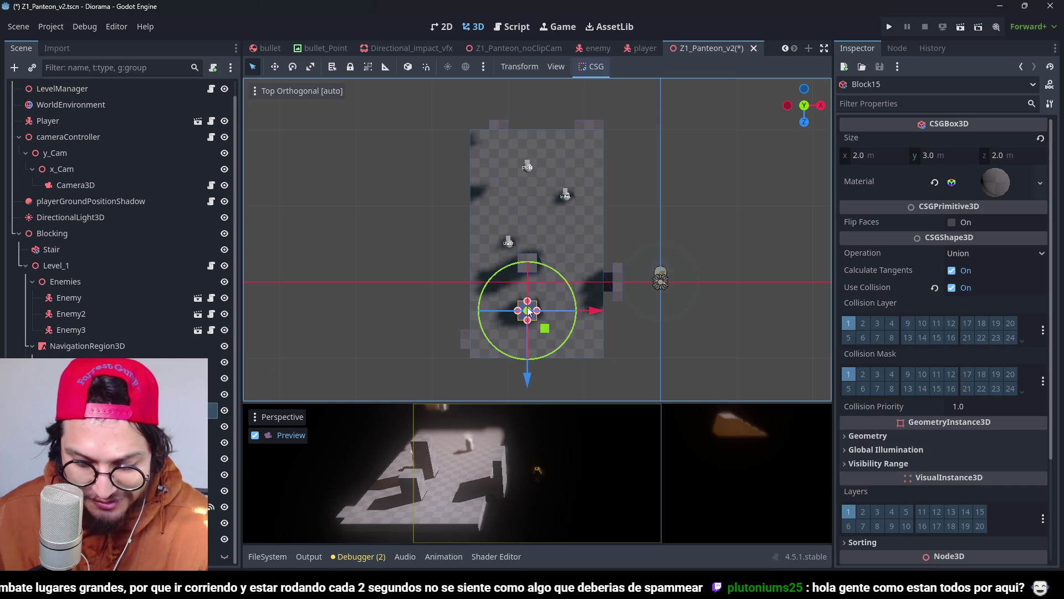
click(554, 273)
click(554, 272)
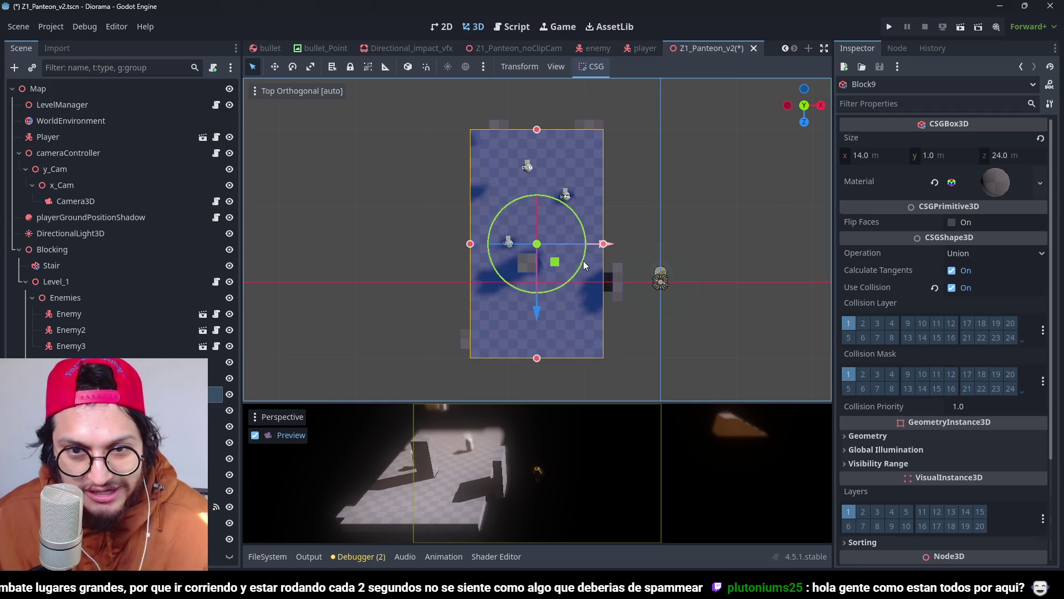
click(531, 281)
click(530, 261)
click(527, 254)
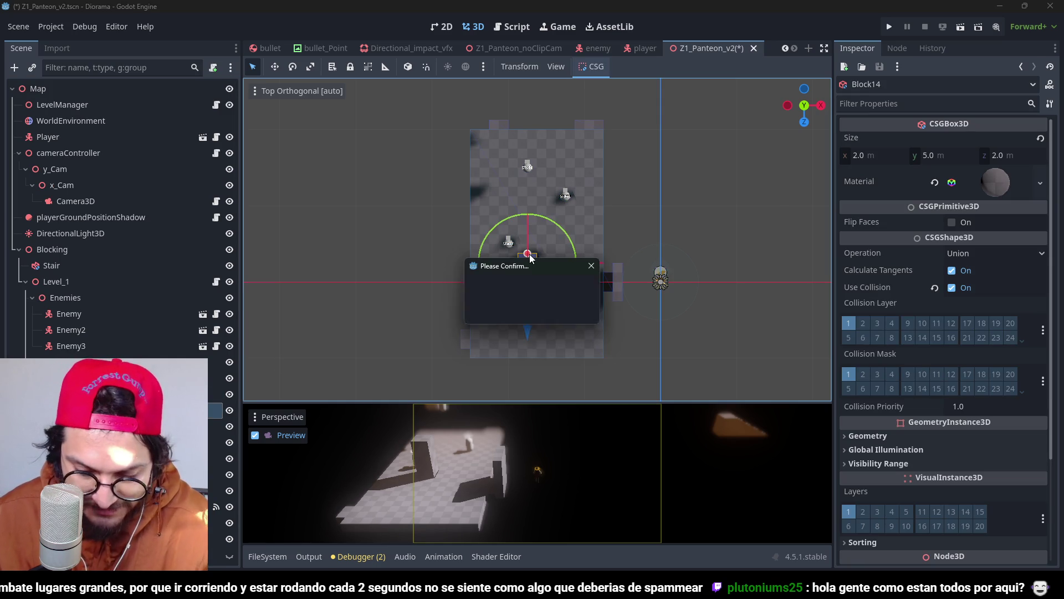
key(Return)
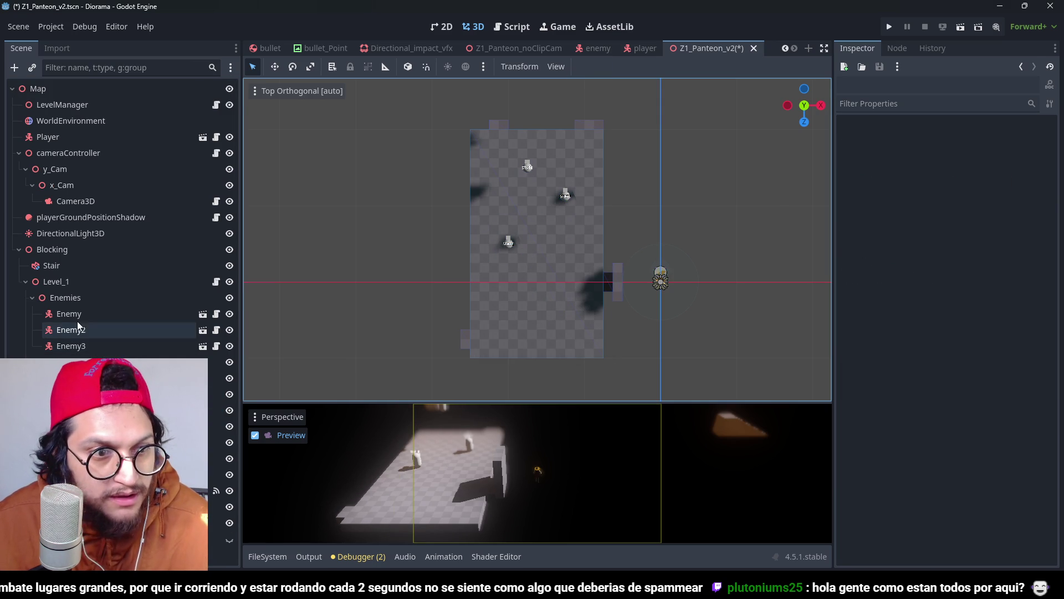
Step: Delete Enemy, Enemy2 and Enemy3, then save the scene
click(78, 316)
shift+click(85, 345)
key(Delete)
key(Return)
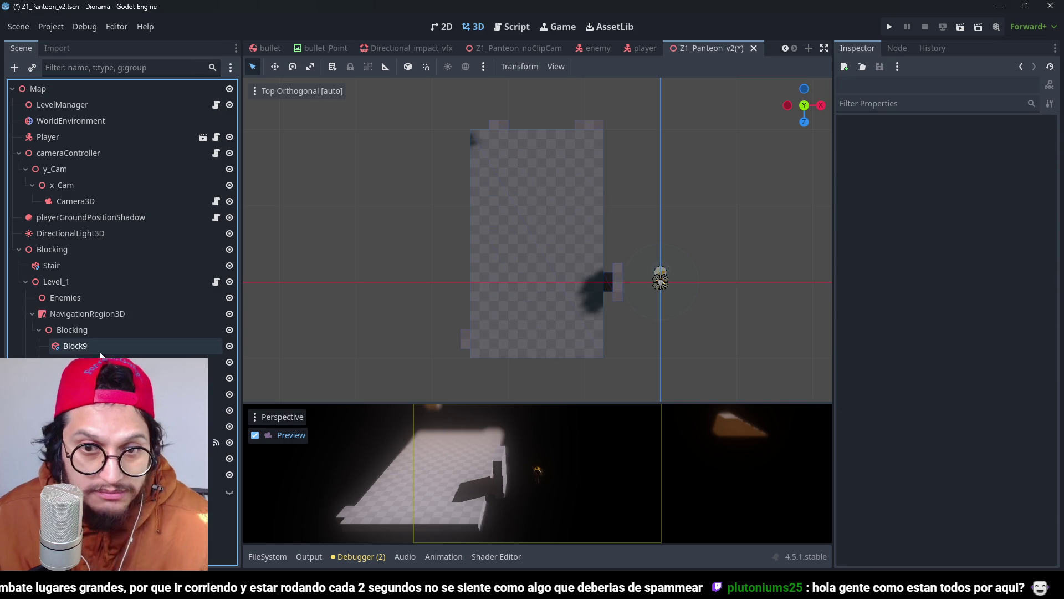
click(499, 127)
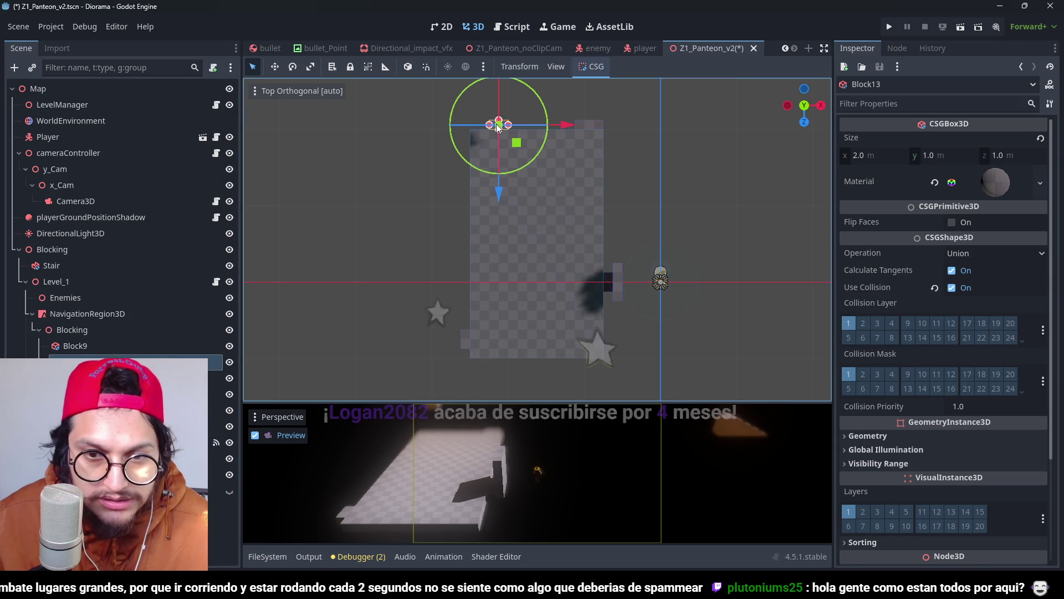
click(443, 354)
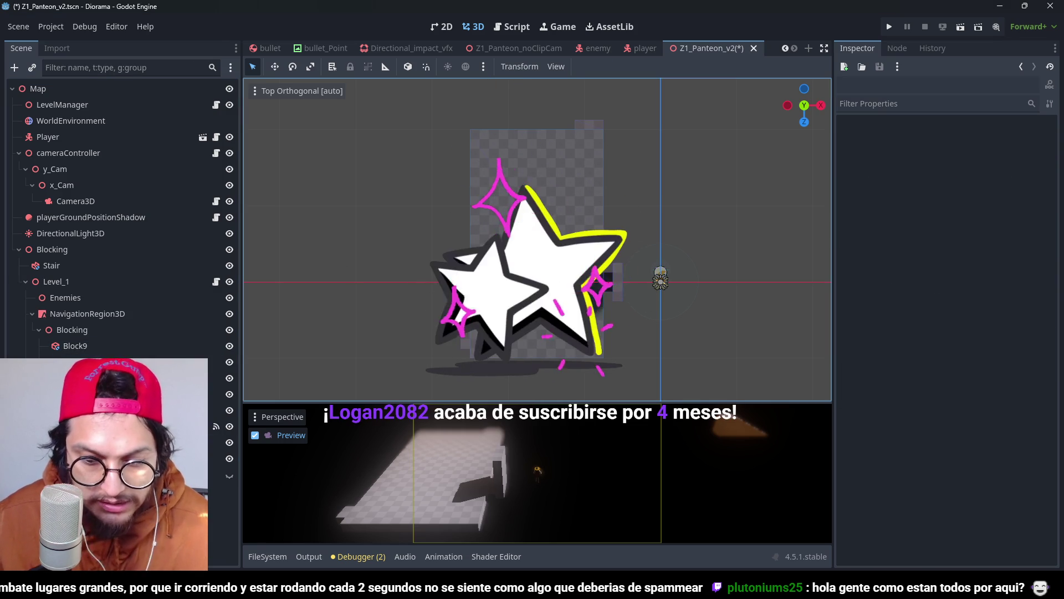
click(465, 349)
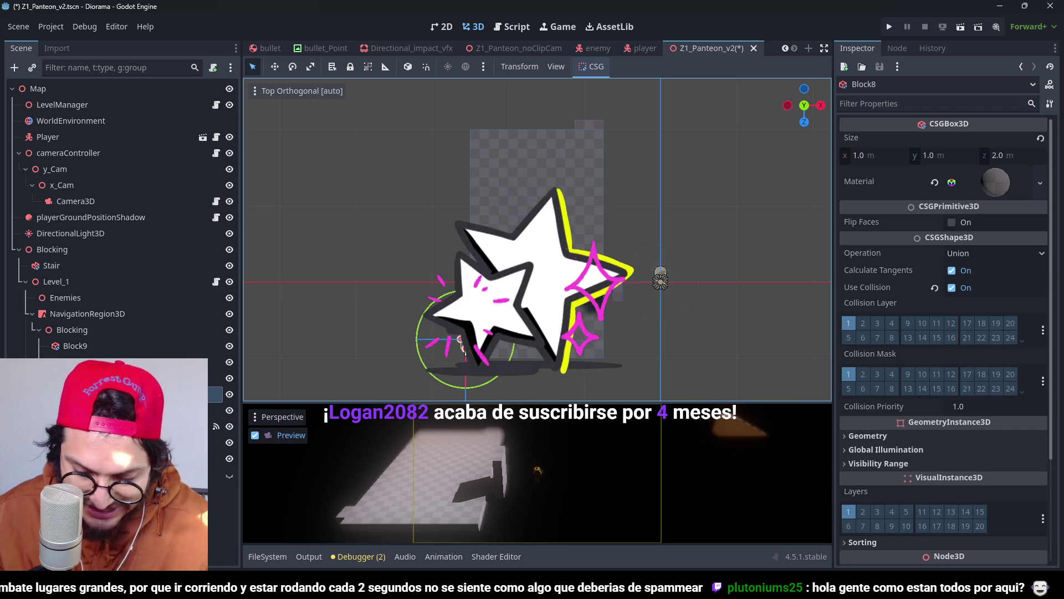
key(ctrl+s)
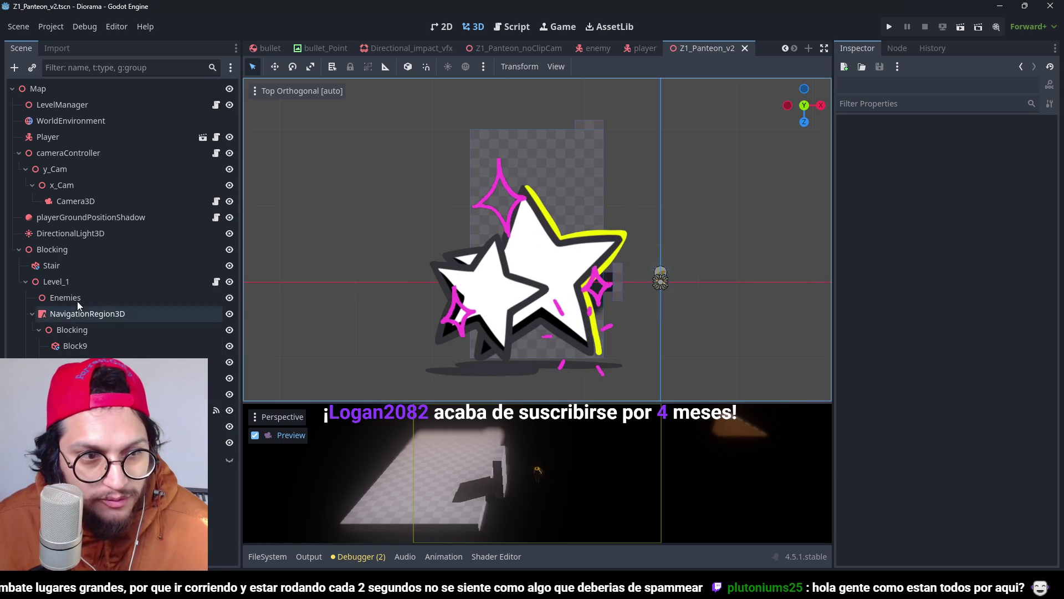
Step: Rename the level node Level_2, then duplicate it as a new Level_1 placed above it
click(26, 282)
click(43, 286)
double_click(79, 287)
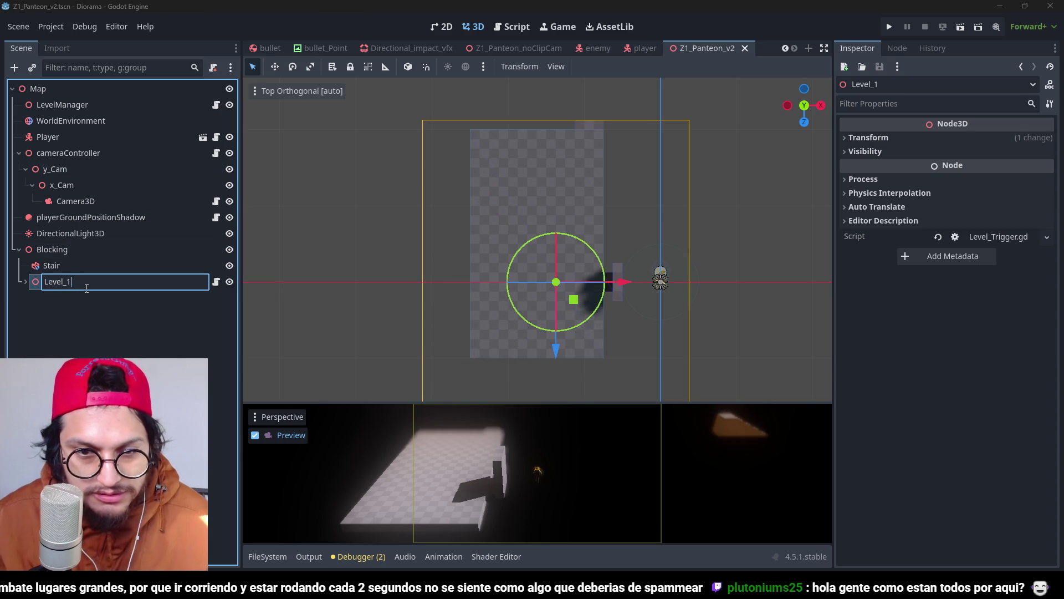
text(2)
key(Return)
key(ctrl+d)
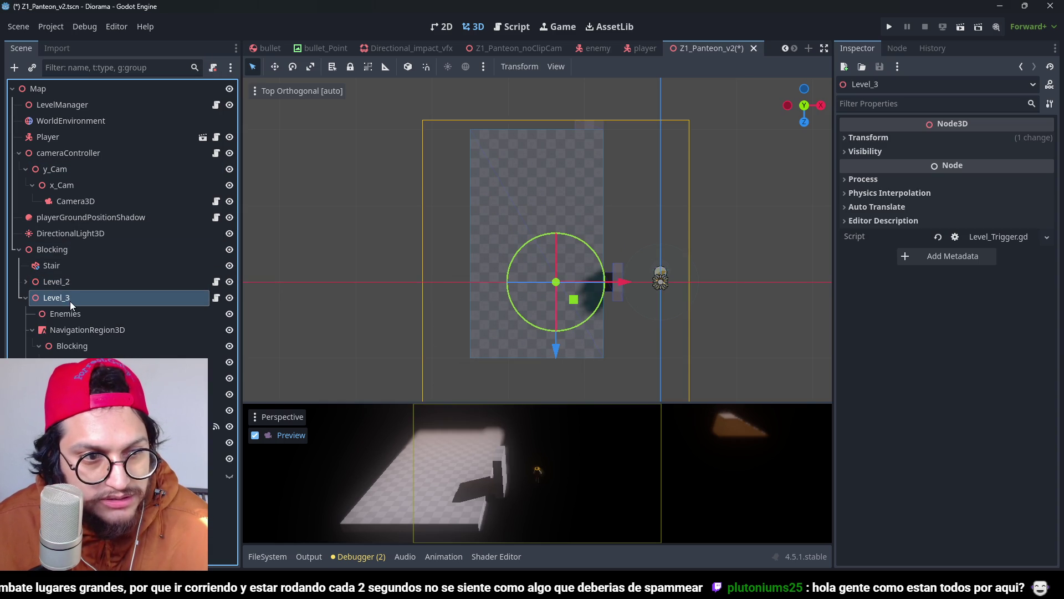
drag(70, 301, 74, 272)
double_click(68, 285)
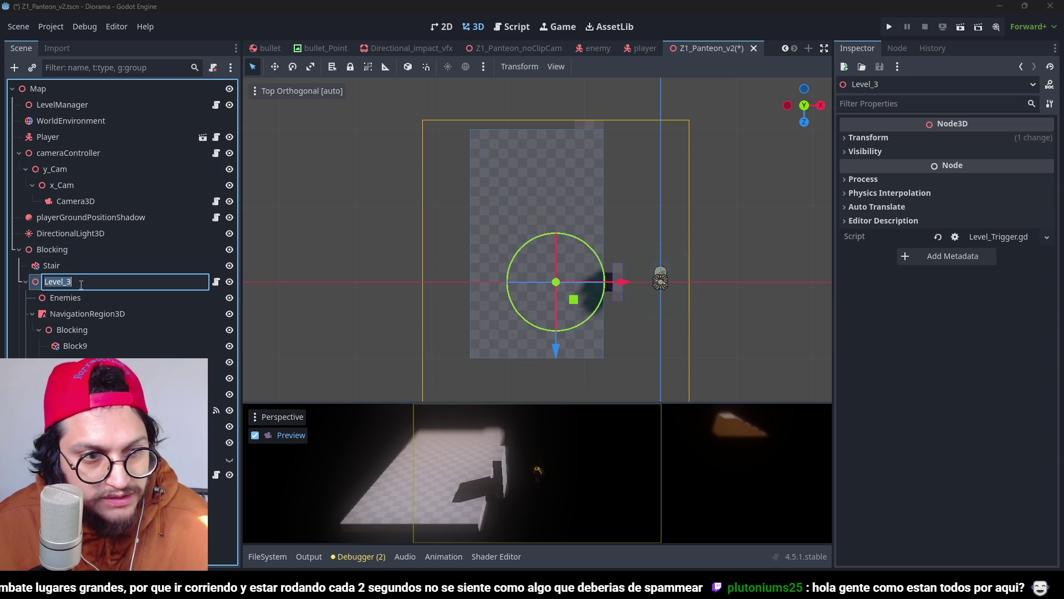
click(107, 286)
key(BackSpace)
text(1)
key(Return)
Step: Shift Block9 15 units along X and shrink it to 9 × 1 × 10 m
click(535, 249)
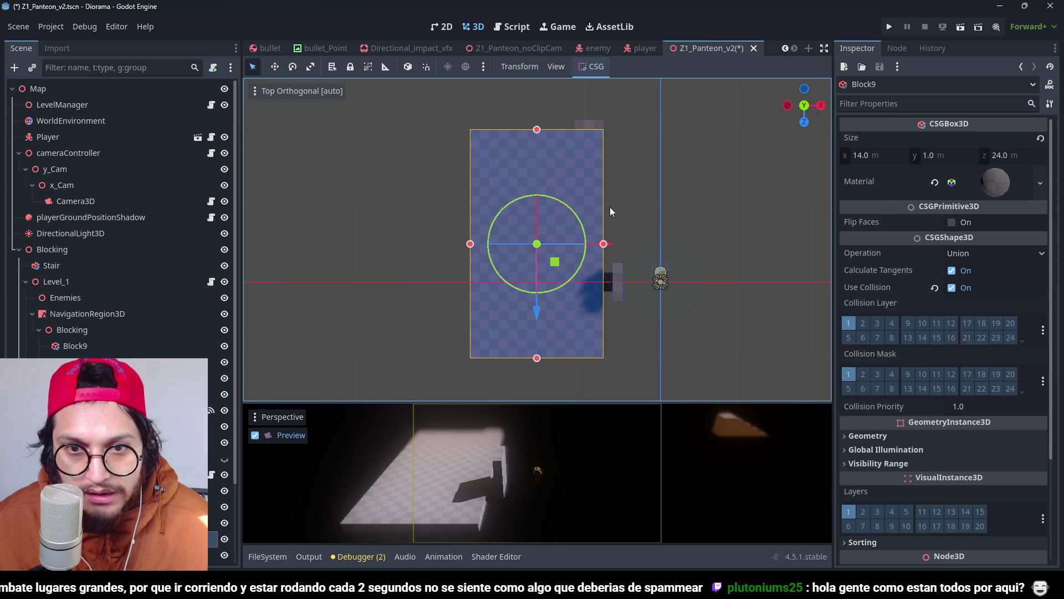
mouse_move(541, 229)
mouse_down()
mouse_move(726, 262)
mouse_move(680, 258)
mouse_up()
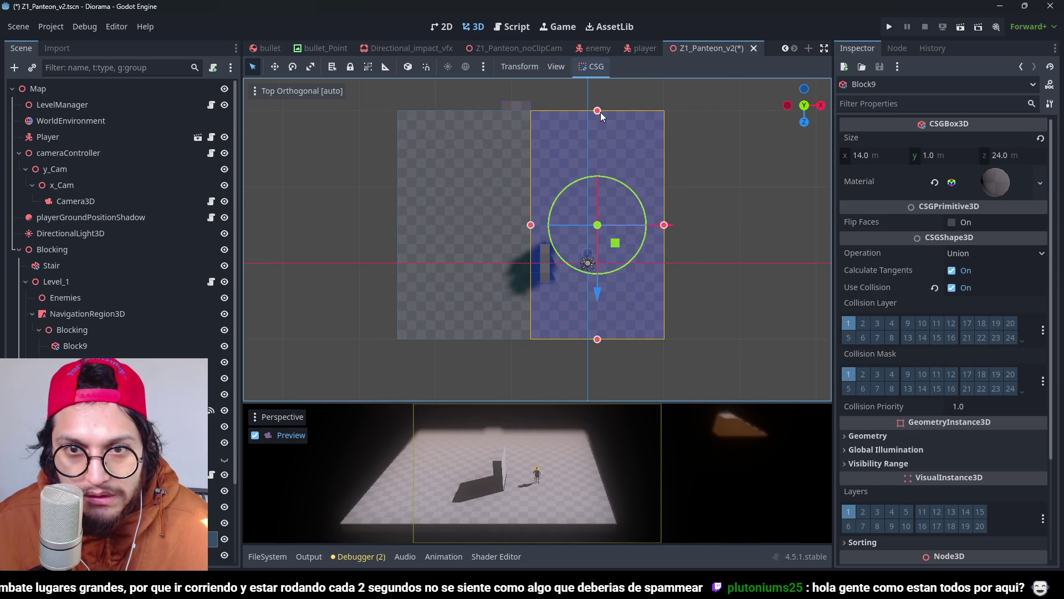
drag(600, 112, 620, 218)
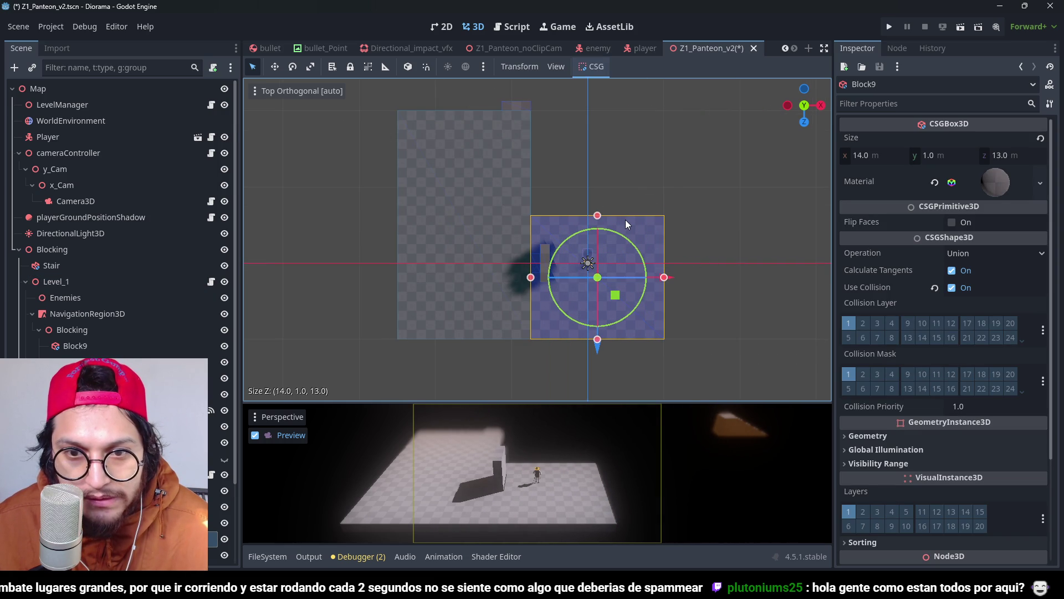
drag(597, 339, 606, 312)
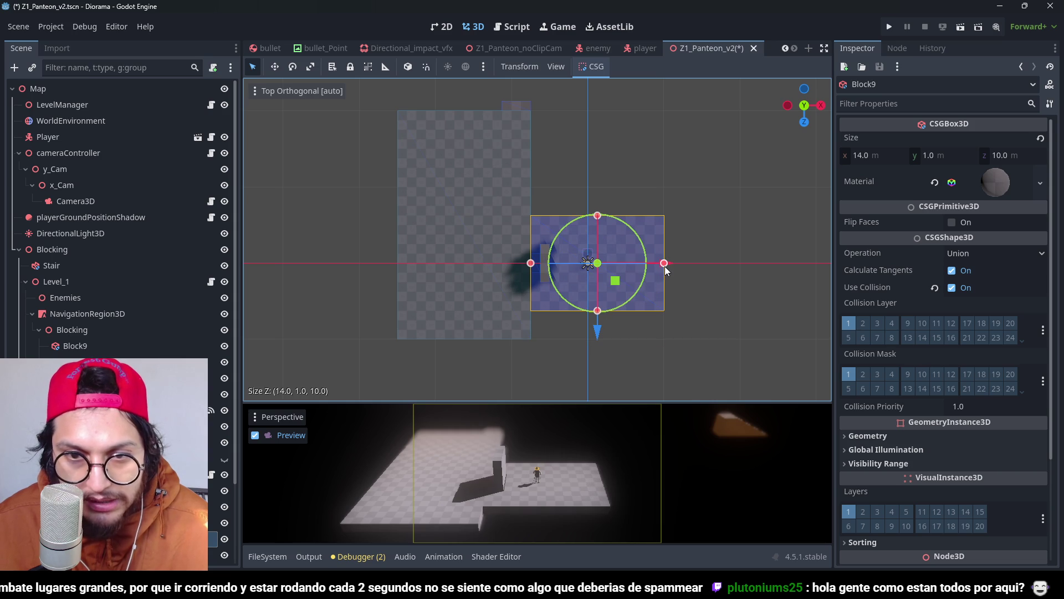
drag(664, 264, 619, 264)
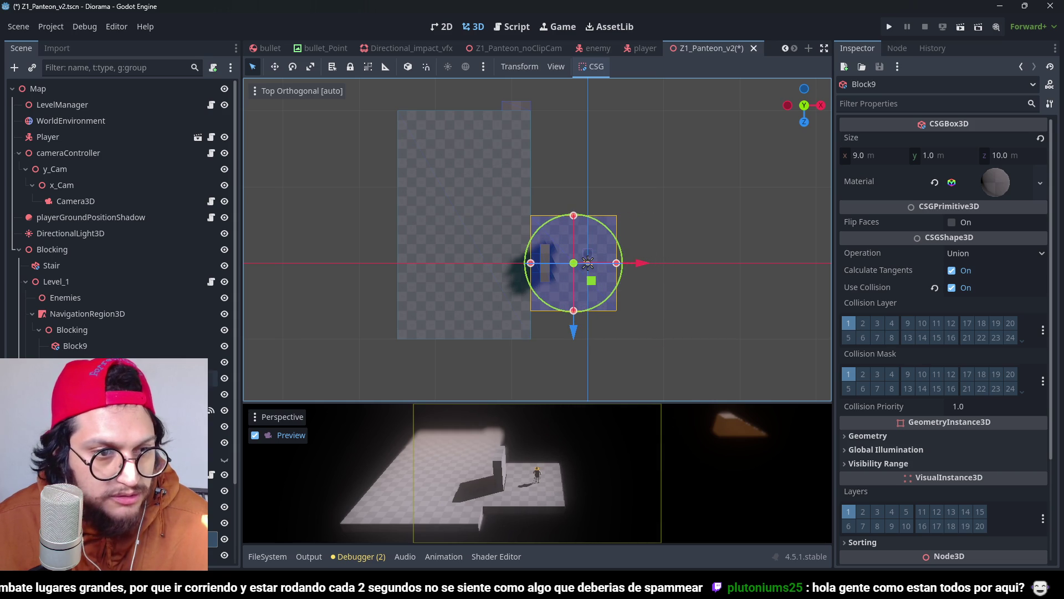
scroll(119, 222, down, 3)
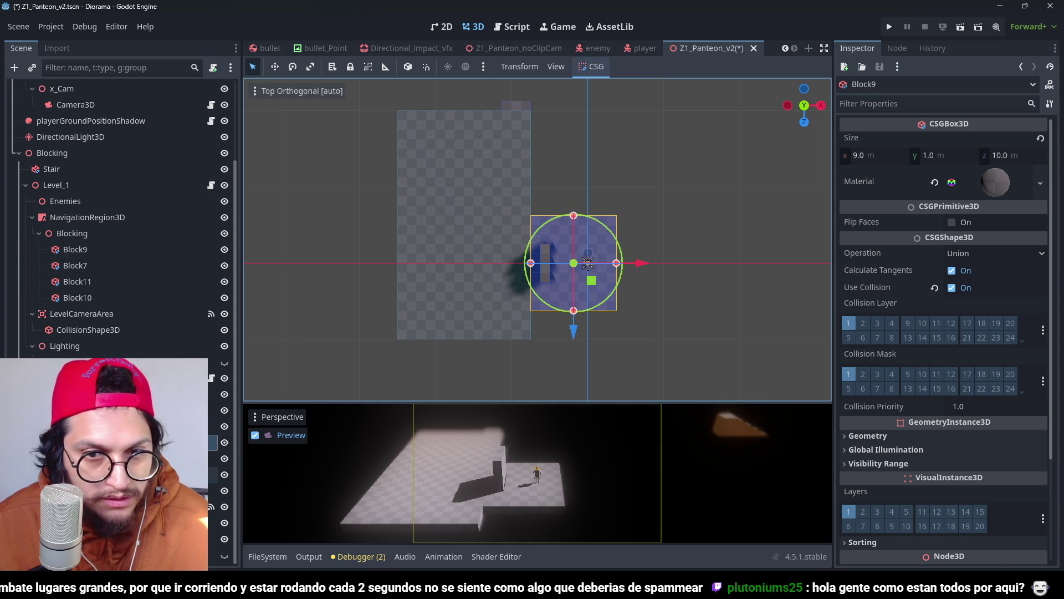
click(77, 281)
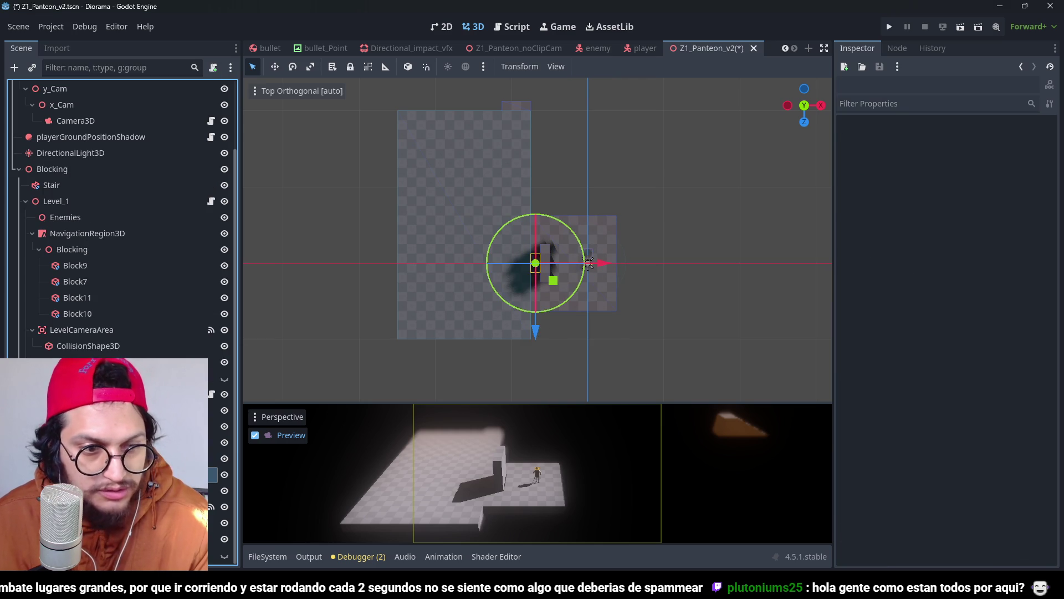
Step: Delete the small Block10 and shift Block7 about 1 m left along X
click(75, 281)
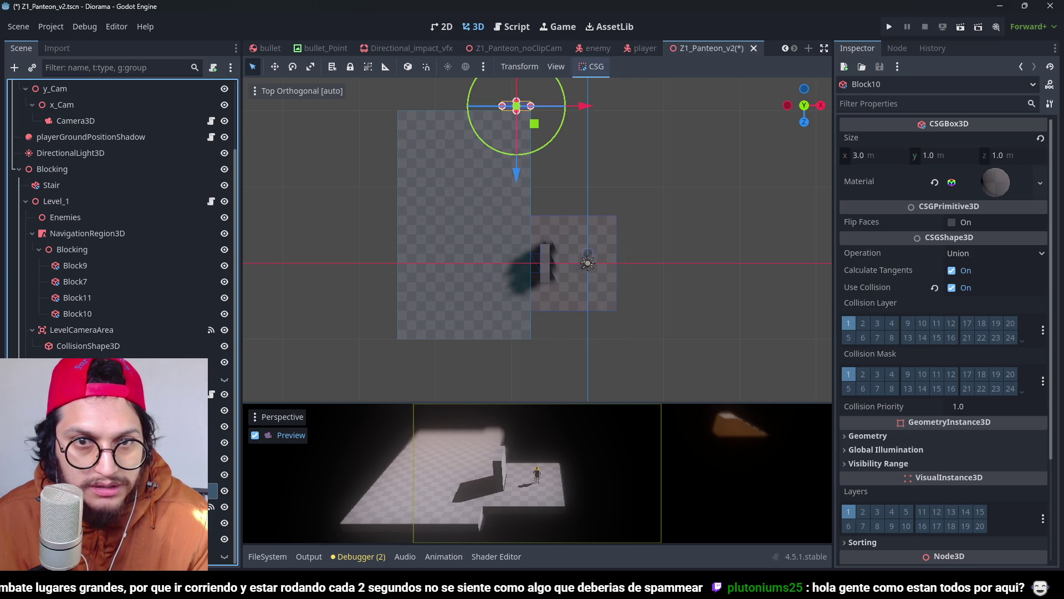
key(Delete)
key(Return)
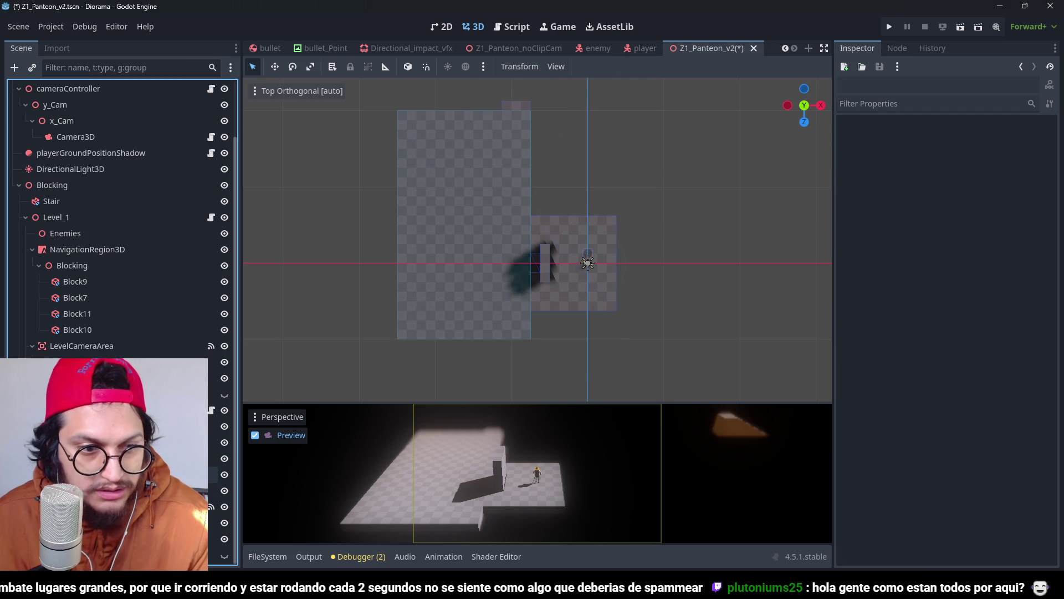
click(546, 263)
scroll(509, 187, up, 2)
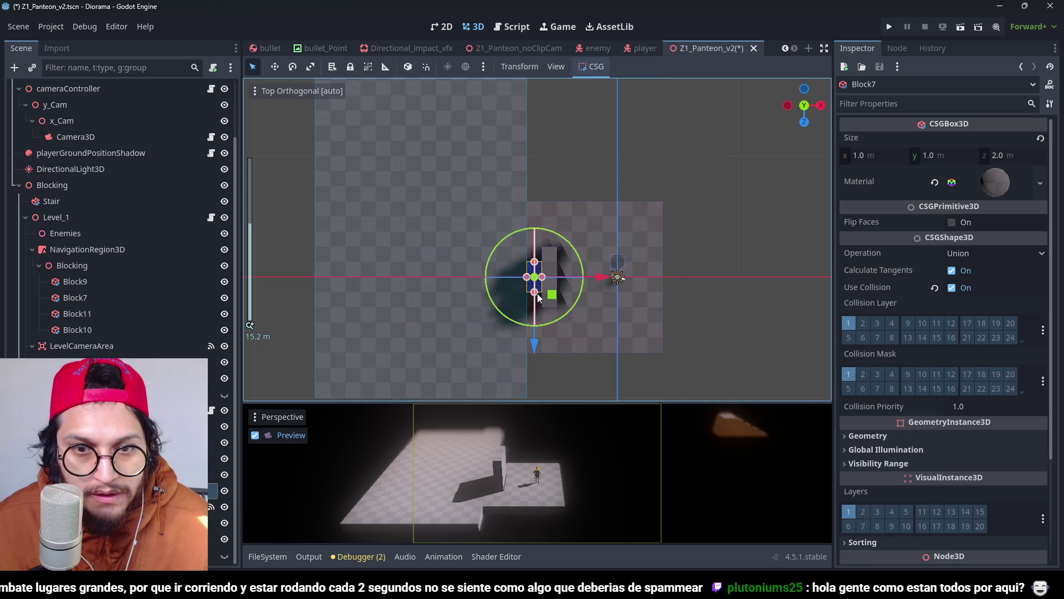
scroll(548, 255, up, 3)
drag(570, 249, 554, 245)
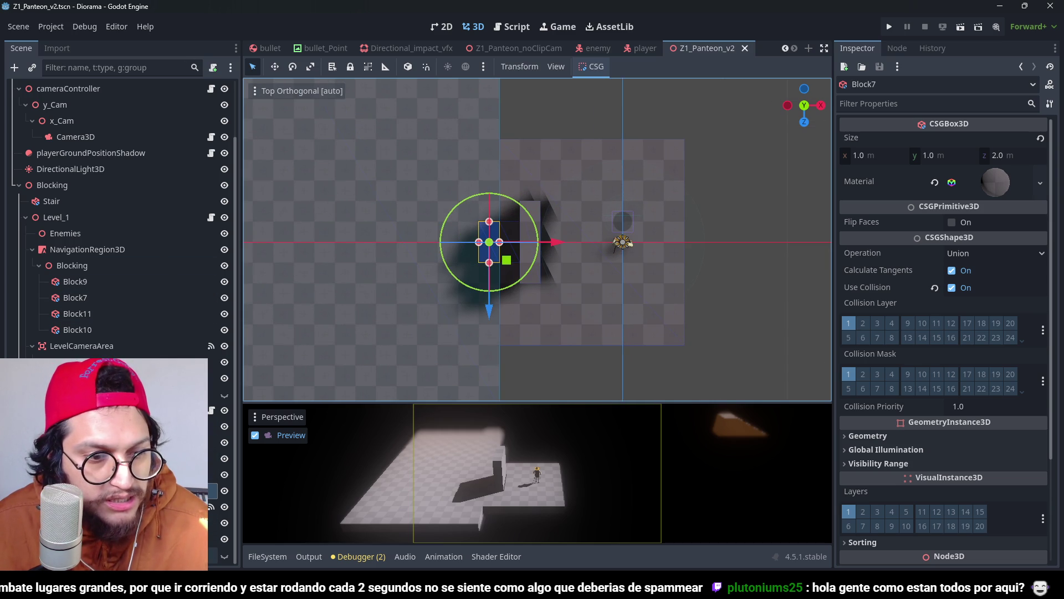
Step: Delete the OmniLight3D node and save the scene
click(221, 560)
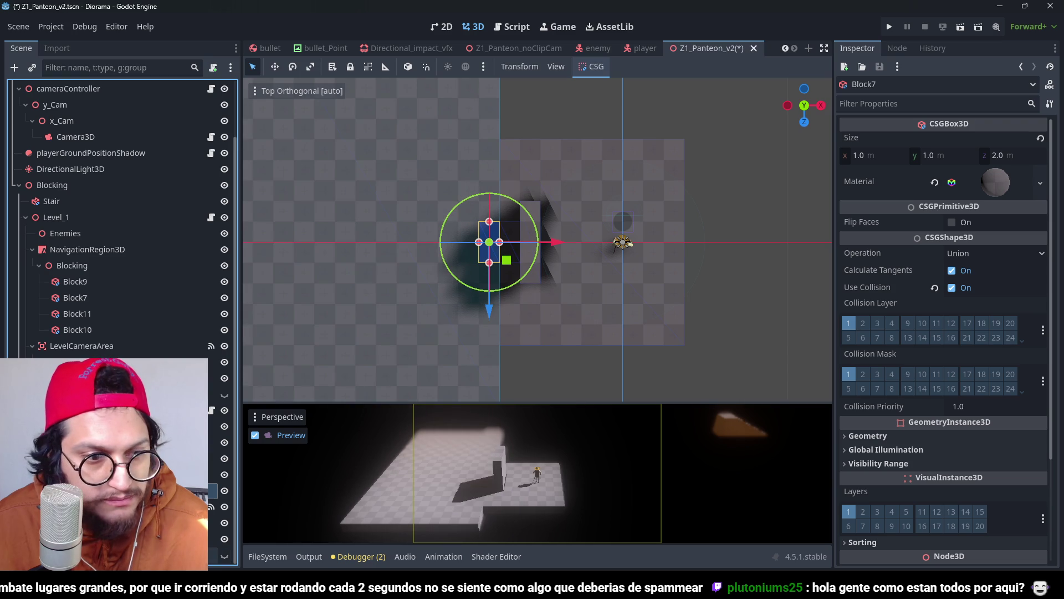
key(Delete)
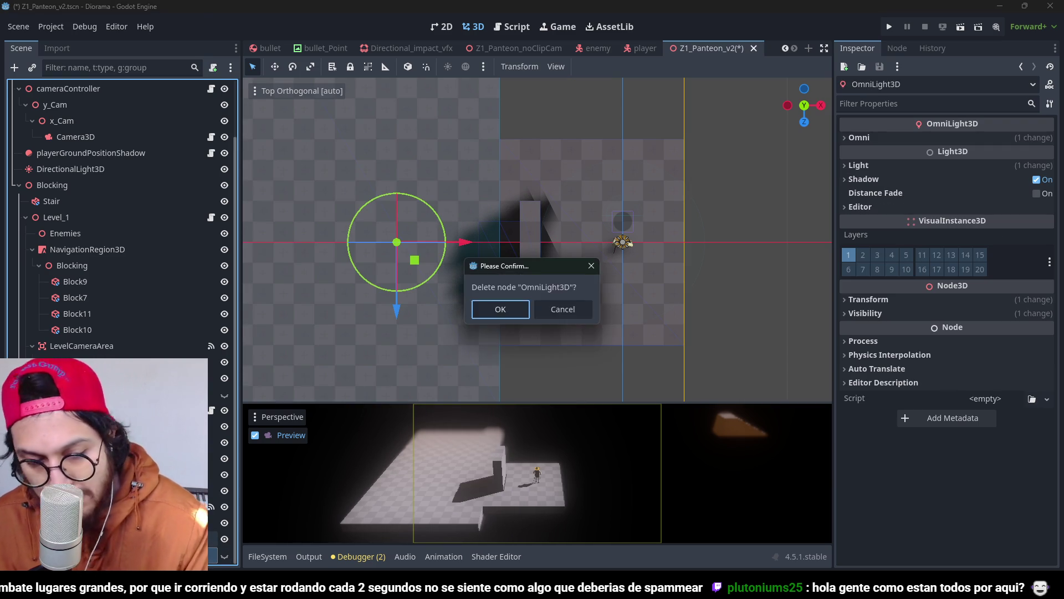
key(Return)
key(ctrl+s)
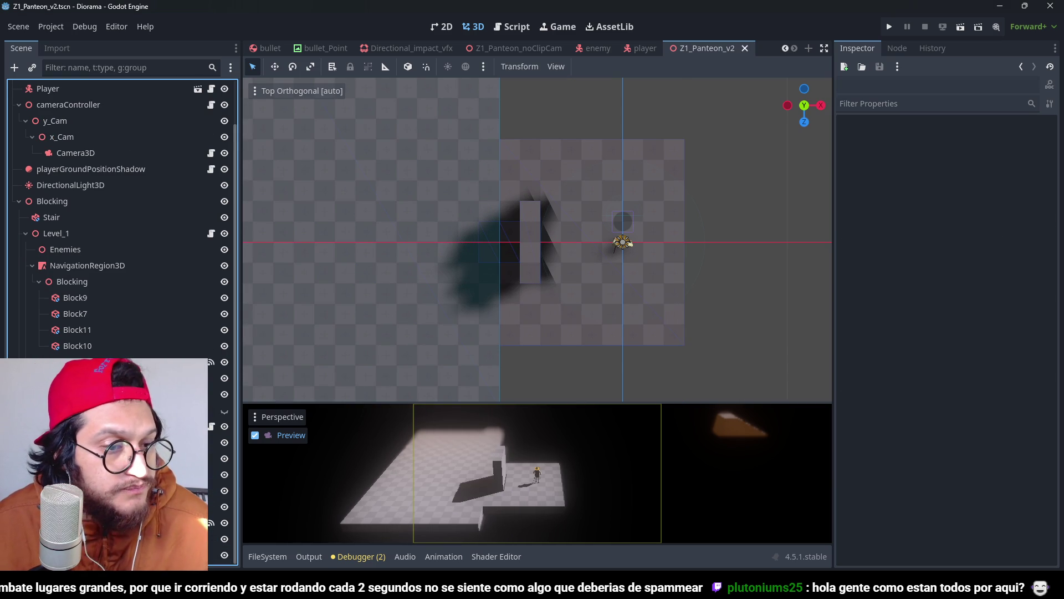
Step: Undo a trial LevelCameraArea move, then briefly hide Level_2 and Level_1 to inspect each level
click(139, 442)
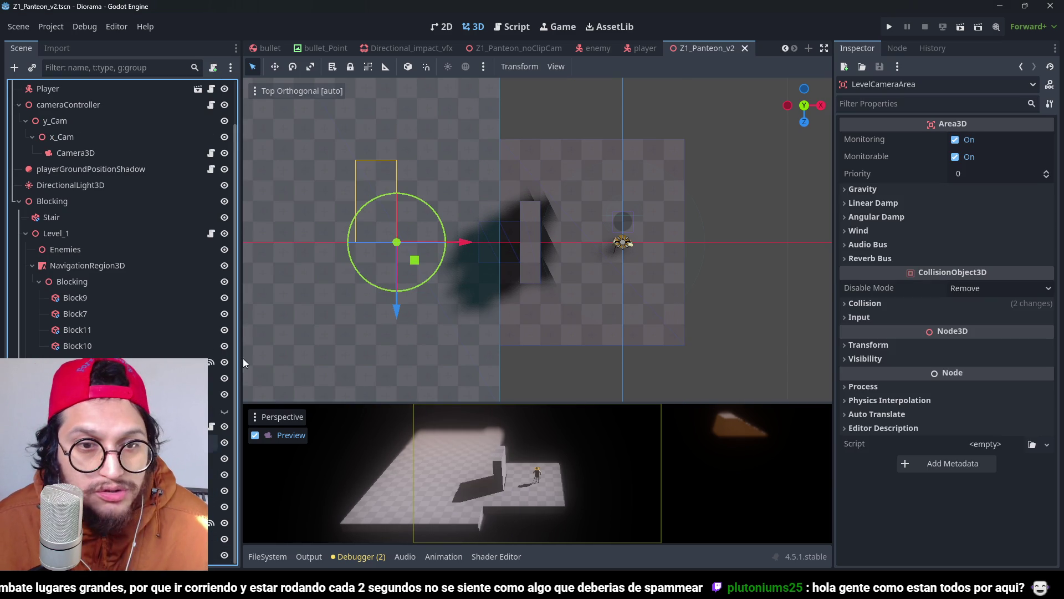
scroll(498, 260, down, 6)
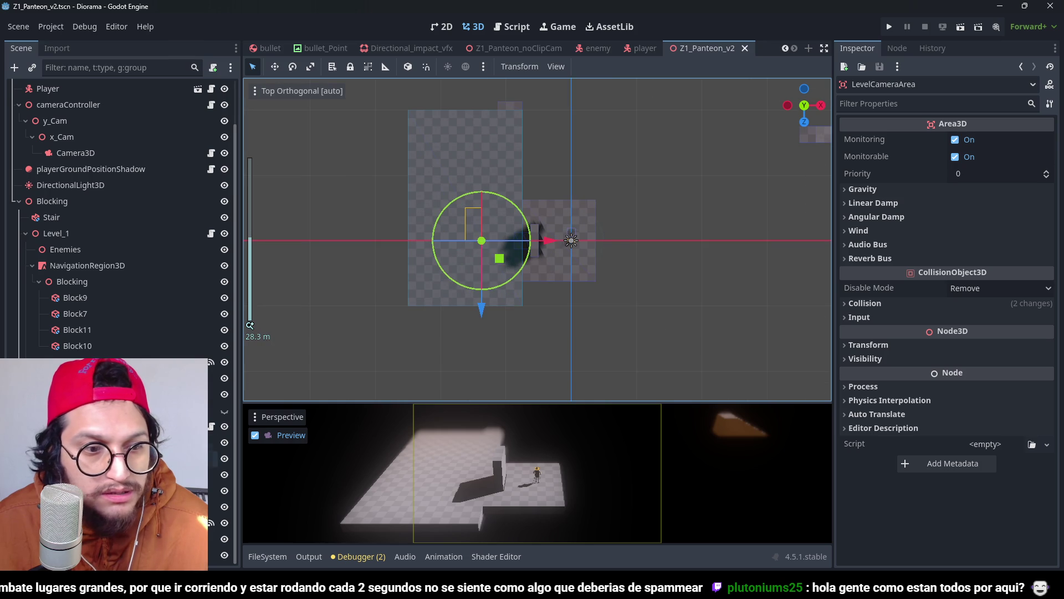
drag(547, 242, 630, 255)
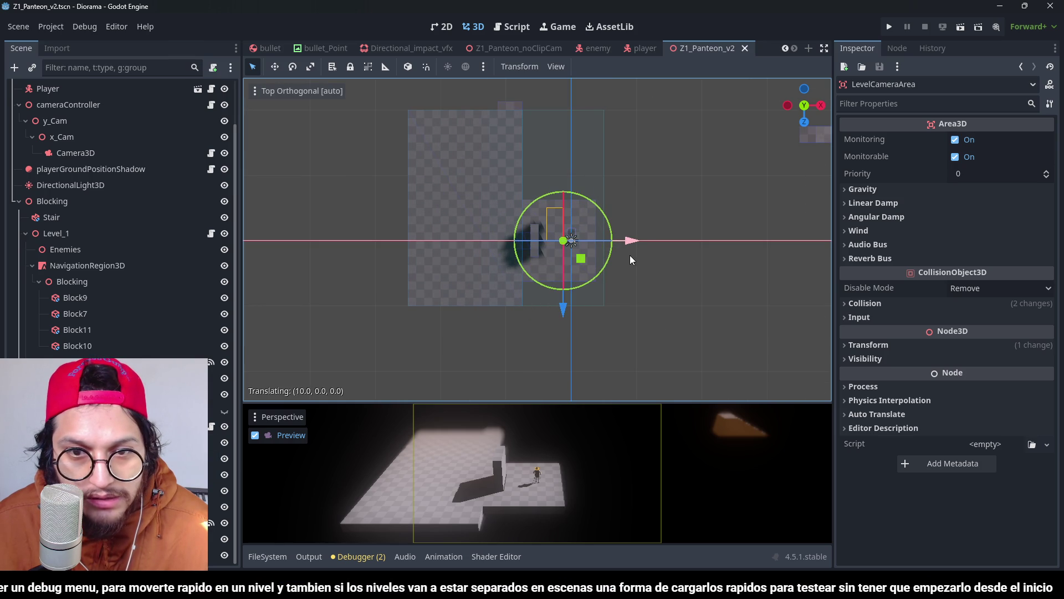
key(ctrl+z)
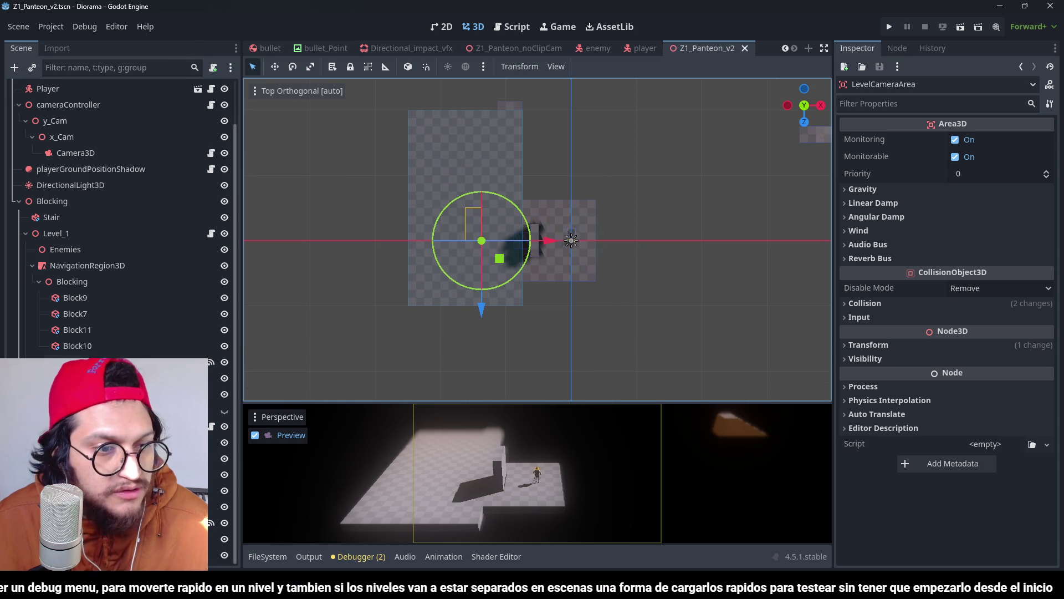
click(55, 426)
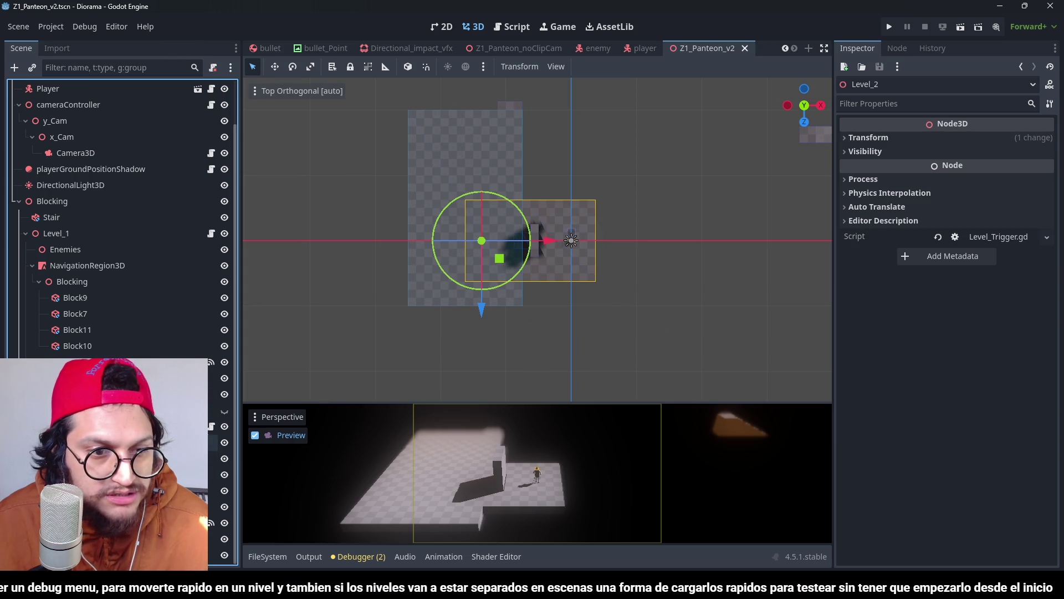
click(225, 427)
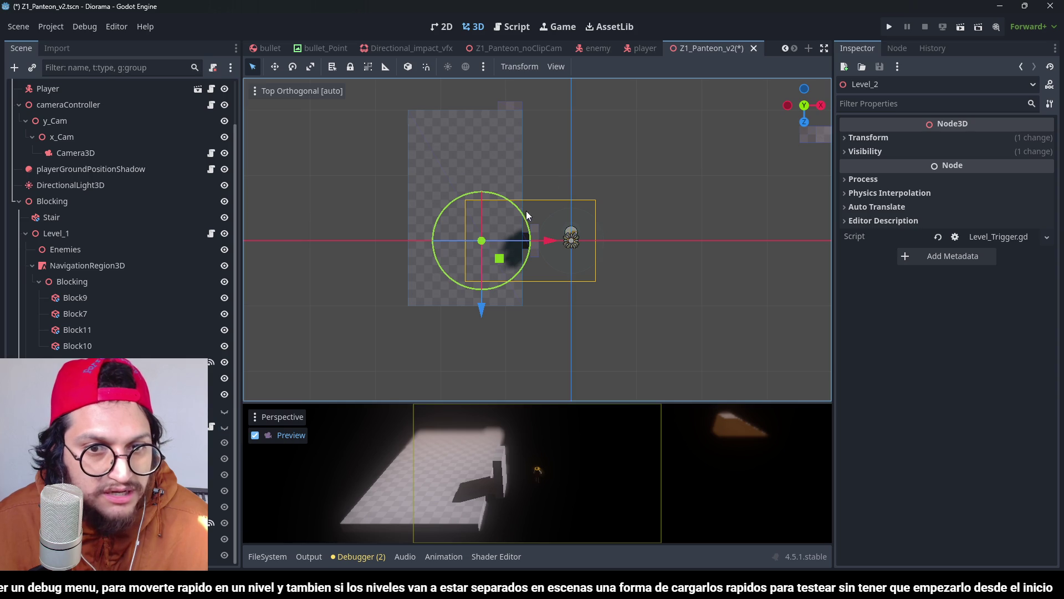
click(224, 426)
click(225, 234)
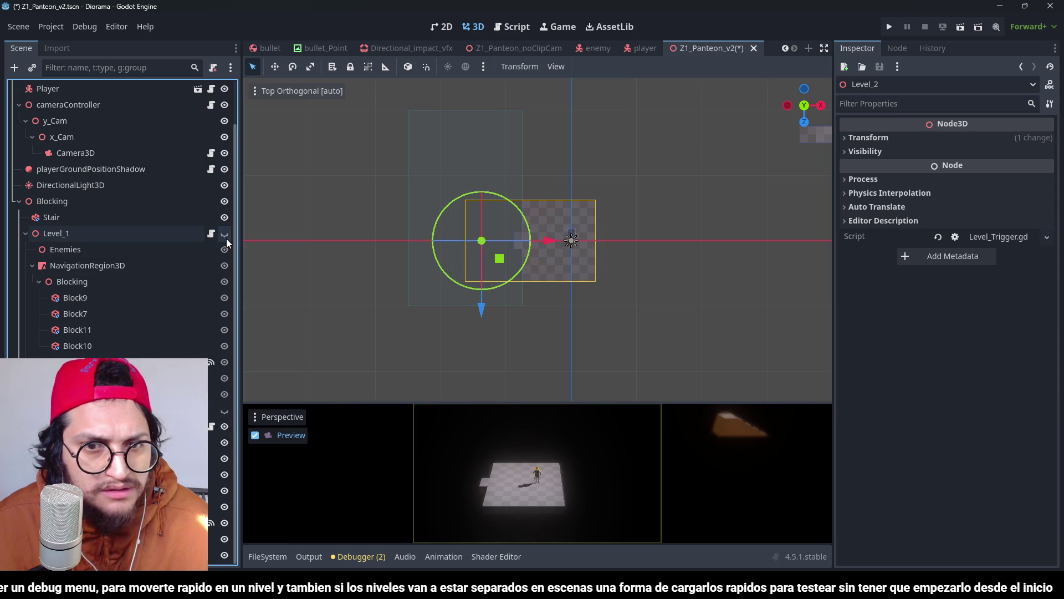
click(224, 234)
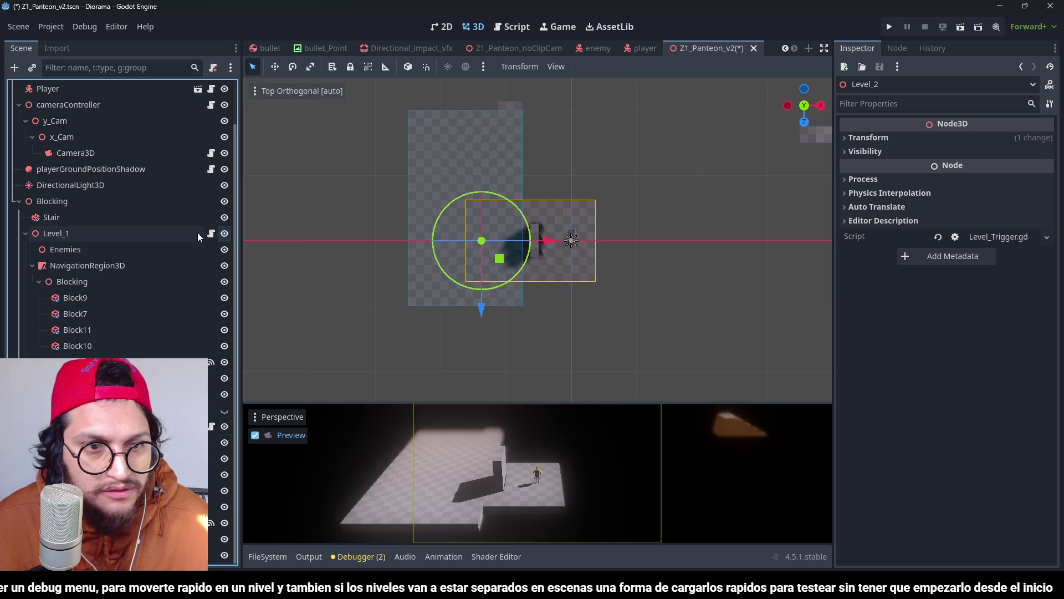
Step: Move Level_2 into Level_1's slot, rename it Level_0, and save
drag(55, 230, 53, 233)
double_click(54, 234)
text(Level_0)
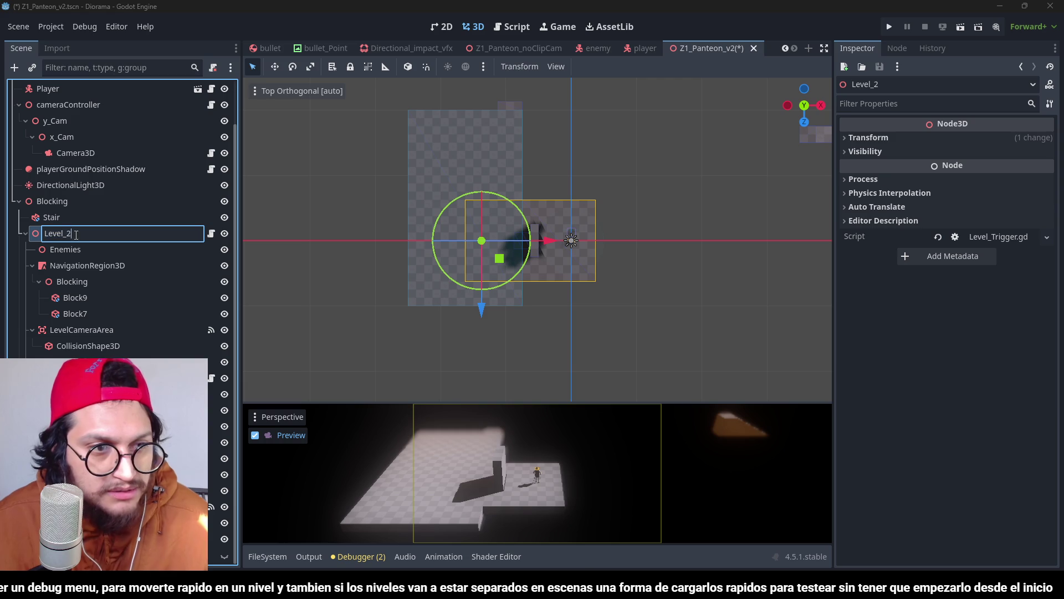
key(Return)
key(ctrl+s)
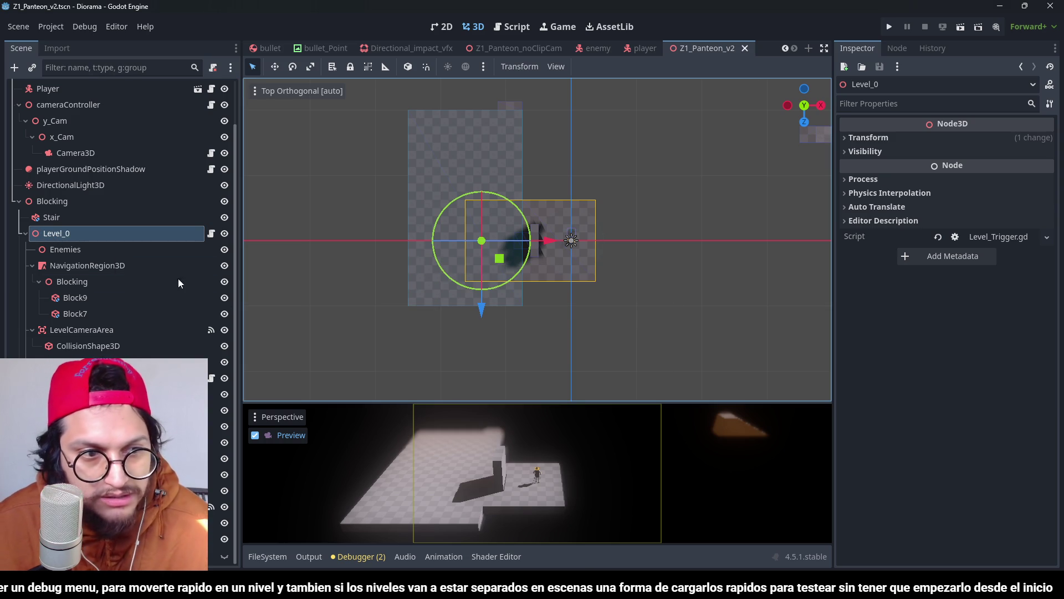
Step: Hide the blocking meshes, move LevelCameraArea 10 units along X, and adjust its box shape resource
click(227, 378)
scroll(520, 232, up, 5)
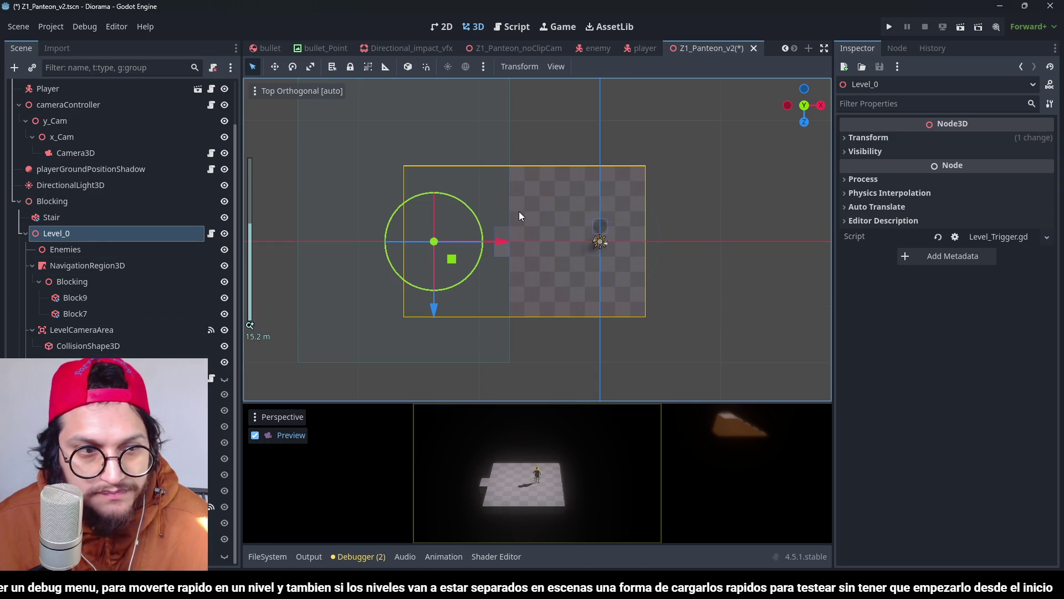
click(202, 329)
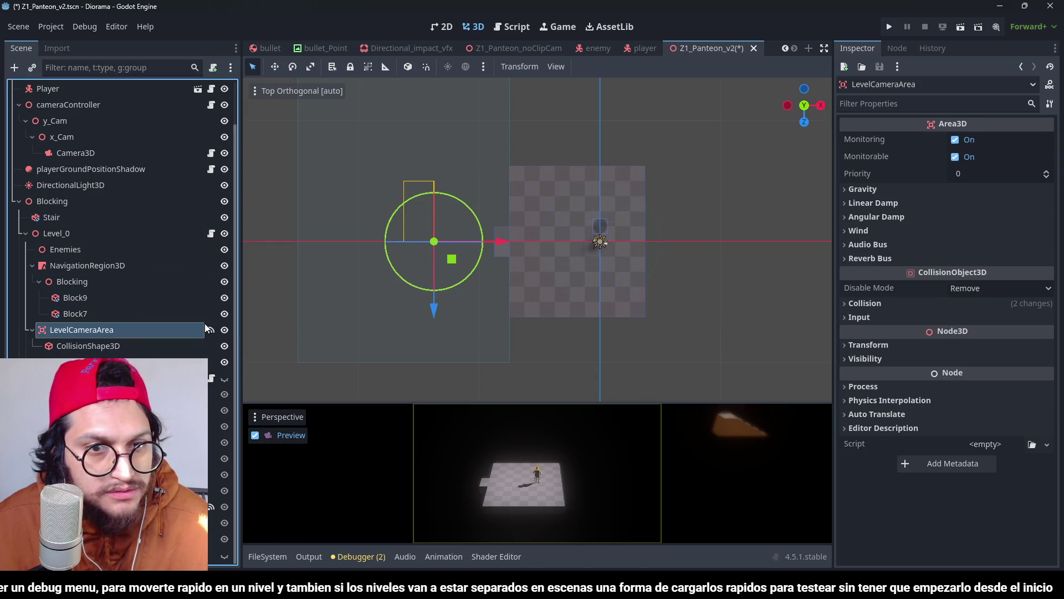
drag(501, 236, 654, 254)
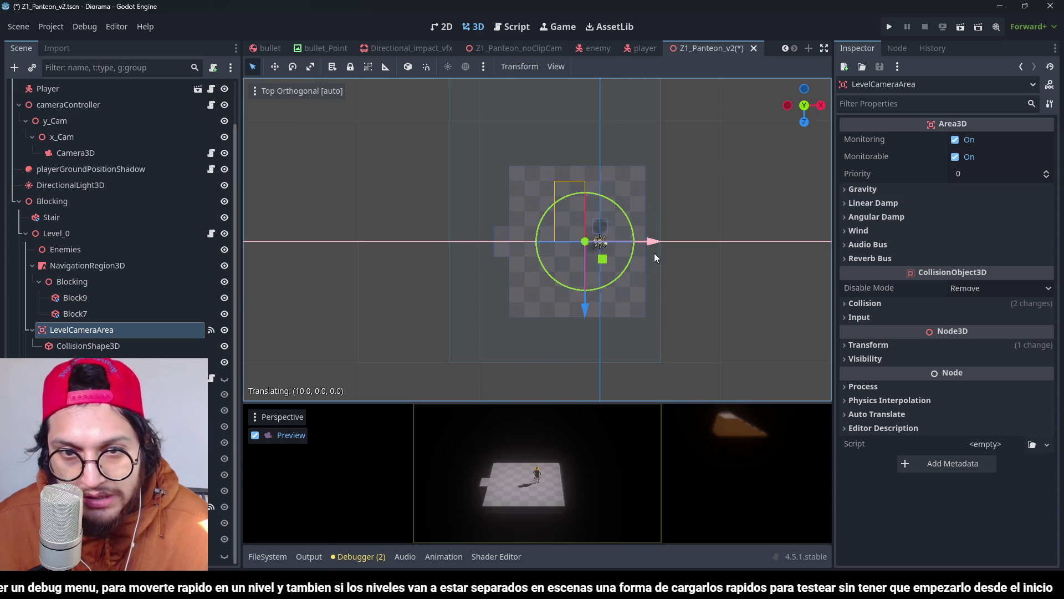
click(89, 345)
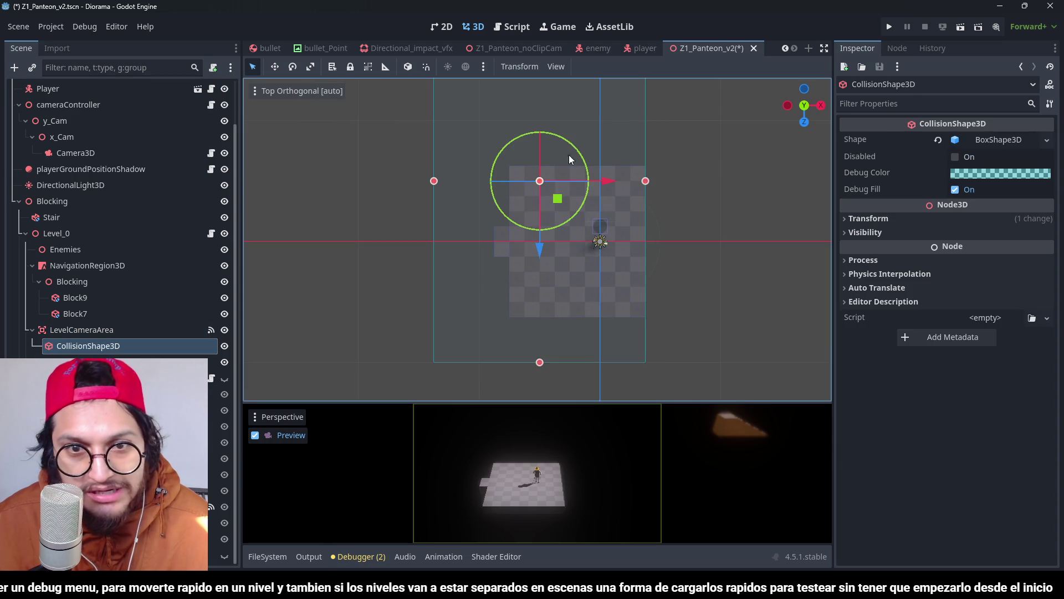
click(1047, 142)
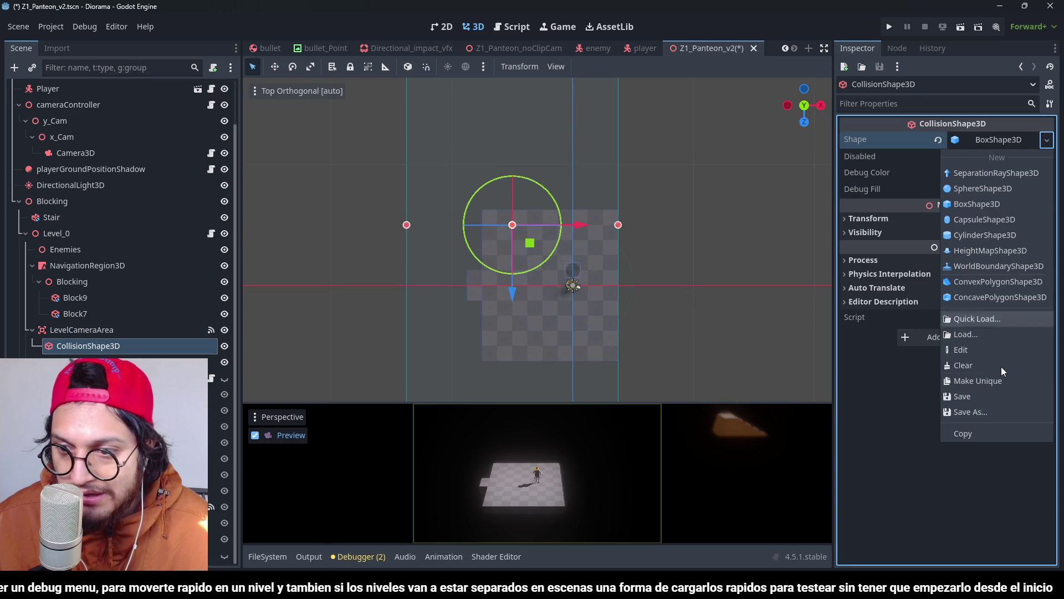
click(986, 382)
Step: Resize the camera area's collision box in depth, Z and X, then save the scene
scroll(570, 166, down, 2)
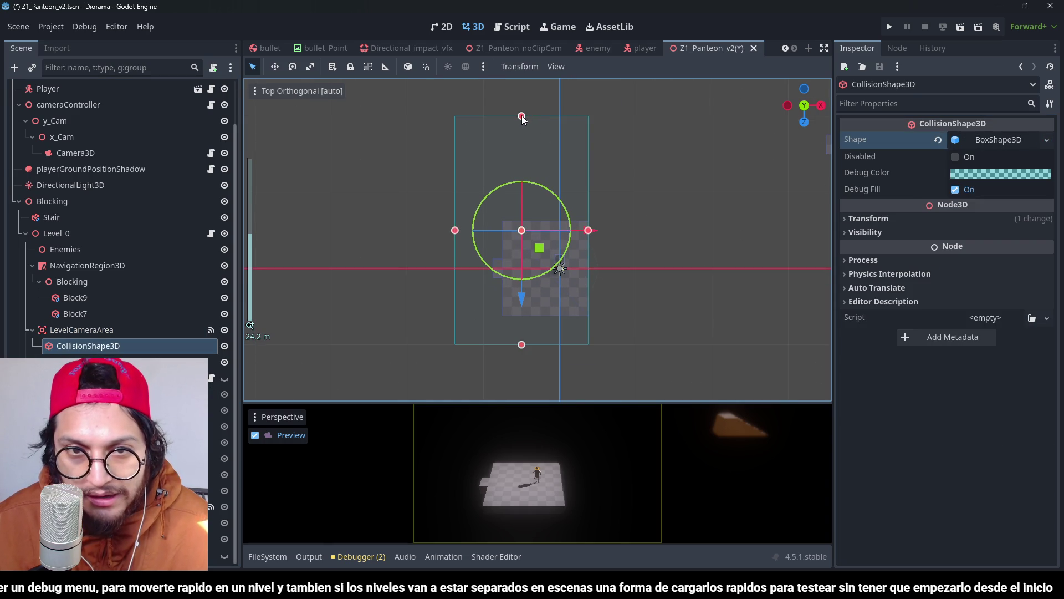
drag(523, 119, 523, 220)
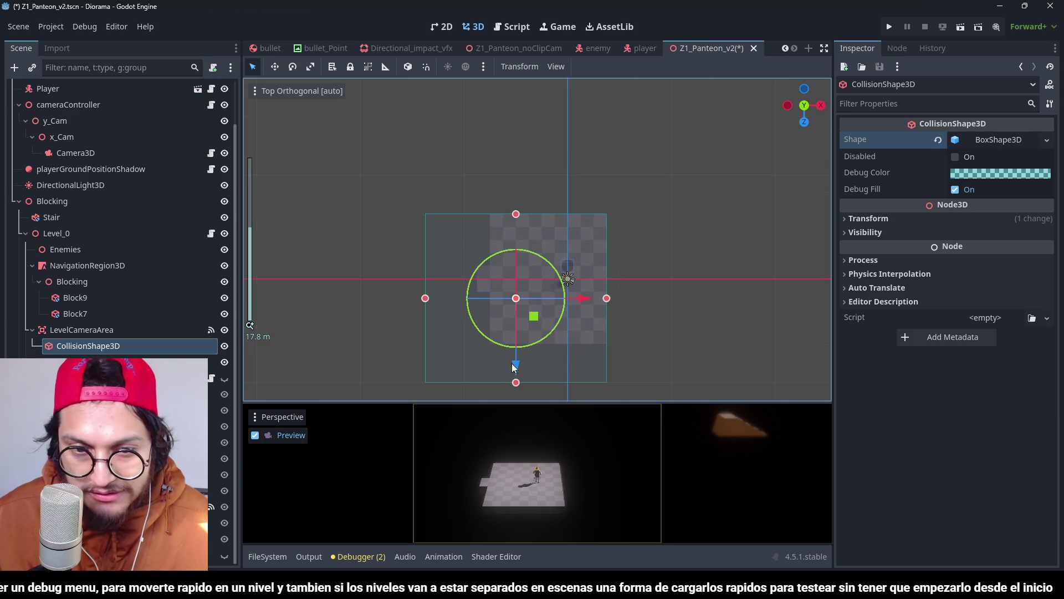
scroll(582, 377, up, 2)
drag(516, 382, 516, 343)
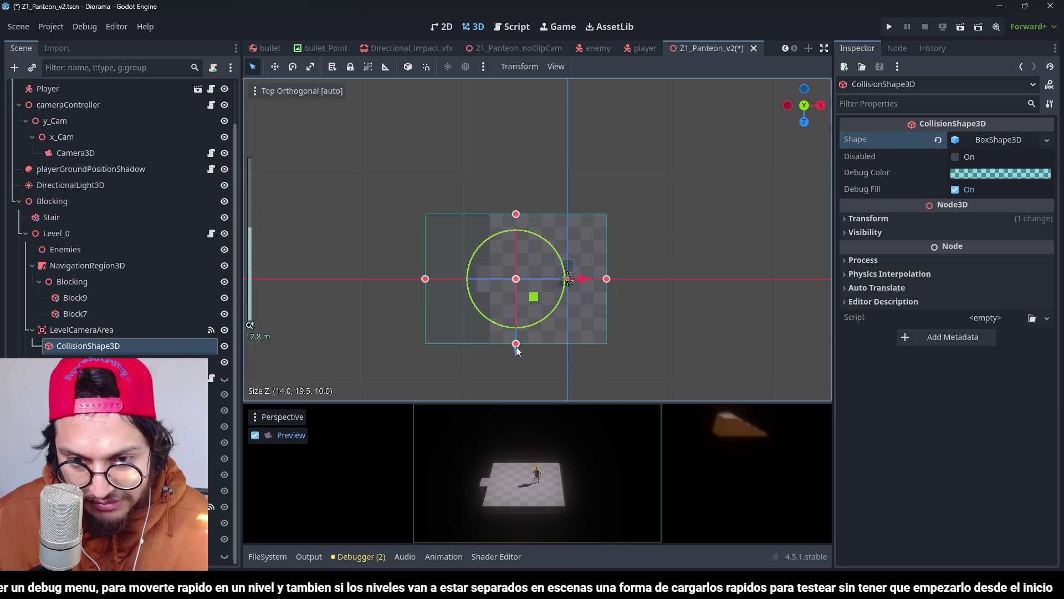
click(425, 277)
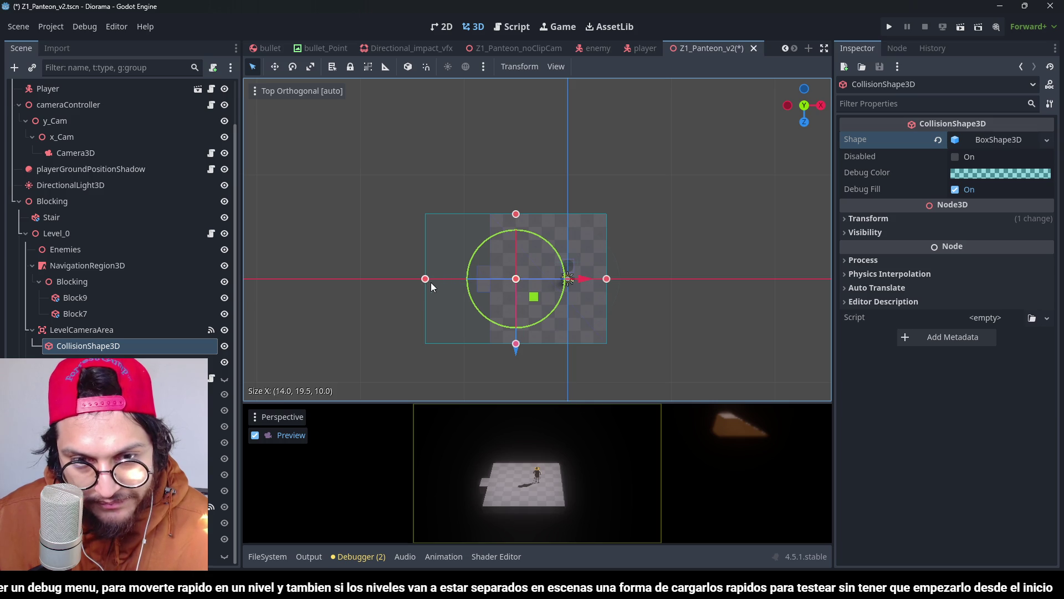
drag(430, 281, 488, 283)
key(ctrl+s)
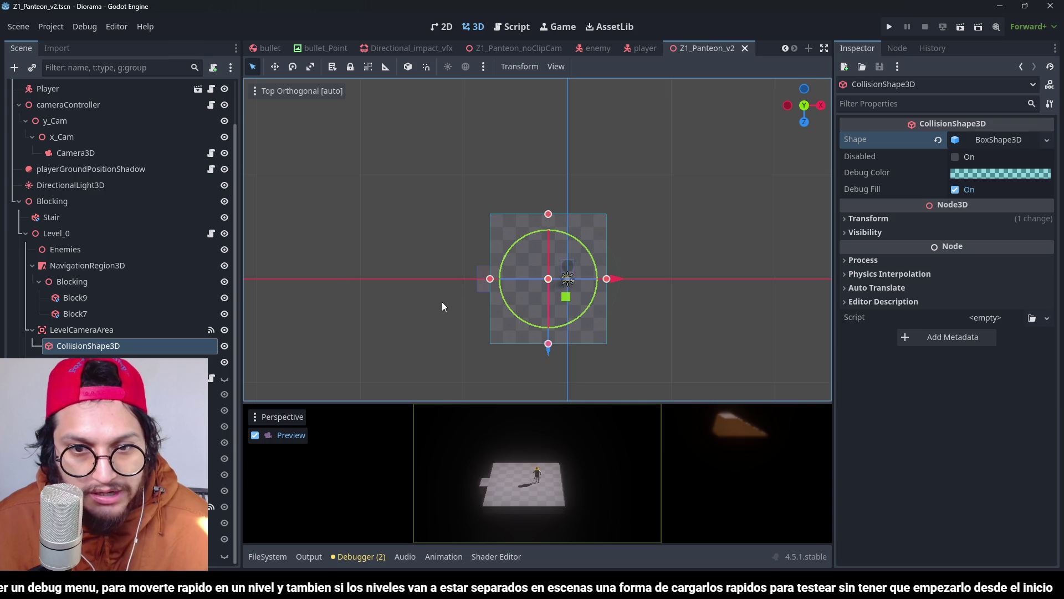
scroll(599, 216, up, 3)
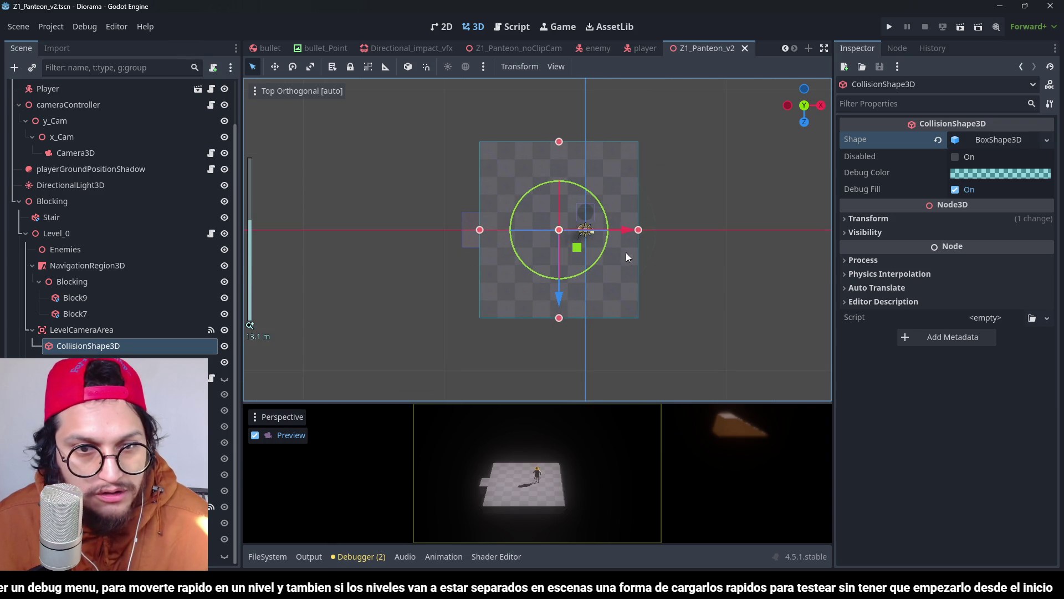
scroll(606, 235, down, 3)
scroll(636, 242, up, 2)
scroll(608, 245, down, 2)
scroll(608, 244, up, 2)
key(ctrl+s)
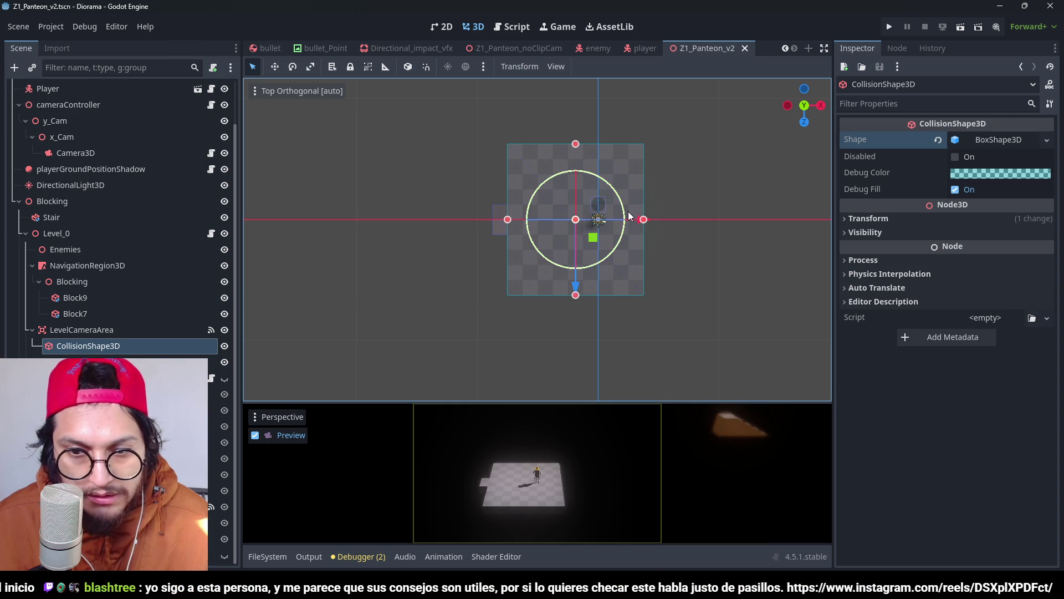
Step: Collapse Level_0 and make Level_1's geometry visible in the viewports
click(25, 238)
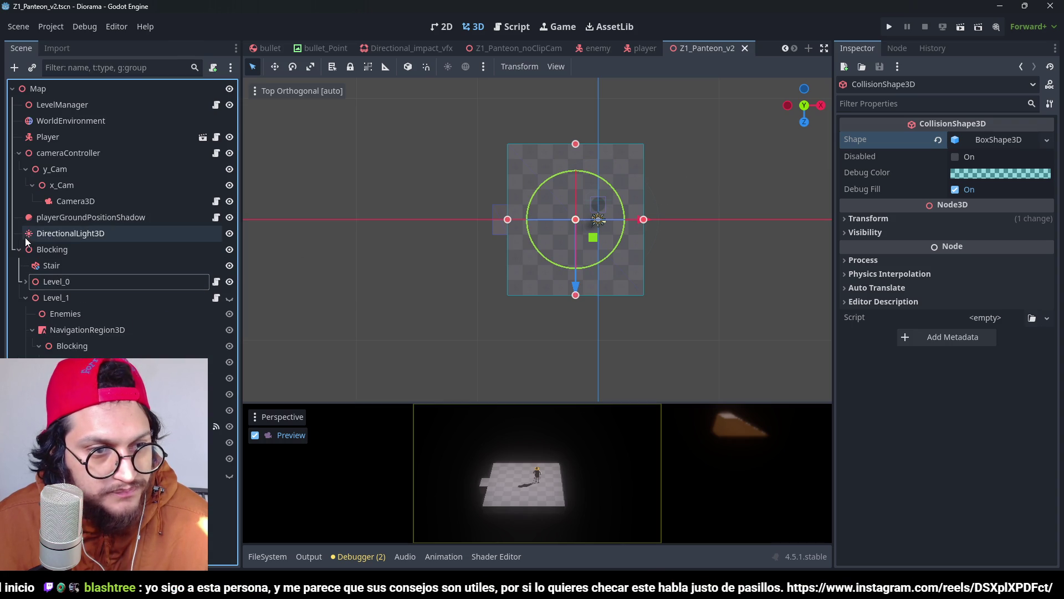
click(91, 304)
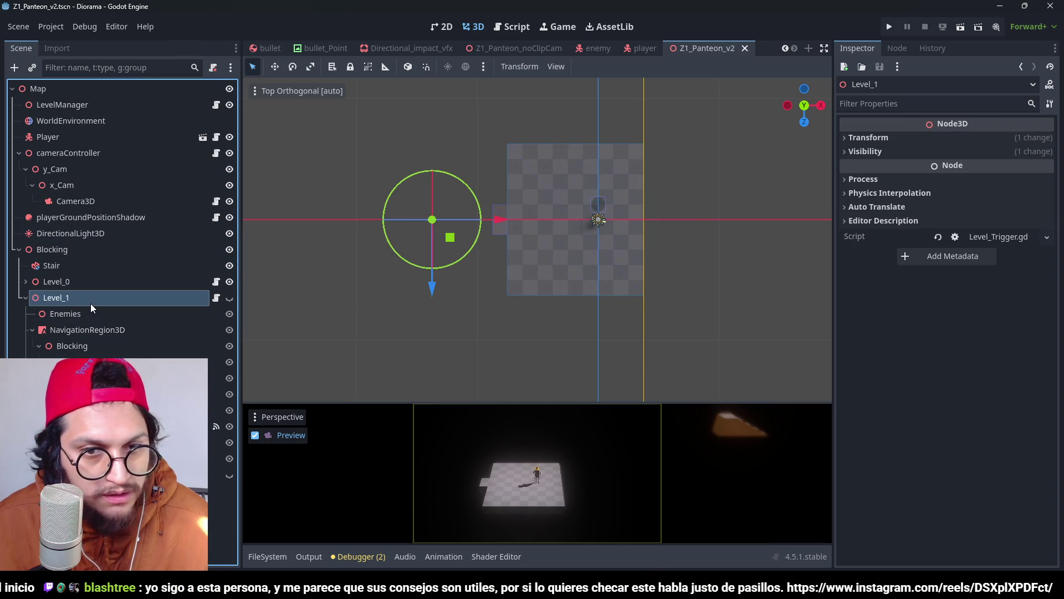
click(228, 299)
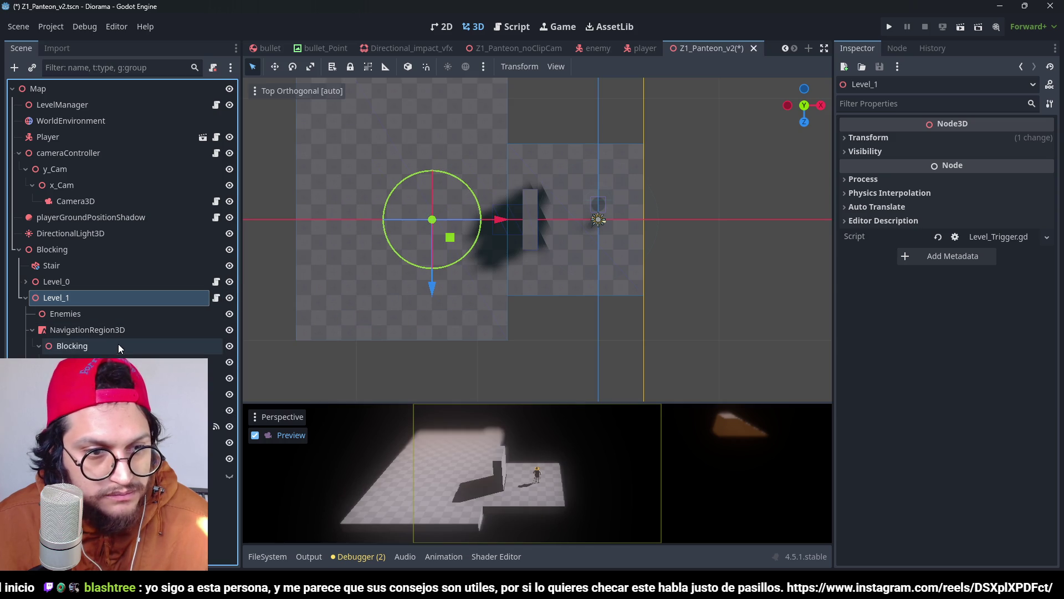
Step: Delete Block11 from Level_1 and centre the view on Block10
click(111, 362)
click(111, 378)
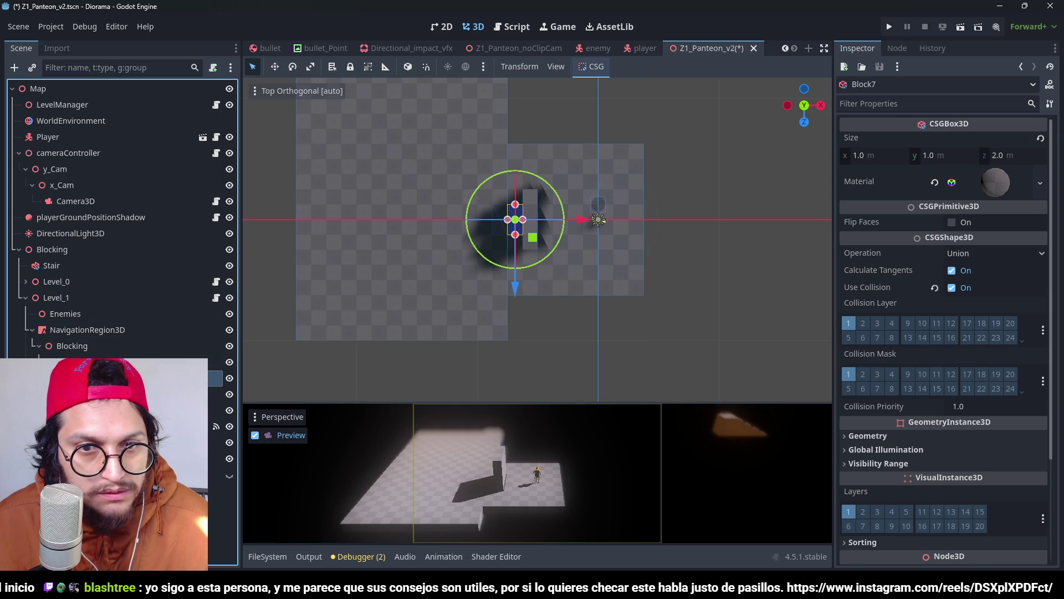
click(111, 394)
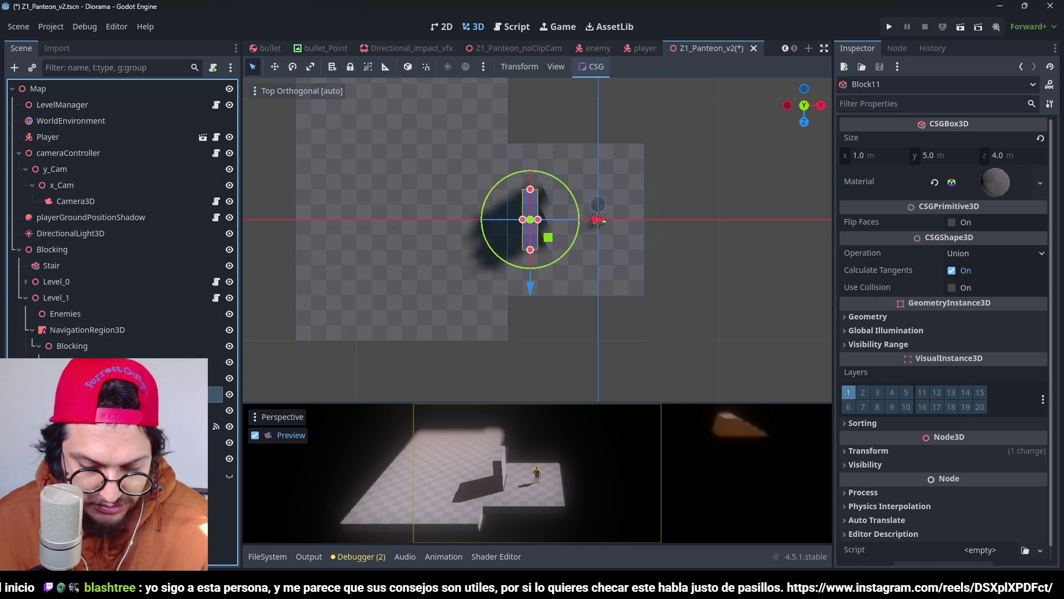
key(Delete)
key(Return)
click(111, 394)
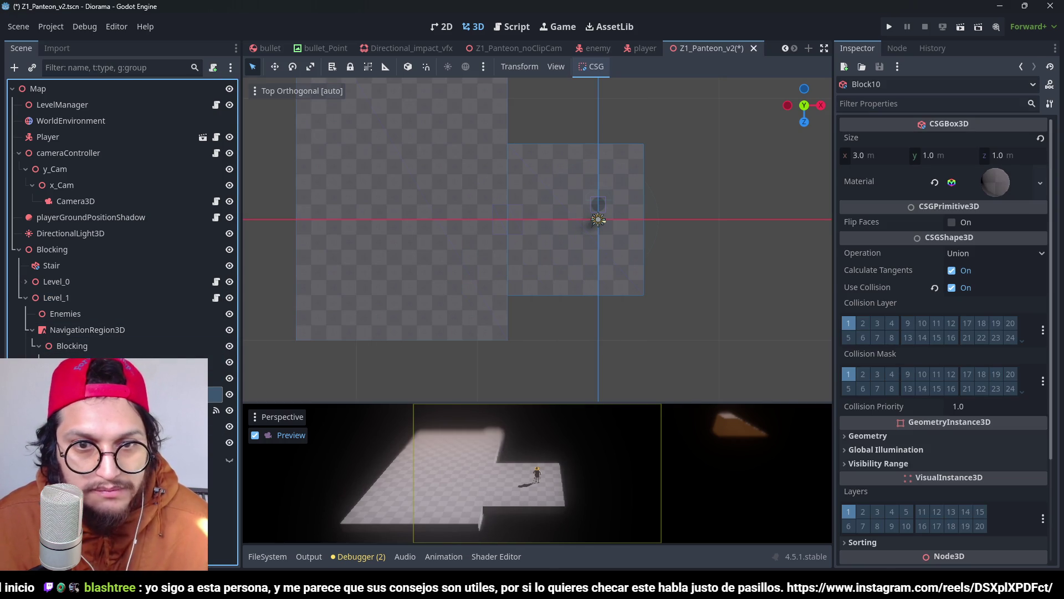
key(f)
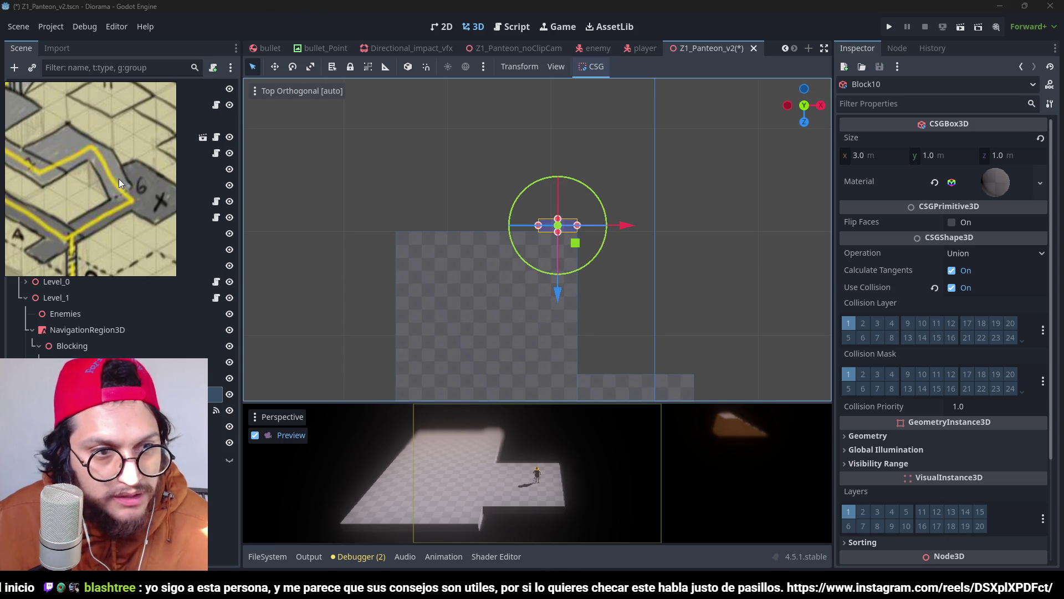
Step: Pan the moodboard to show the whole drawing and move the reference image aside
scroll(119, 178, down, 3)
scroll(108, 227, down, 2)
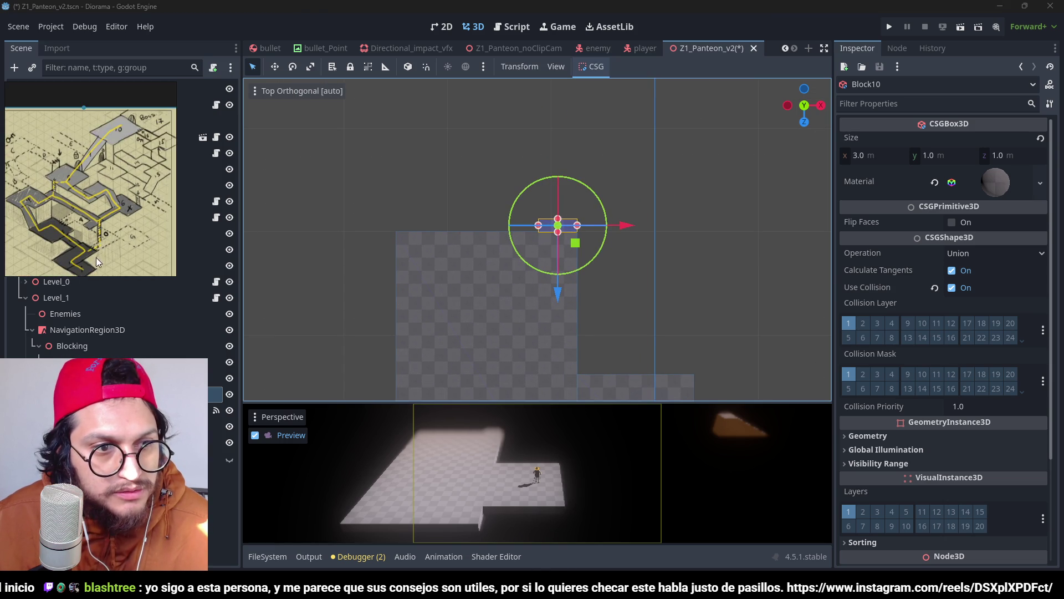
drag(95, 257, 114, 230)
scroll(115, 230, down, 2)
scroll(114, 231, down, 1)
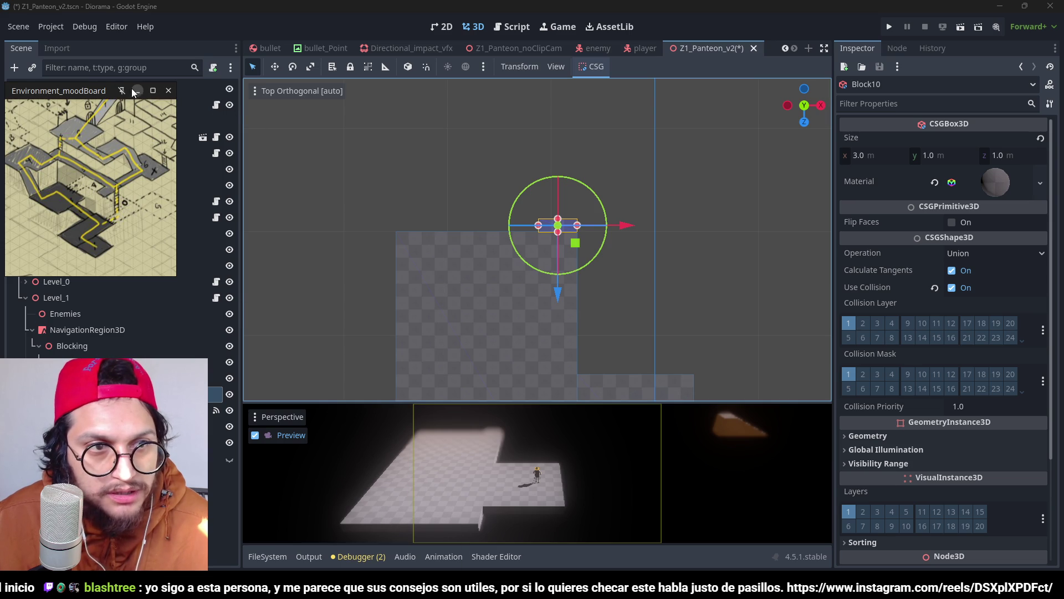
mouse_move(134, 92)
mouse_down()
mouse_move(981, 285)
mouse_move(976, 325)
mouse_move(947, 334)
mouse_move(966, 335)
mouse_up()
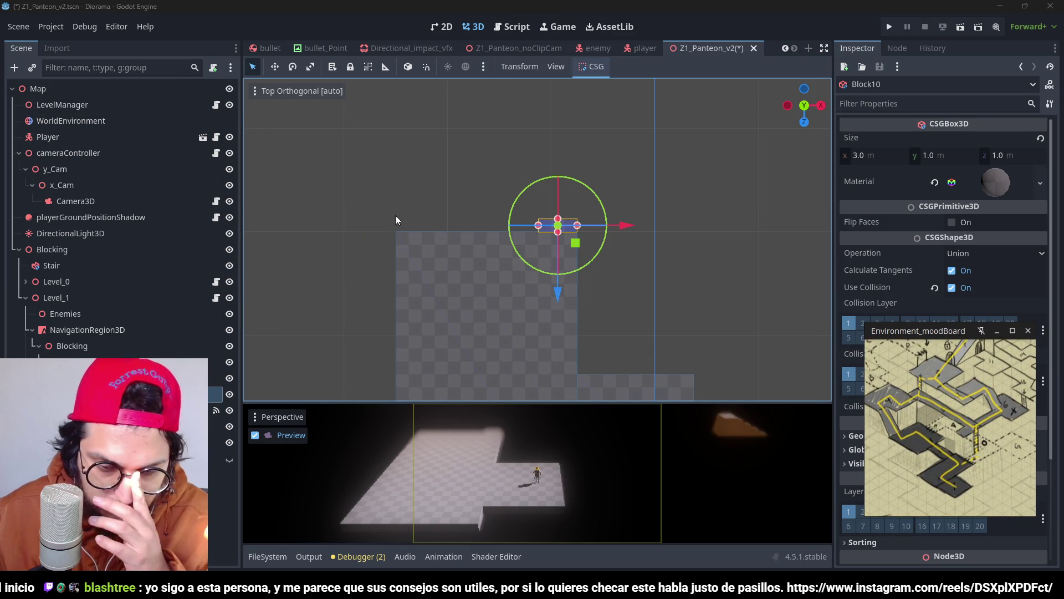
Step: Slide Block10 about 16 m left and resize it into a 1 × 1 × 4 m strip
mouse_move(622, 230)
mouse_down()
mouse_move(414, 229)
mouse_move(441, 230)
mouse_up()
scroll(360, 261, up, 3)
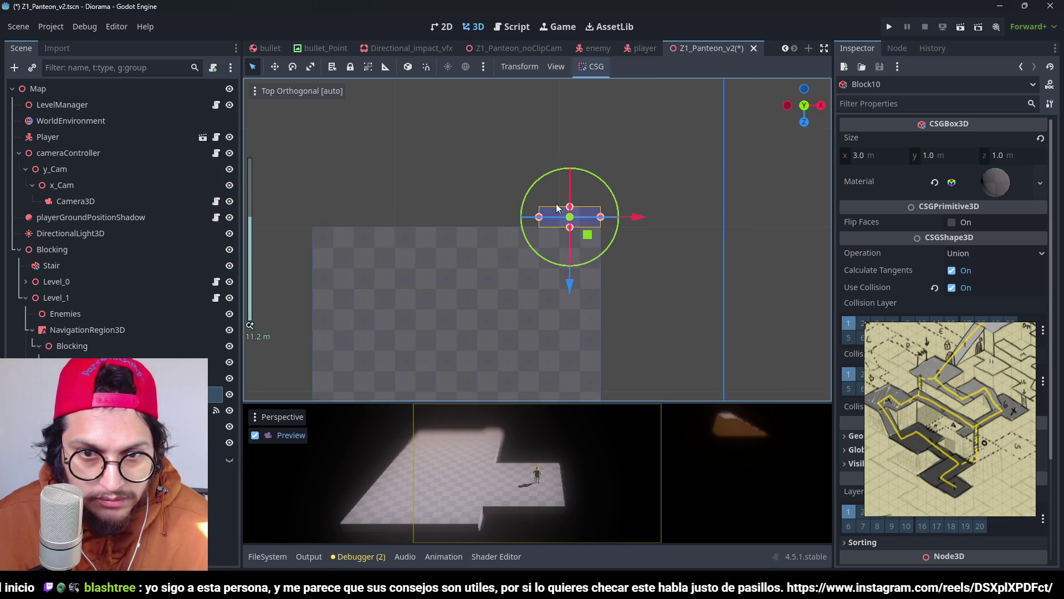
drag(652, 198, 407, 201)
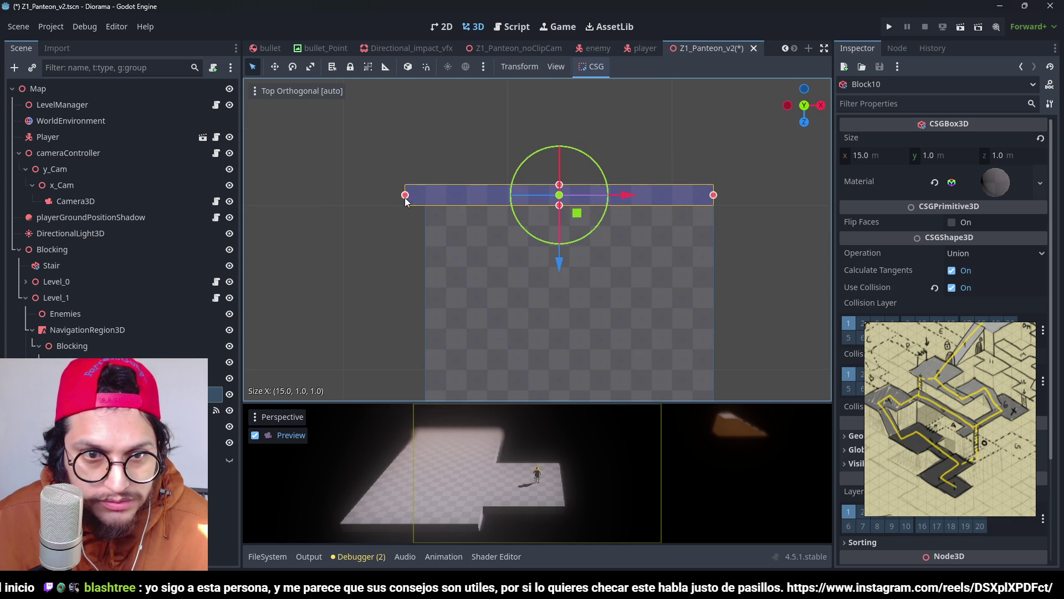
mouse_move(714, 200)
mouse_down()
mouse_move(434, 217)
mouse_move(421, 267)
mouse_up()
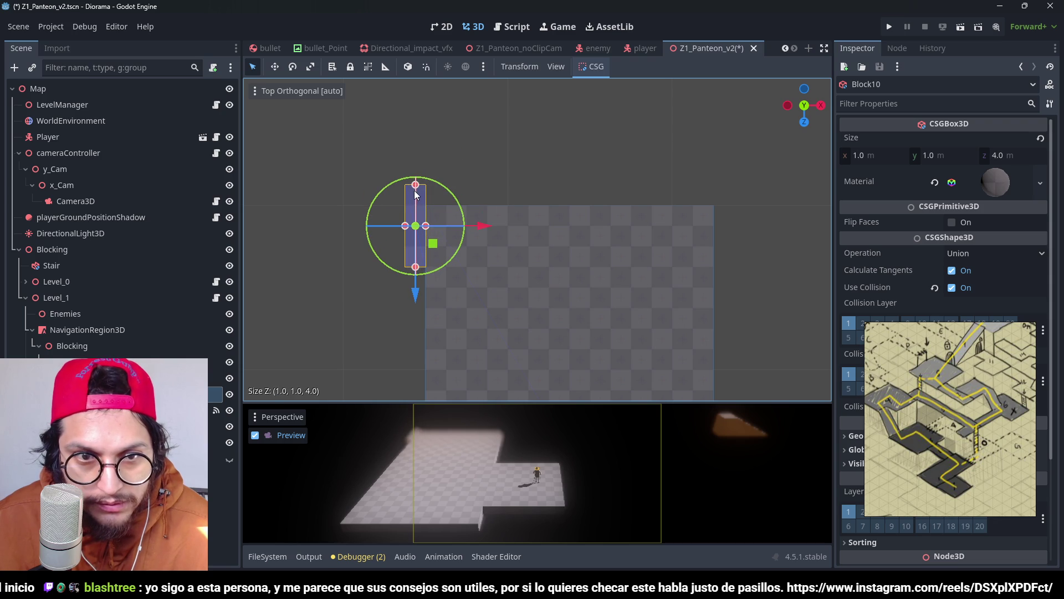
drag(416, 193, 421, 213)
drag(417, 269, 417, 286)
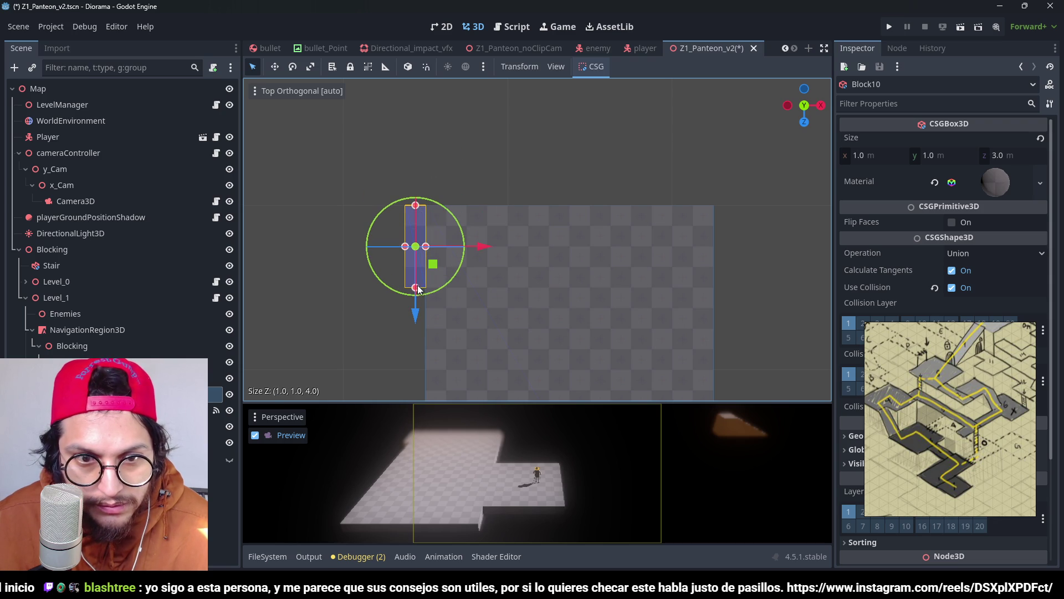
scroll(606, 274, down, 3)
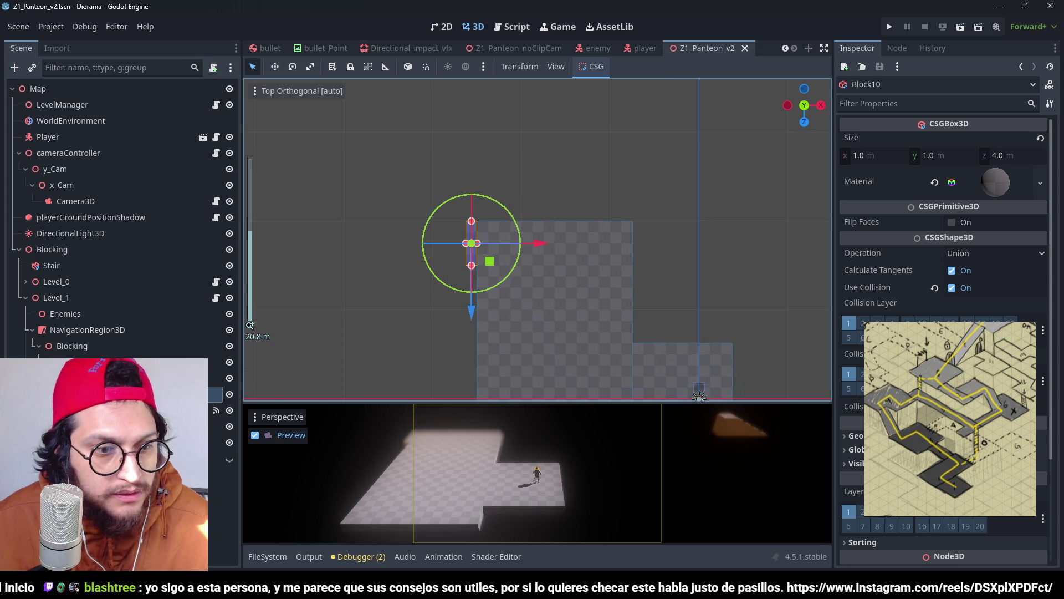
click(730, 288)
scroll(729, 288, down, 3)
Step: Deselect the collision shape, run the game, restart it once, then stop with F8
click(219, 427)
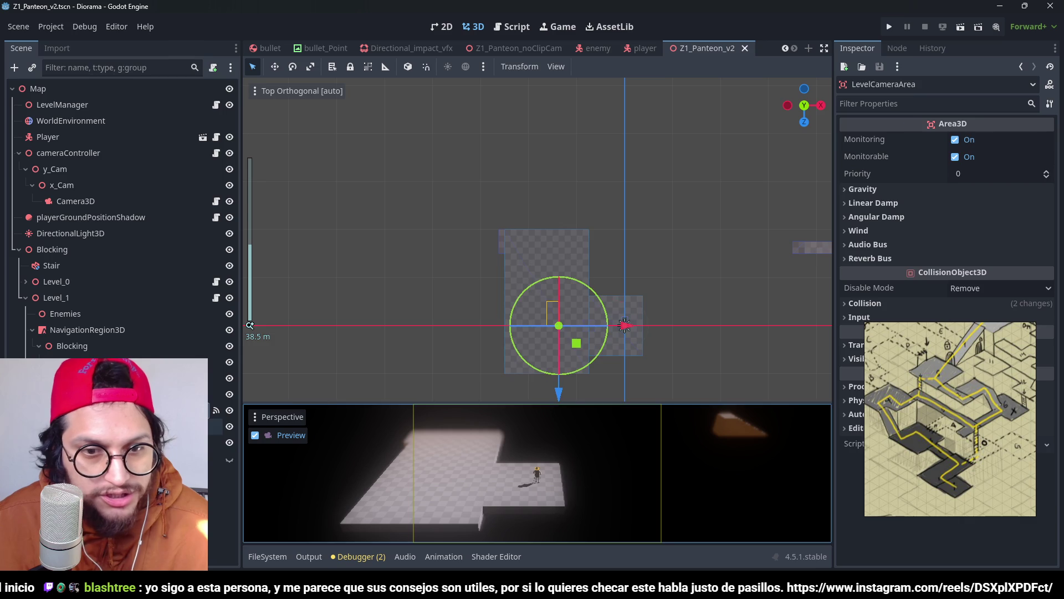
click(693, 222)
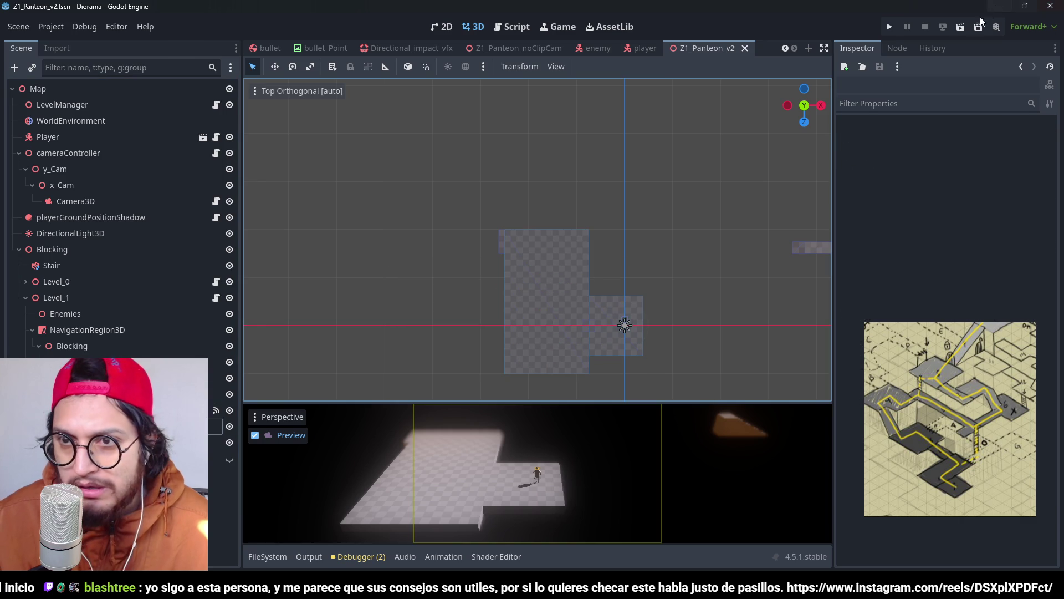
click(891, 27)
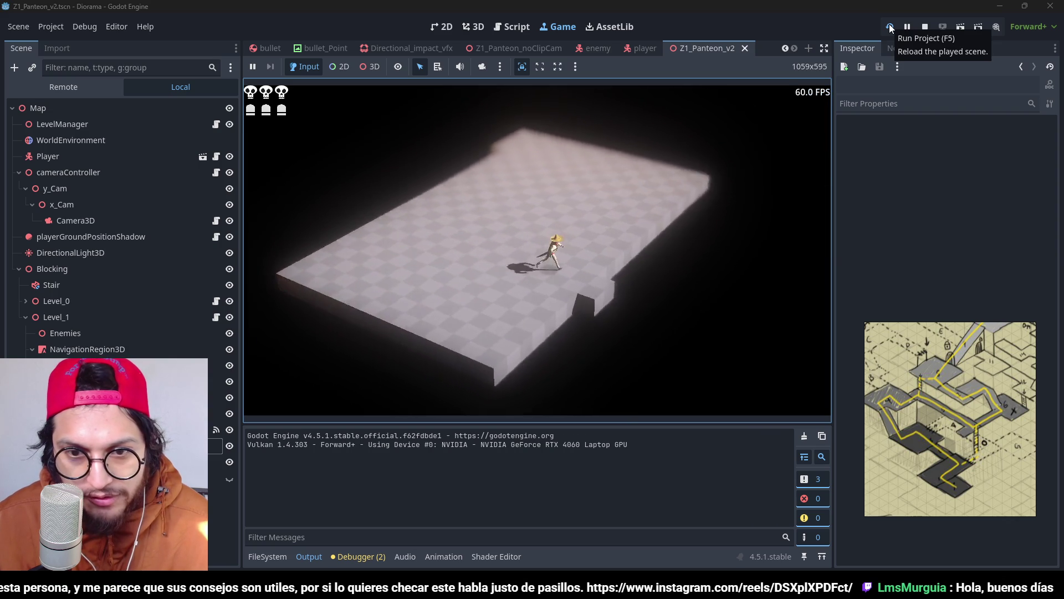
click(891, 26)
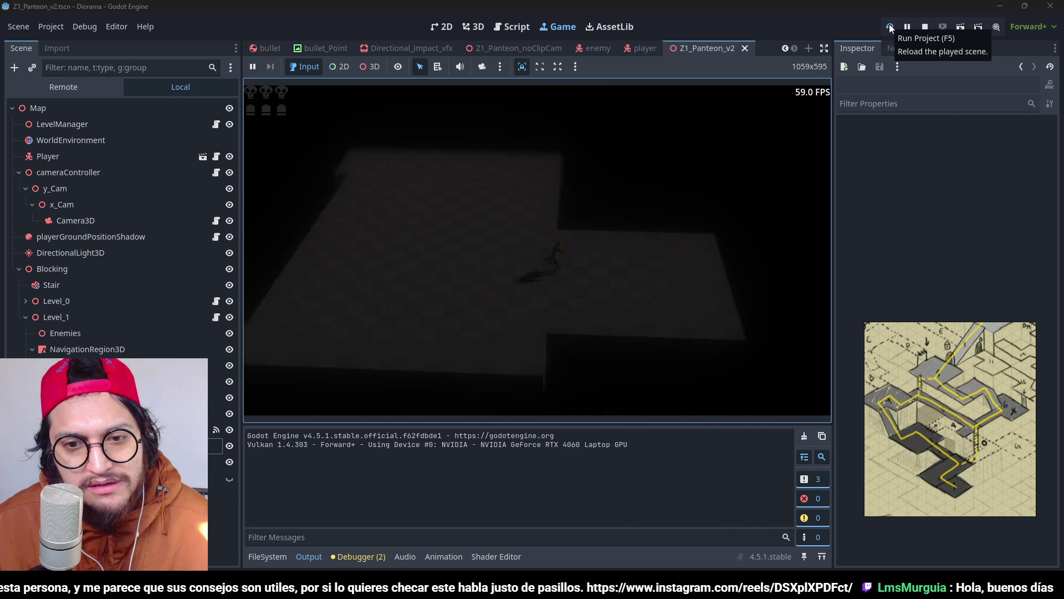
key(F8)
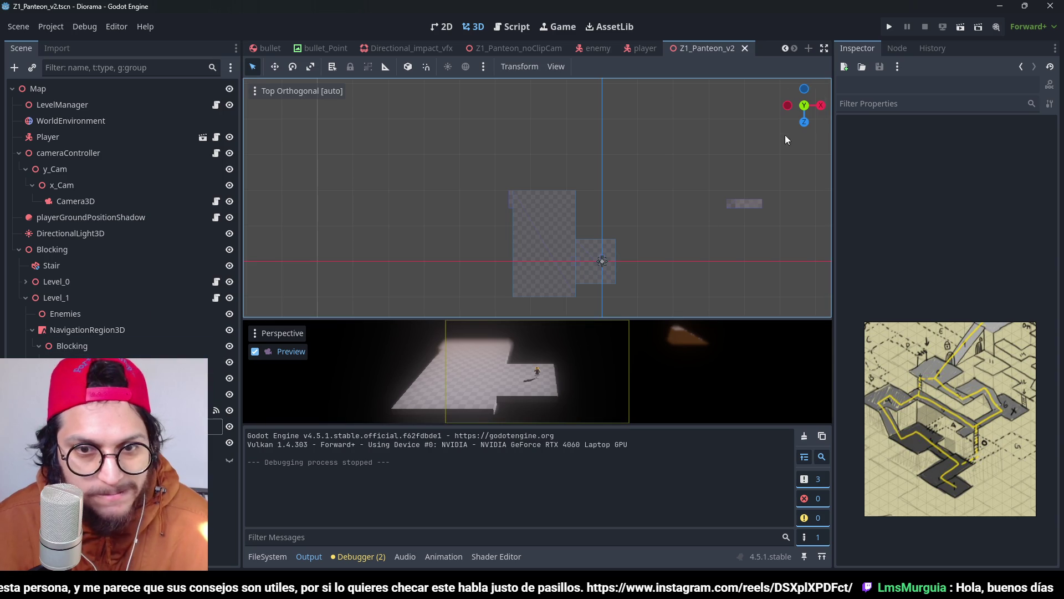
Step: Undo a trial Level_1 move, select Level_0, save the scene, and run the game again
scroll(610, 255, up, 5)
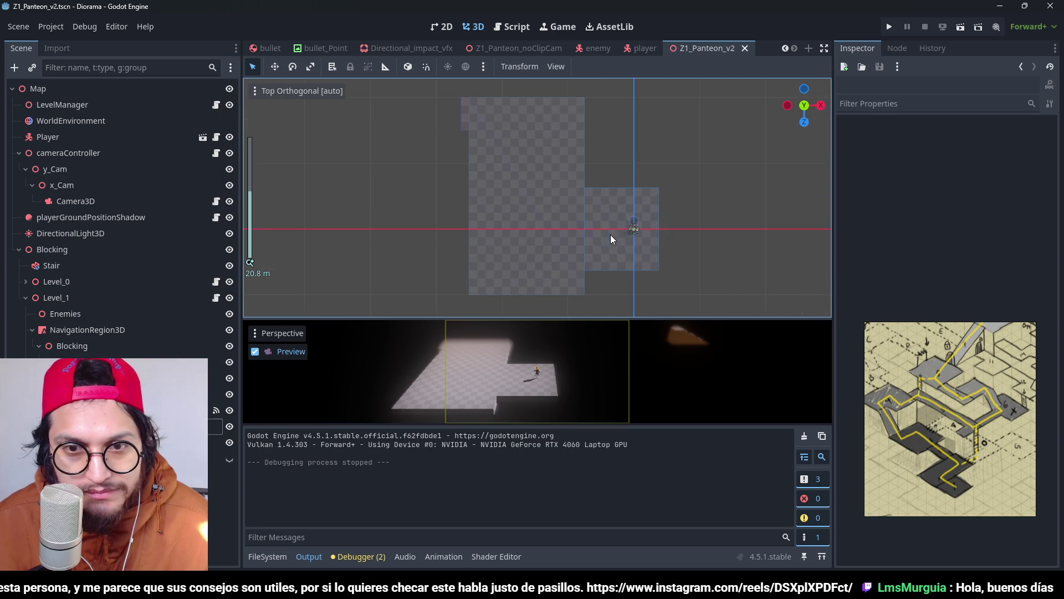
drag(525, 205, 457, 175)
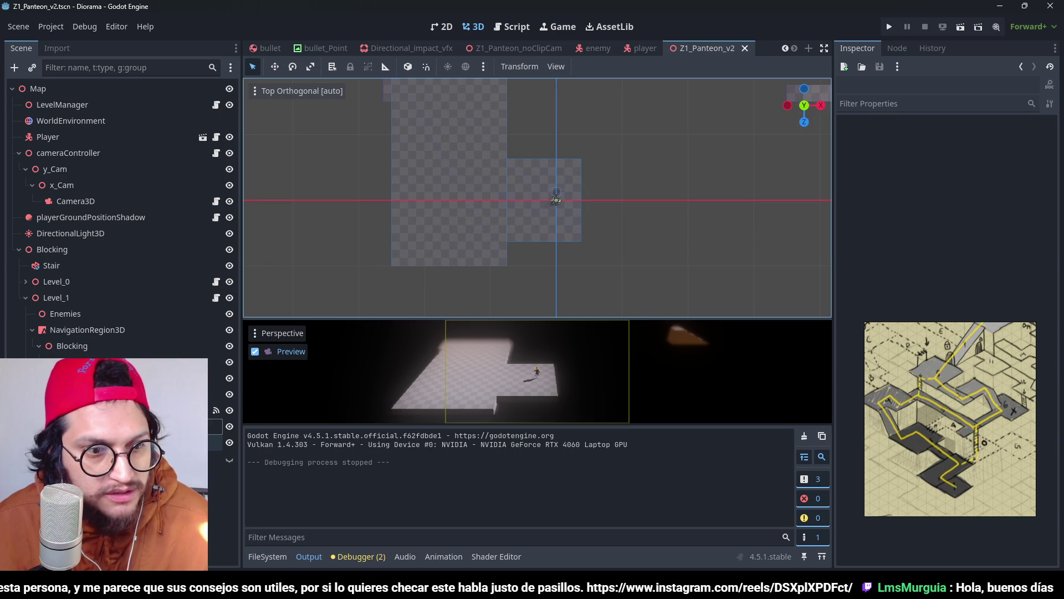
click(66, 298)
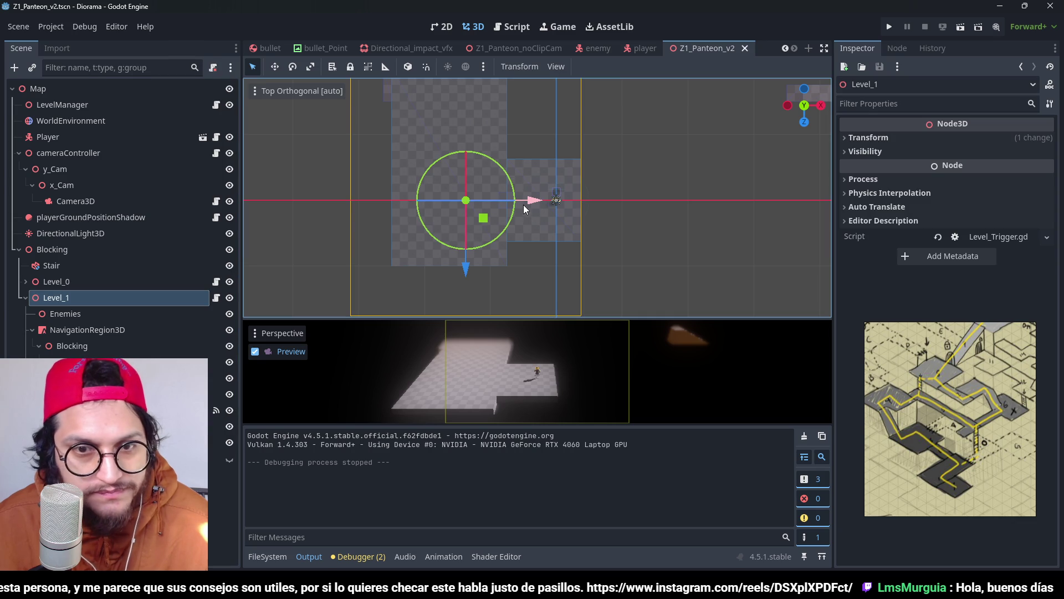
mouse_move(537, 207)
mouse_down()
mouse_move(546, 207)
mouse_move(535, 200)
mouse_up()
key(ctrl+z)
click(100, 283)
key(ctrl+s)
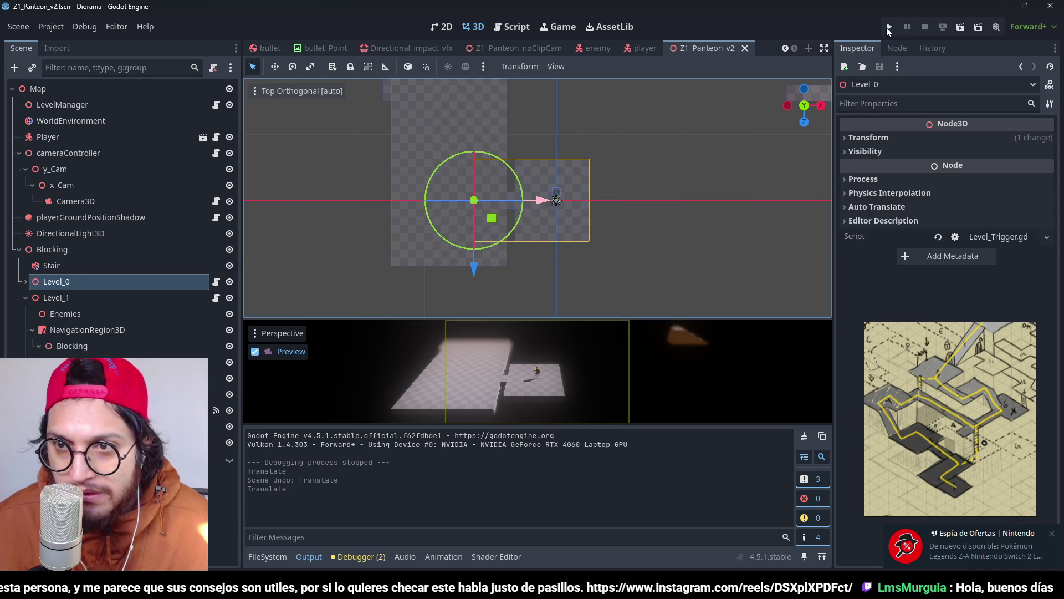
click(889, 27)
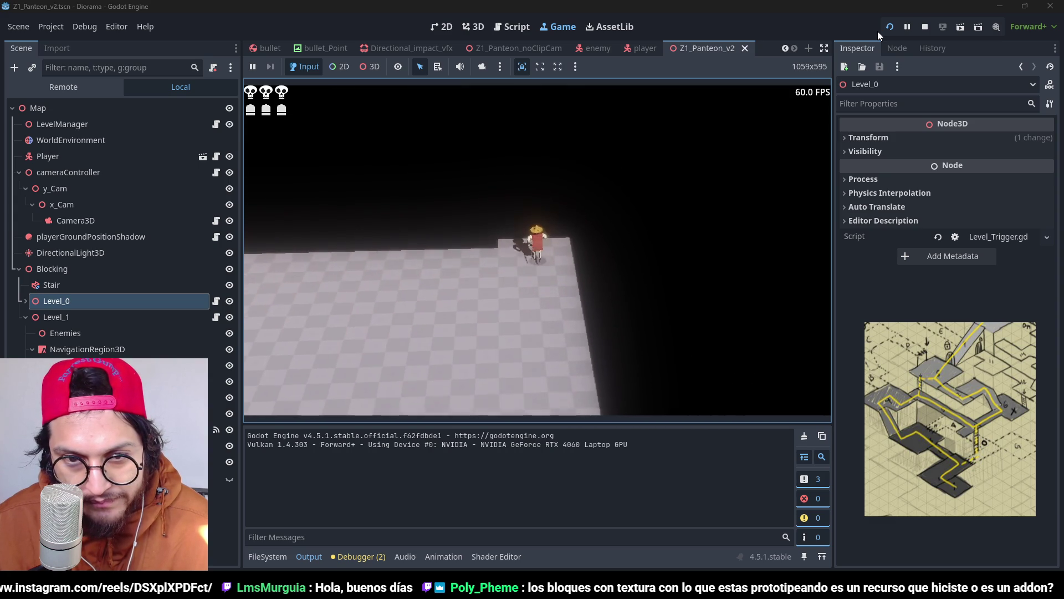
Step: Stop the game and duplicate Level_1 as Level_2, moving it 15 m along −X
key(F8)
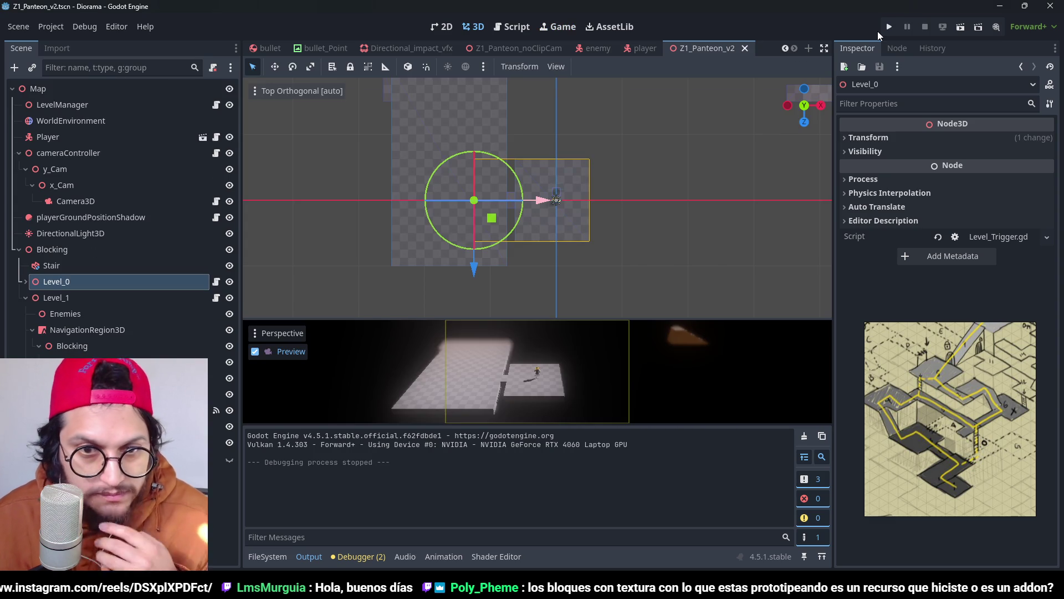
click(388, 353)
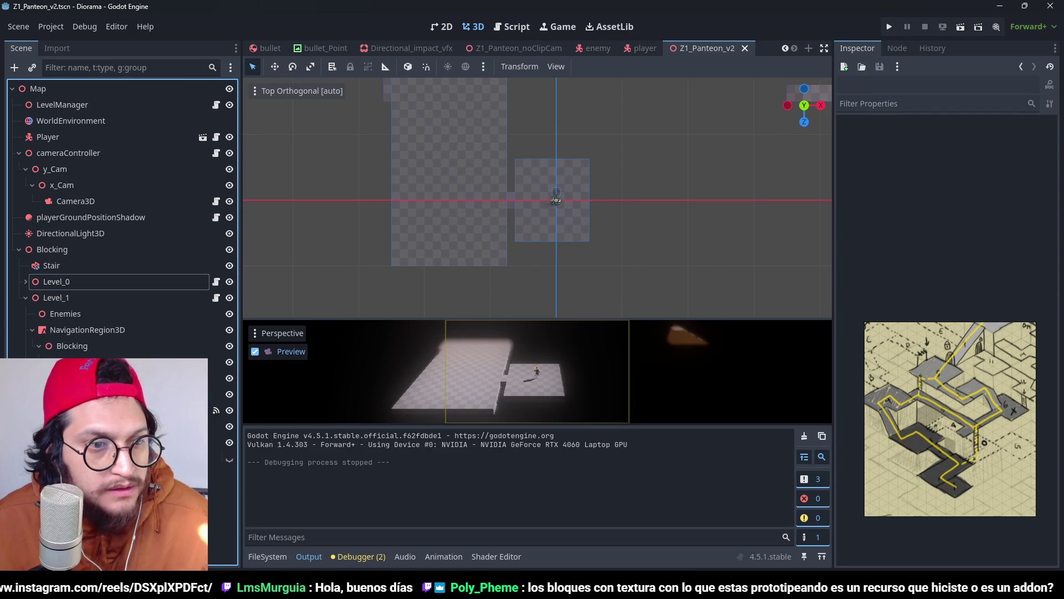
click(25, 300)
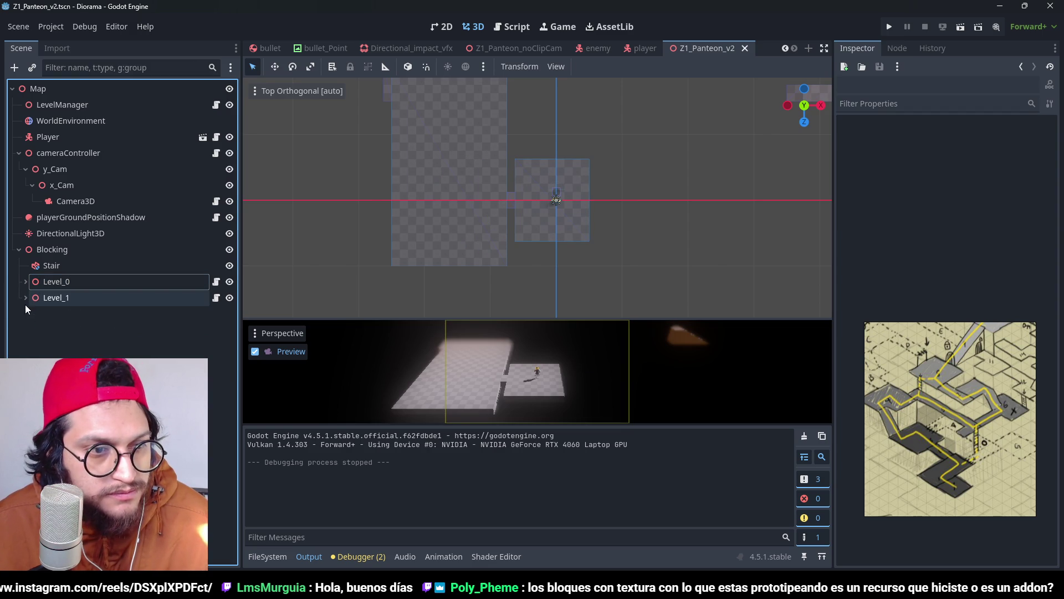
click(55, 298)
key(ctrl+d)
scroll(488, 243, down, 3)
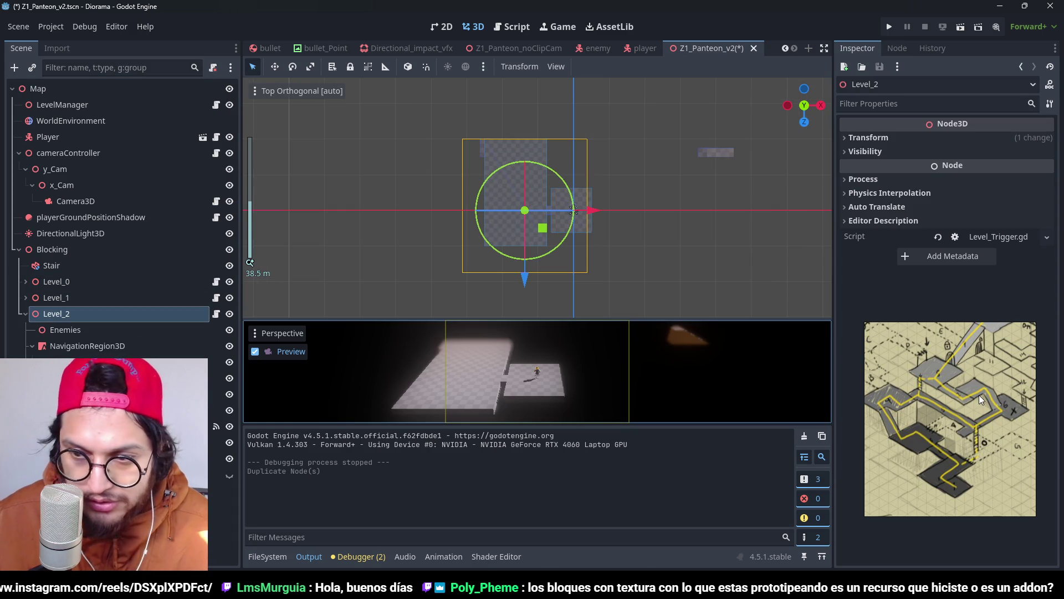
scroll(623, 205, up, 2)
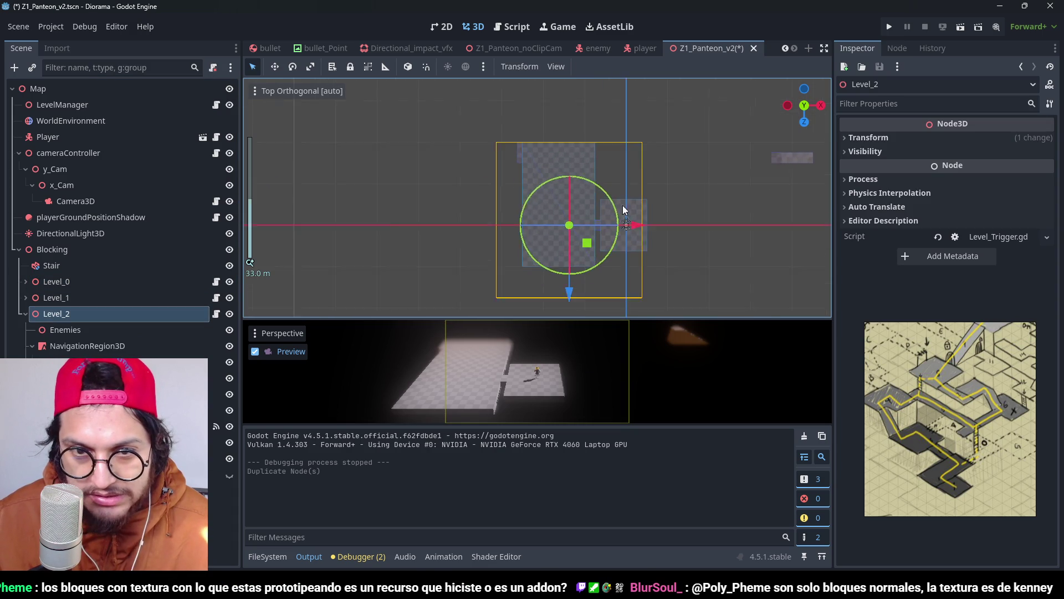
scroll(623, 205, up, 4)
mouse_move(664, 234)
mouse_down()
mouse_move(447, 193)
mouse_move(543, 201)
mouse_up()
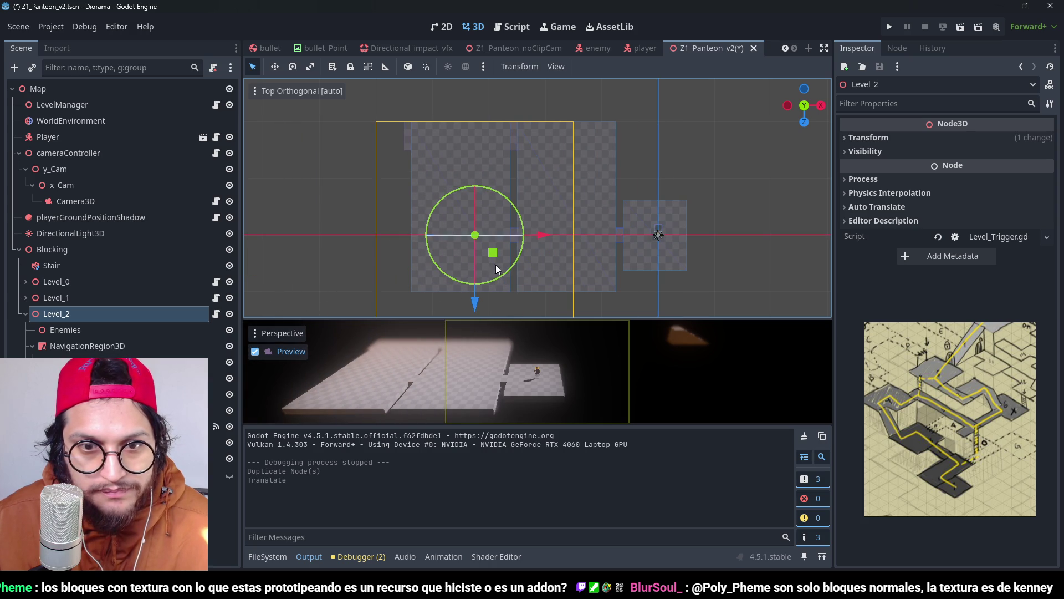
Step: Shrink Level_2's Block9 floor to 14 × 1 × 6 m
click(80, 330)
key(Down)
key(Down)
key(Down)
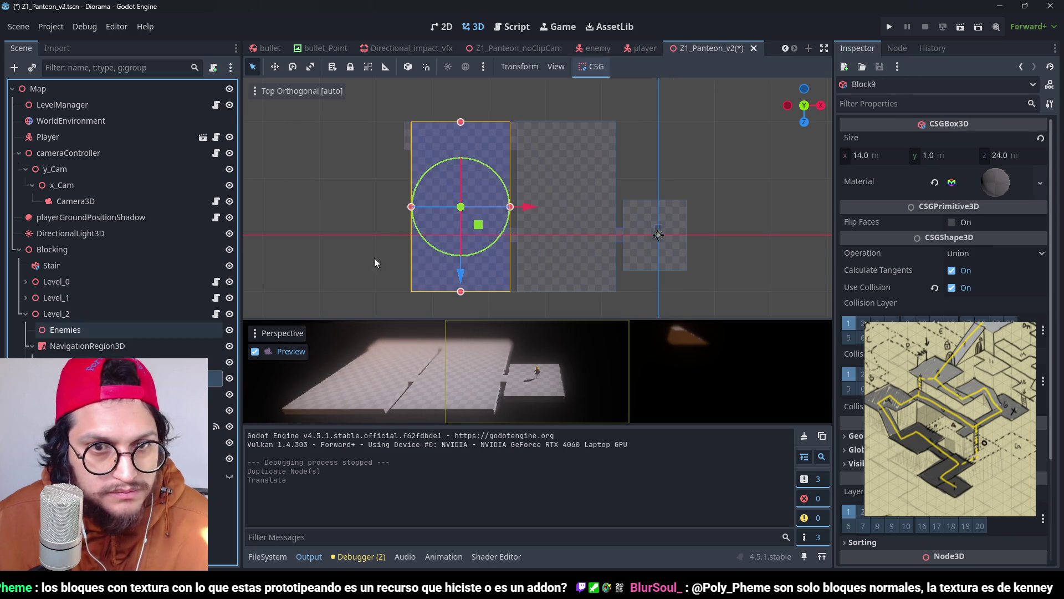
drag(461, 292, 445, 151)
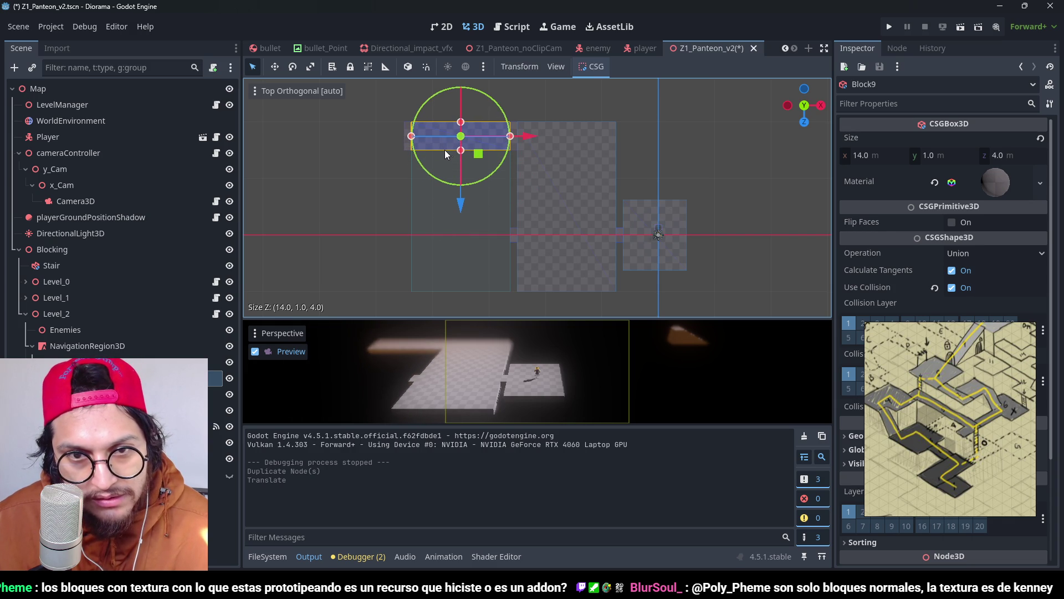
mouse_move(445, 150)
mouse_down()
mouse_move(454, 157)
mouse_move(460, 117)
mouse_up()
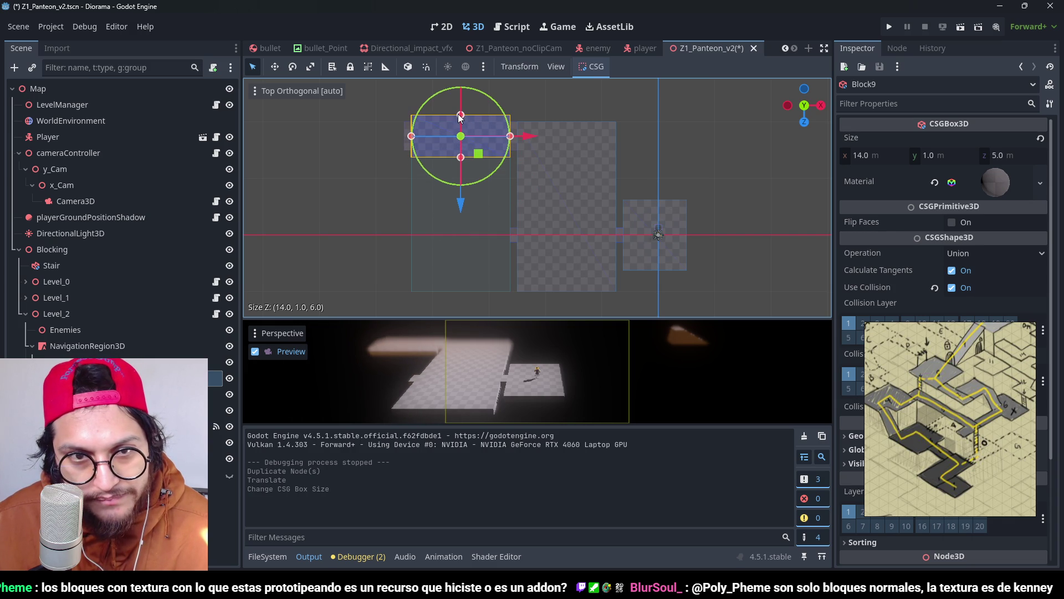
scroll(503, 137, up, 3)
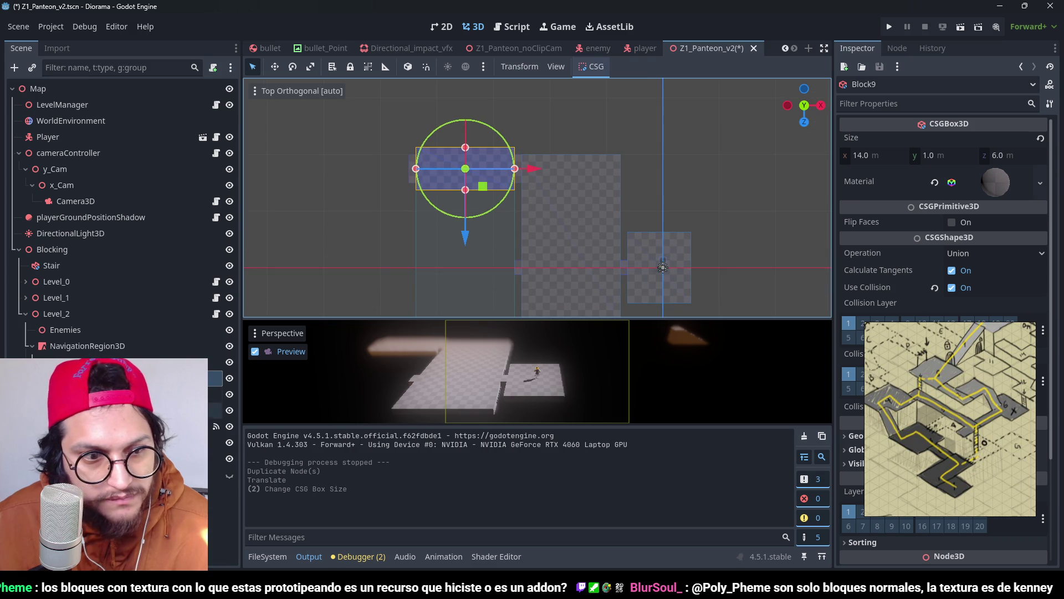
click(447, 314)
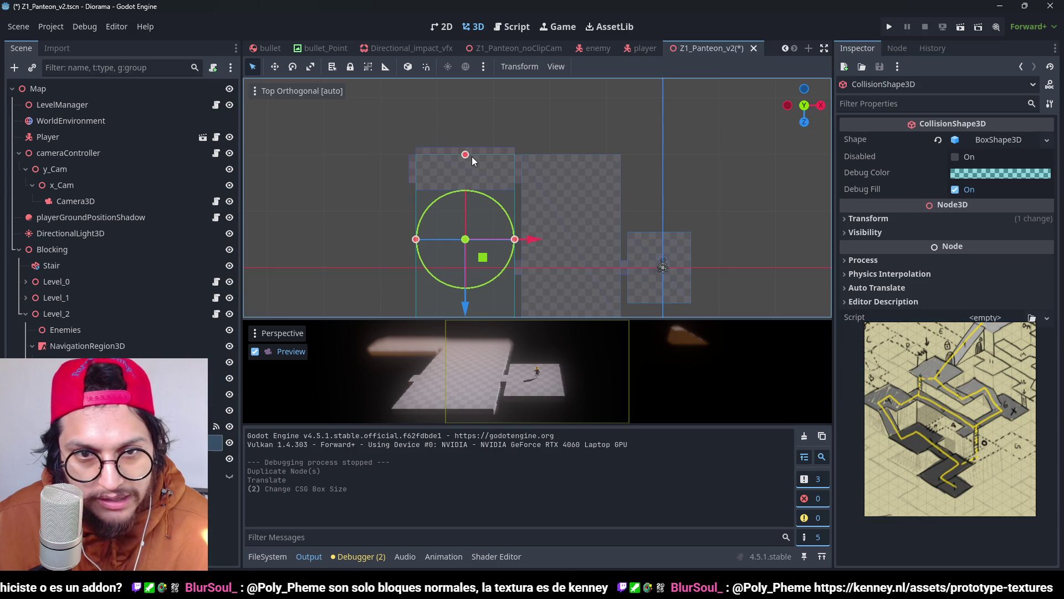
Step: Make Block9's collision box shape unique so it resizes independently
drag(463, 154, 460, 150)
scroll(489, 238, down, 2)
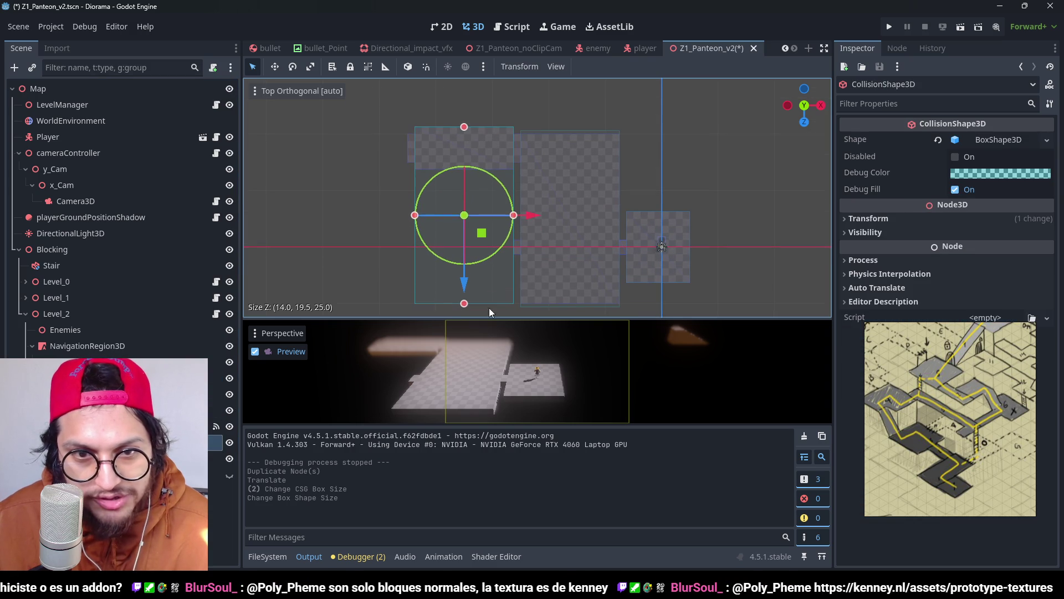
drag(471, 305, 476, 192)
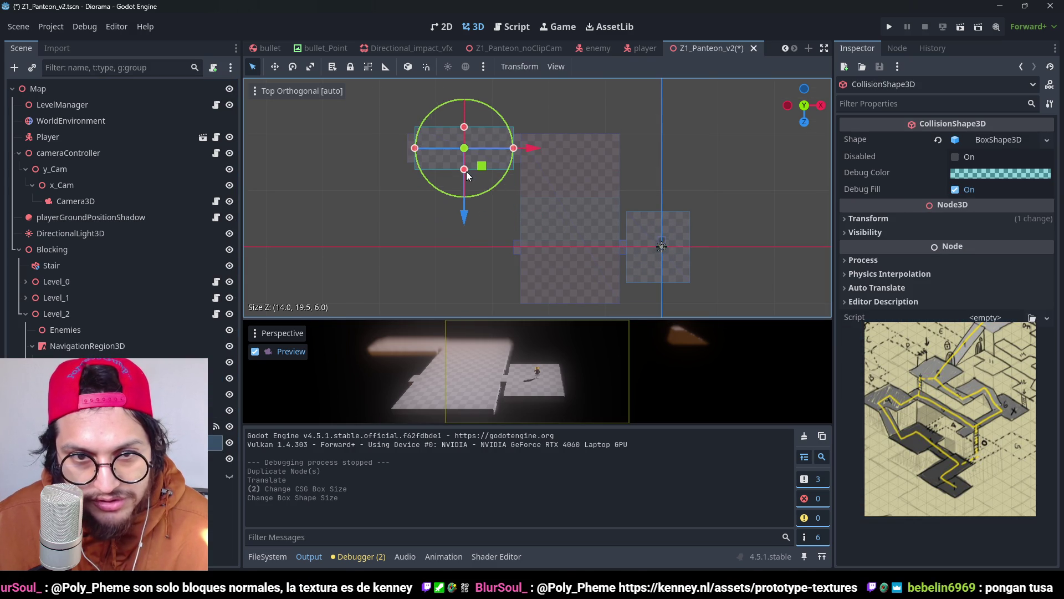
key(ctrl+z)
scroll(496, 149, up, 2)
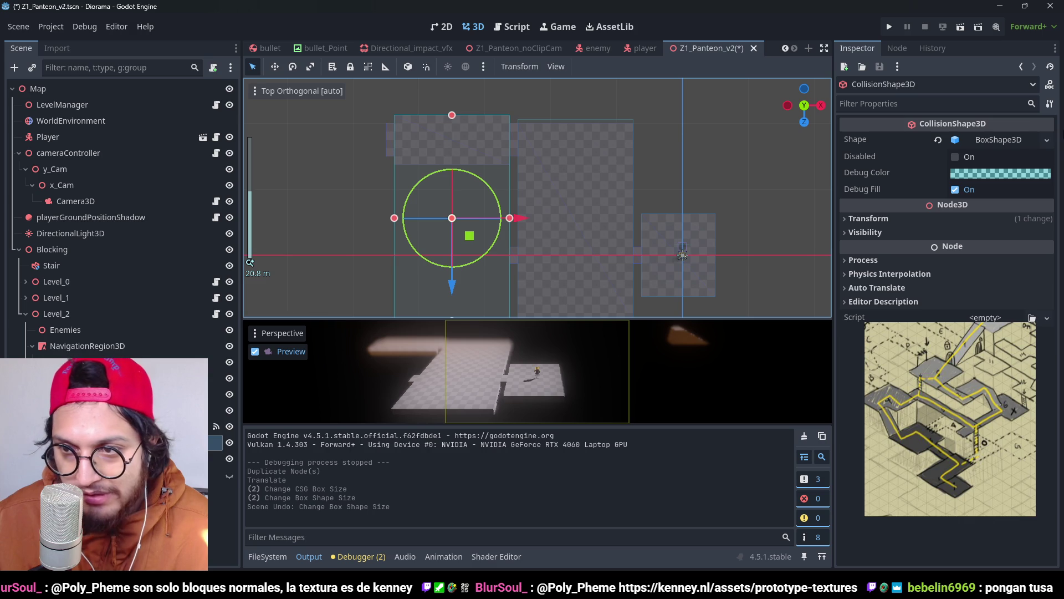
click(1046, 140)
click(956, 423)
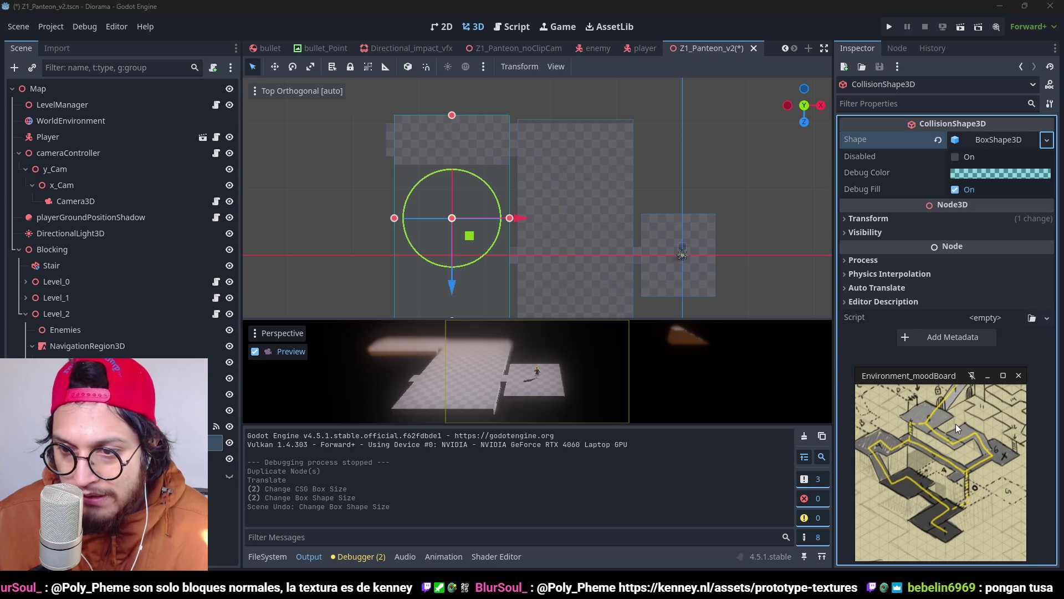
click(1046, 140)
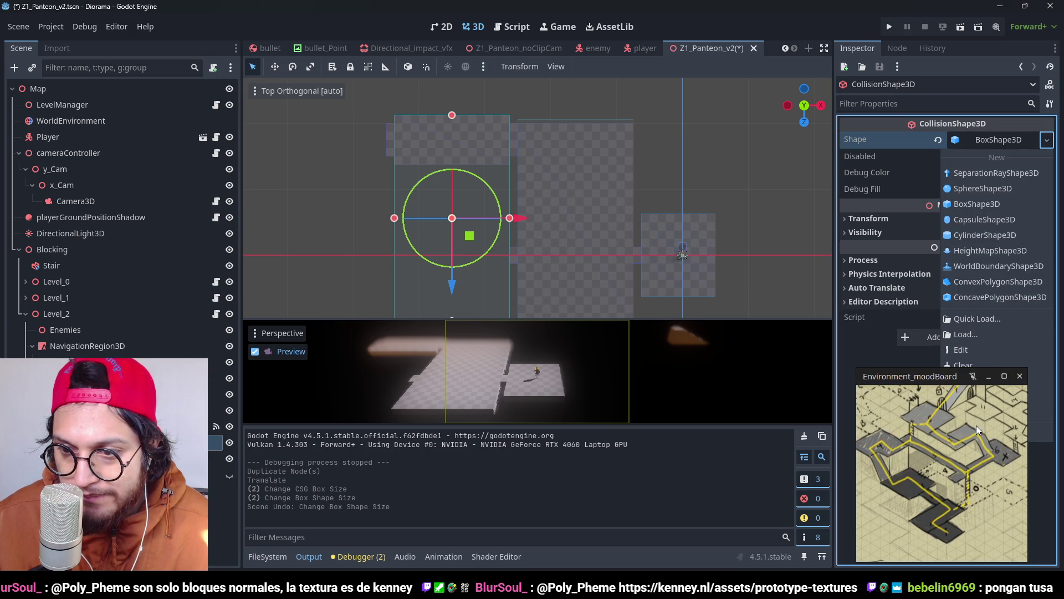
drag(976, 425, 882, 408)
click(1046, 140)
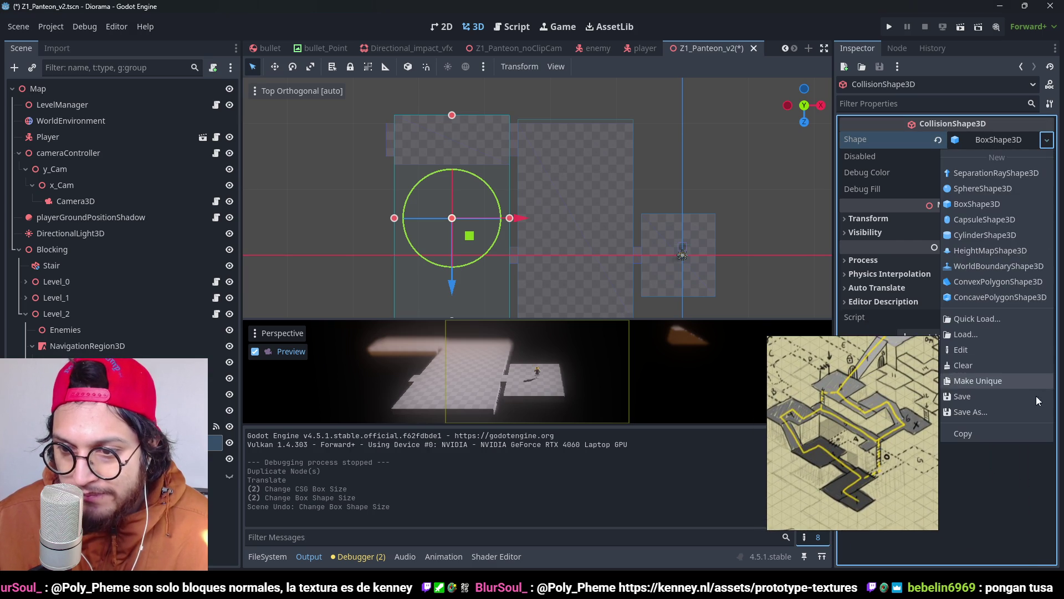
click(994, 387)
drag(847, 391, 930, 387)
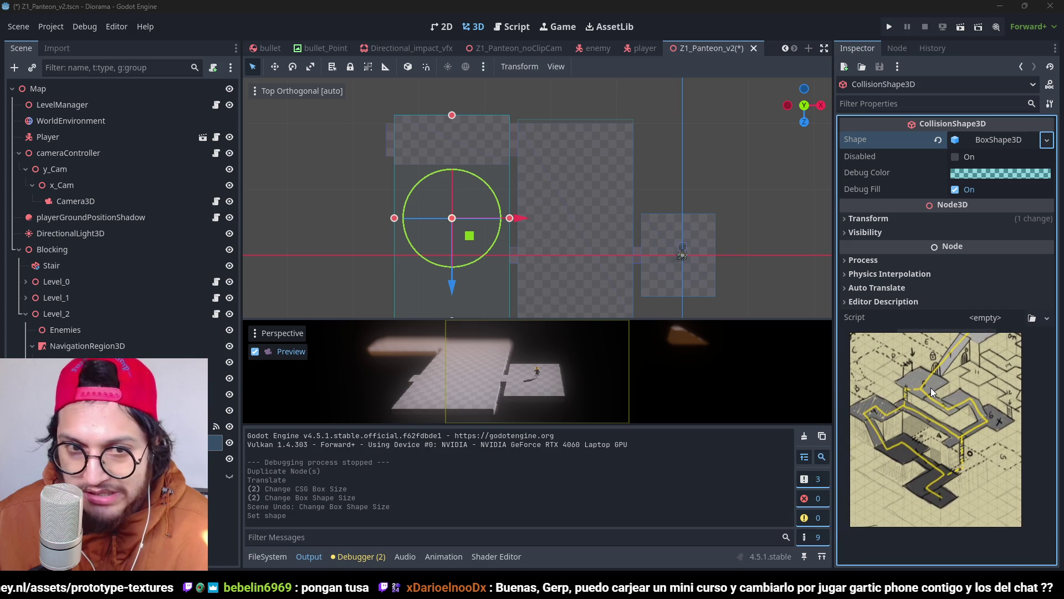
Step: Shrink Block9's collision box to 6 m deep along Z and save the scene
scroll(437, 136, down, 1)
drag(476, 294, 471, 177)
key(ctrl+z)
scroll(469, 174, up, 2)
scroll(447, 277, down, 3)
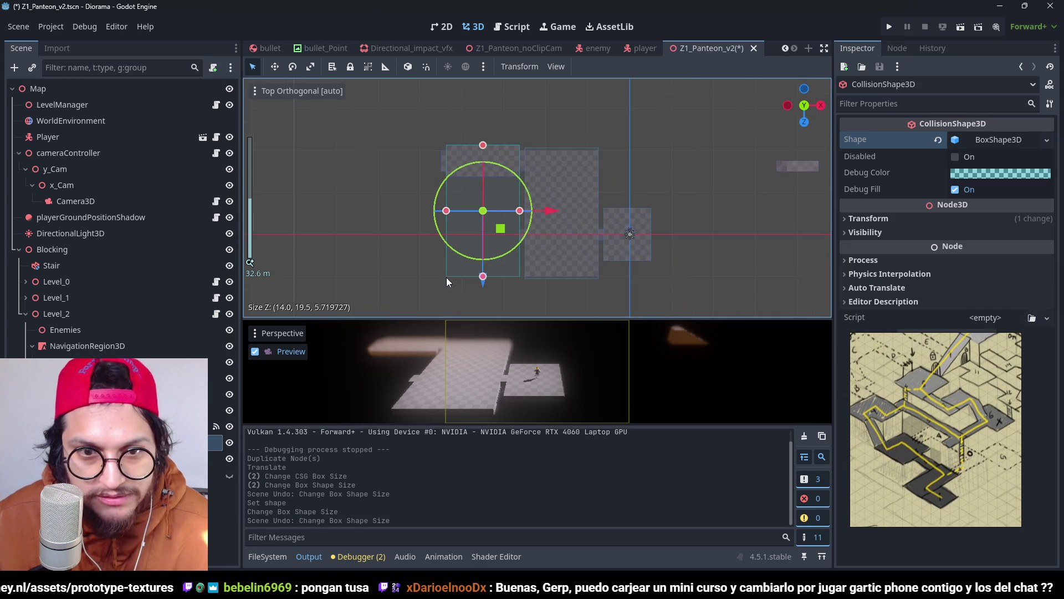
drag(485, 282, 482, 219)
scroll(482, 219, up, 3)
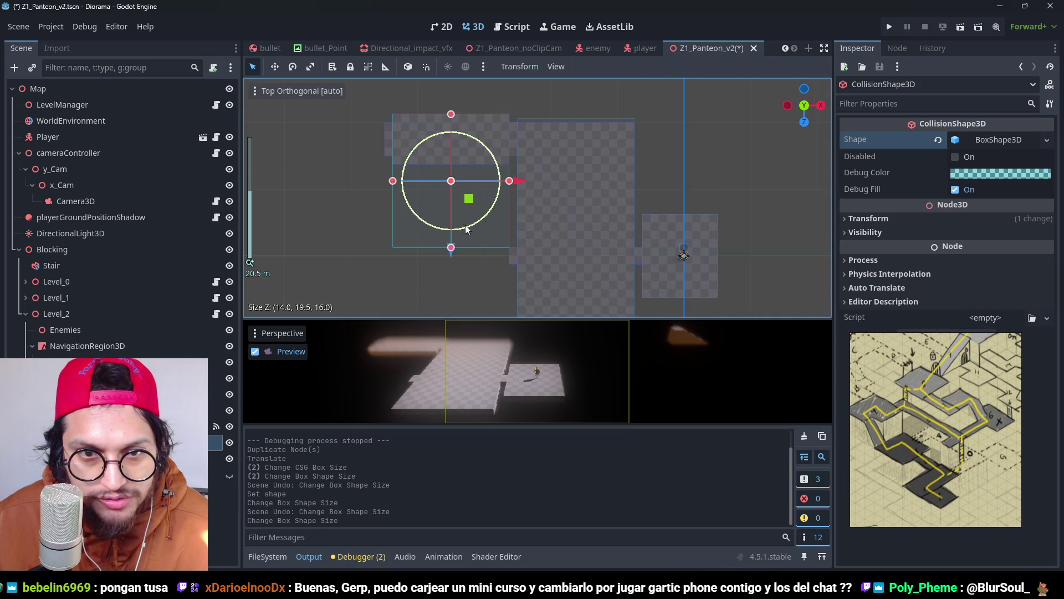
drag(541, 287, 546, 192)
key(ctrl+s)
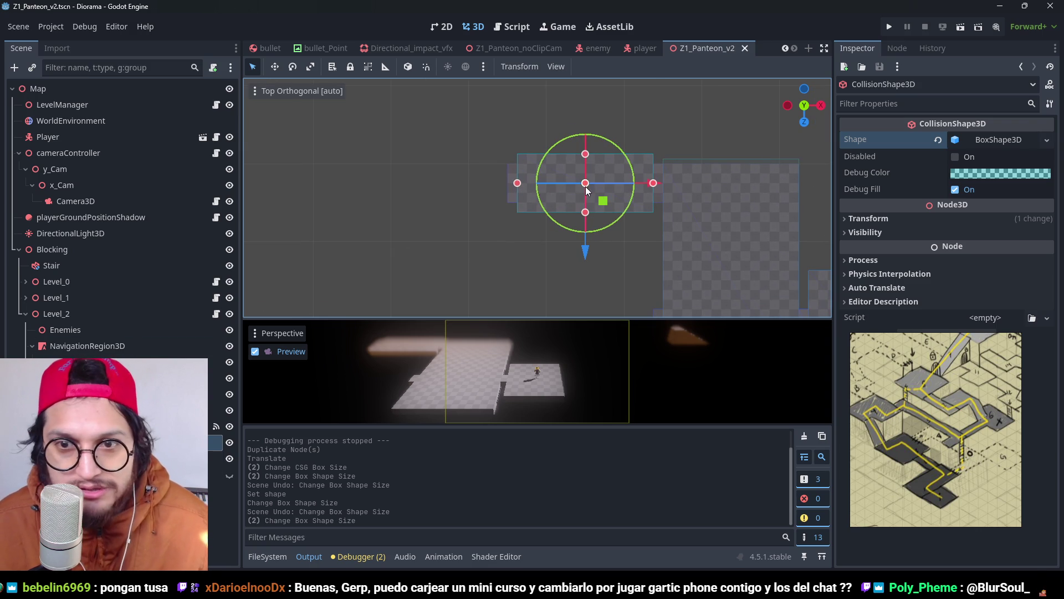
Step: Trim the big floor block's collision box edges slightly and save
mouse_move(780, 162)
mouse_down()
mouse_move(643, 137)
mouse_move(668, 146)
mouse_up()
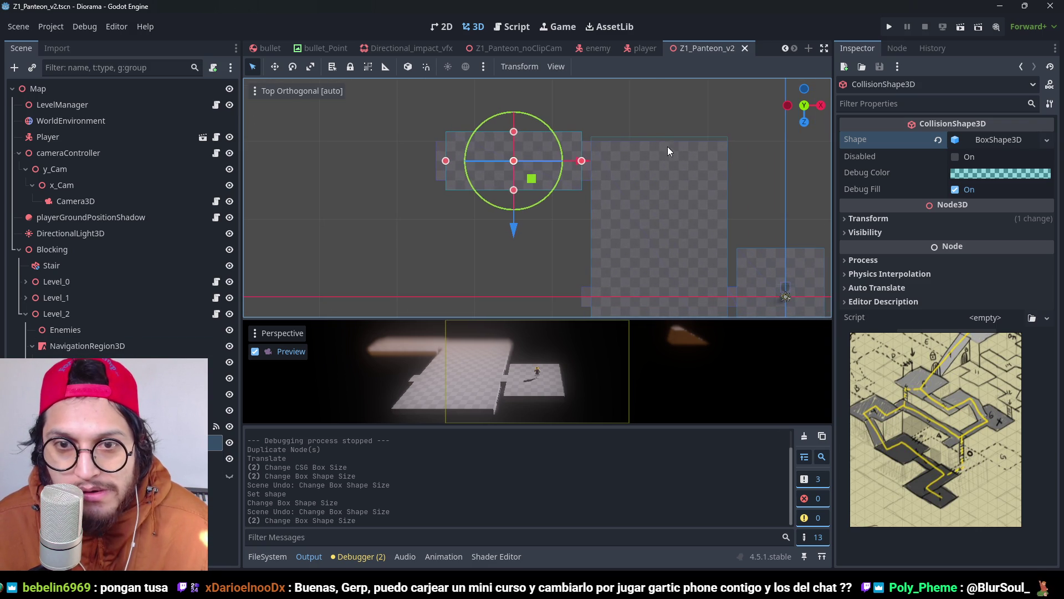
click(687, 135)
click(693, 138)
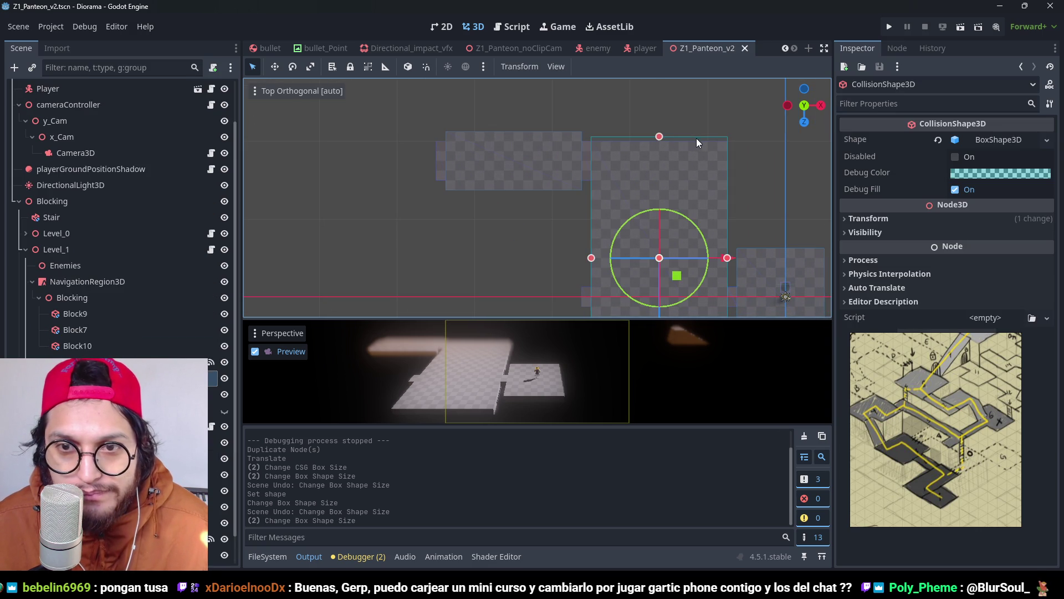
drag(660, 138, 654, 142)
scroll(671, 195, down, 3)
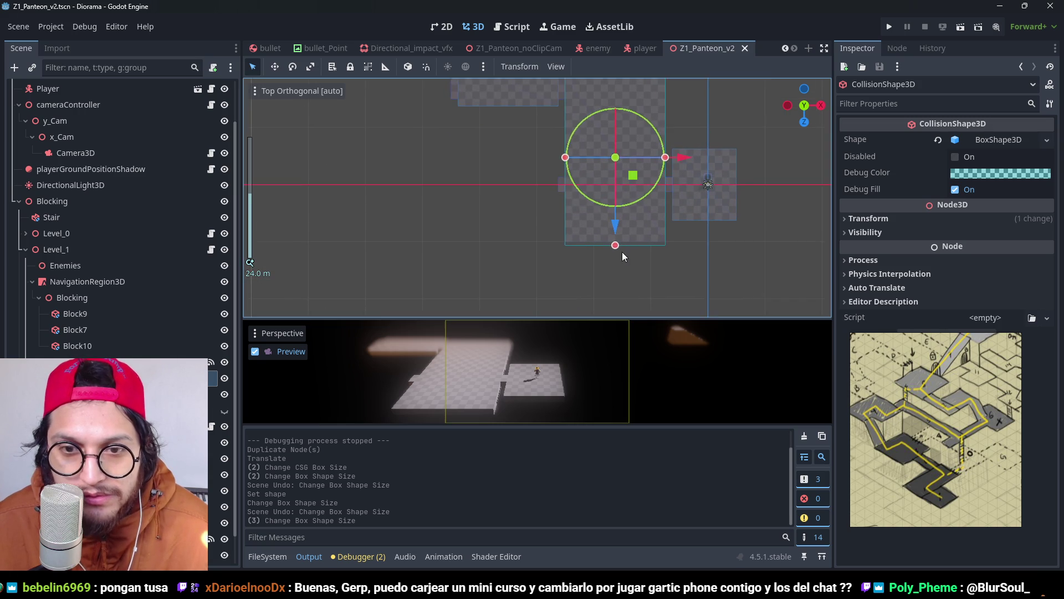
scroll(638, 266, up, 6)
drag(683, 289, 666, 278)
key(ctrl+s)
Step: Delete the small Block7 box and save the scene
scroll(637, 172, down, 4)
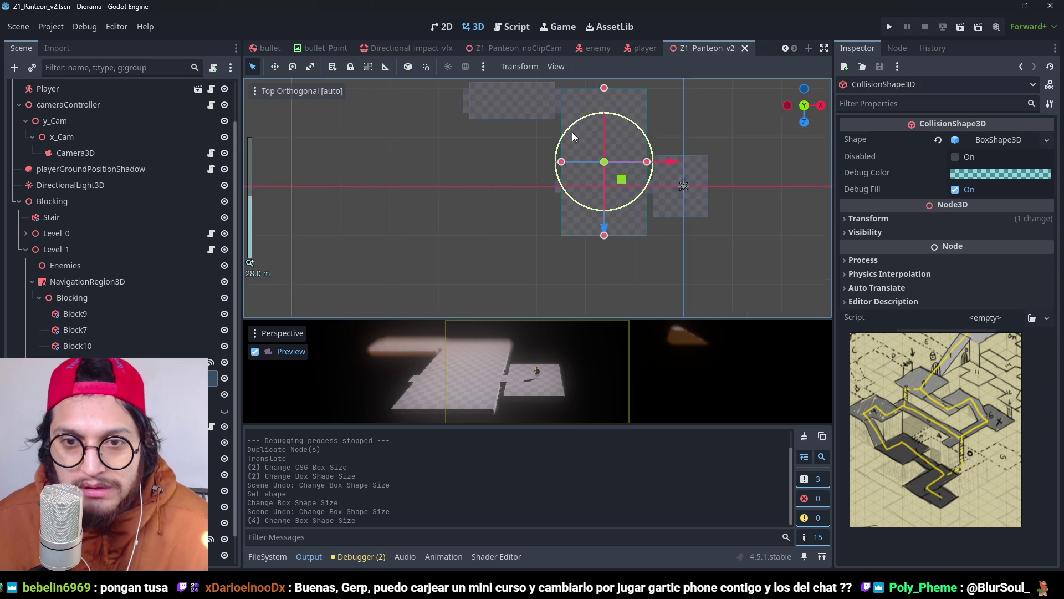
scroll(577, 166, up, 2)
click(591, 271)
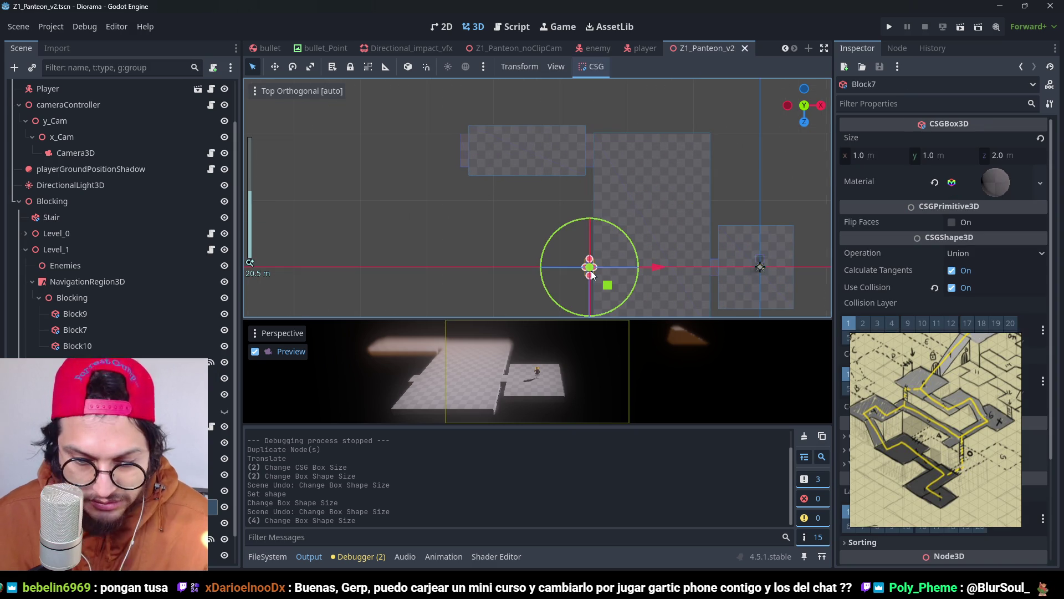
key(Delete)
key(Return)
key(ctrl+s)
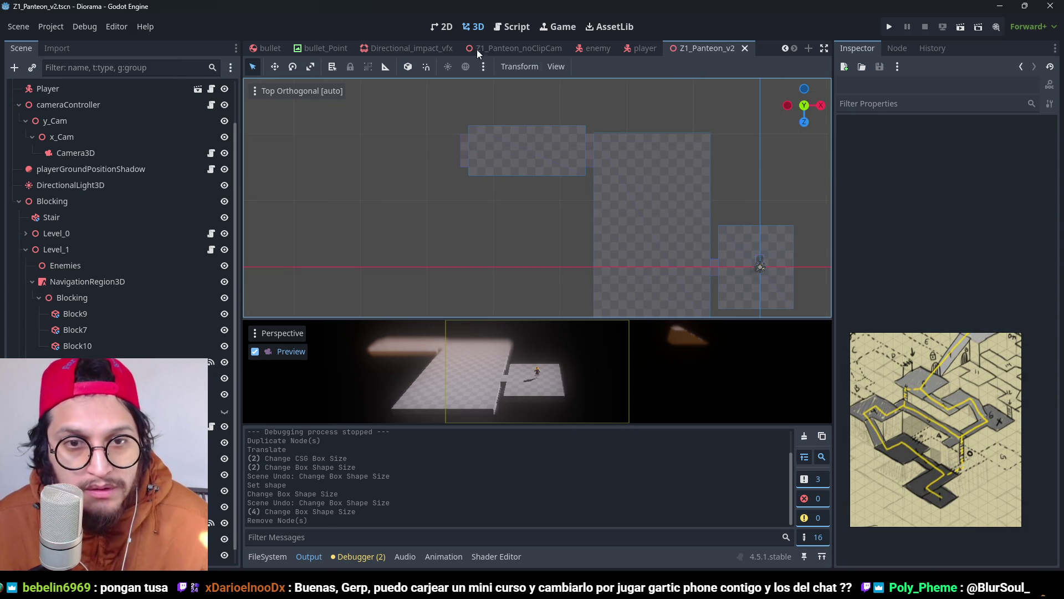
Step: Switch from Godot to the Instagram corridor level-design reel in Firefox
drag(568, 169, 647, 179)
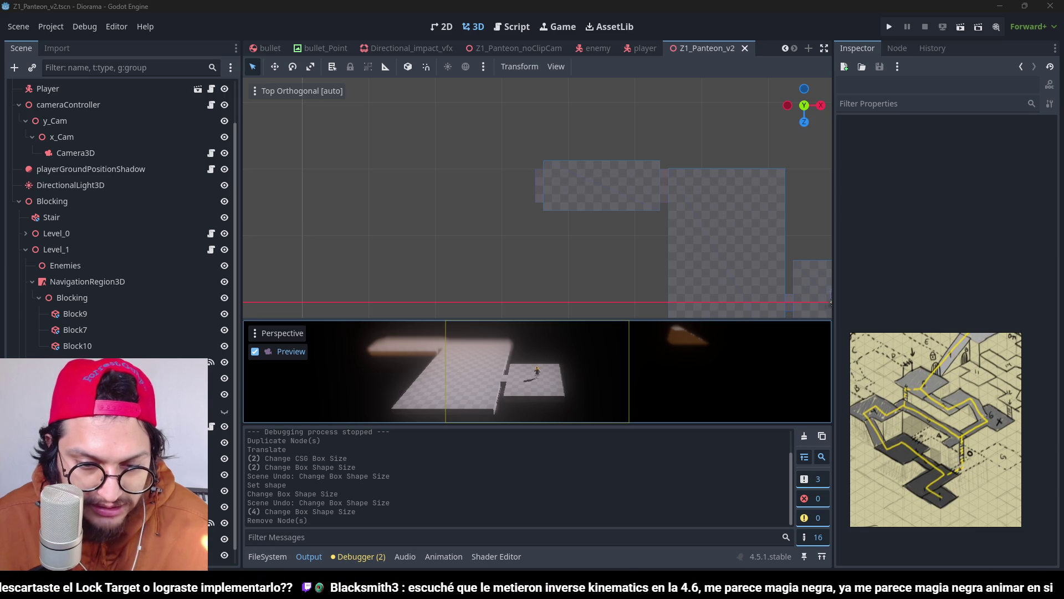
key(alt+Tab)
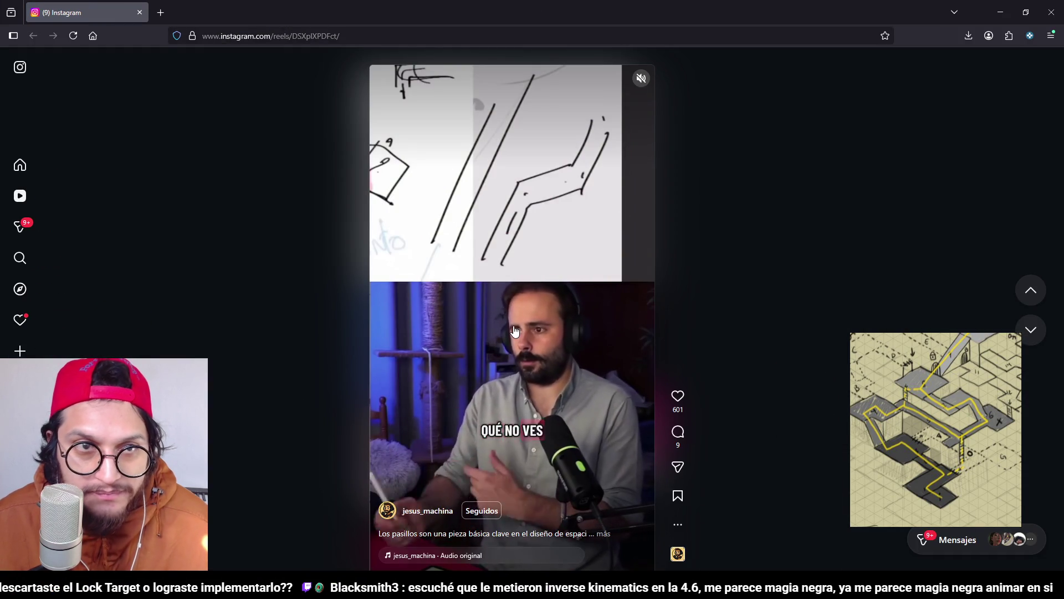
Step: Pause the corridor level-design reel and return to the Godot editor
click(500, 378)
click(1000, 12)
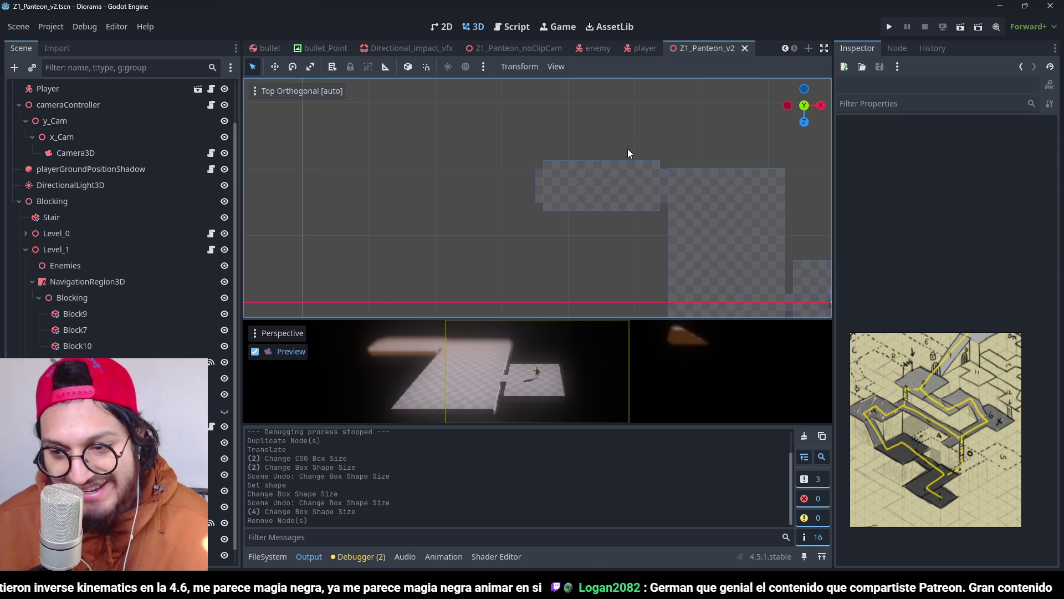
Step: Try a first Level_2 copy as Level_3, then discard it
scroll(563, 291, down, 3)
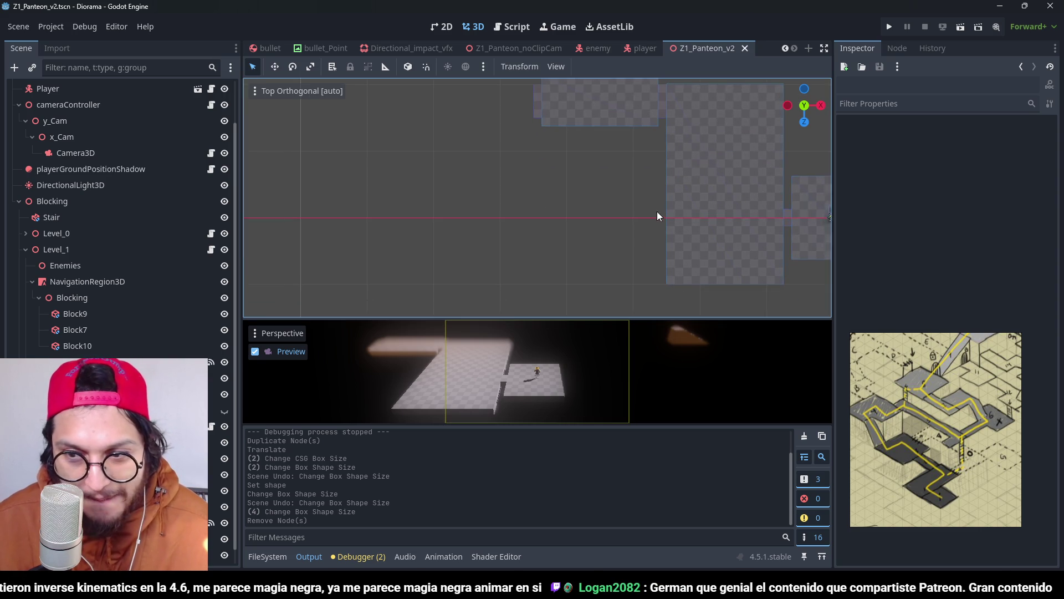
scroll(643, 189, down, 3)
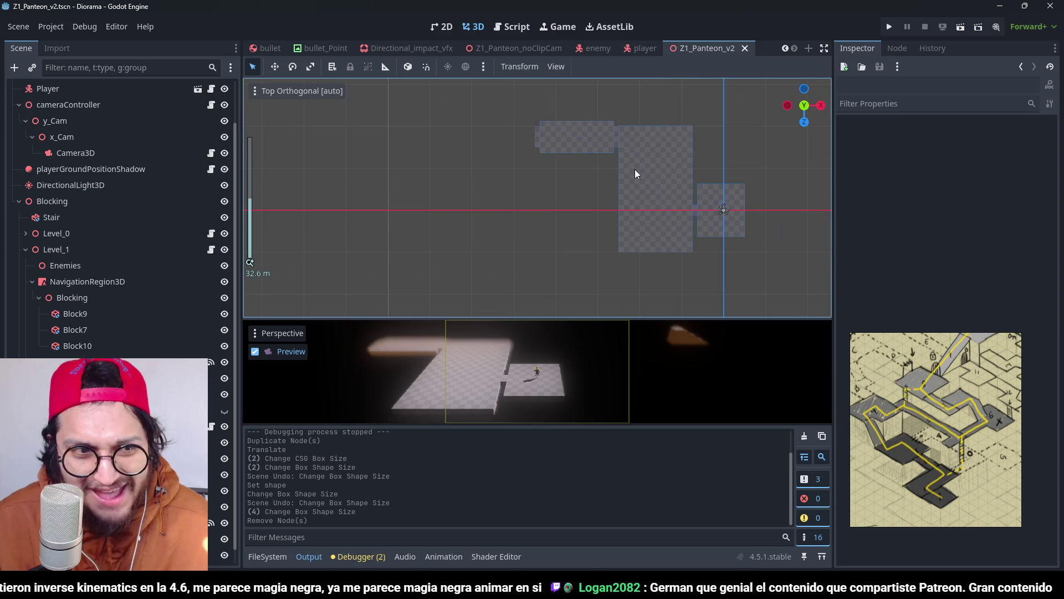
click(25, 249)
click(26, 314)
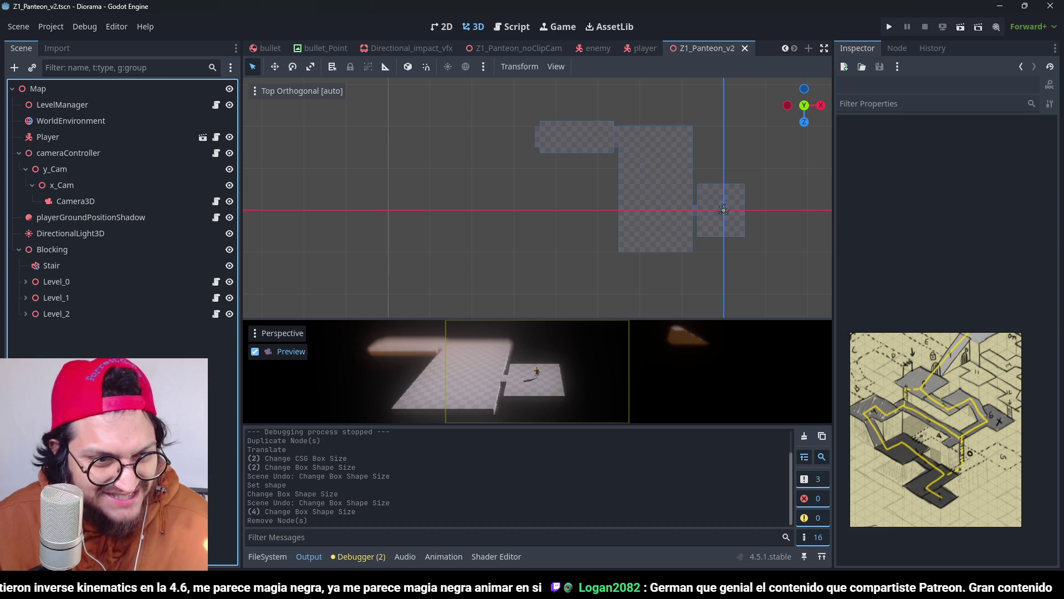
click(67, 312)
key(ctrl+d)
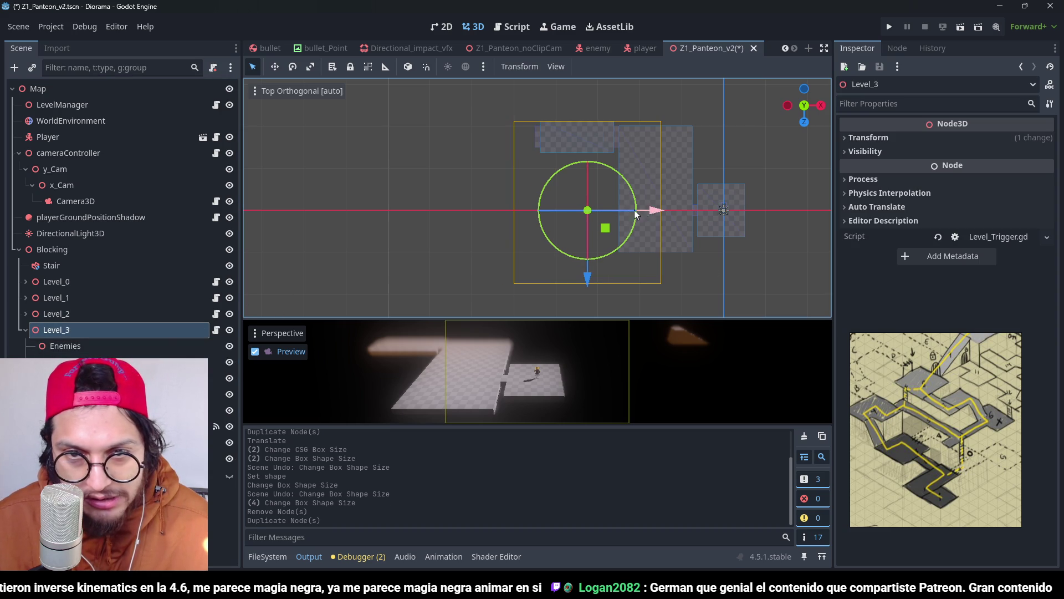
mouse_move(636, 215)
mouse_down()
mouse_move(554, 215)
mouse_move(571, 212)
mouse_up()
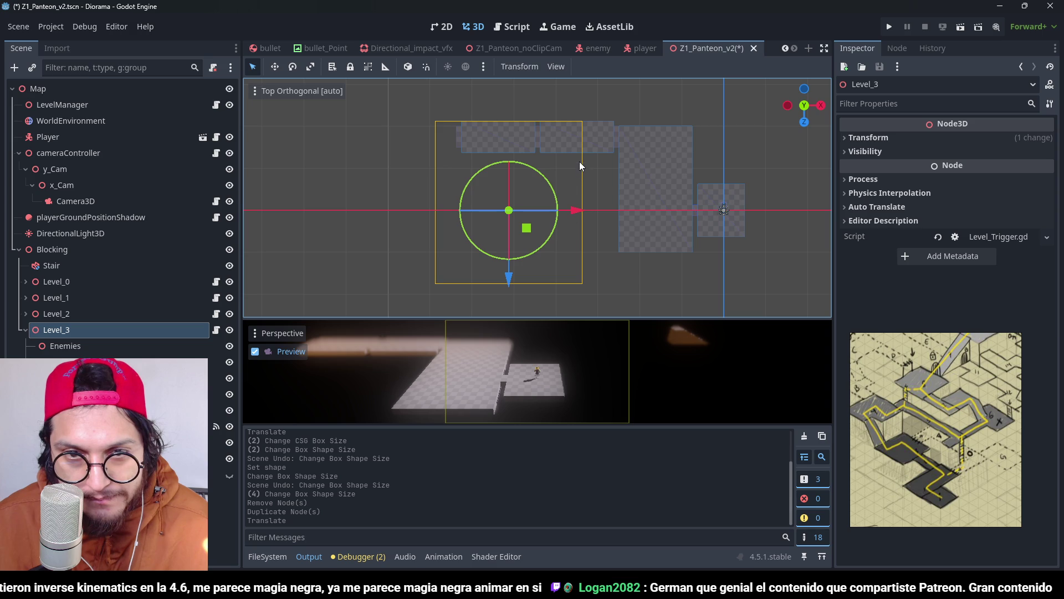
key(ctrl+z)
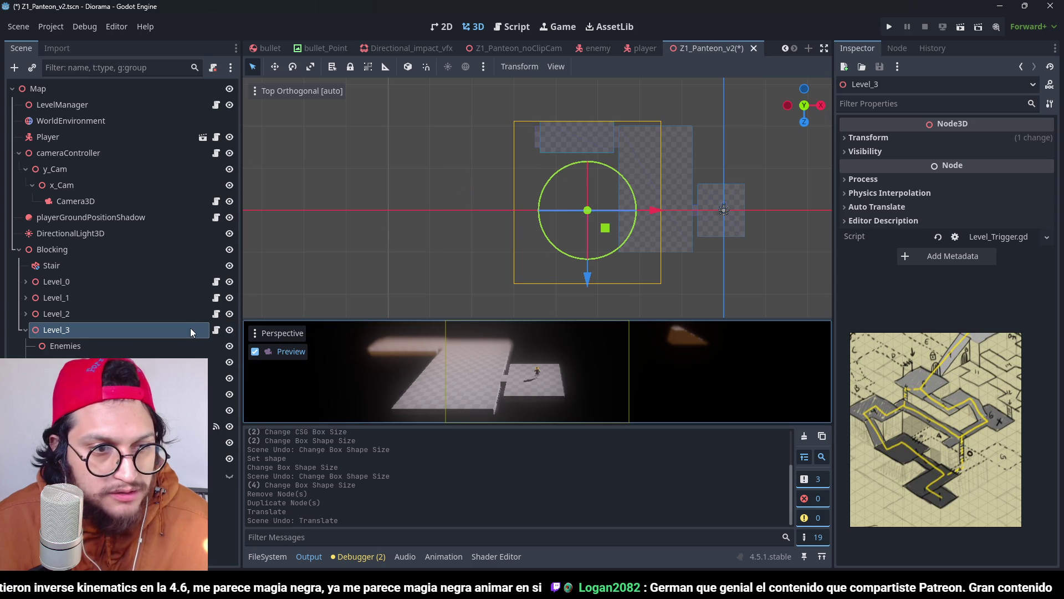
key(Delete)
key(Return)
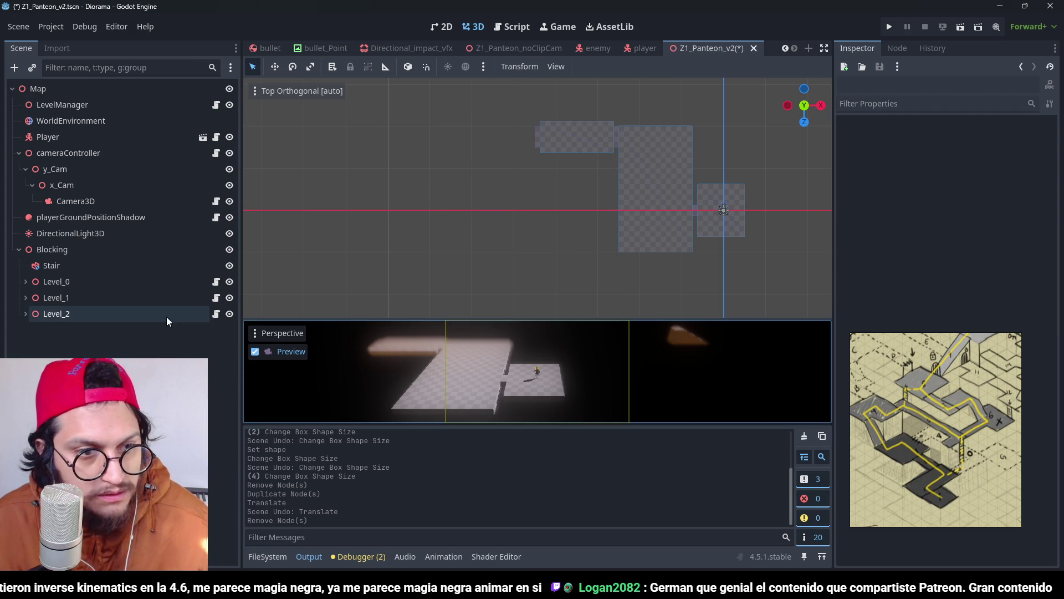
Step: Duplicate Level_2's thin floor block, slide the copy right along X, and save
click(26, 313)
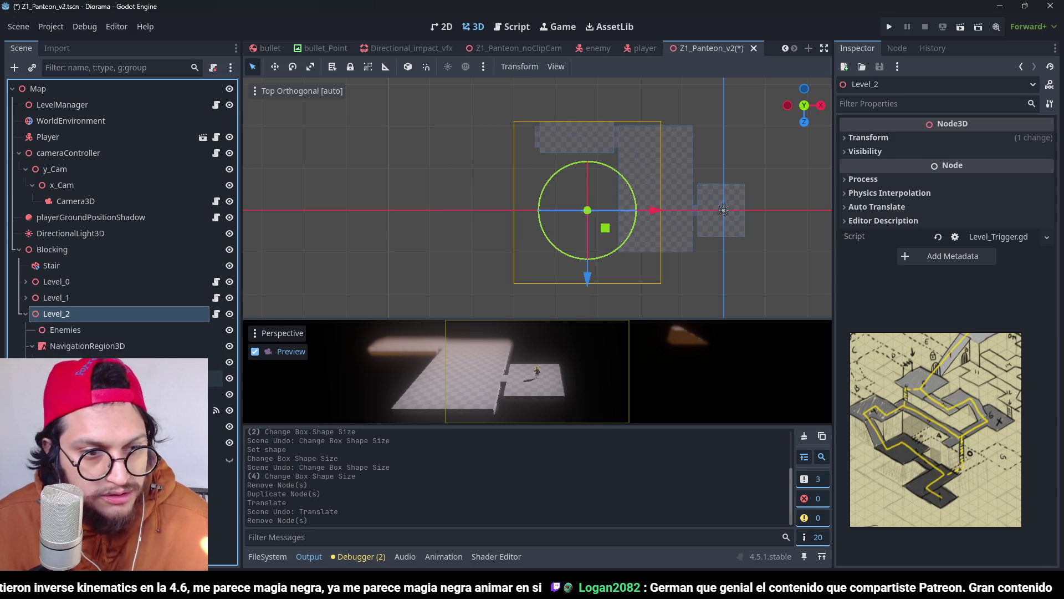
click(111, 394)
scroll(686, 118, up, 3)
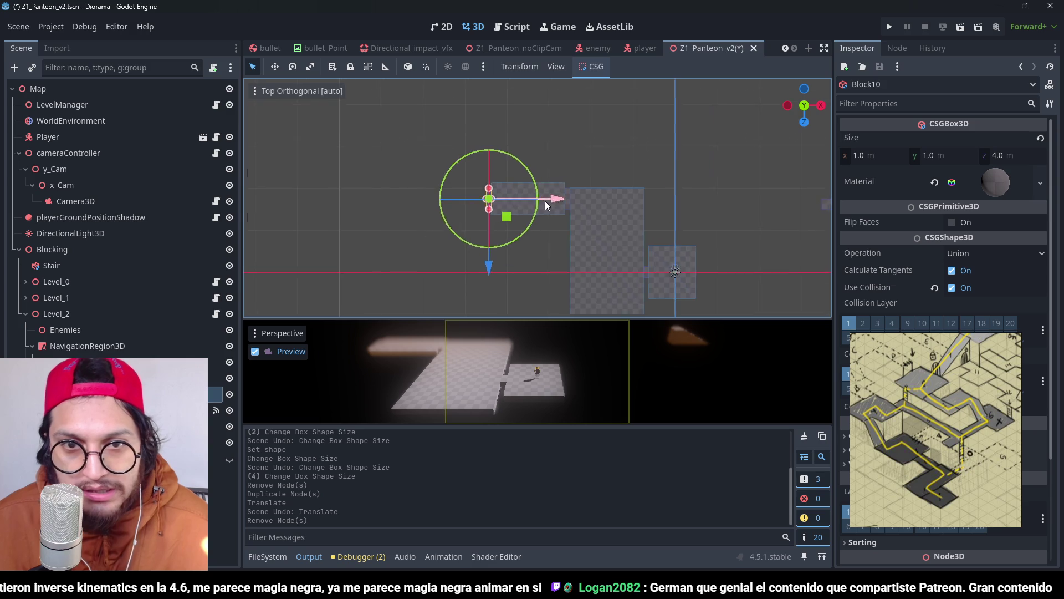
click(544, 200)
key(ctrl+d)
mouse_move(517, 207)
mouse_down()
mouse_move(630, 192)
mouse_move(620, 218)
mouse_up()
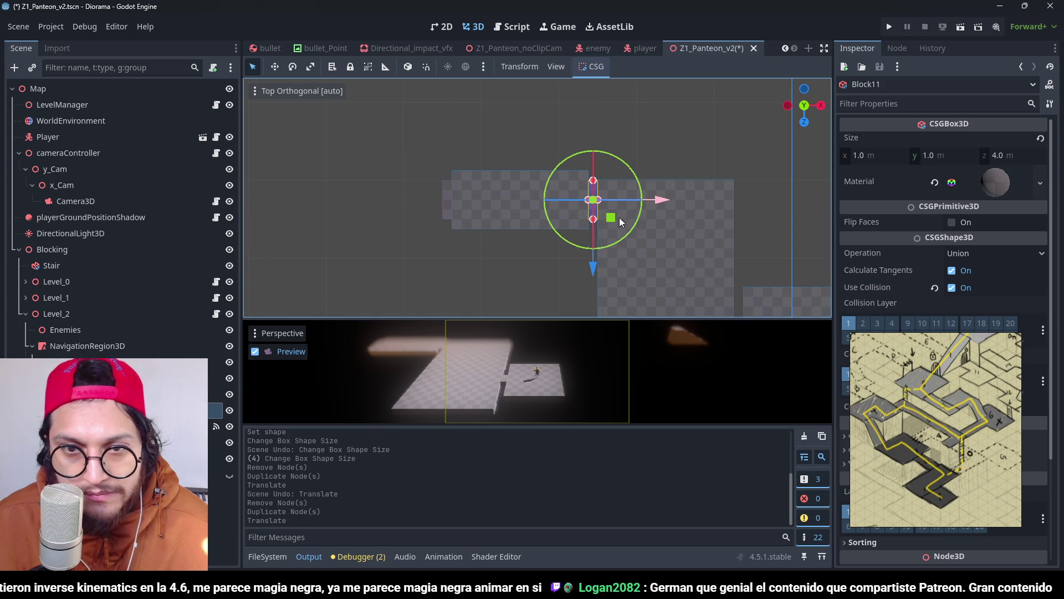
key(ctrl+s)
Step: Duplicate Level_2 as Level_3 and shift it 15 m left along −X
scroll(292, 312, down, 5)
click(25, 314)
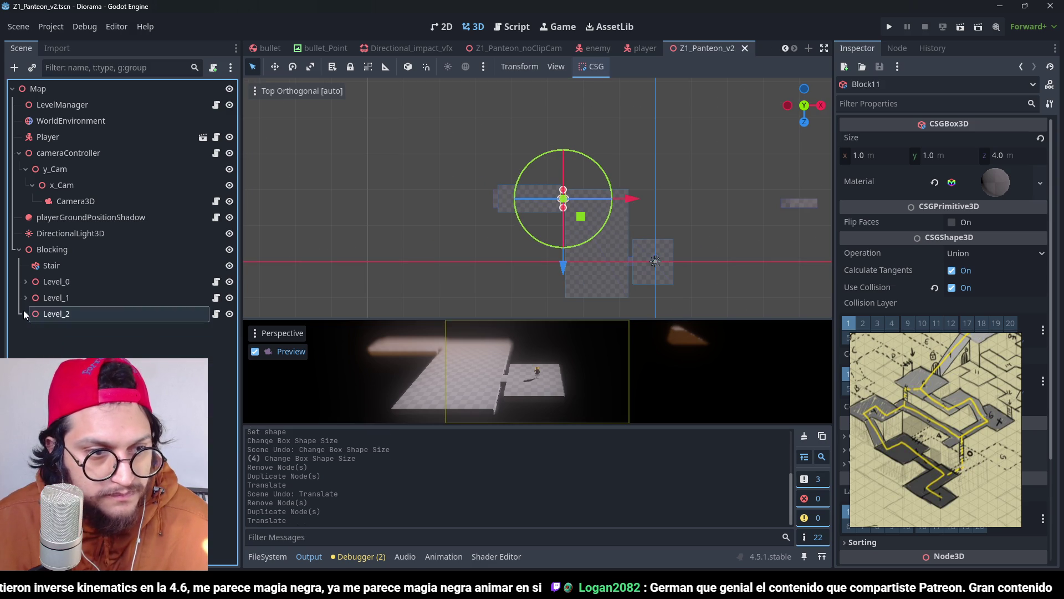
click(56, 314)
key(ctrl+d)
scroll(668, 184, up, 4)
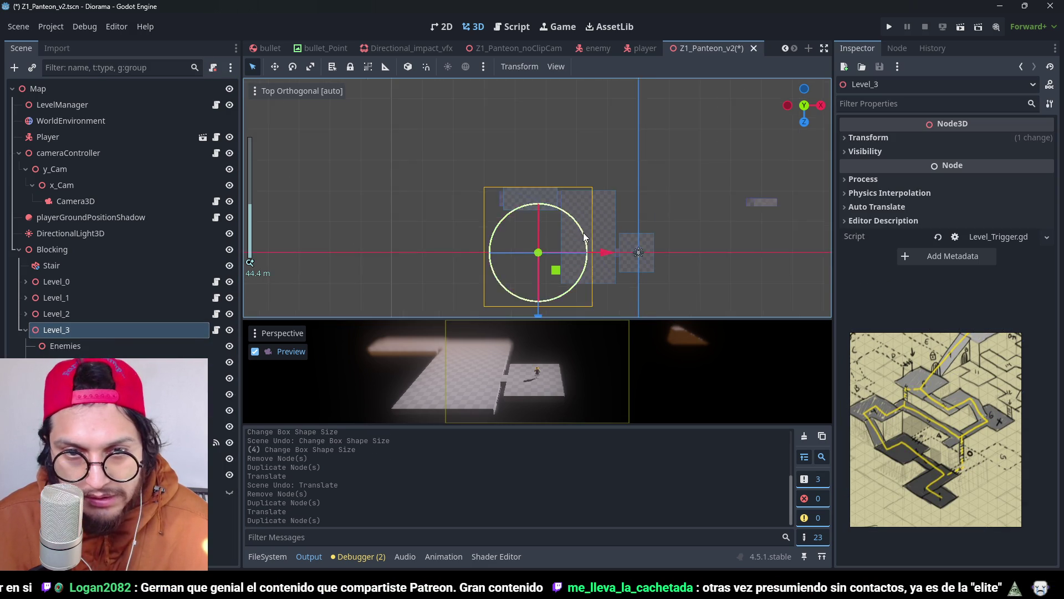
mouse_move(672, 257)
mouse_down()
mouse_move(686, 261)
mouse_move(542, 264)
mouse_move(581, 262)
mouse_up()
Step: Slide the thin connector block Block10 left along X
click(521, 167)
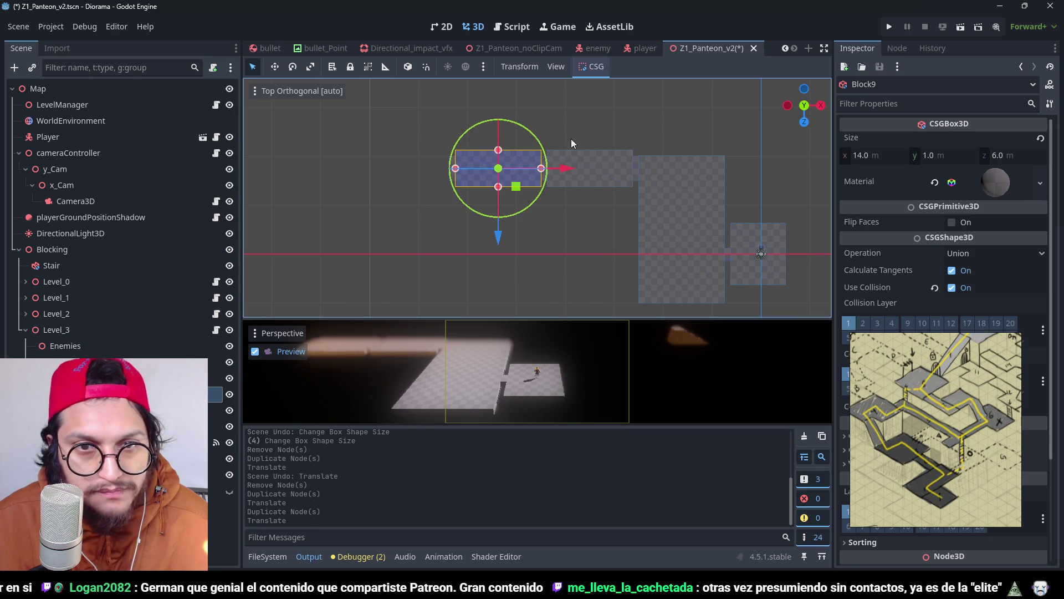
click(547, 174)
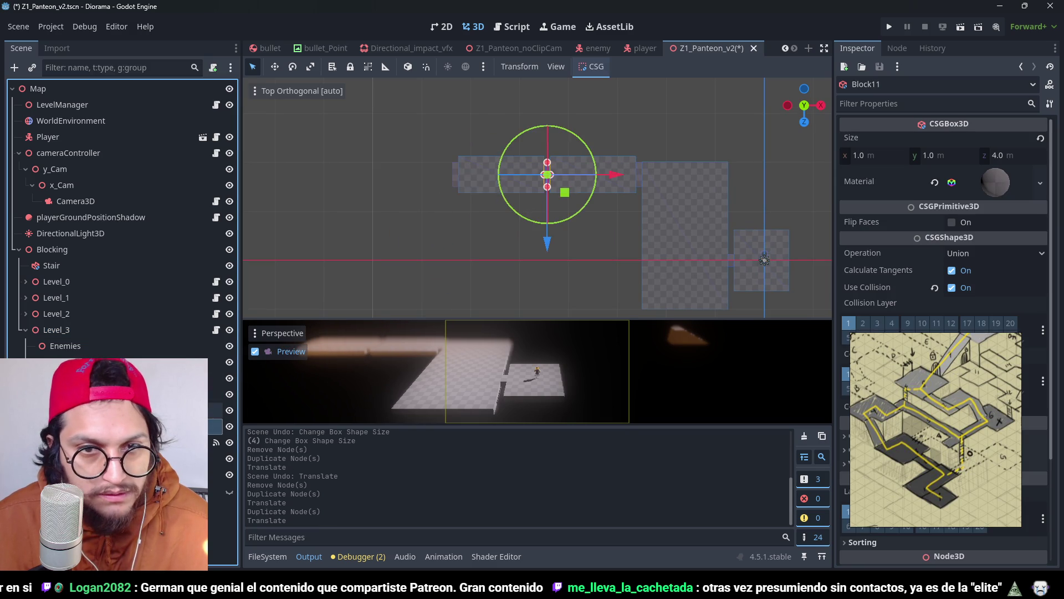
drag(569, 174, 478, 212)
mouse_move(524, 176)
mouse_down()
mouse_move(467, 184)
mouse_move(482, 189)
mouse_move(422, 178)
mouse_up()
Step: Resize the Block9 floor to 20 m along X and 21 m along Z, then save
click(472, 183)
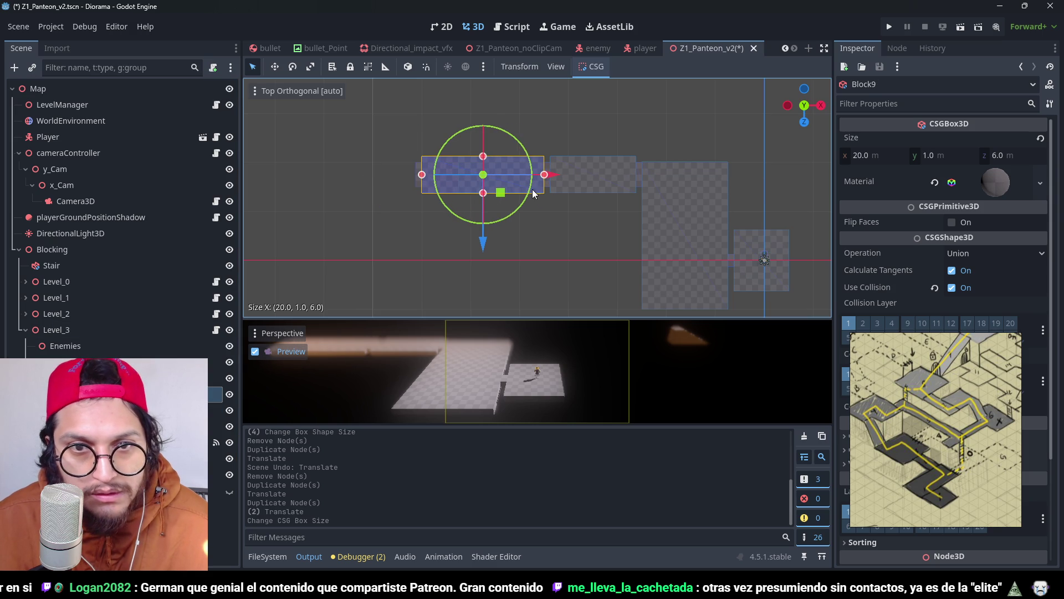
drag(483, 194, 488, 211)
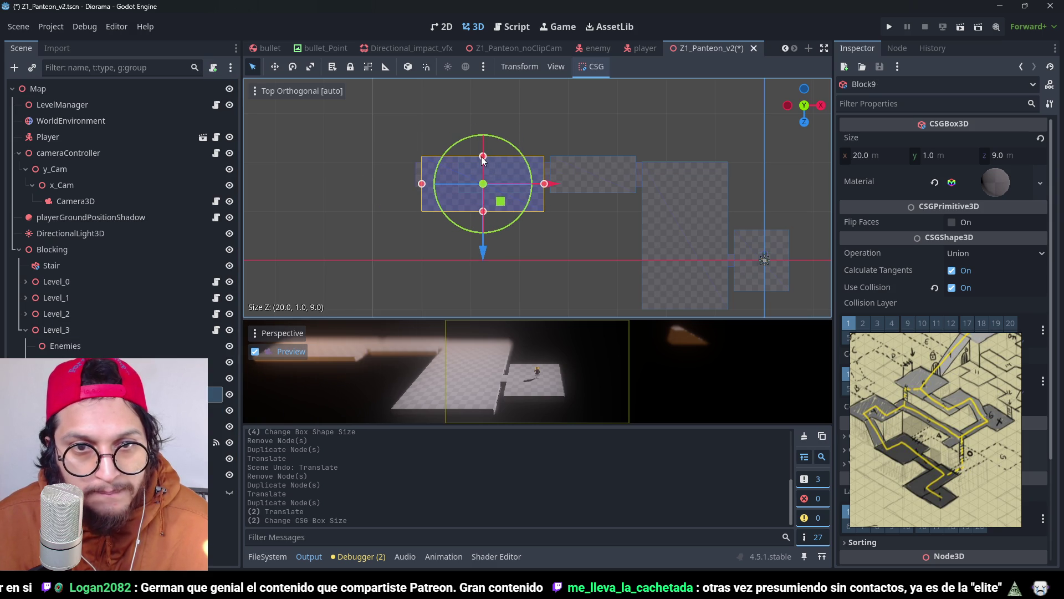
drag(483, 157, 480, 113)
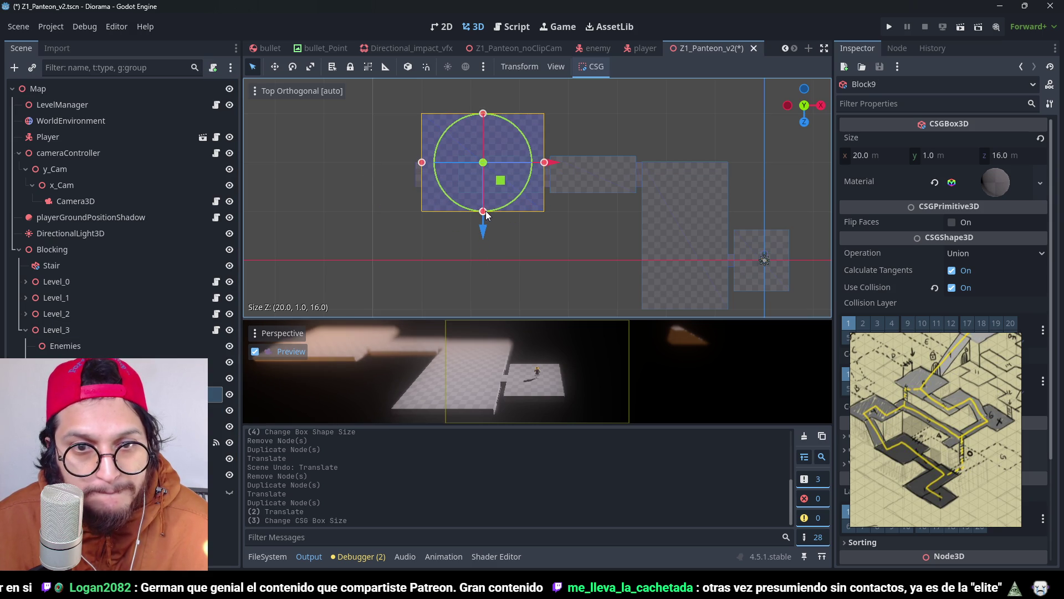
drag(485, 210, 483, 243)
key(ctrl+s)
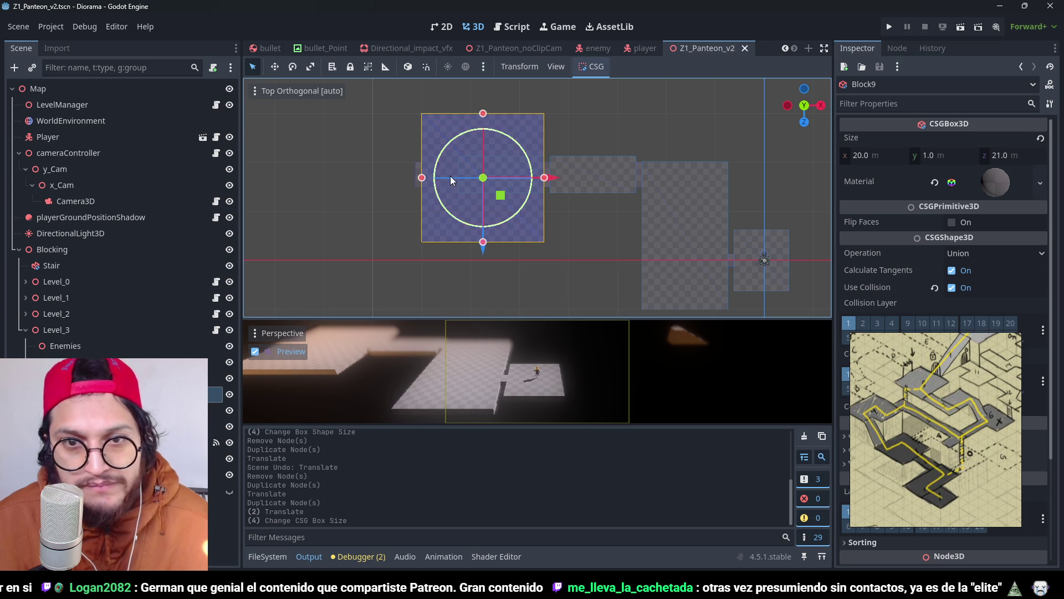
Step: Make the level's collision box shape unique
click(499, 183)
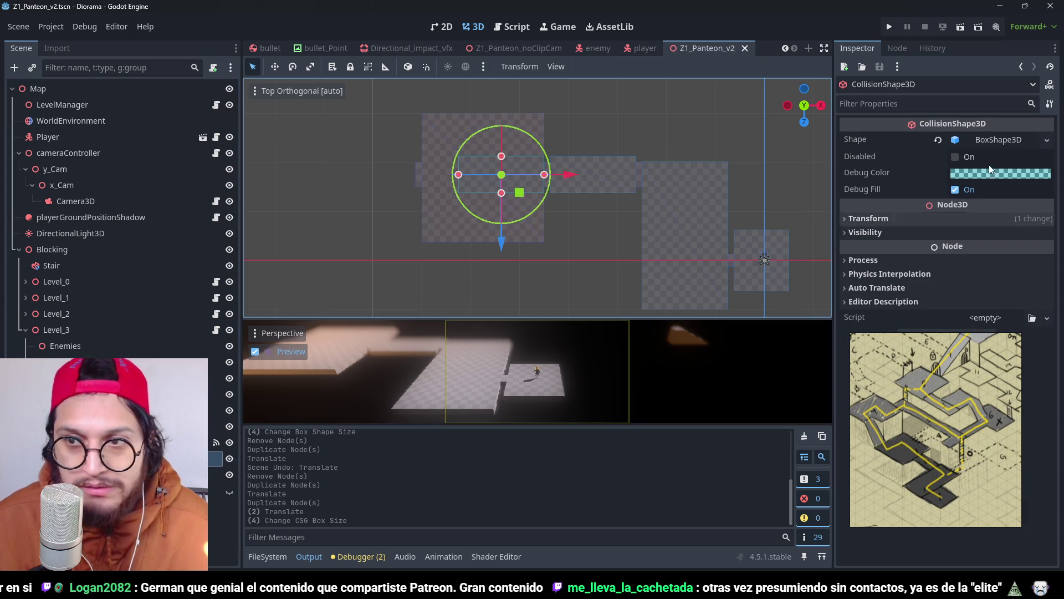
click(1023, 140)
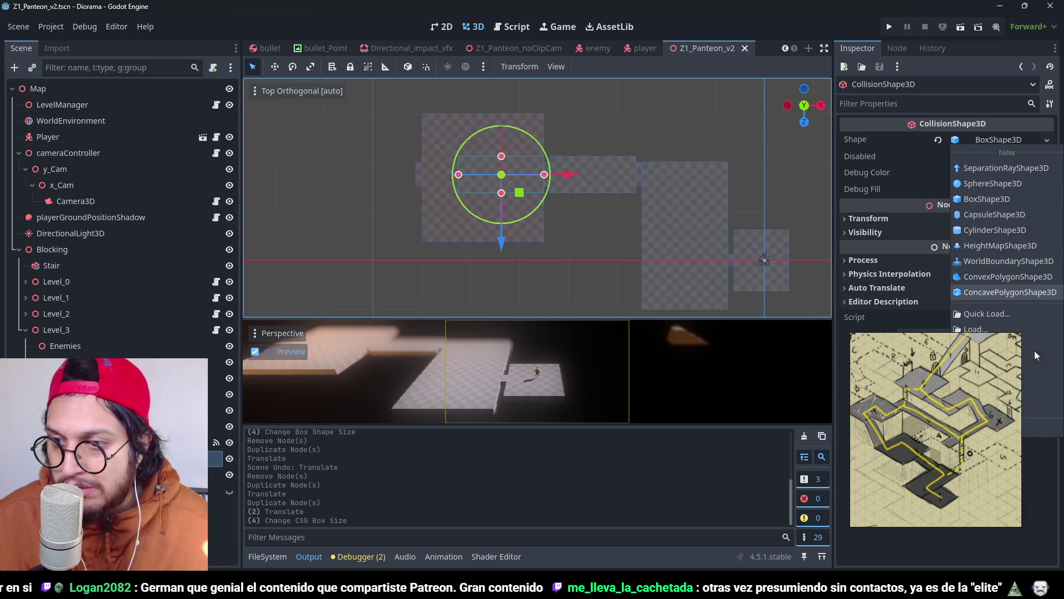
mouse_move(915, 413)
mouse_down()
mouse_move(805, 404)
mouse_move(703, 430)
mouse_move(710, 451)
mouse_move(693, 446)
mouse_move(720, 448)
mouse_move(711, 423)
mouse_move(723, 428)
mouse_up()
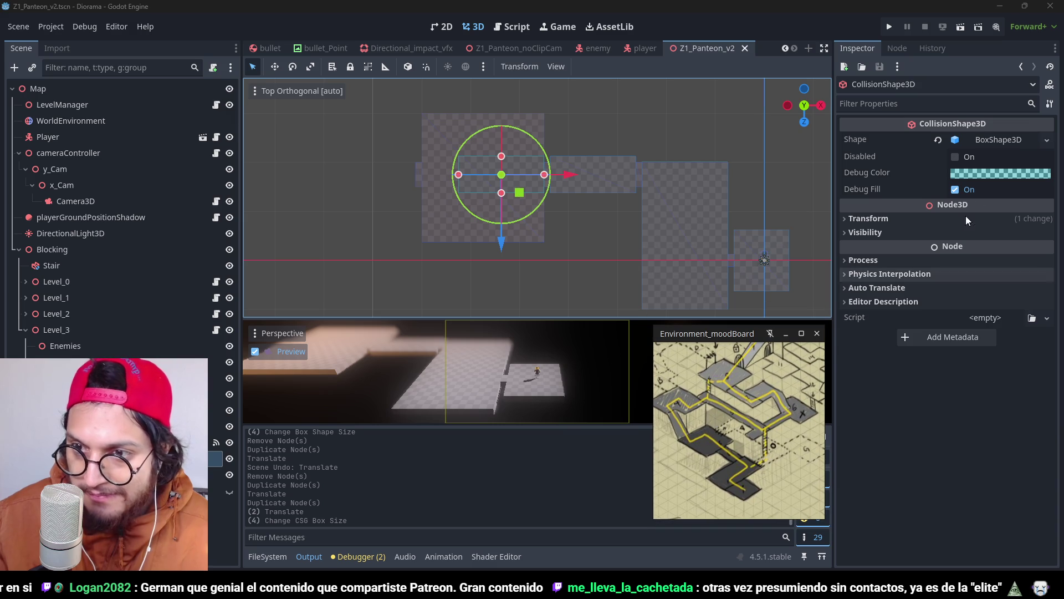
click(1047, 143)
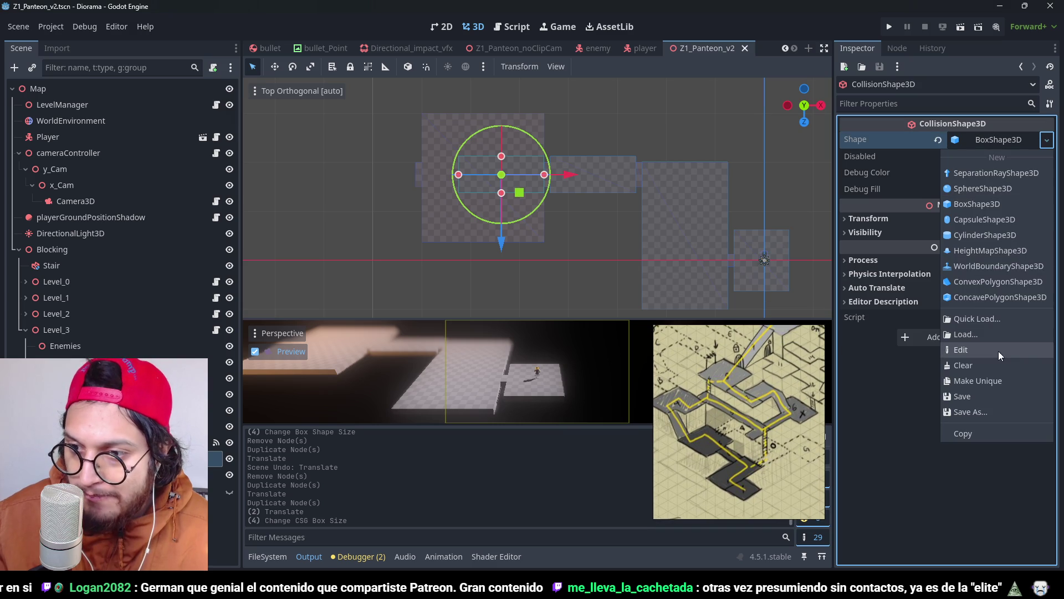
click(996, 384)
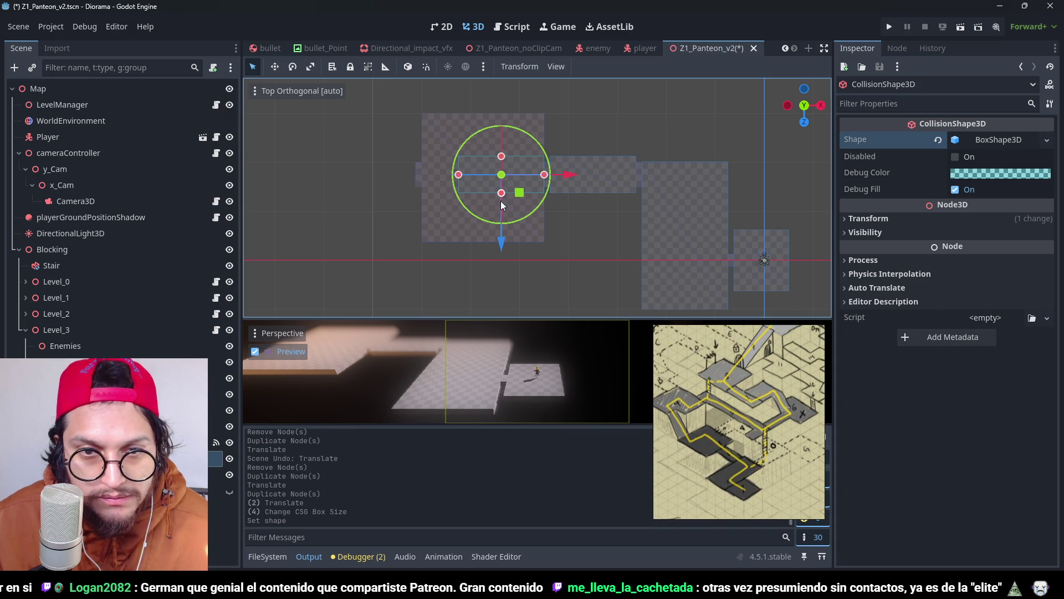
Step: Resize the collision box to 20 × 19.5 × 21 m over the floor and save
drag(501, 194, 505, 247)
drag(458, 199, 422, 201)
drag(481, 148, 470, 113)
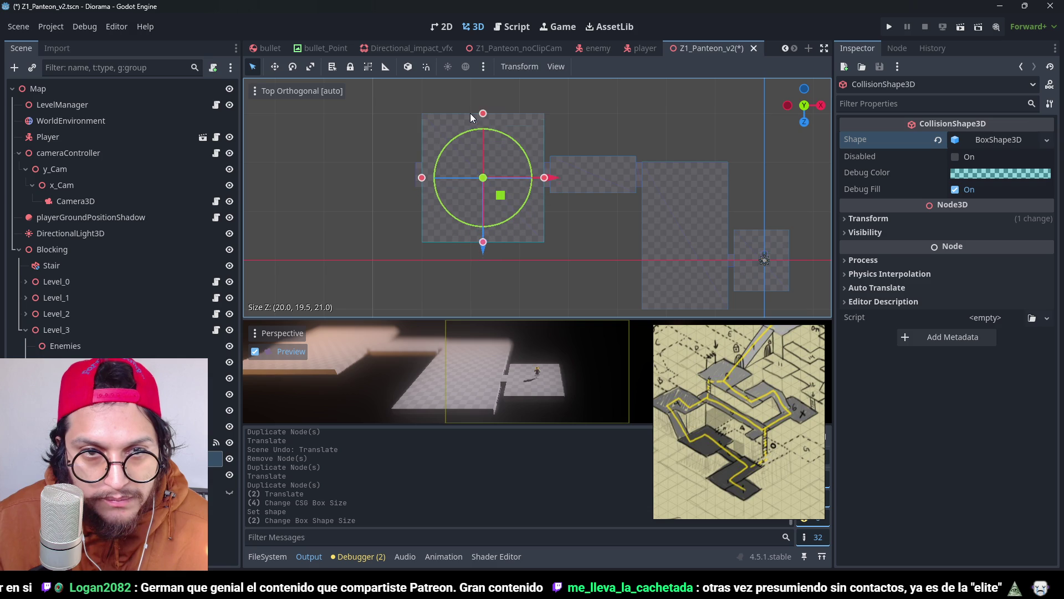
key(ctrl+s)
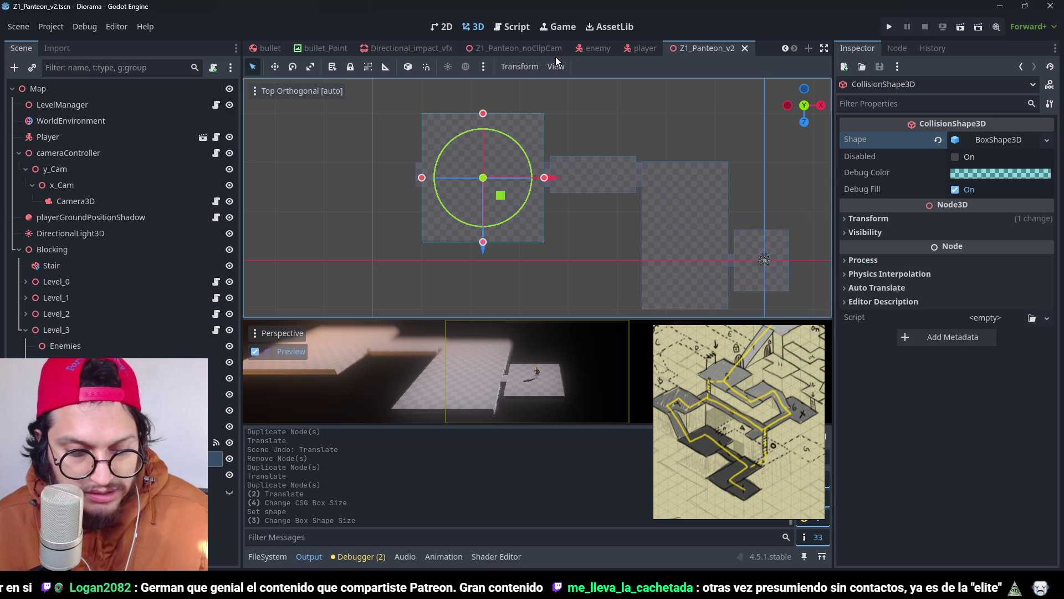
click(896, 24)
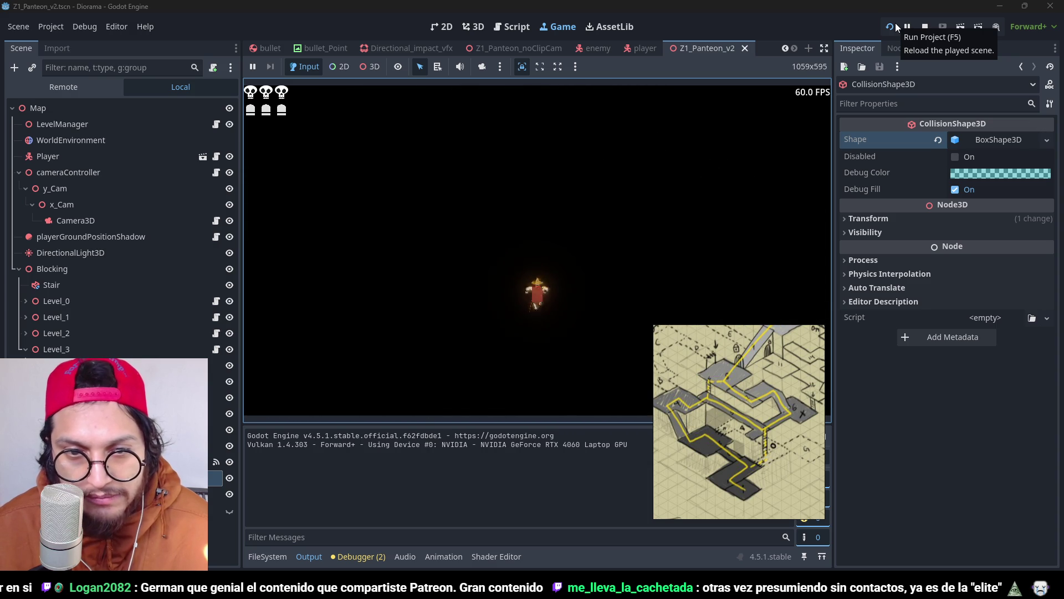
click(896, 26)
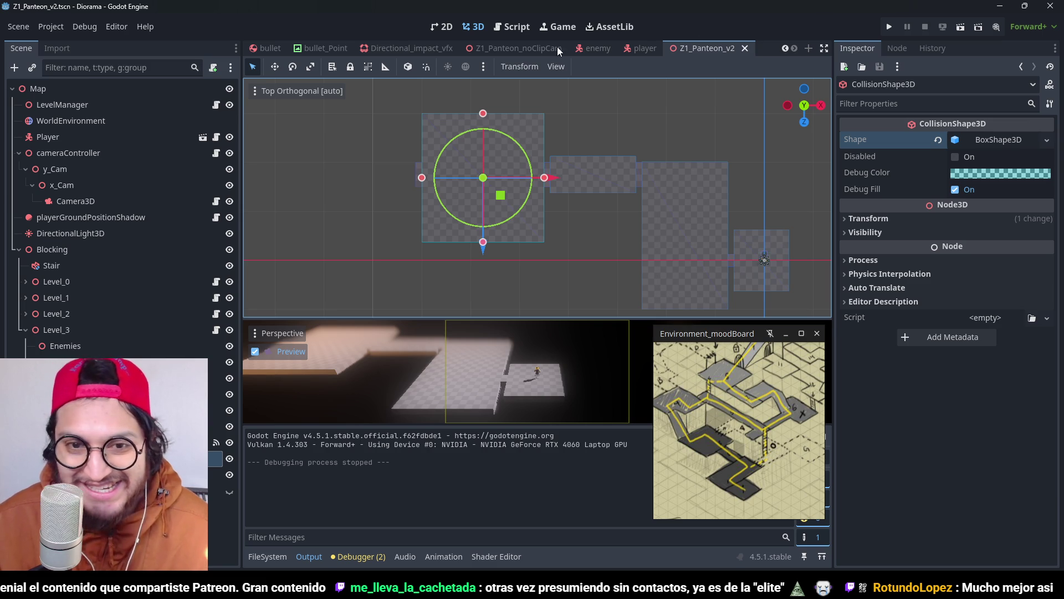
Step: Compare the existing levels' placement and duplicate Level_3 as Level_4
click(138, 526)
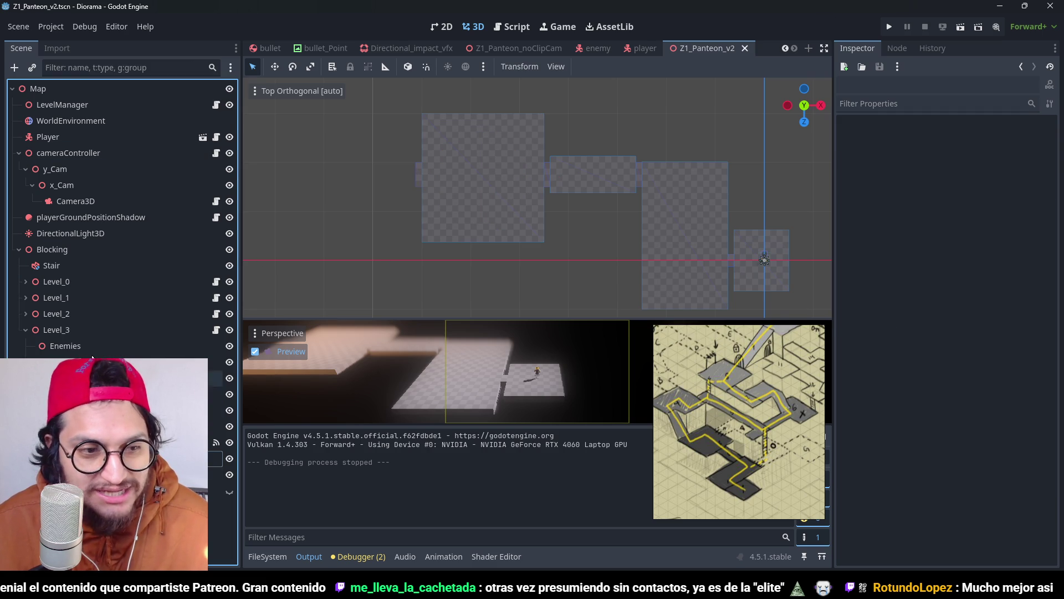
click(24, 333)
double_click(56, 330)
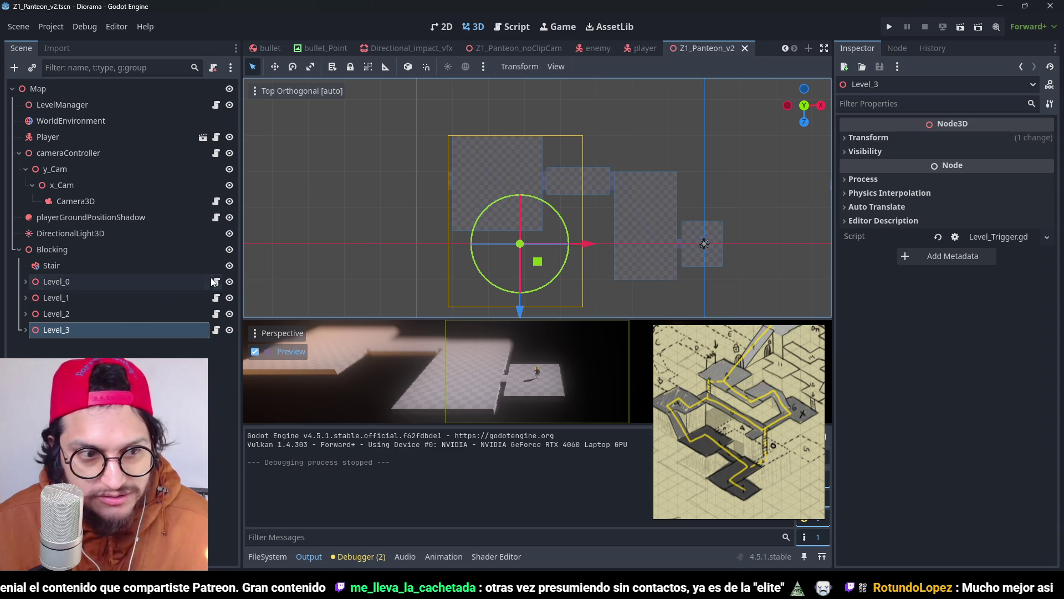
click(100, 318)
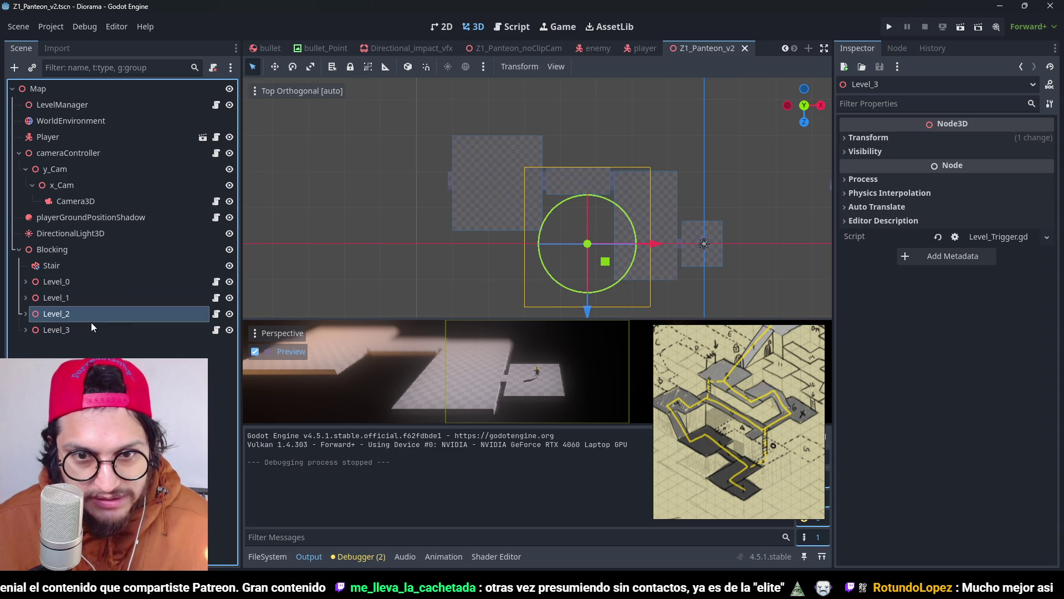
click(65, 303)
click(78, 280)
click(89, 314)
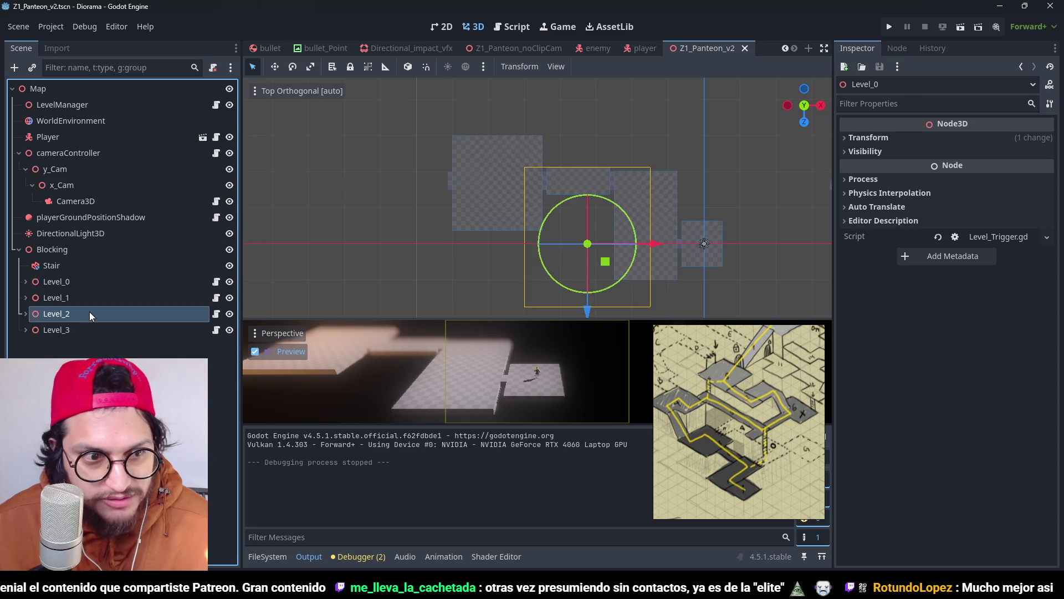
click(114, 329)
key(ctrl+d)
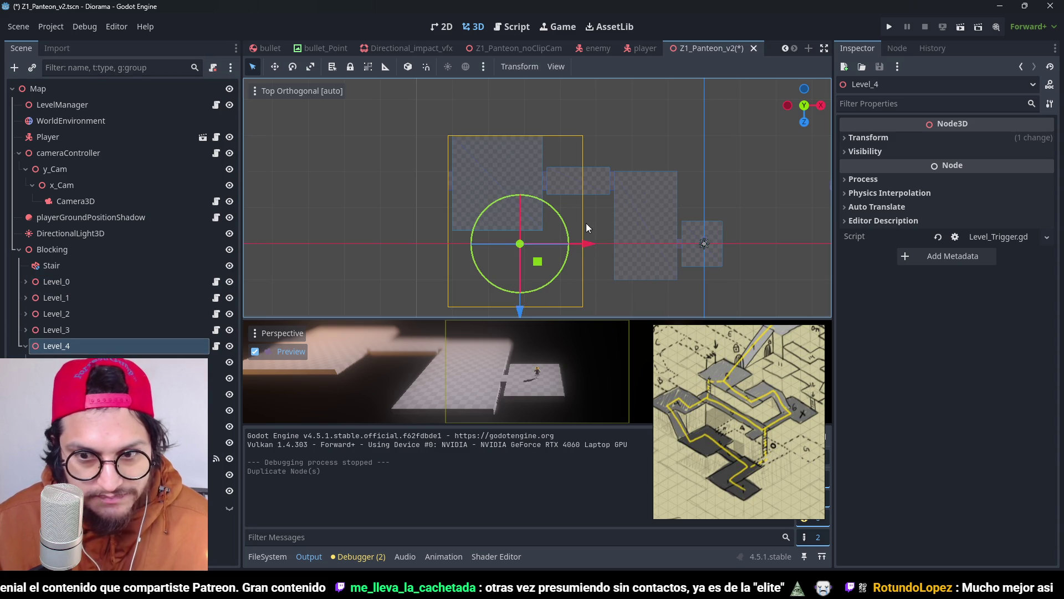
Step: Shift Level_4 25 m along −X and about 16 m along −Z, then save
drag(586, 223, 704, 224)
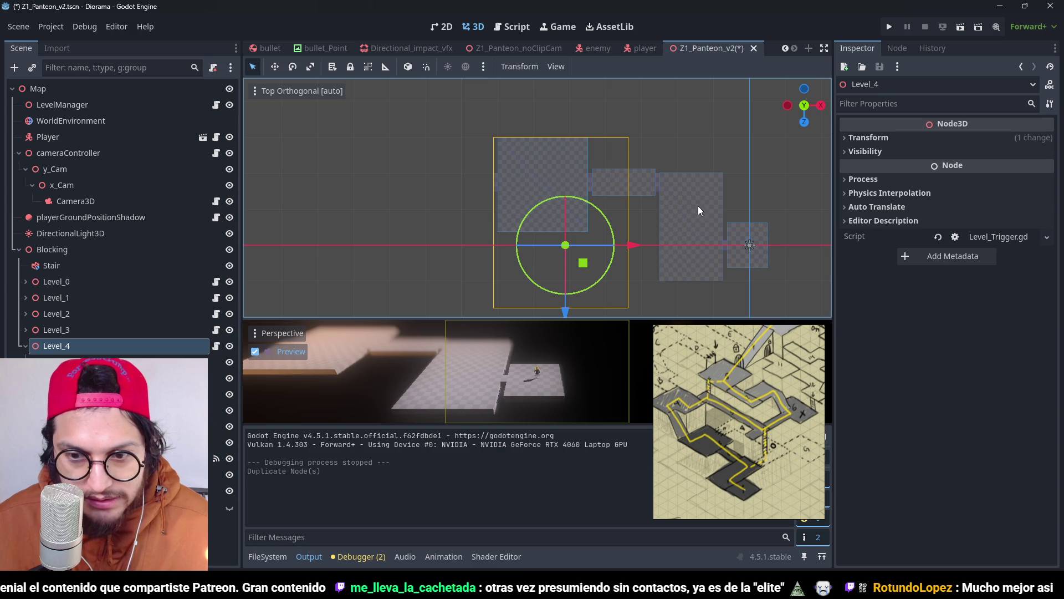
drag(616, 181, 737, 211)
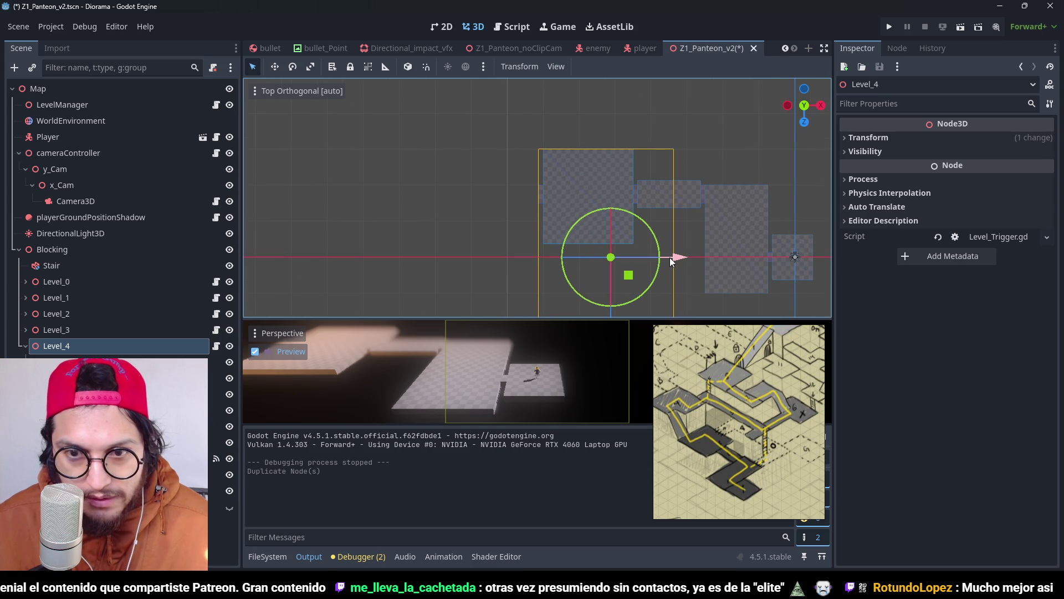
mouse_move(674, 258)
mouse_down()
mouse_move(533, 197)
mouse_move(566, 206)
mouse_move(531, 204)
mouse_up()
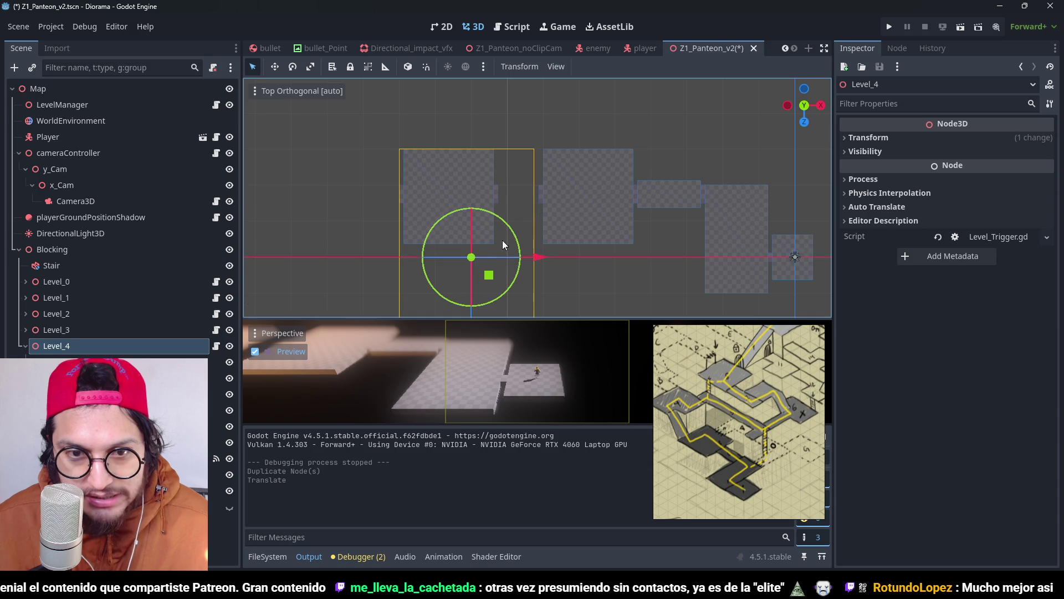
scroll(499, 260, down, 2)
drag(482, 314, 482, 252)
key(ctrl+s)
Step: Resize Level_4's Block9 floor to roughly 24 × 1 × 24 m
click(111, 543)
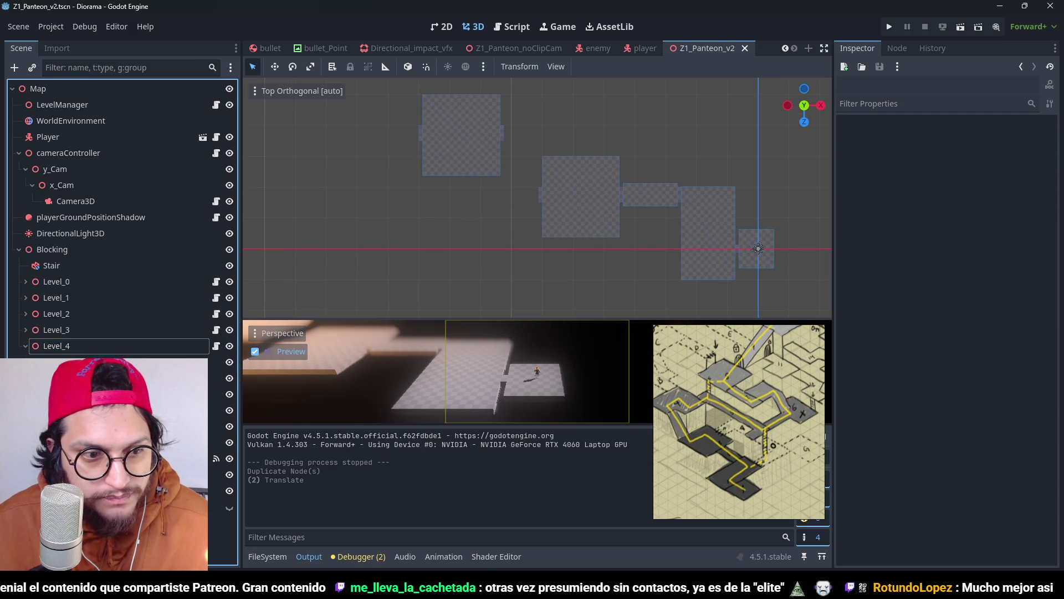
click(83, 410)
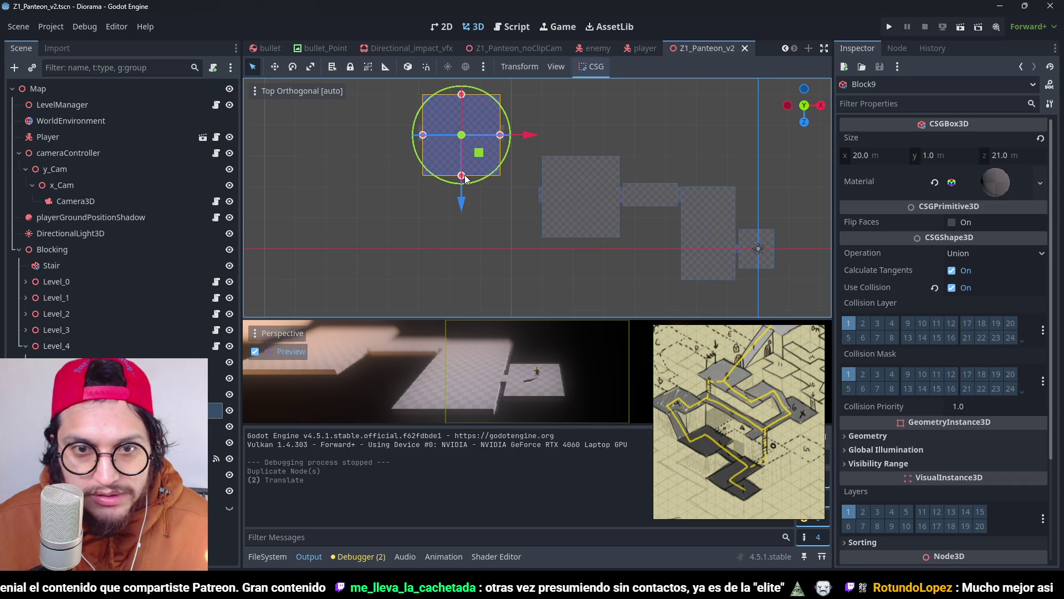
drag(462, 175, 461, 237)
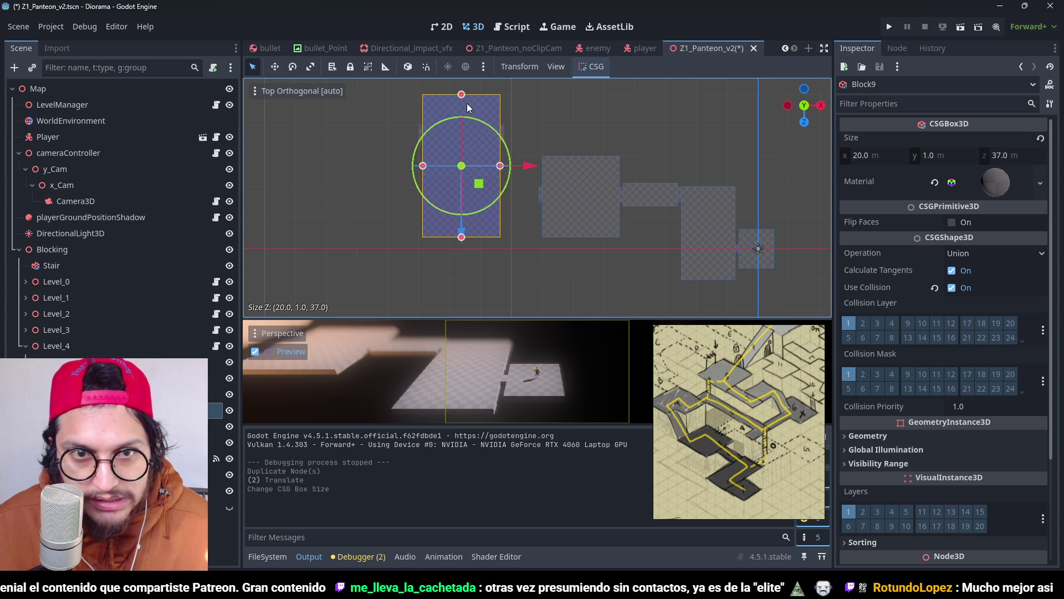
drag(463, 101, 461, 156)
scroll(461, 158, up, 4)
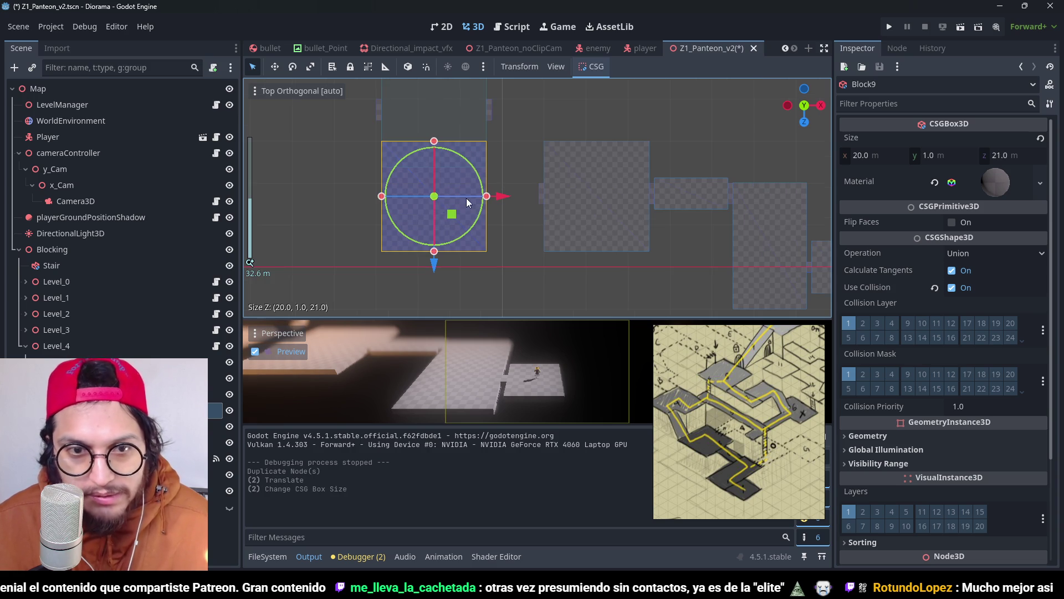
click(72, 347)
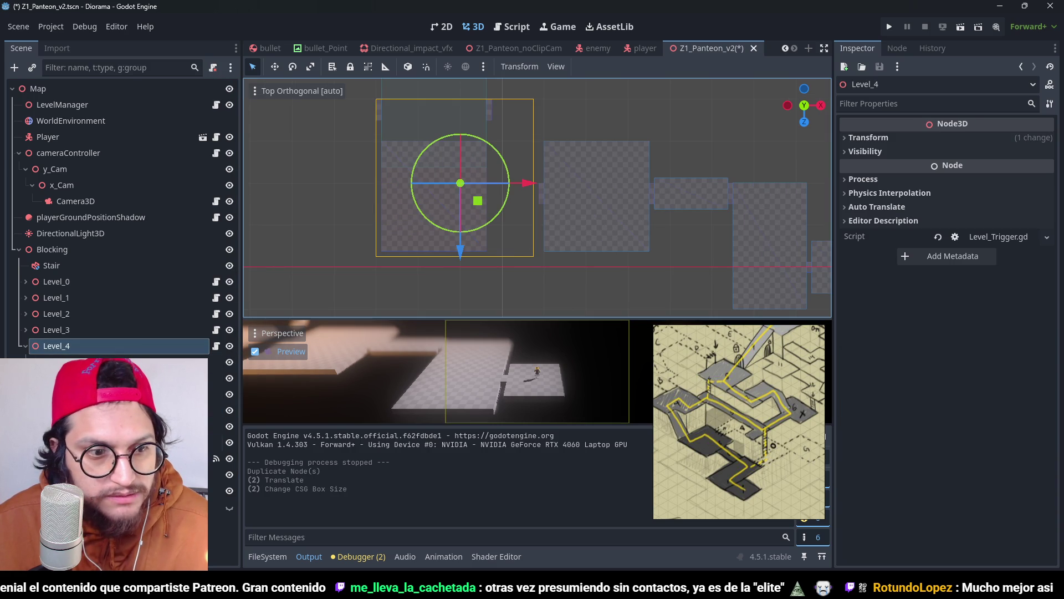
click(477, 228)
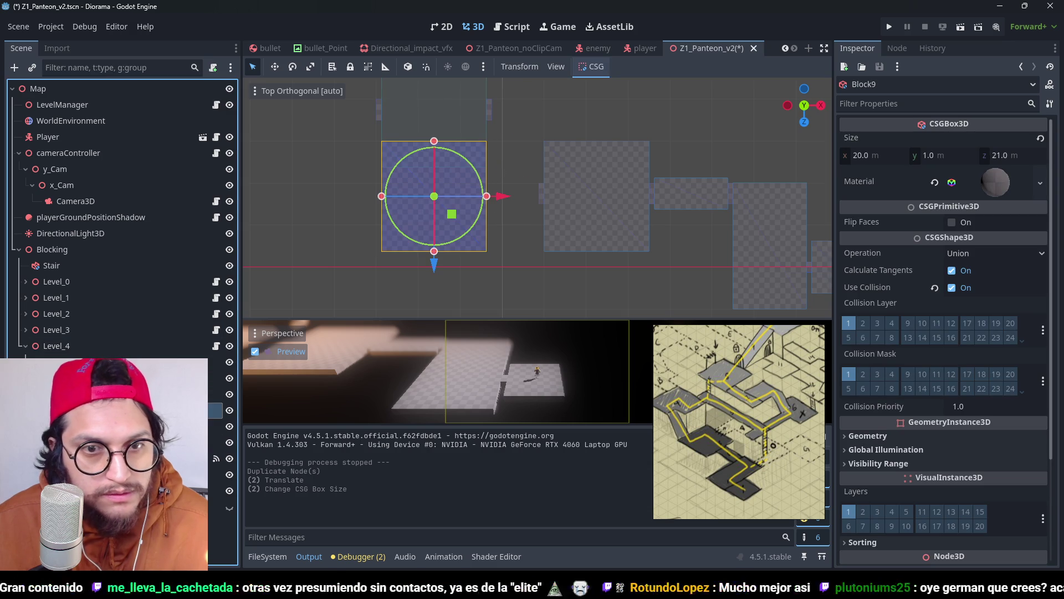
drag(486, 196, 502, 206)
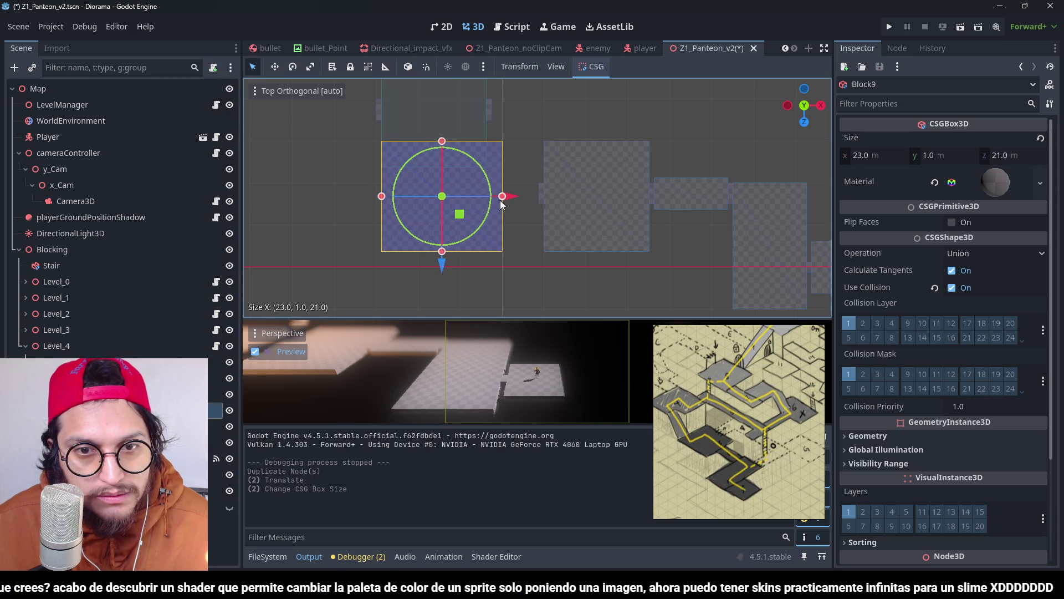
drag(441, 251, 445, 227)
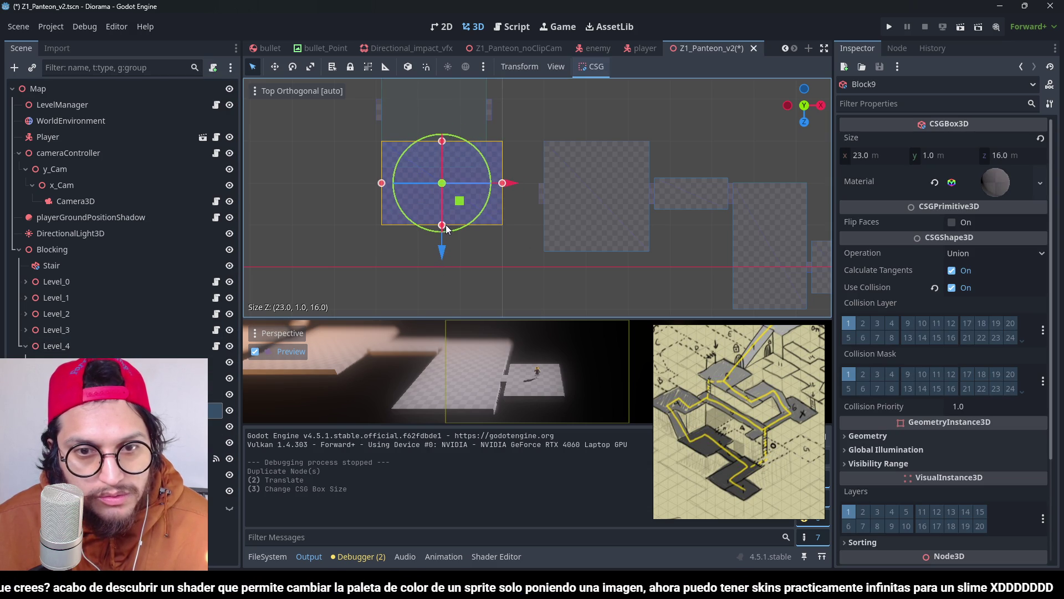
drag(382, 183, 377, 184)
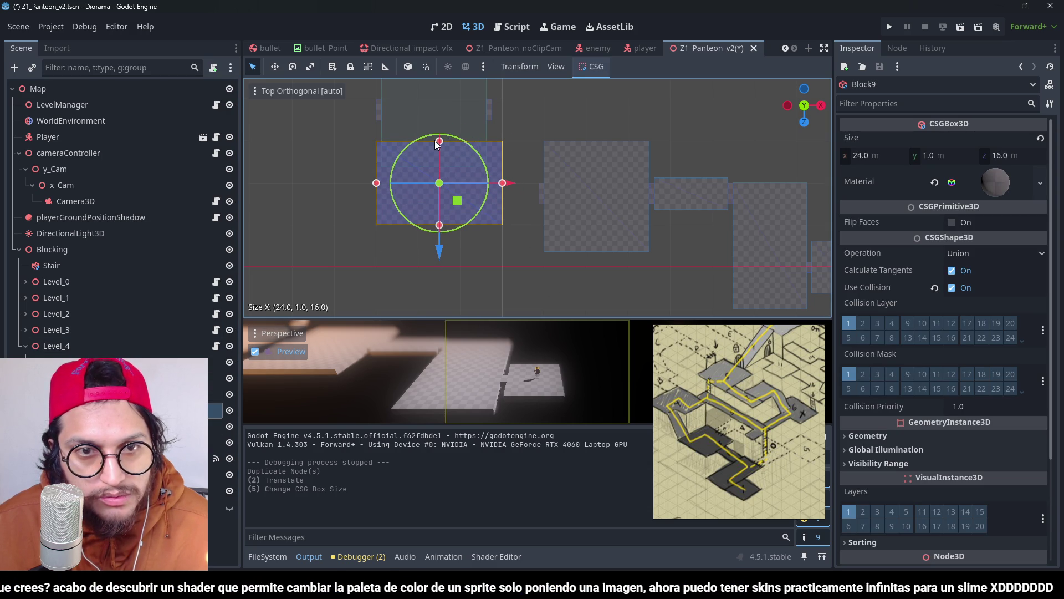
drag(441, 140, 446, 101)
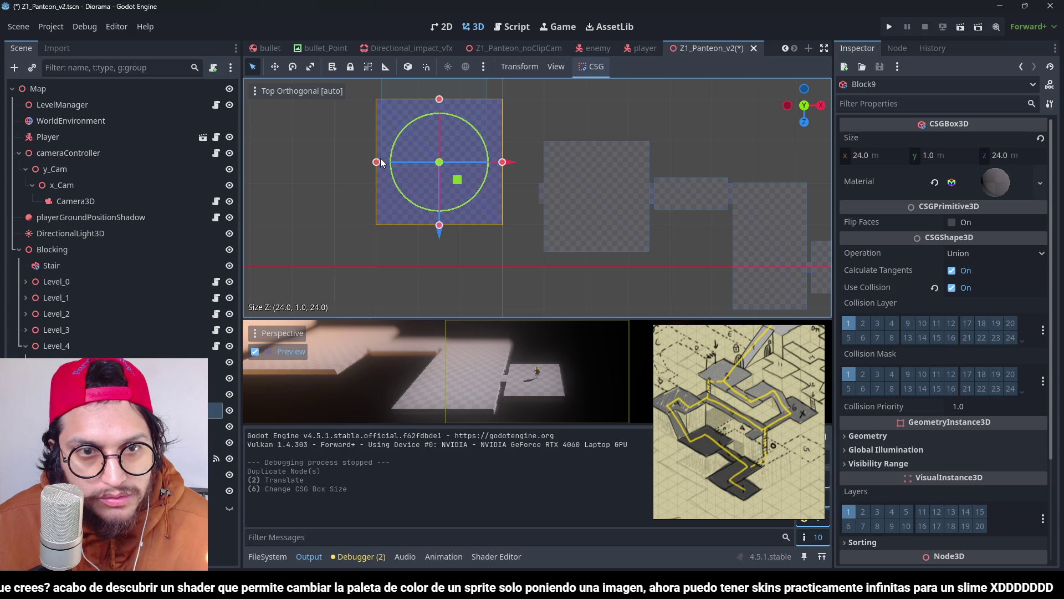
drag(377, 163, 377, 163)
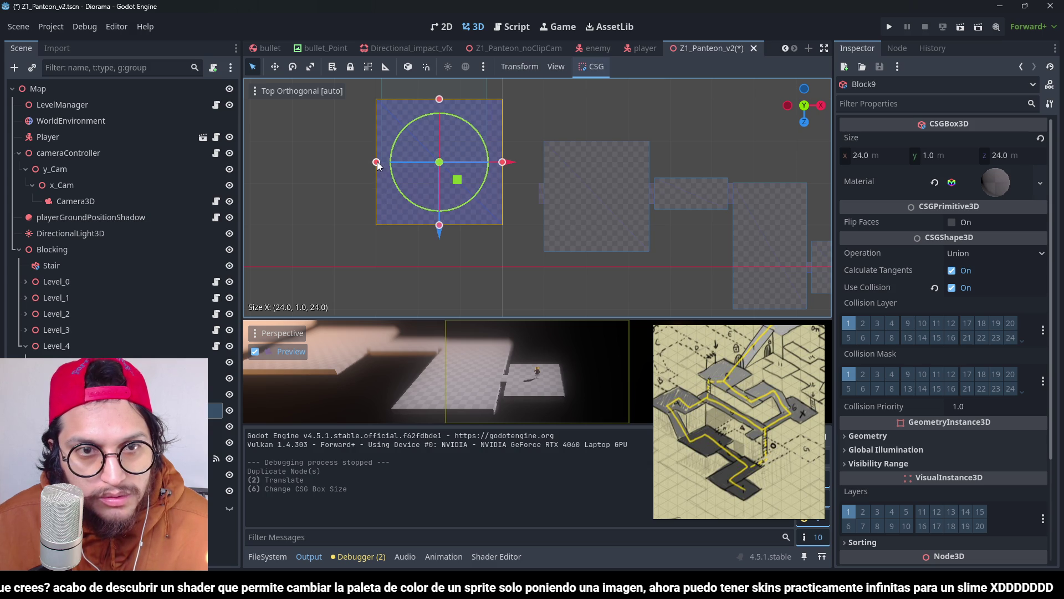
Step: Reset Block9's position to 0, 0, 0
click(56, 345)
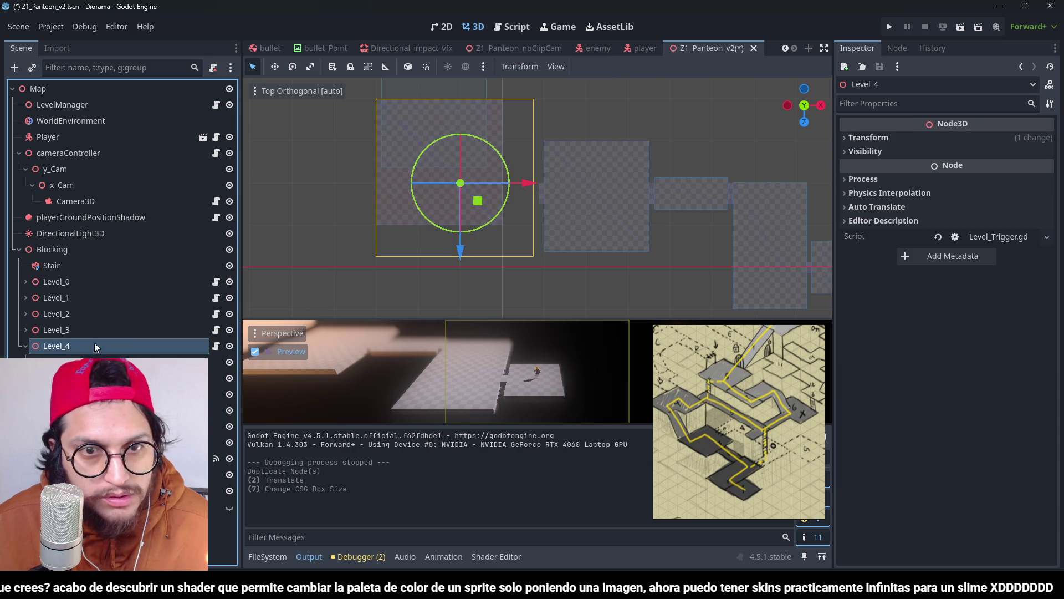
key(f)
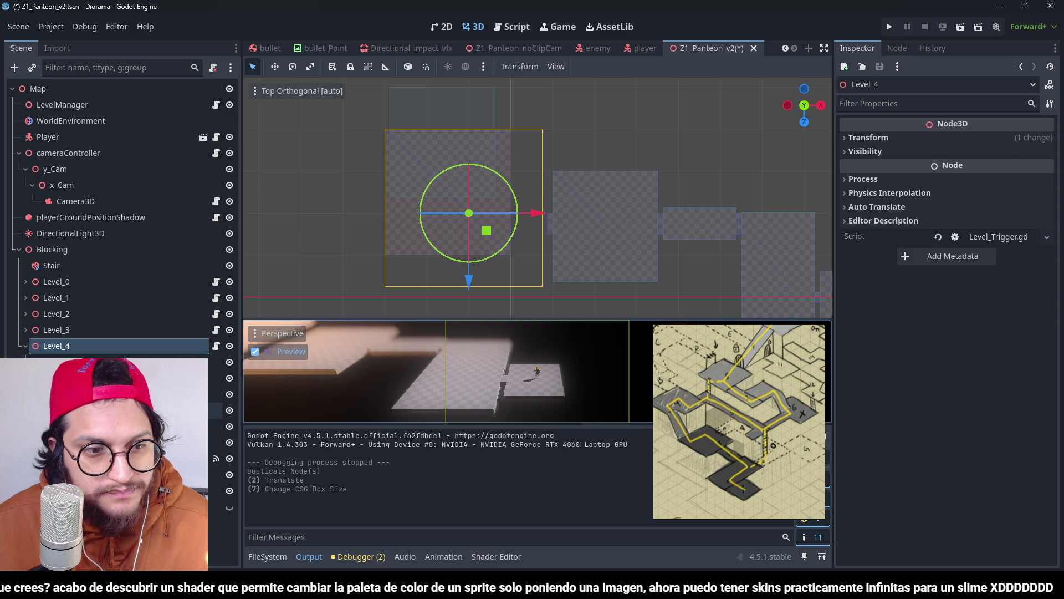
click(72, 410)
scroll(887, 443, down, 5)
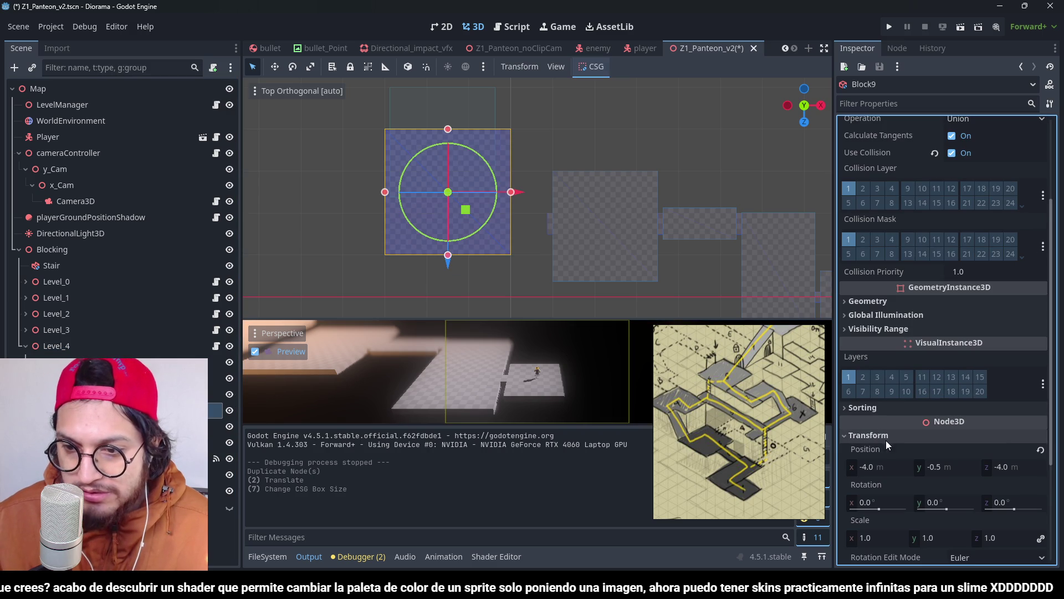
click(1040, 450)
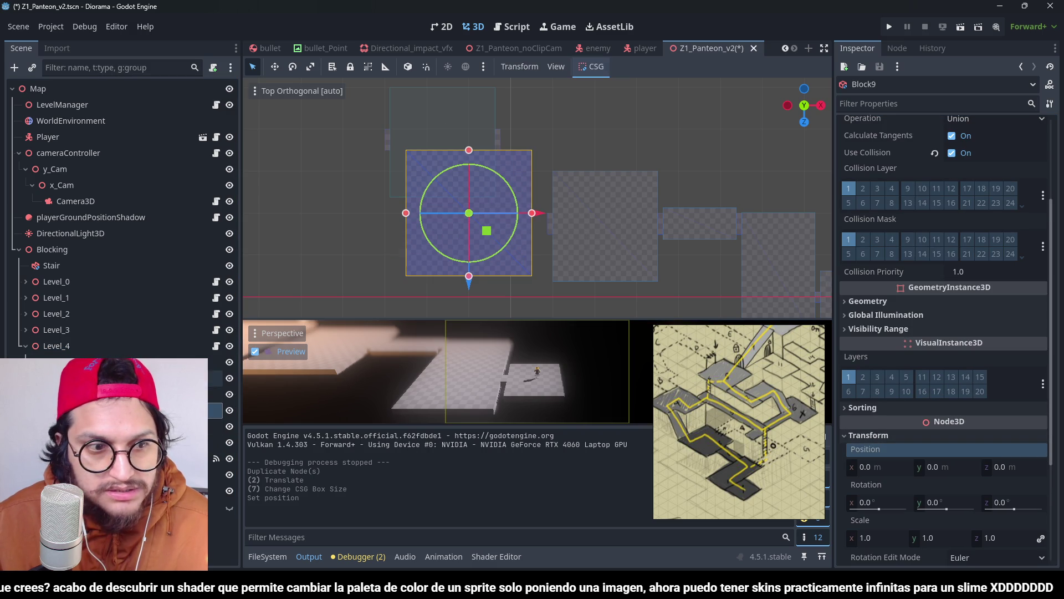
click(67, 342)
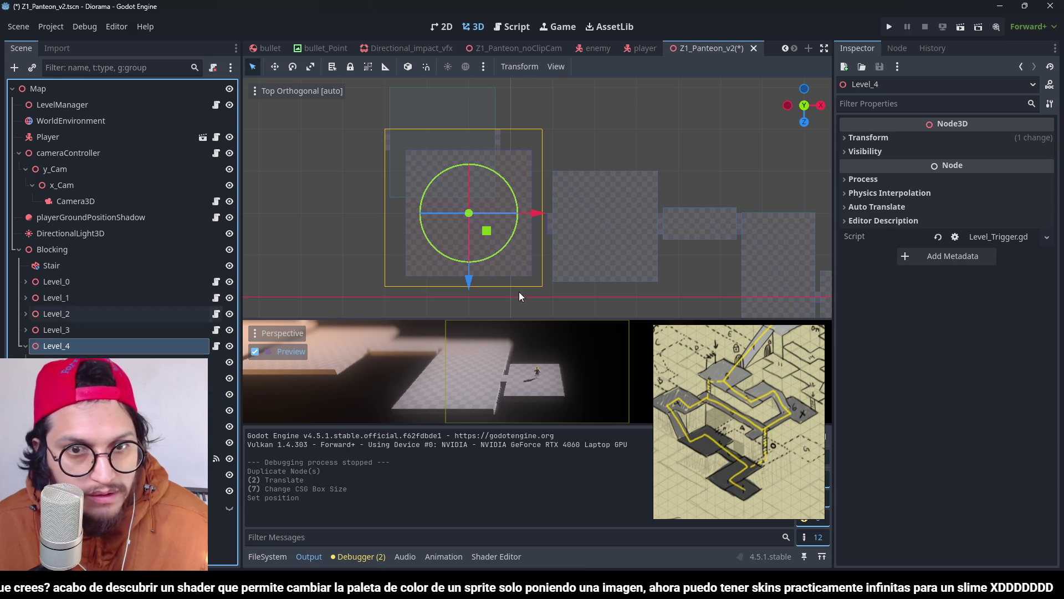
Step: Nudge Level_4 slightly along X and Z, then save
drag(537, 212, 547, 215)
drag(487, 282, 485, 288)
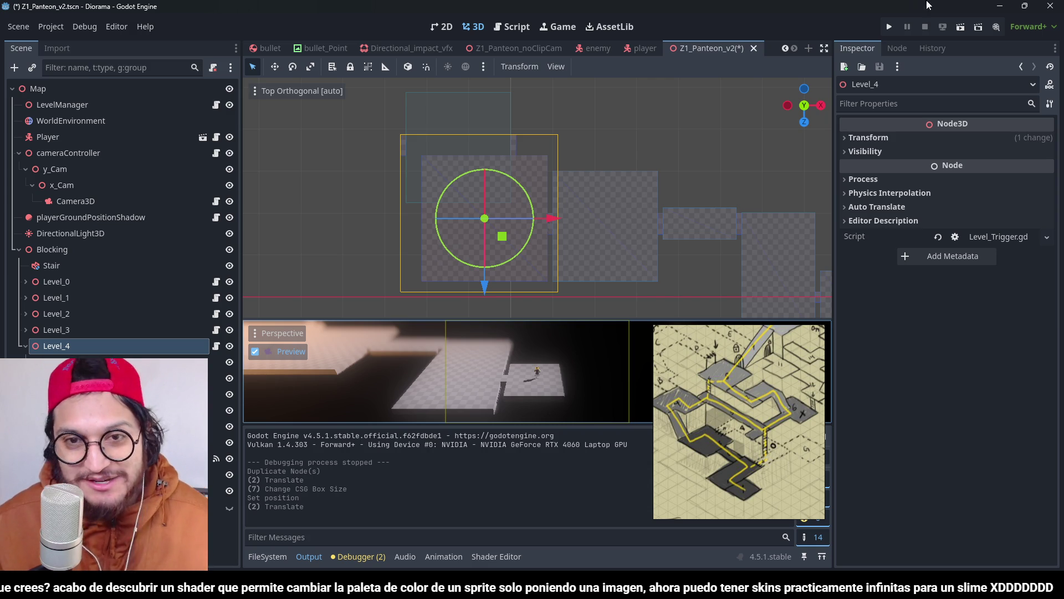
key(ctrl+s)
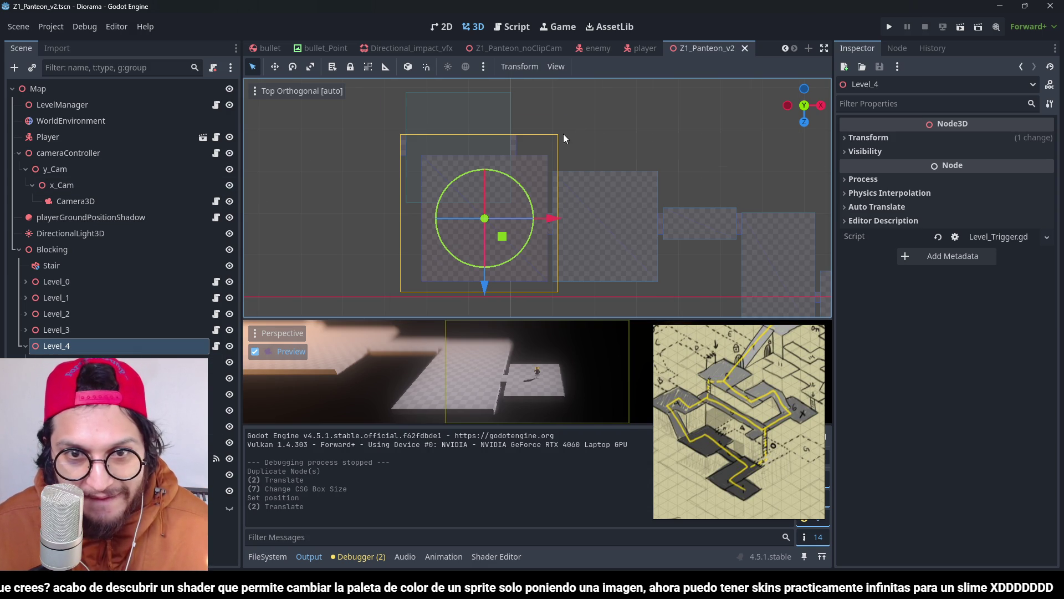
Step: Move Block11 down along Z and right along X
click(503, 119)
scroll(425, 129, up, 2)
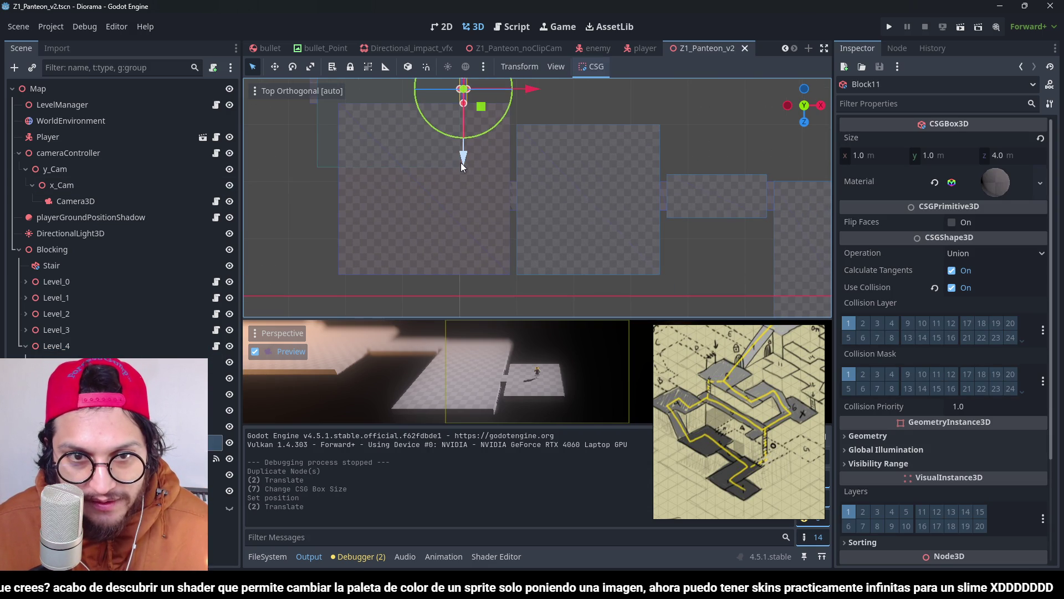
mouse_move(463, 162)
mouse_down()
mouse_move(487, 304)
mouse_move(499, 316)
mouse_up()
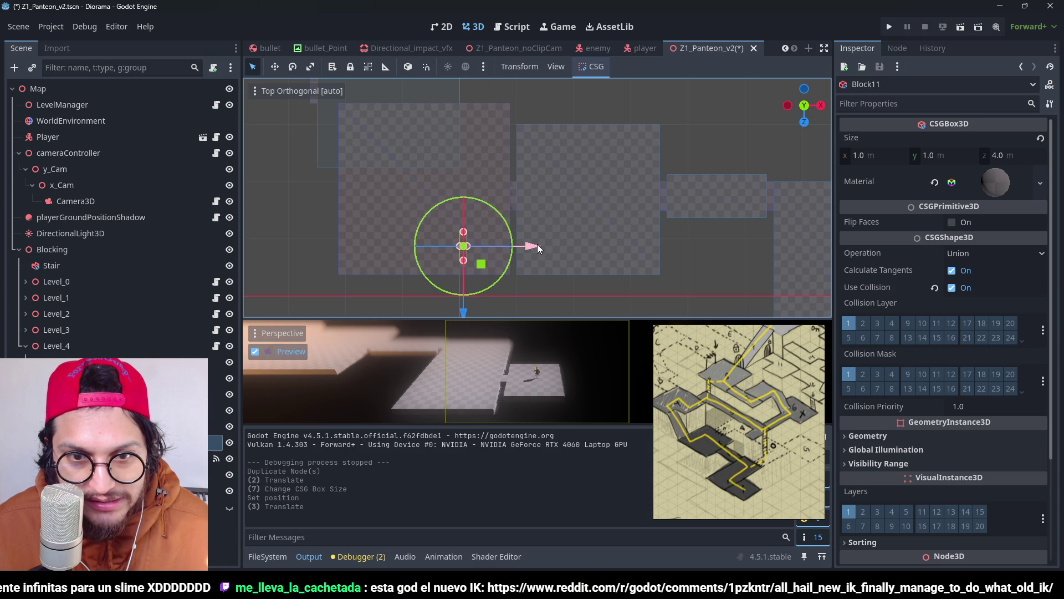
drag(537, 248, 582, 261)
scroll(552, 189, up, 2)
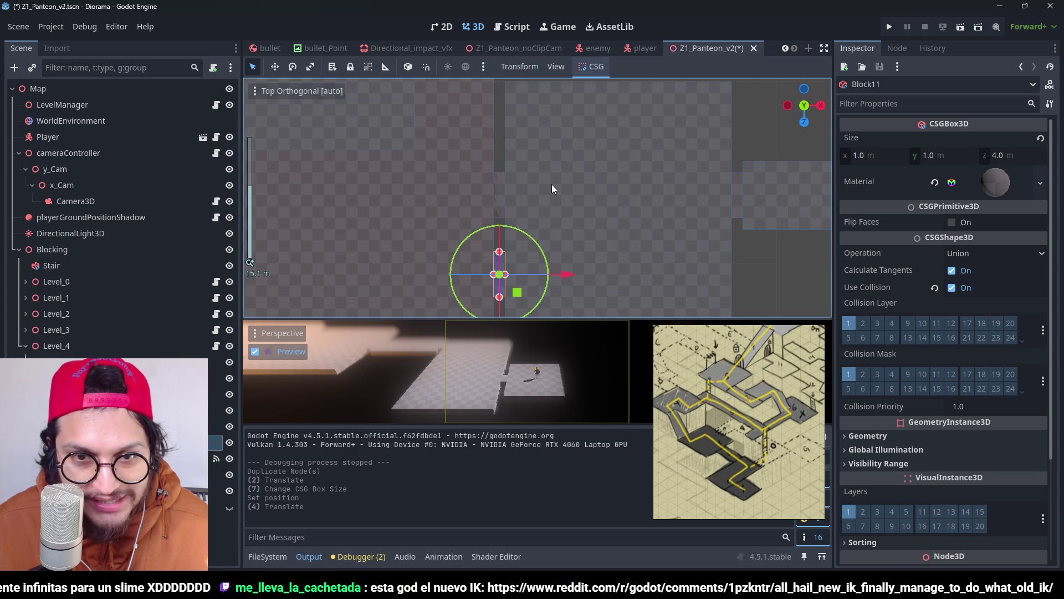
Step: Reposition Block10 as a 5 × 1 × 1 m strip and save
click(499, 162)
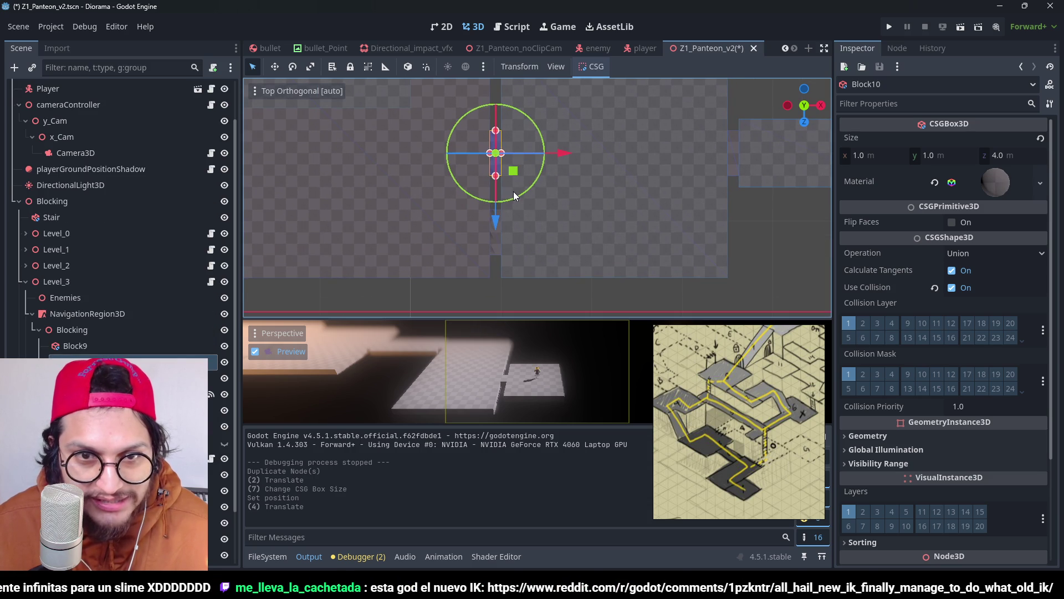
mouse_move(496, 225)
mouse_down()
mouse_move(498, 305)
mouse_move(492, 296)
mouse_up()
scroll(491, 214, down, 5)
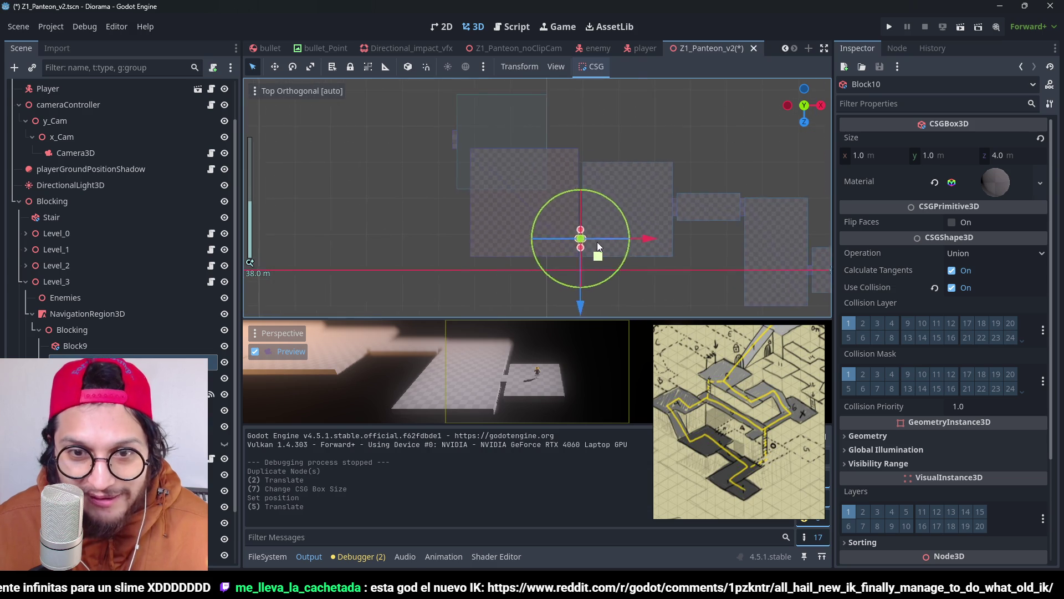
mouse_move(427, 125)
mouse_down()
mouse_move(502, 208)
mouse_move(611, 135)
mouse_up()
scroll(612, 138, up, 5)
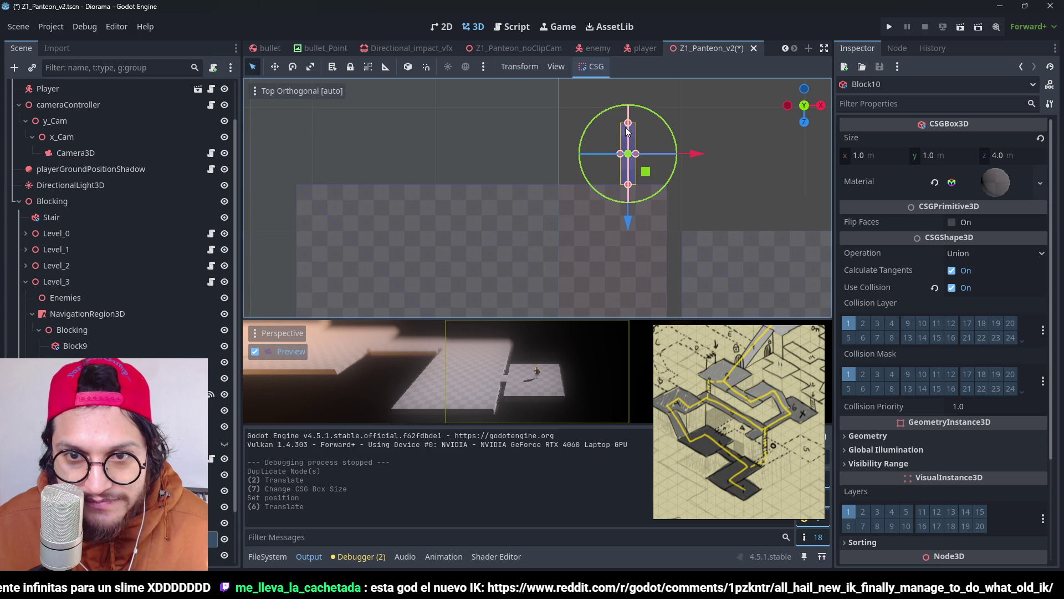
mouse_move(626, 131)
mouse_down()
mouse_move(634, 176)
mouse_move(654, 183)
mouse_move(582, 179)
mouse_up()
key(ctrl+z)
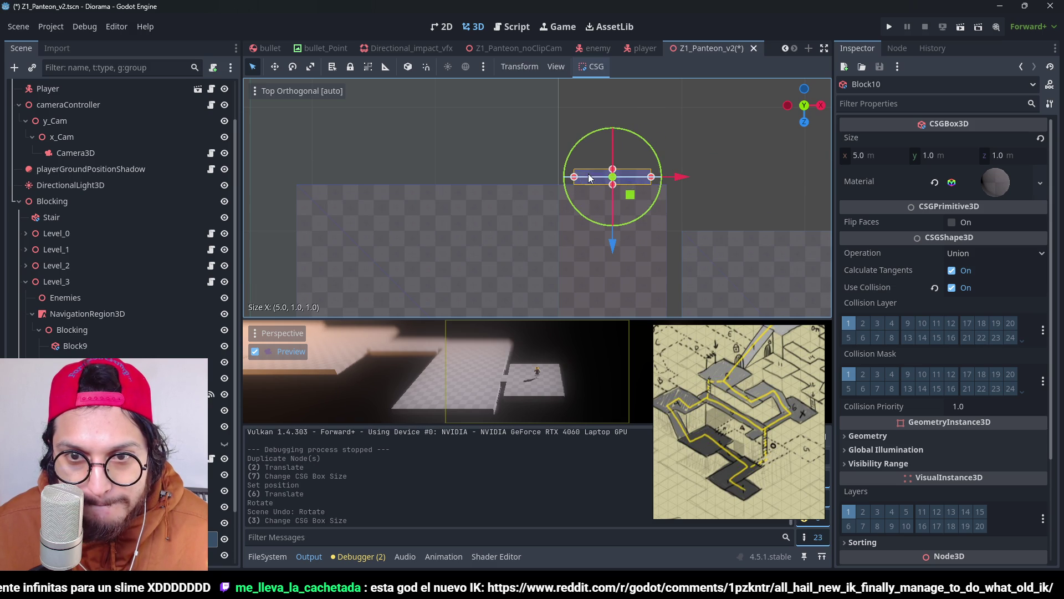
scroll(653, 183, down, 5)
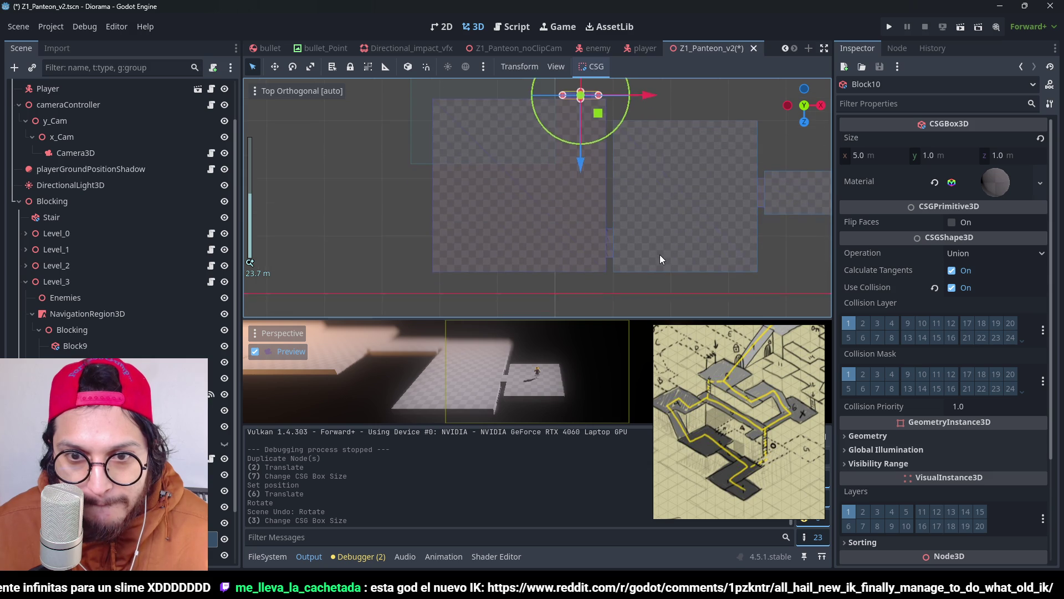
scroll(657, 119, down, 3)
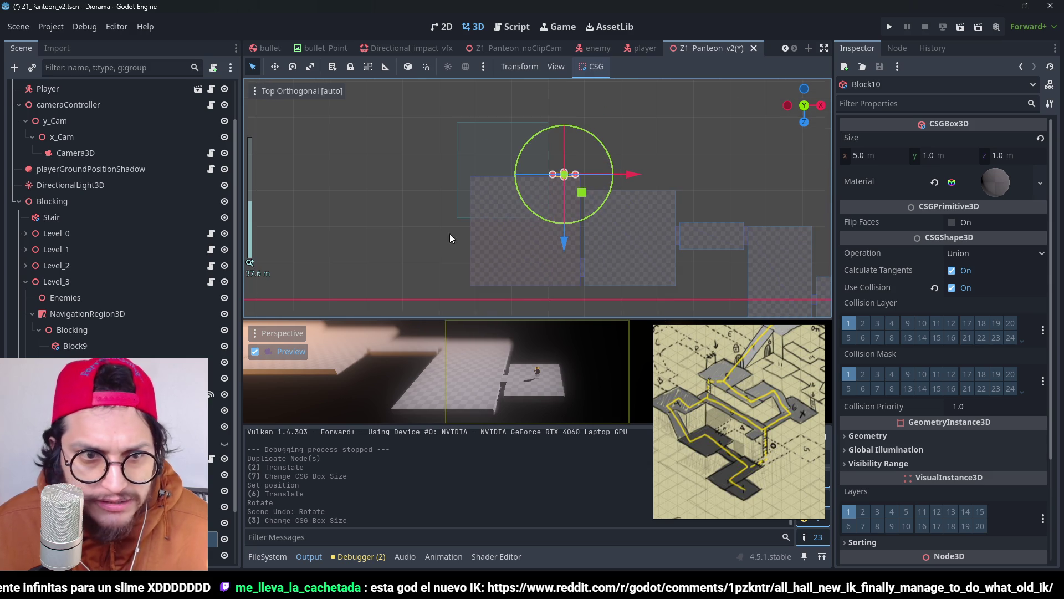
key(ctrl+s)
scroll(111, 222, down, 2)
click(88, 345)
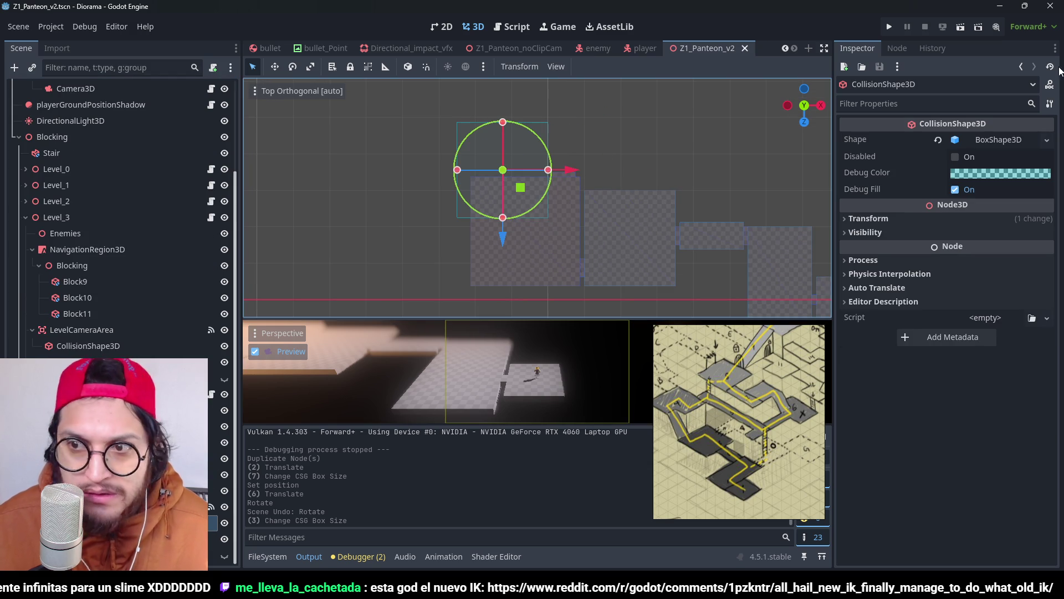
Step: Give LevelCameraArea's collision a BoxShape3D sized 24 m wide around the floor block, and save
click(1045, 144)
click(996, 380)
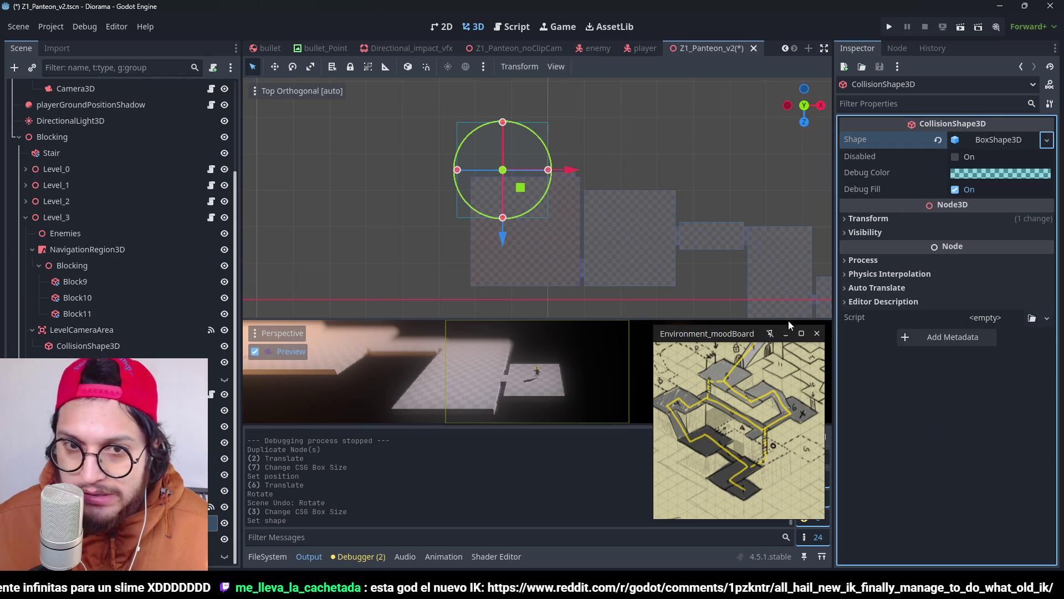
drag(500, 222, 506, 285)
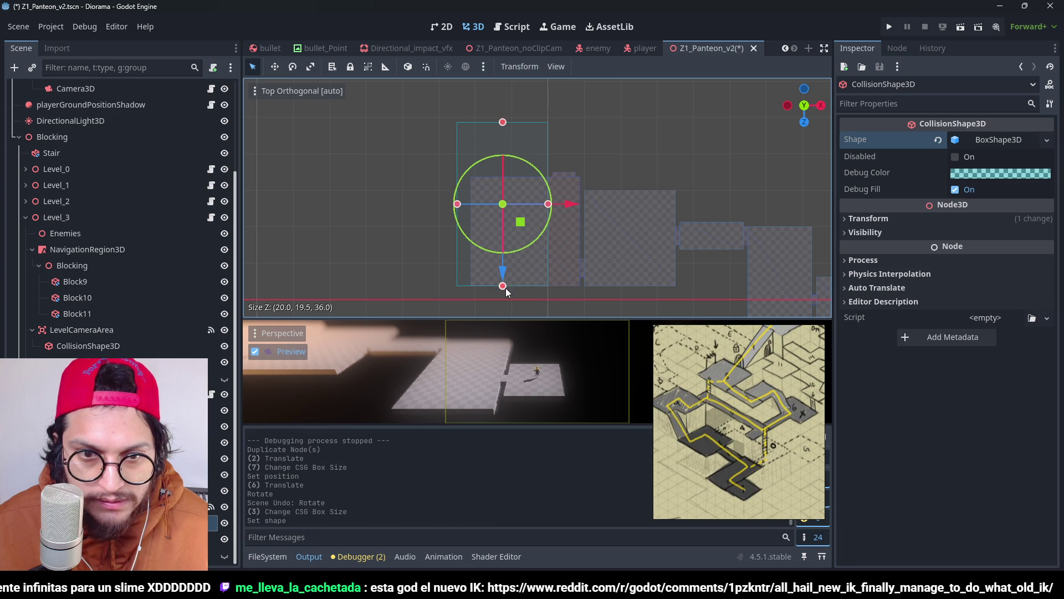
drag(469, 207, 471, 208)
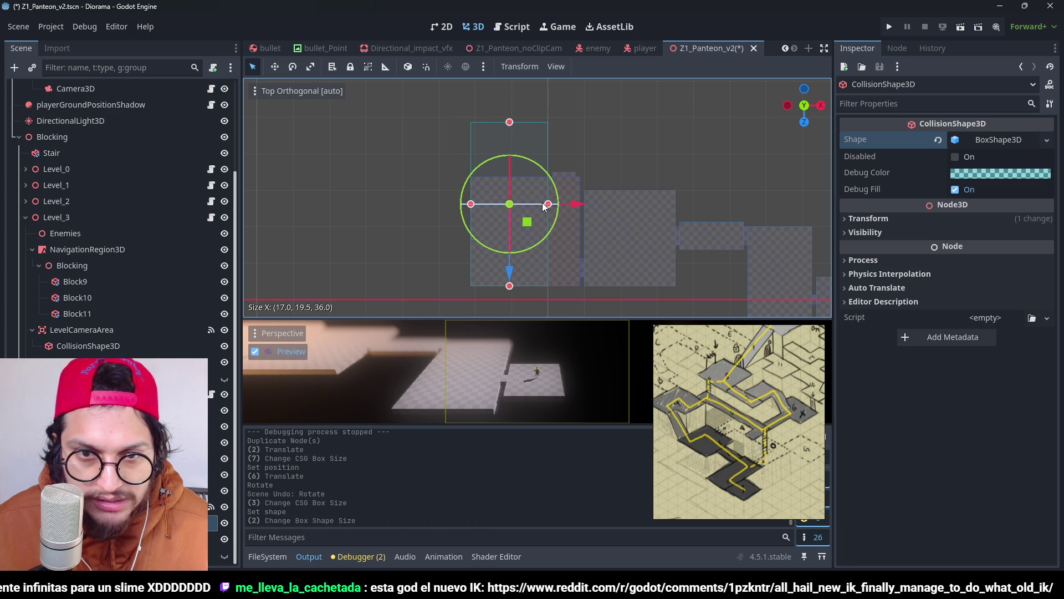
drag(548, 211, 580, 218)
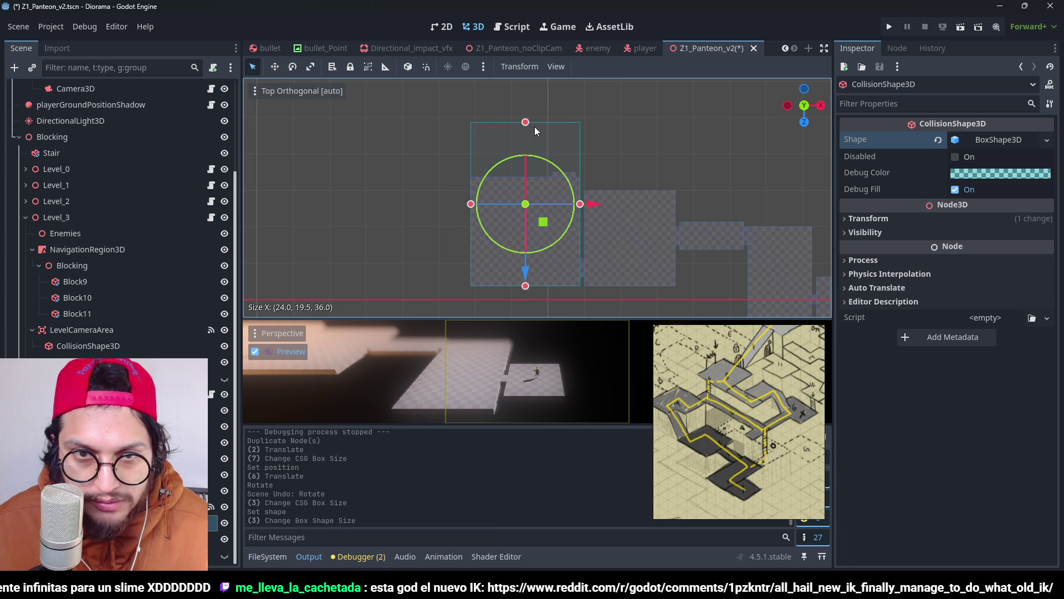
drag(536, 131, 537, 179)
key(ctrl+s)
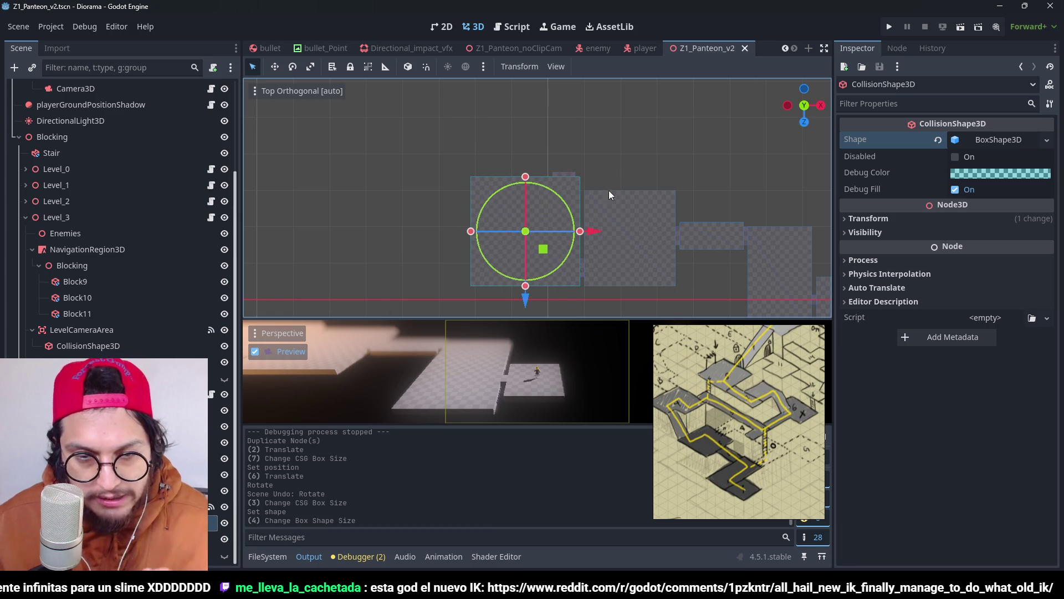
click(644, 153)
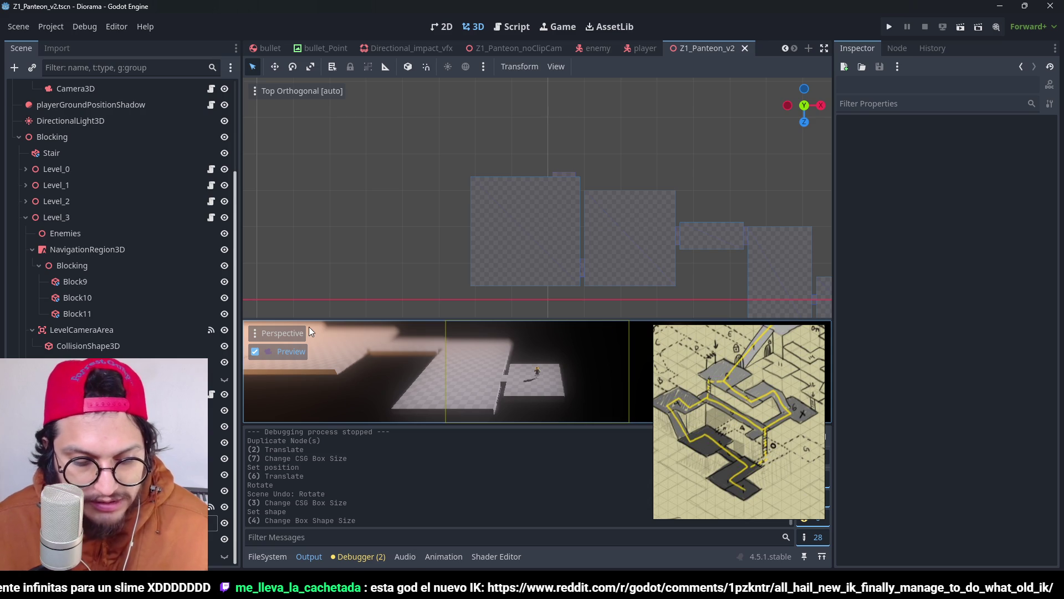
Step: Pause the embedded character-animation video on Reddit and close the browser window
mouse_move(714, 430)
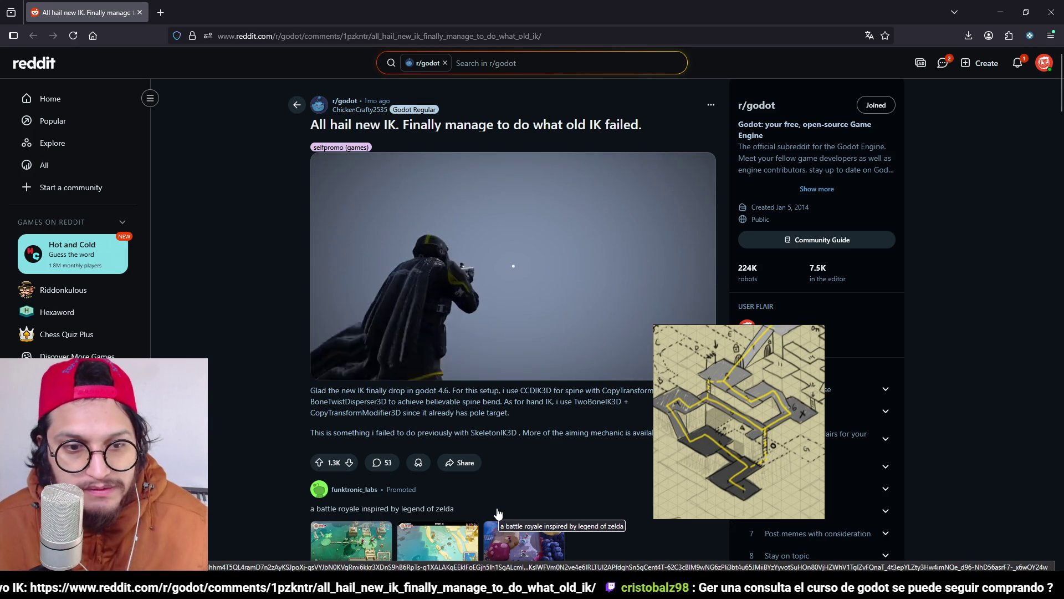
scroll(515, 198, down, 3)
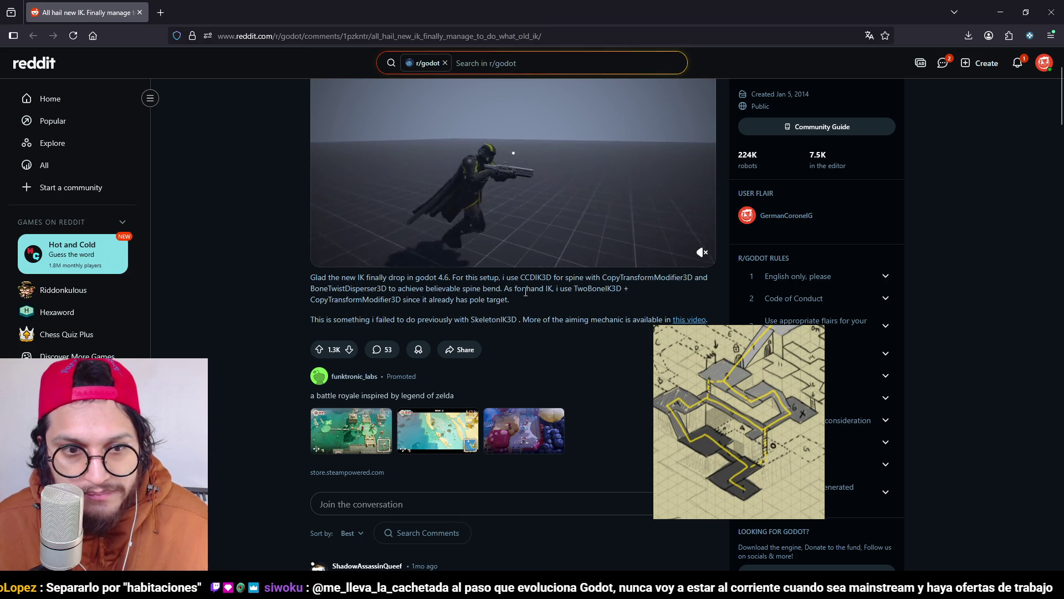
mouse_move(465, 235)
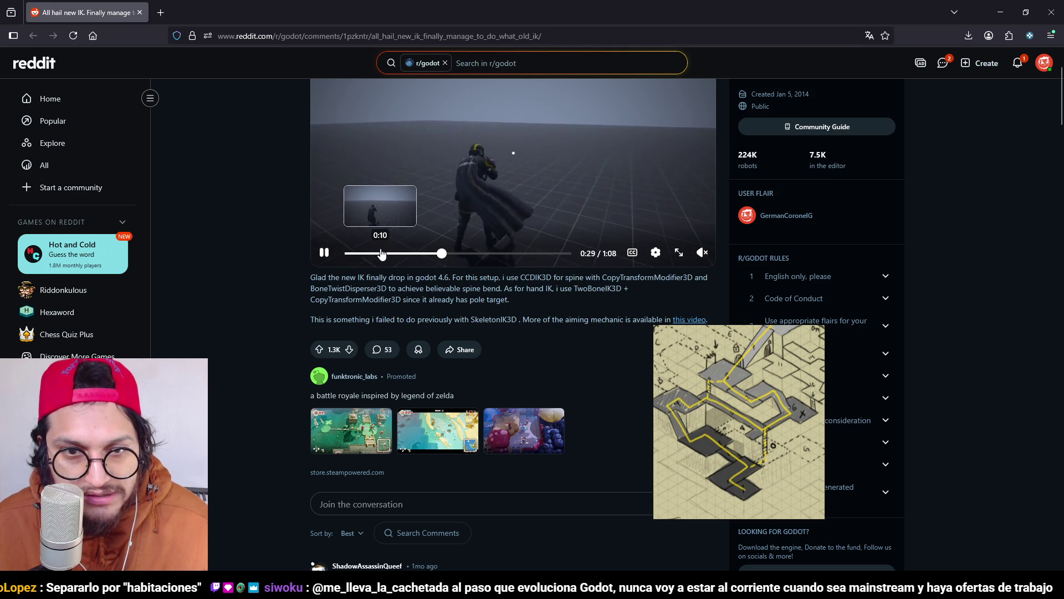
scroll(735, 193, up, 2)
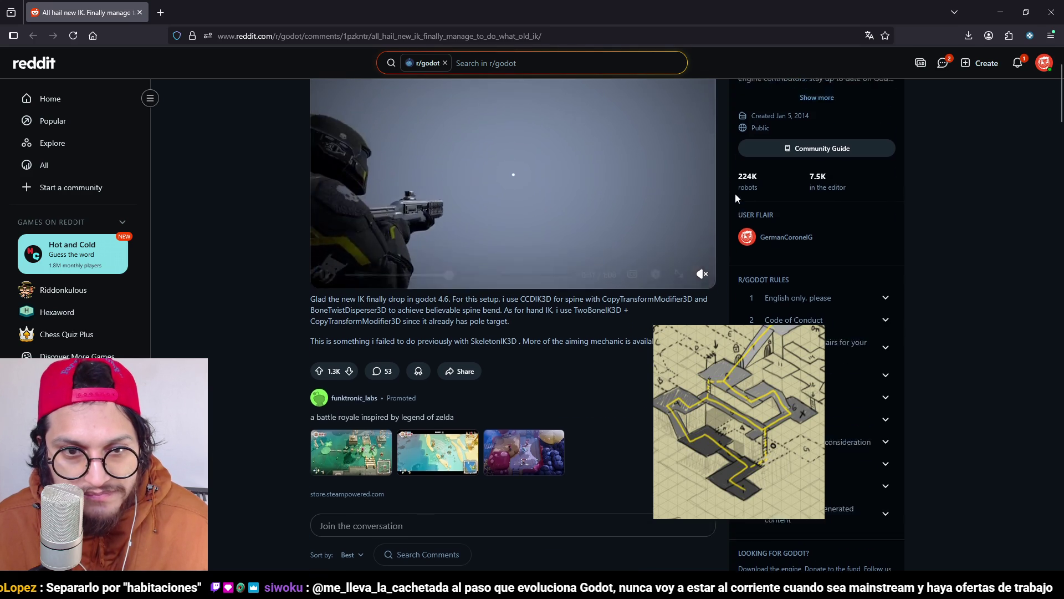
scroll(460, 270, down, 1)
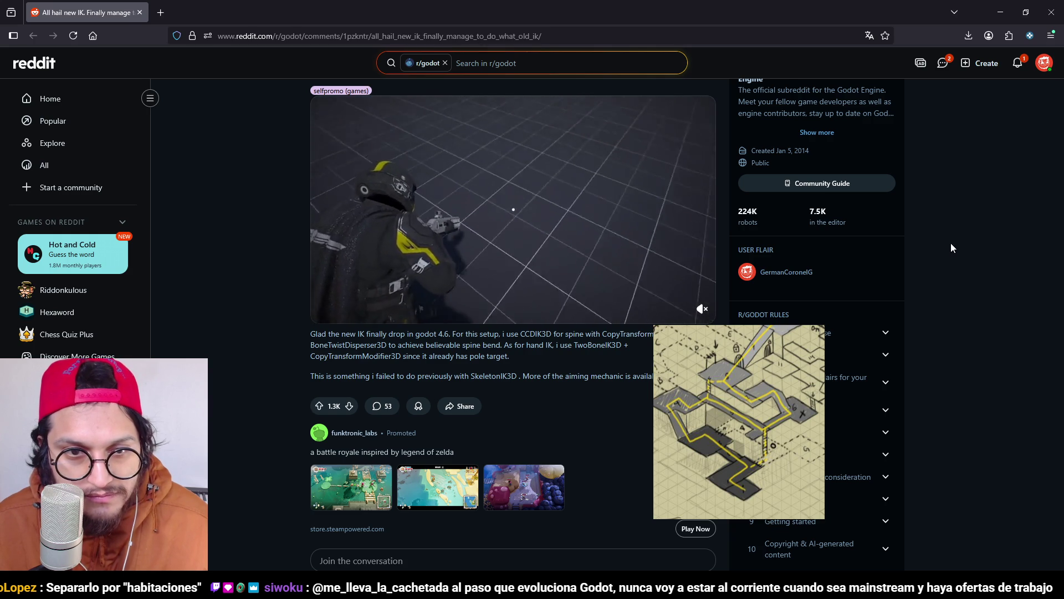
mouse_move(379, 205)
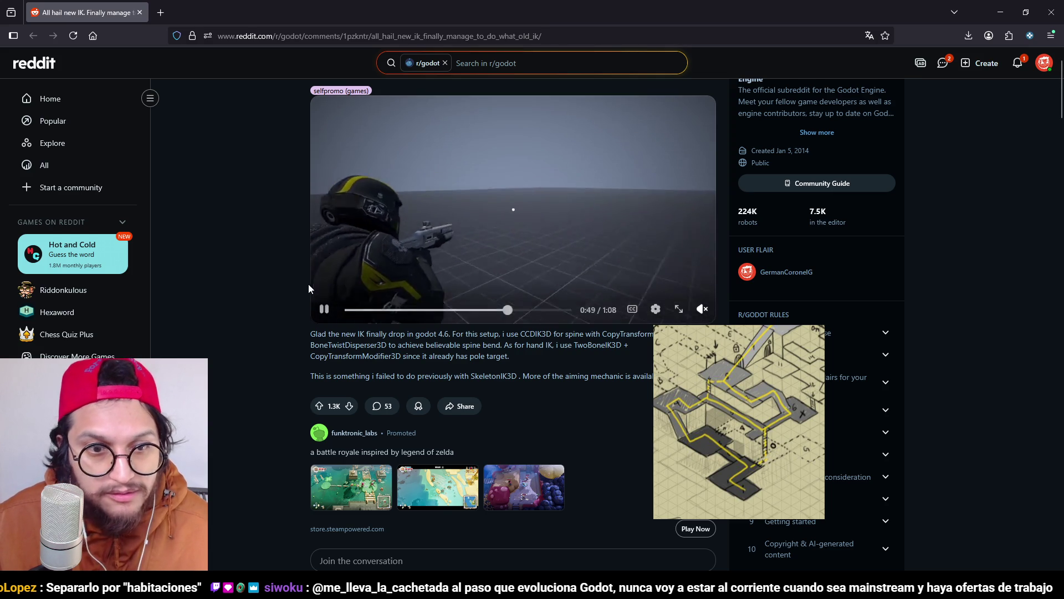
key(space)
click(1050, 8)
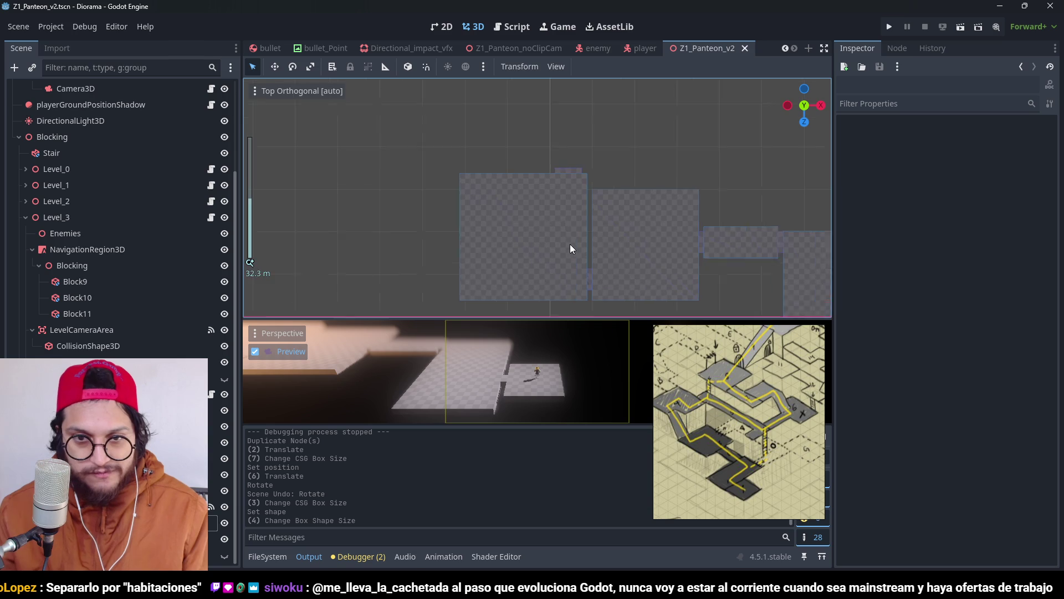
Step: Shorten Block9's depth to 18 m with its size handle
scroll(567, 244, up, 3)
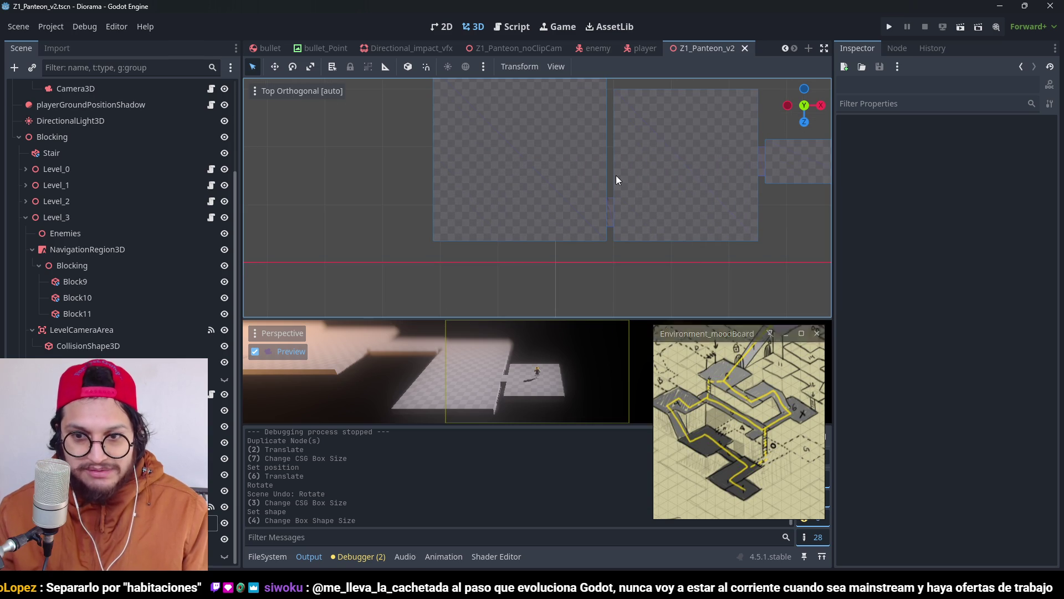
click(603, 219)
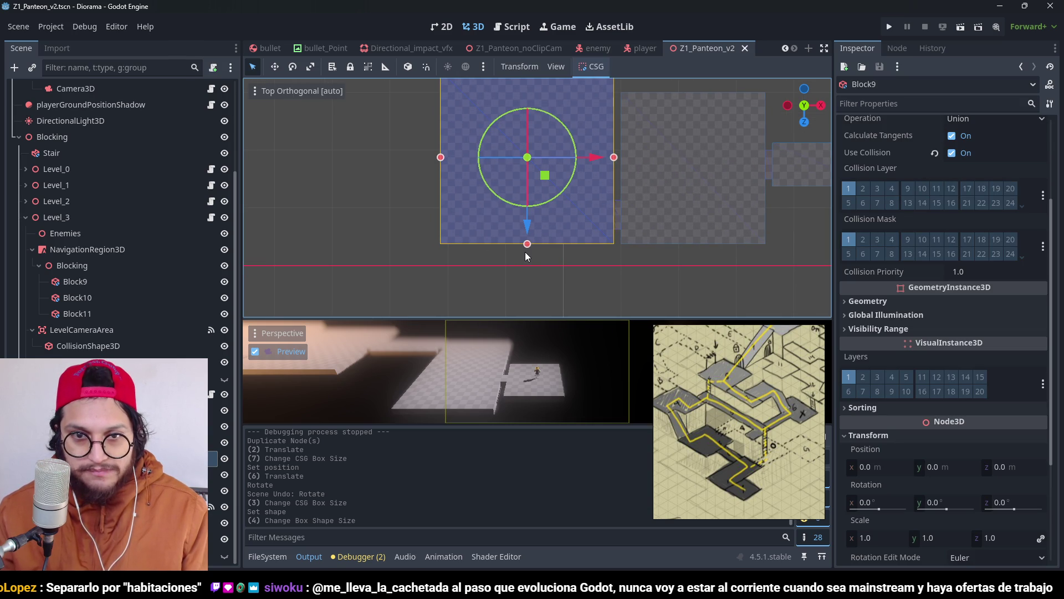
mouse_move(529, 249)
mouse_down()
mouse_move(536, 191)
mouse_move(537, 201)
mouse_up()
Step: Reparent the Stair node under a different parent in the Scene dock
scroll(144, 262, up, 4)
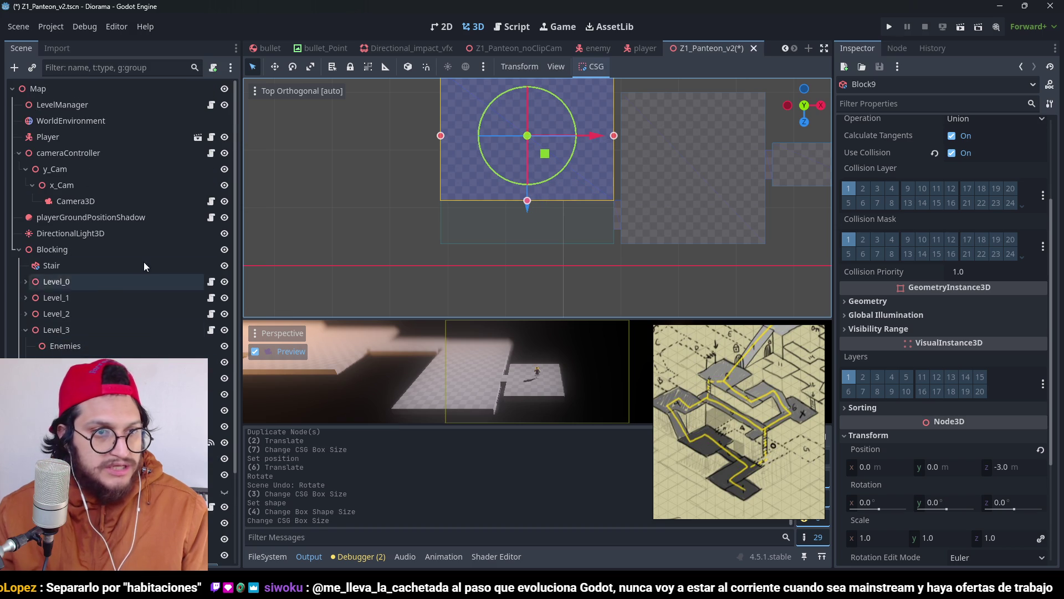
click(58, 268)
scroll(57, 268, down, 5)
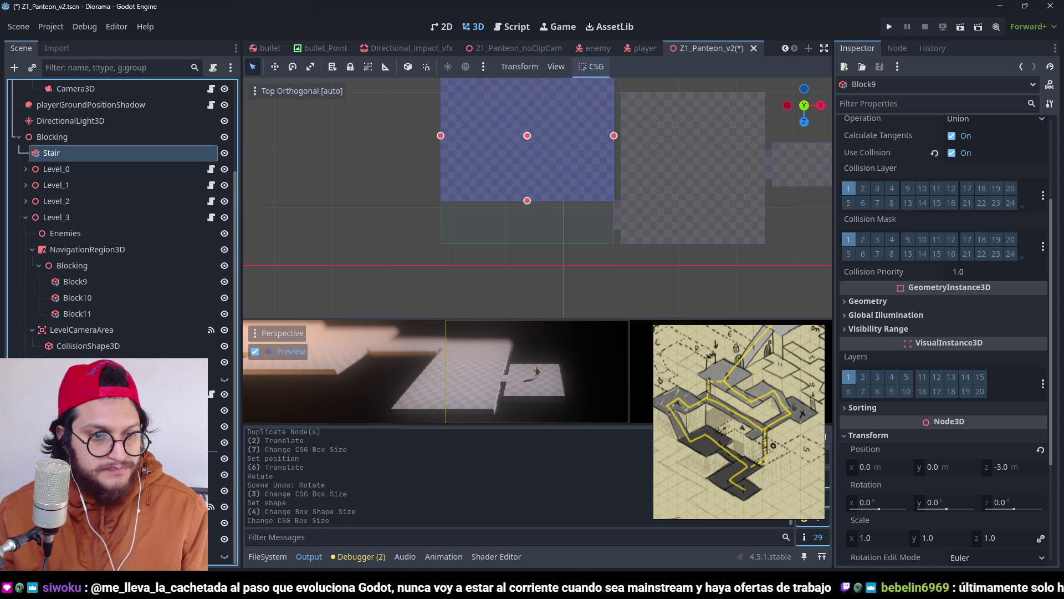
drag(205, 427, 208, 453)
scroll(972, 484, down, 5)
Step: Reset the Stair's position, then move it to X 12, Z 10
click(977, 438)
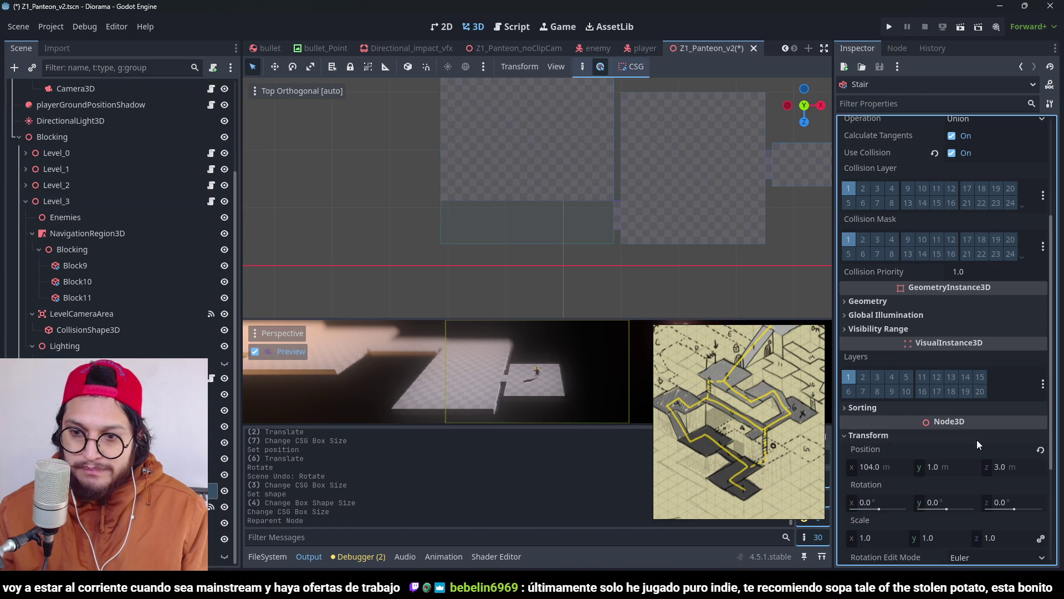
click(1040, 450)
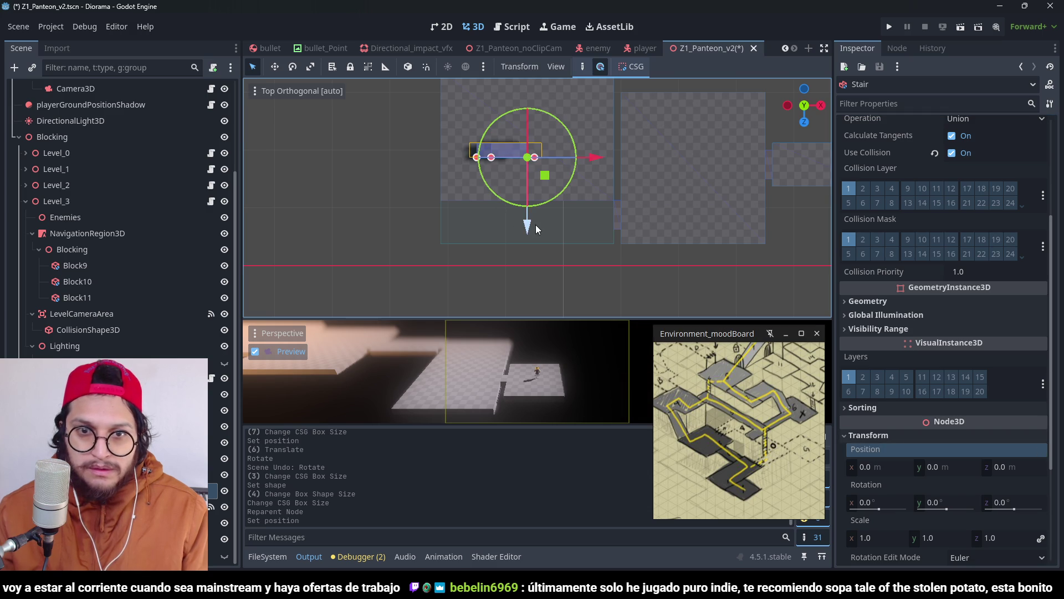
drag(536, 228, 541, 289)
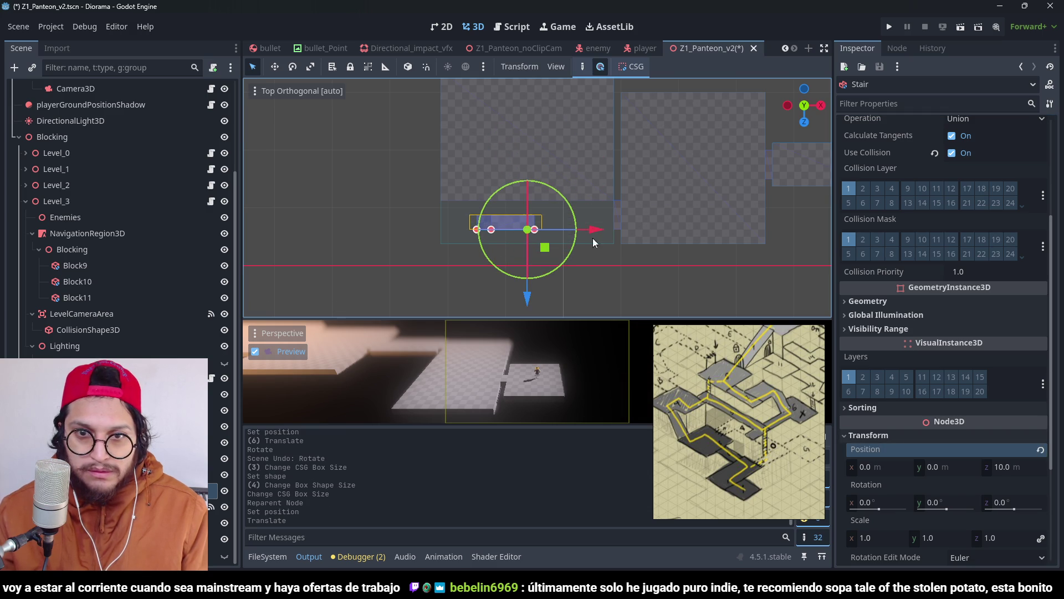
drag(594, 224, 683, 239)
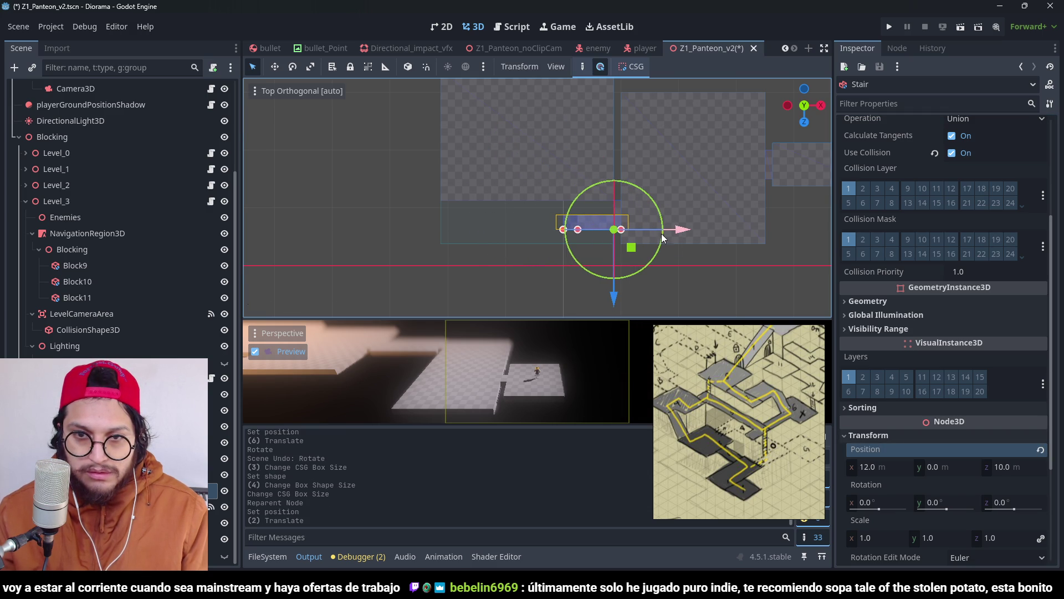
Step: Set the Stair's depth to 3 and trim Block9's depth from its near edge
scroll(606, 208, up, 5)
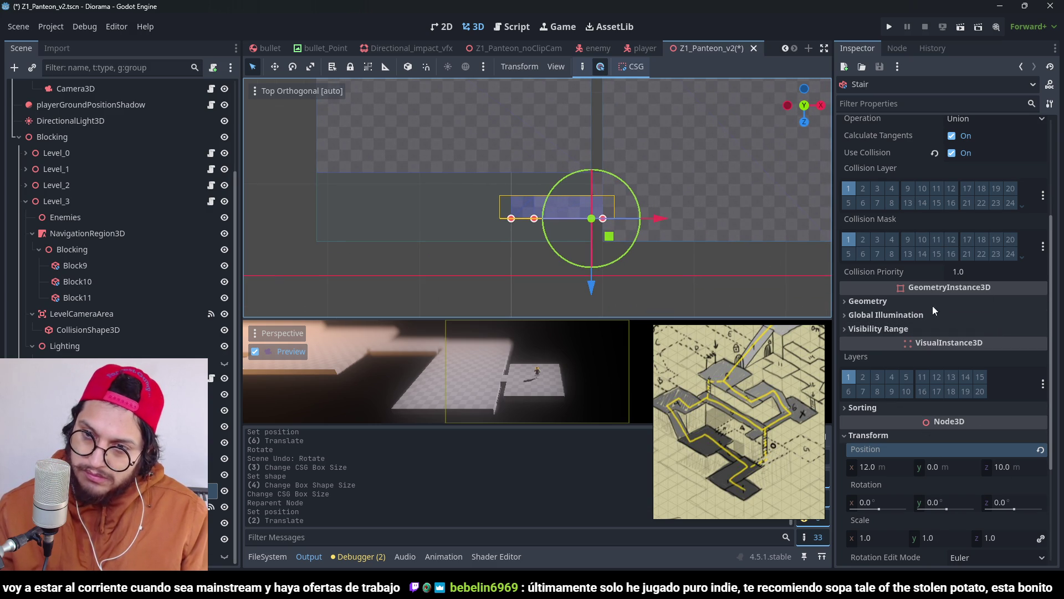
scroll(909, 293, up, 5)
click(976, 173)
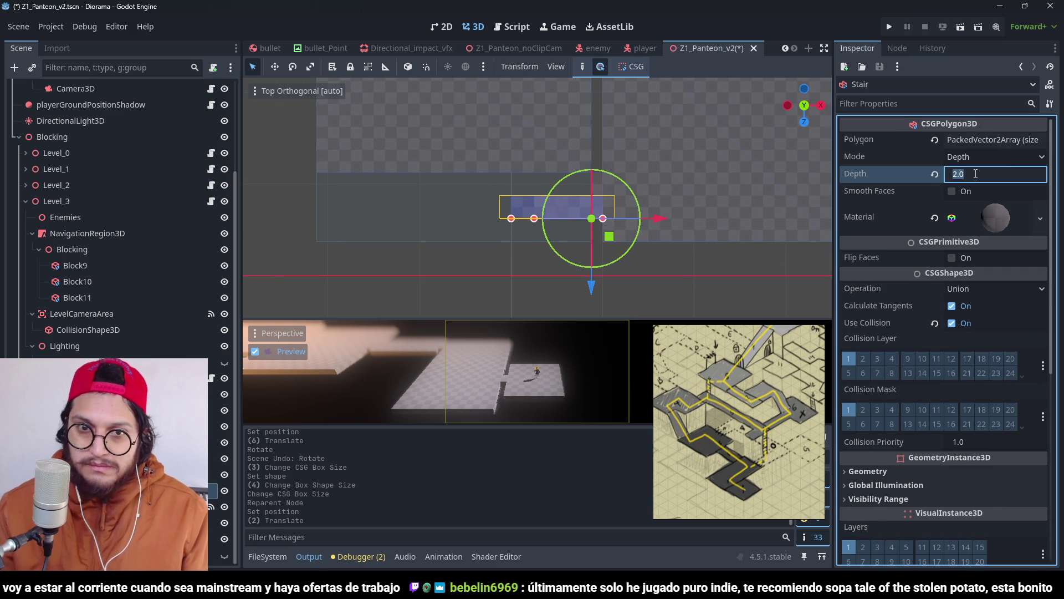
text(3)
key(Return)
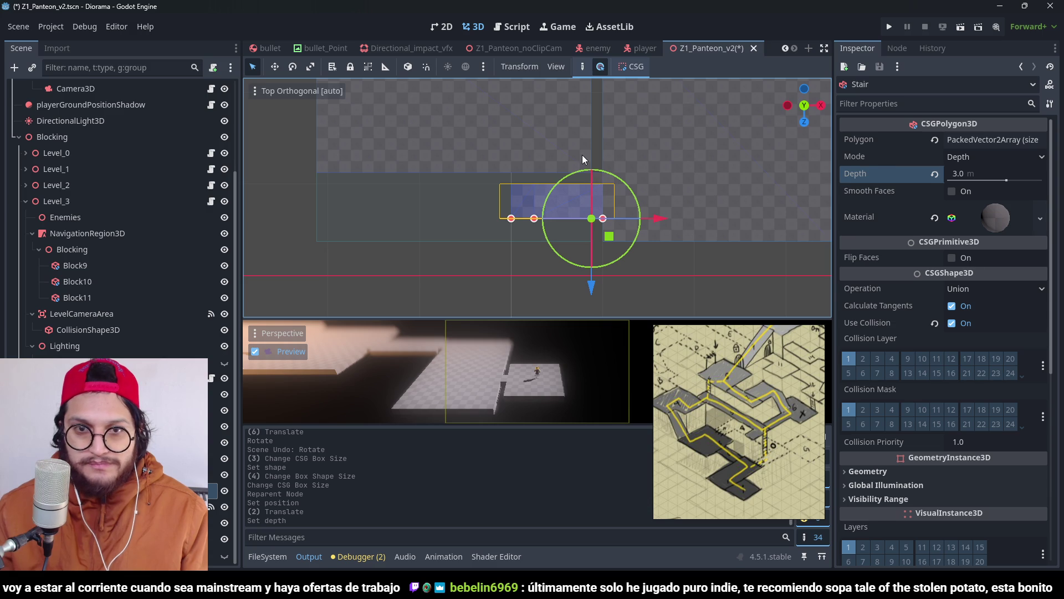
click(582, 155)
drag(454, 183, 454, 192)
Step: Save, then duplicate Block9 into Block12, shifted 3 m along Z and sized 17 × 3 m
key(ctrl+s)
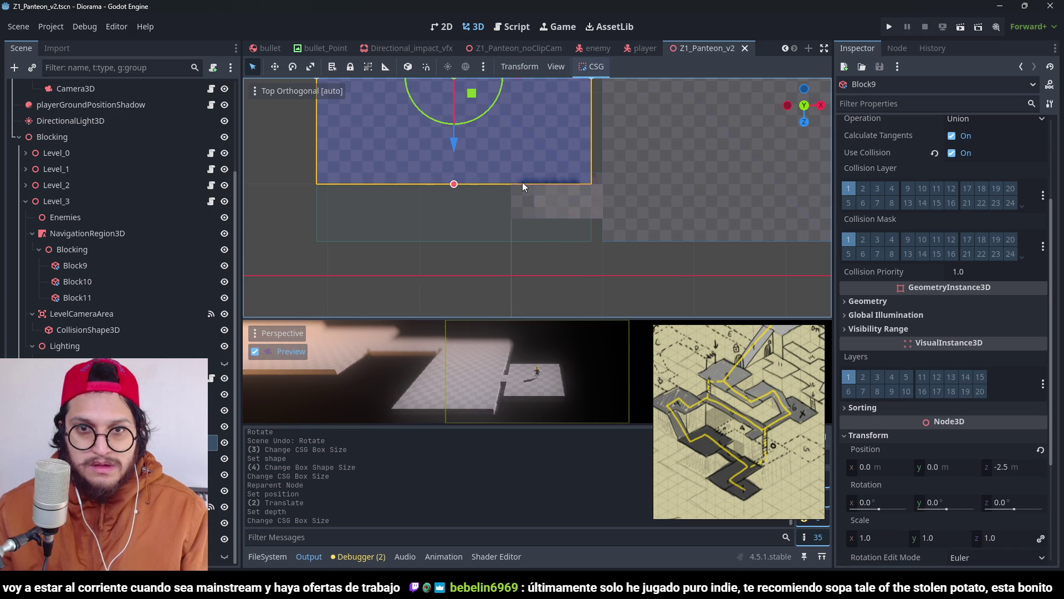
scroll(546, 168, down, 3)
scroll(550, 247, up, 2)
scroll(576, 138, up, 2)
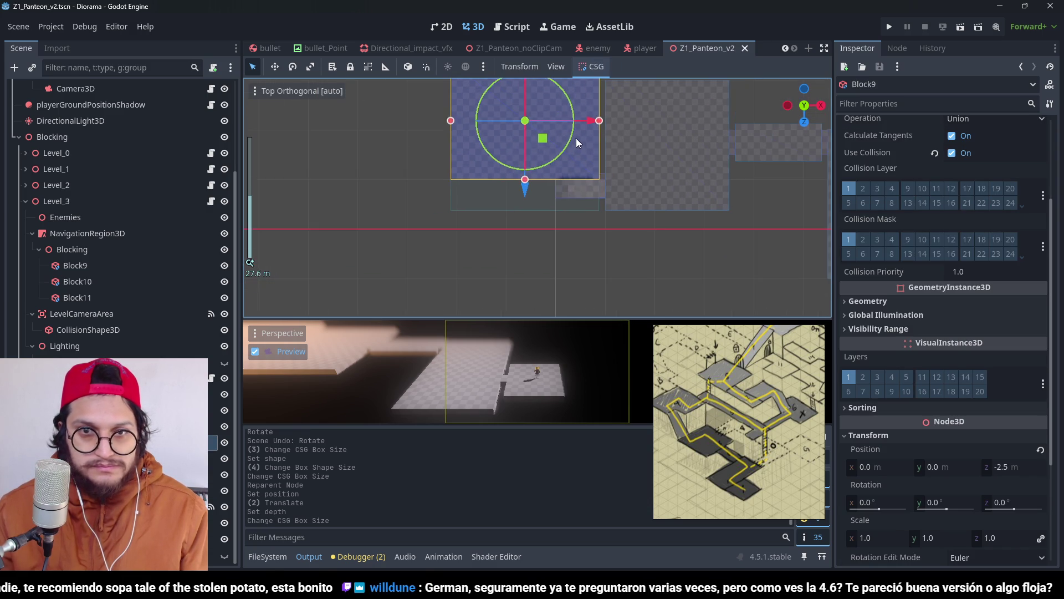
key(ctrl+d)
drag(521, 192, 521, 202)
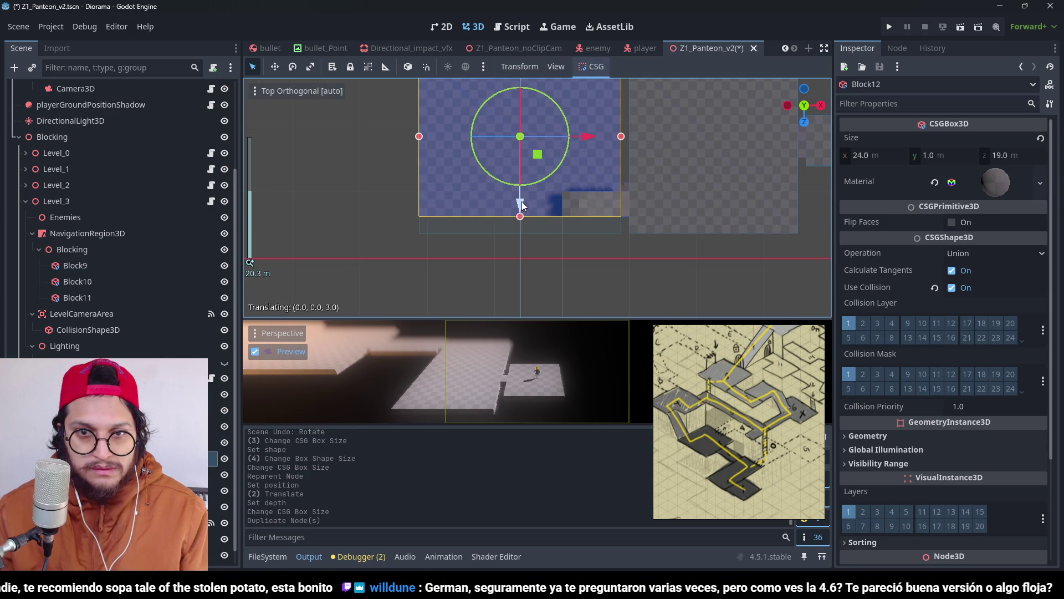
drag(622, 137, 562, 148)
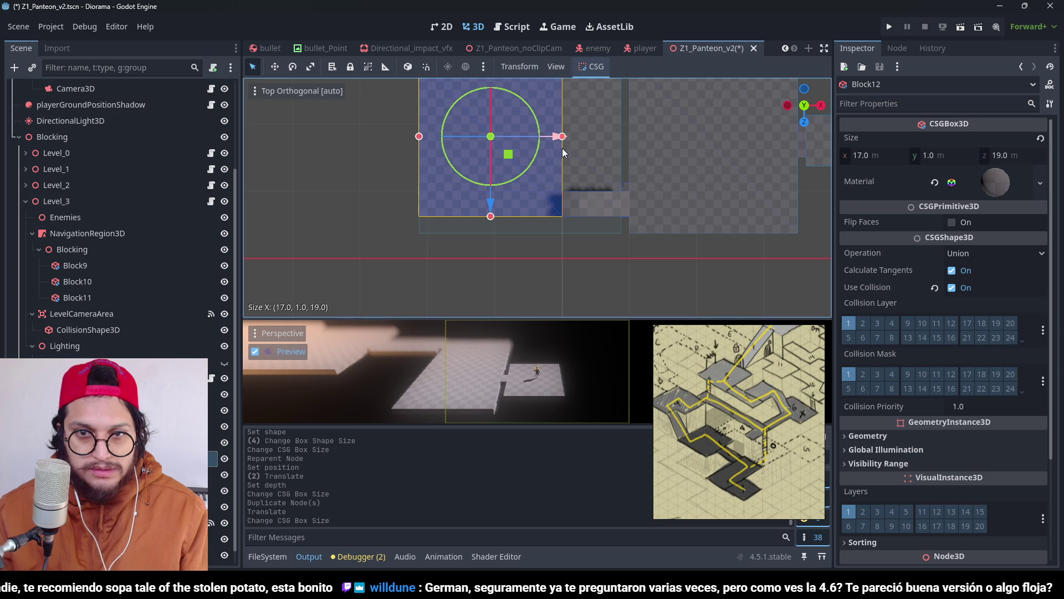
mouse_move(492, 100)
mouse_down()
mouse_move(492, 259)
mouse_move(639, 204)
mouse_move(591, 143)
mouse_move(623, 174)
mouse_move(567, 233)
mouse_move(485, 232)
mouse_move(446, 170)
mouse_up()
Step: Save, then try raising Block12 in front view, ultimately undoing the height change
key(ctrl+s)
scroll(623, 174, up, 2)
mouse_move(690, 193)
mouse_down()
mouse_move(561, 214)
mouse_move(613, 223)
mouse_move(623, 194)
mouse_move(612, 218)
mouse_up()
key(ctrl+z)
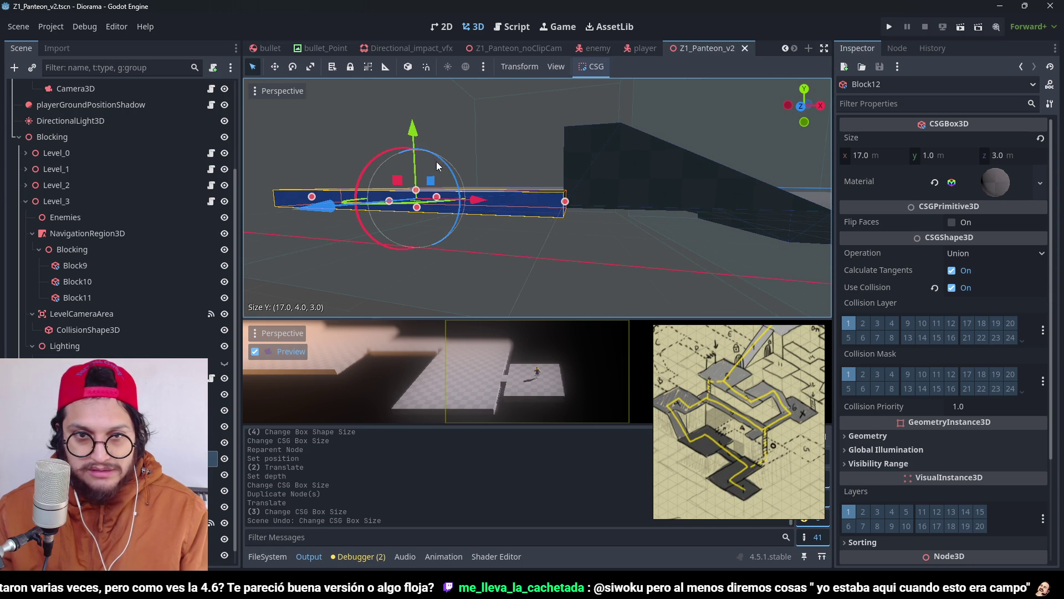
drag(412, 128, 412, 122)
key(KP_1)
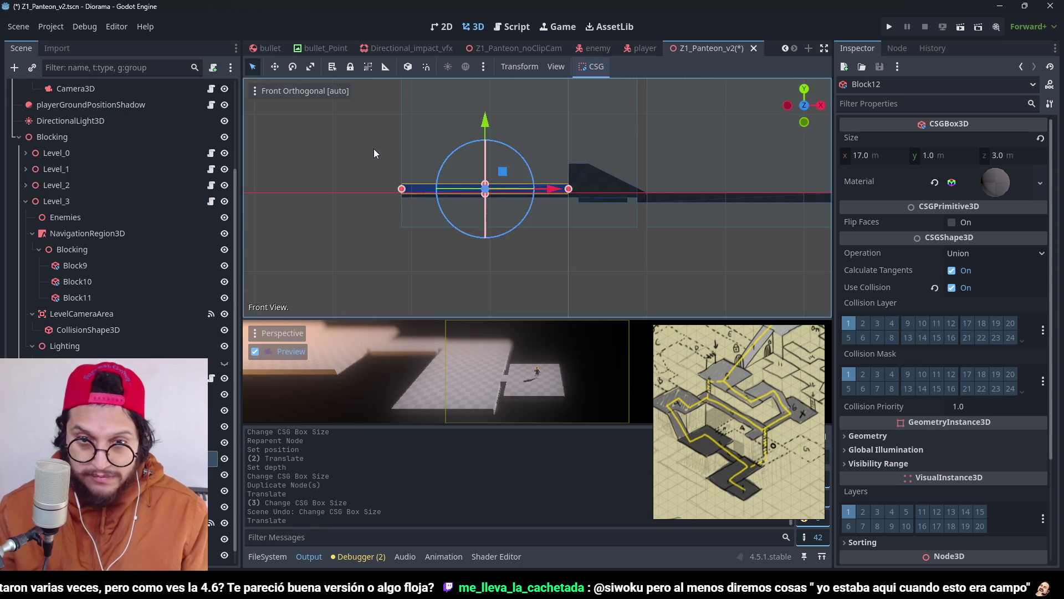
scroll(581, 138, up, 3)
key(ctrl+z)
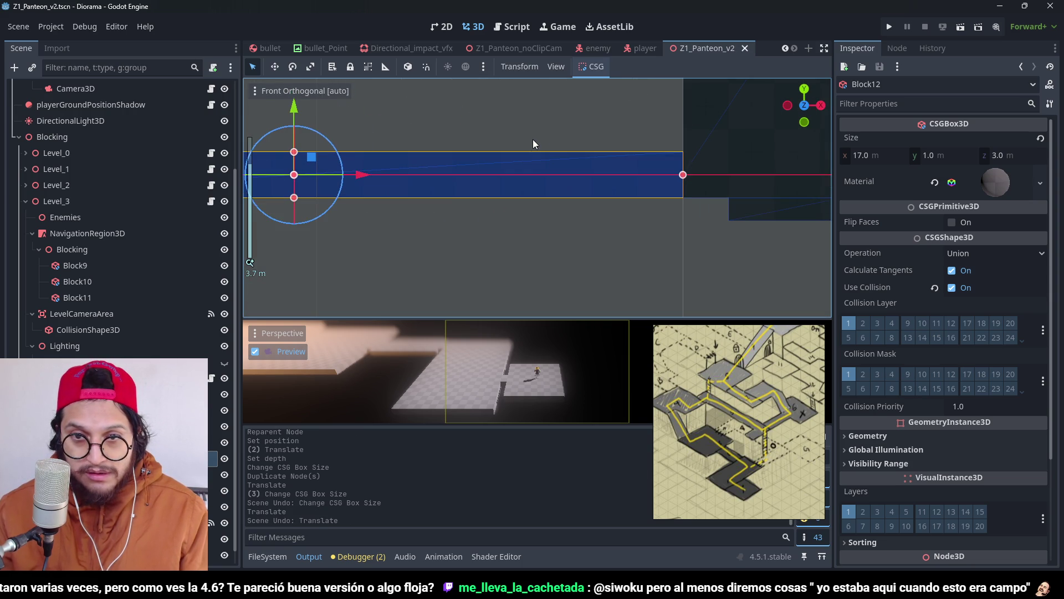
scroll(521, 158, down, 3)
scroll(575, 155, down, 2)
key(ctrl+shift+z)
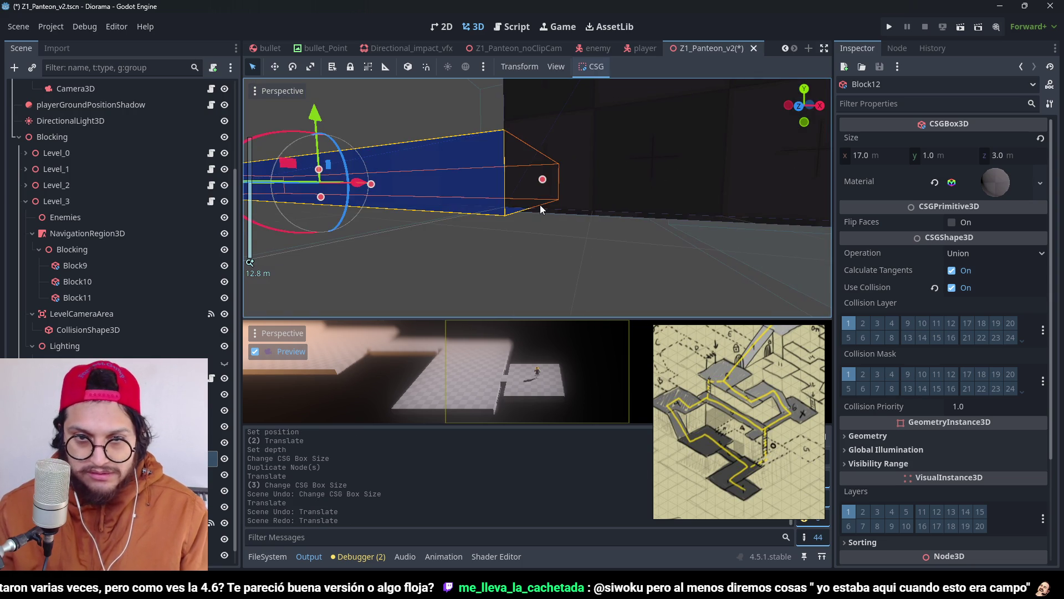
key(KP_1)
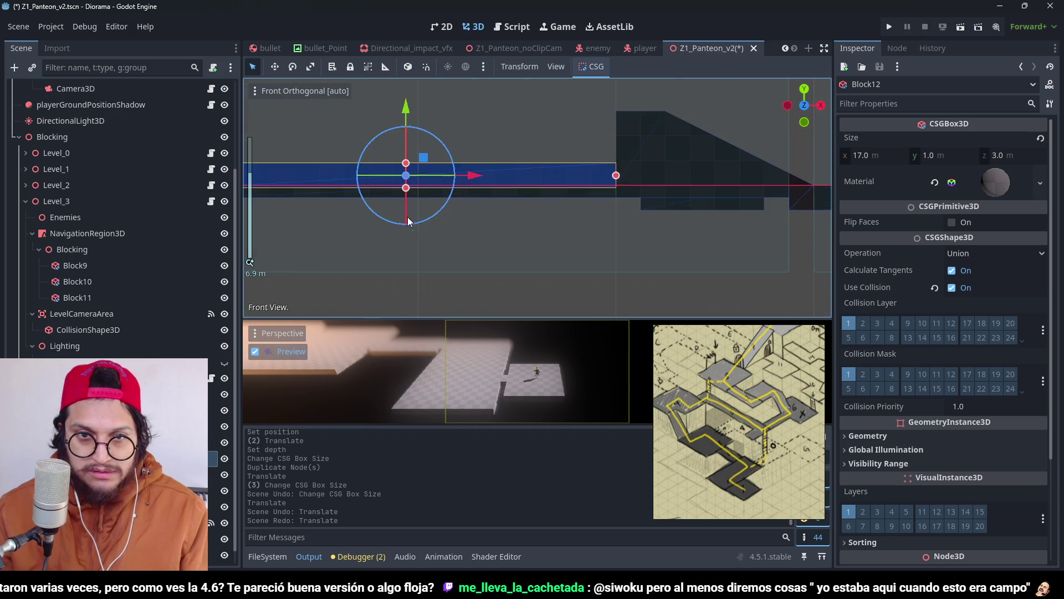
key(ctrl+z)
scroll(496, 241, down, 3)
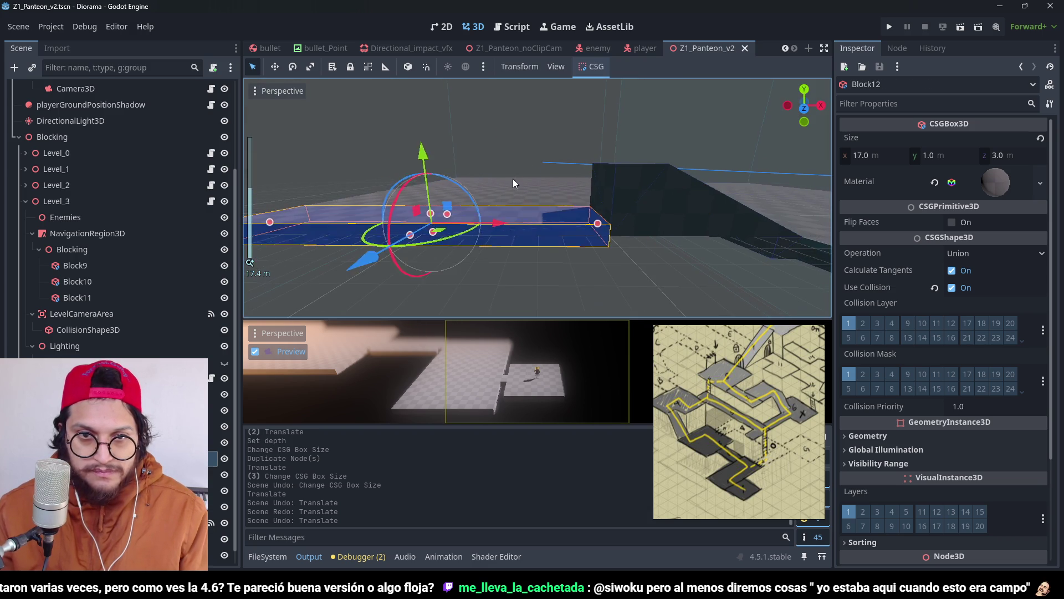
Step: Raise Block9 and Block12 together by 1 m in front view
shift+click(514, 179)
key(KP_1)
scroll(444, 160, up, 5)
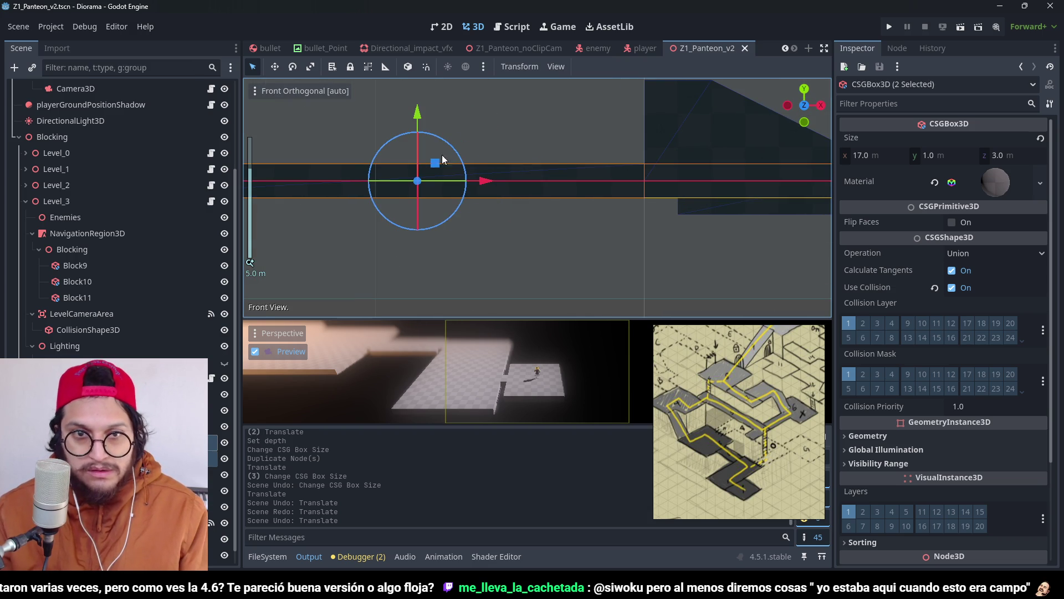
drag(414, 97, 411, 93)
scroll(624, 206, down, 4)
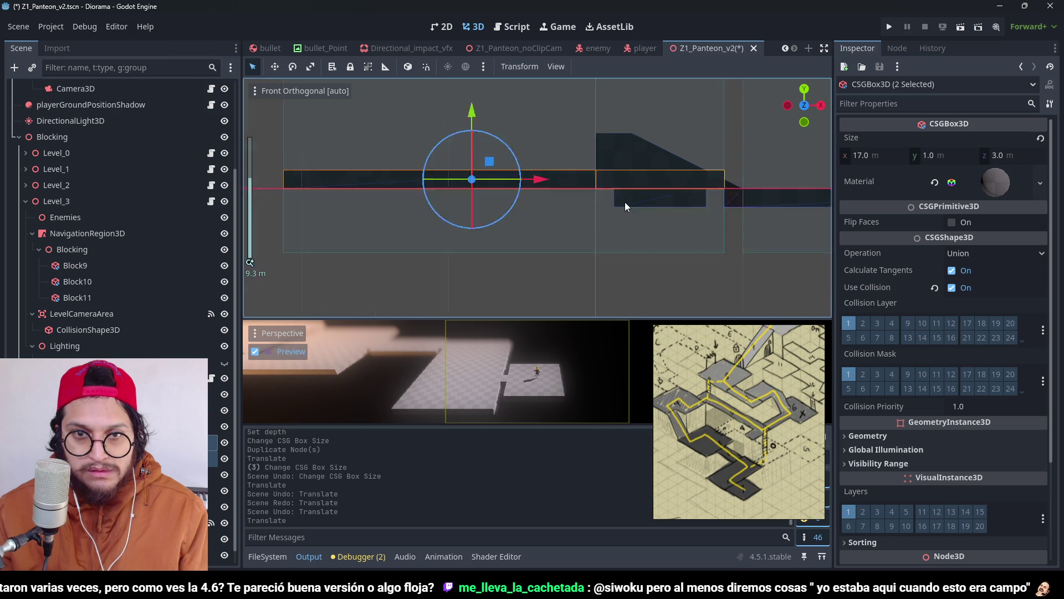
Step: Make Block12 3 m tall and lift Block9's top to height 1.5
click(433, 255)
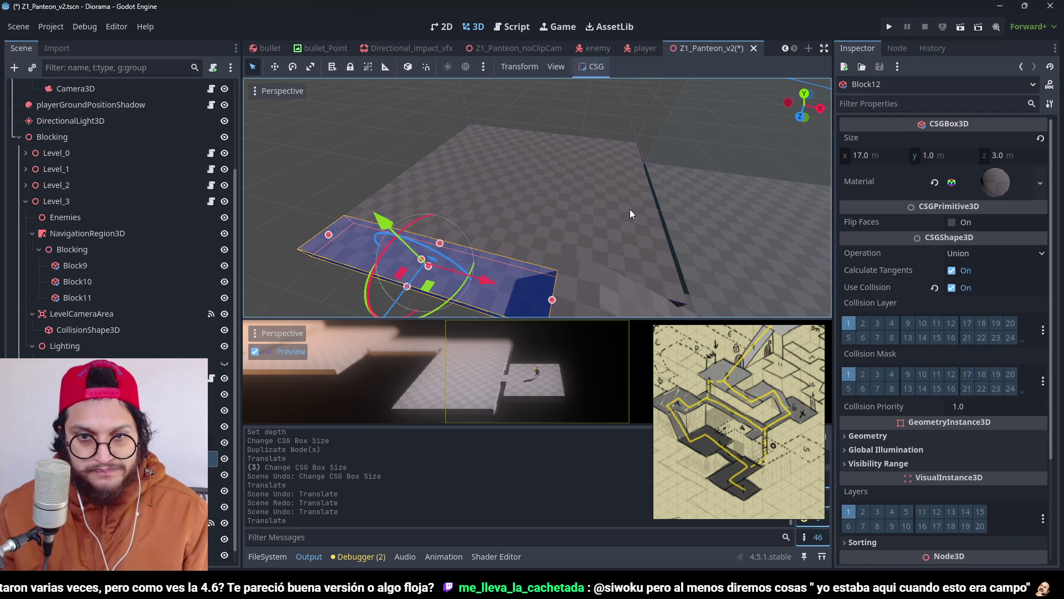
drag(630, 213, 477, 231)
drag(412, 224, 420, 194)
click(566, 185)
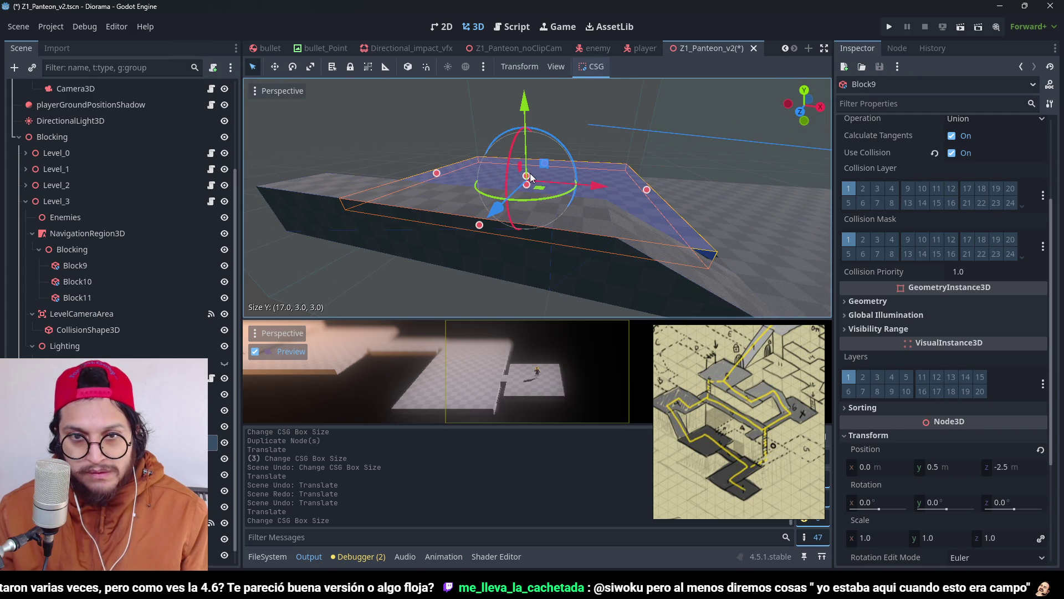
drag(526, 176, 528, 158)
Step: Save the scene and run the project to test the level
key(ctrl+s)
scroll(620, 184, down, 5)
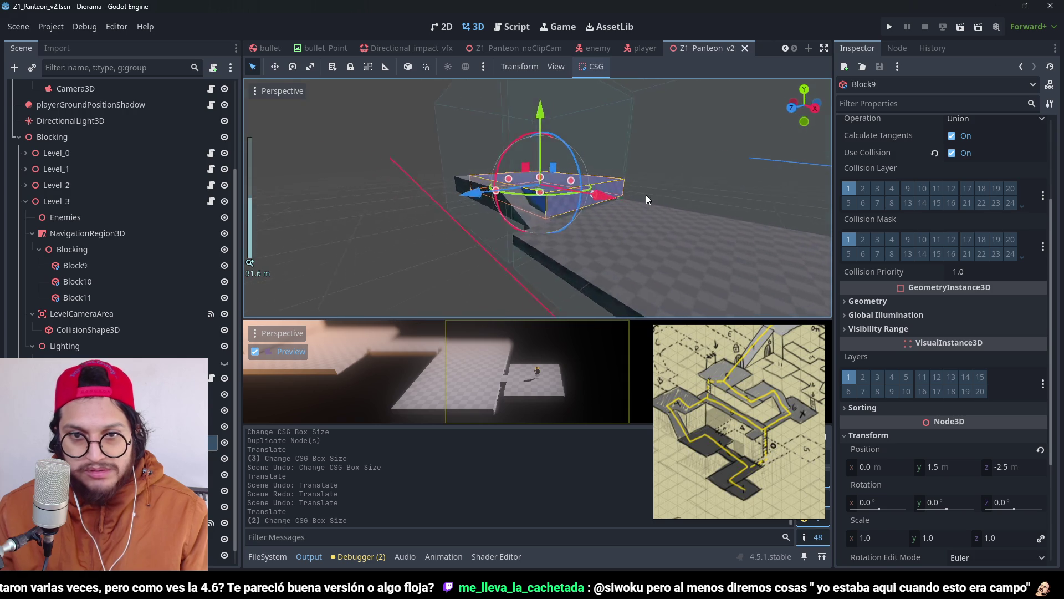
mouse_move(646, 195)
mouse_down()
mouse_move(770, 242)
mouse_move(586, 212)
mouse_move(597, 201)
mouse_move(419, 251)
mouse_move(579, 162)
mouse_move(689, 135)
mouse_up()
key(ctrl+s)
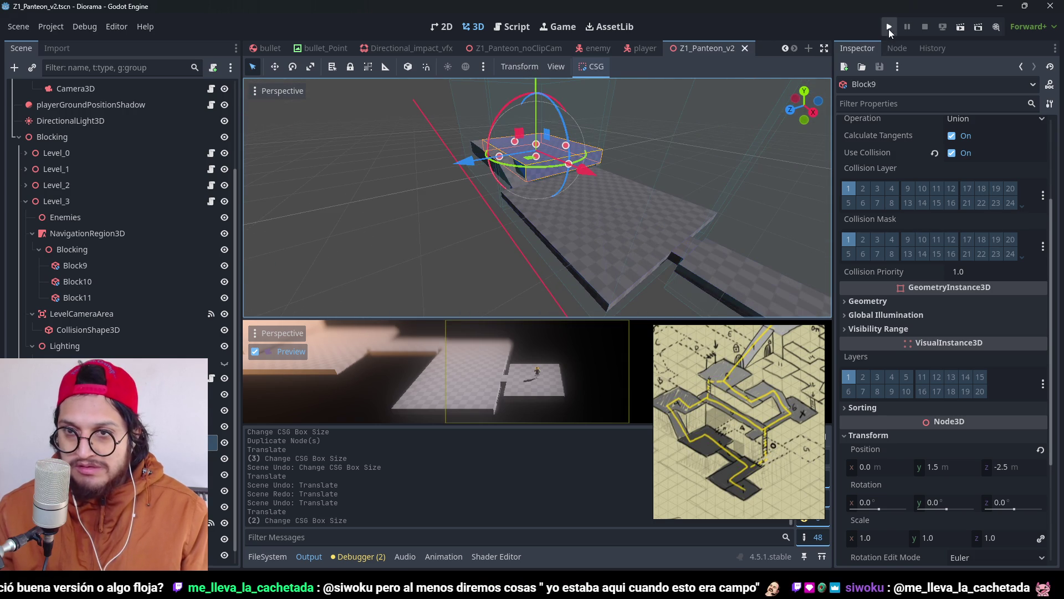
click(889, 28)
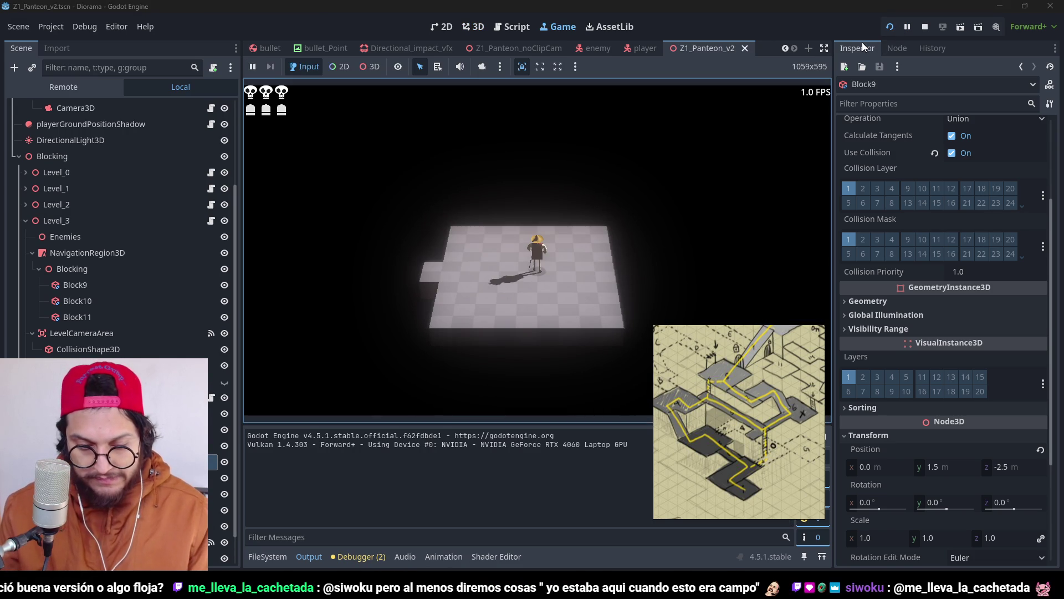
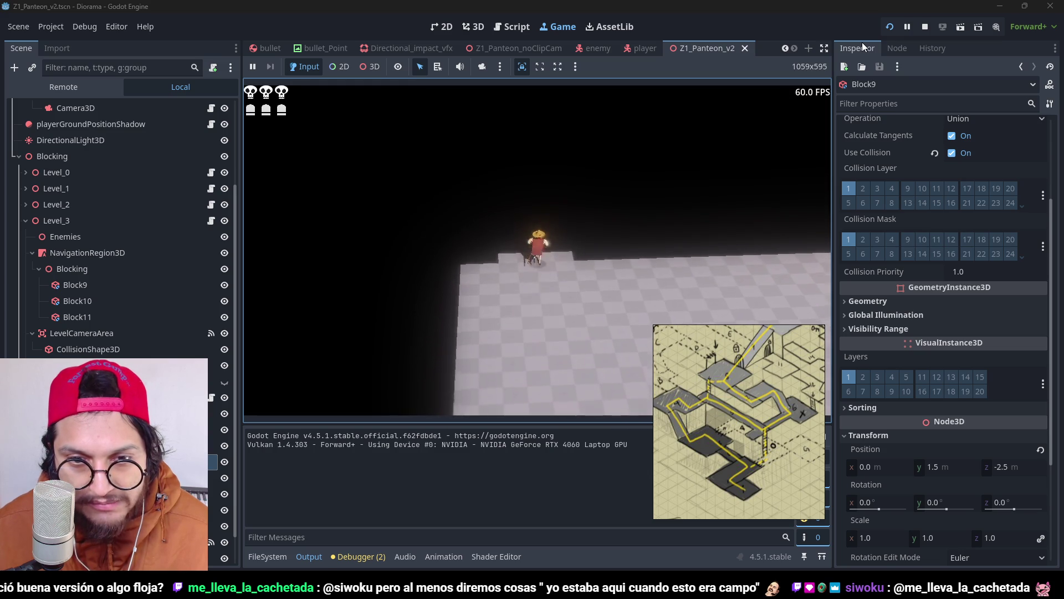
Step: Stop the playtest and lengthen Block9's depth and Block12 to 4 m deep
key(F8)
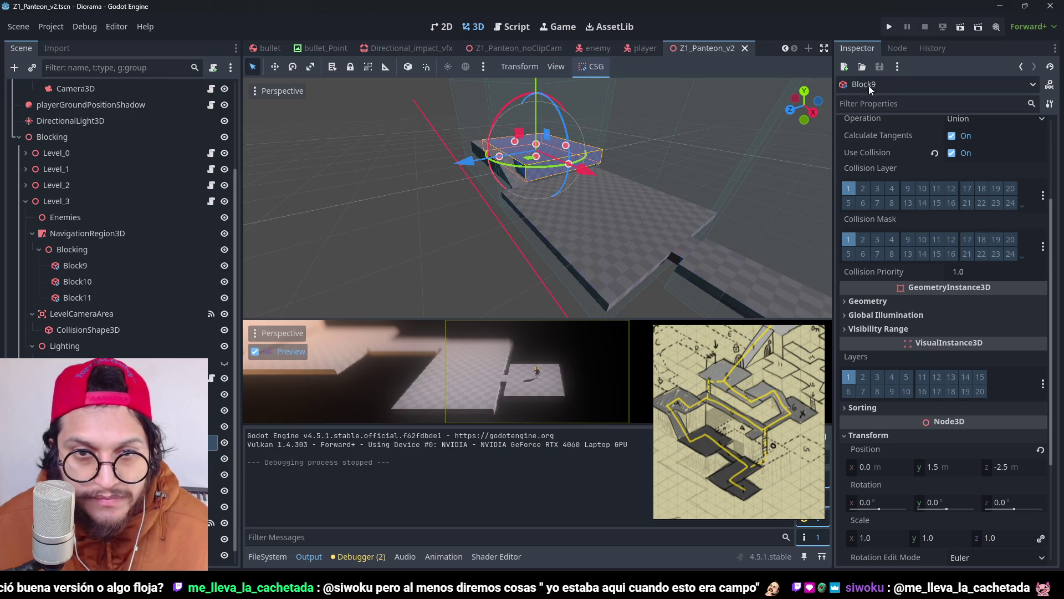
scroll(481, 113, up, 6)
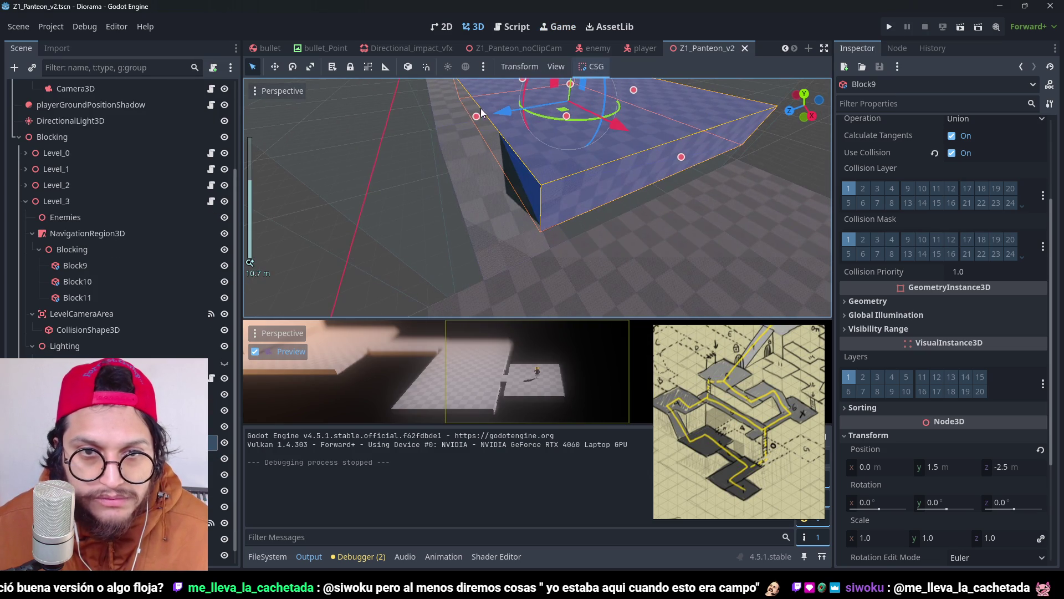
drag(476, 117, 471, 127)
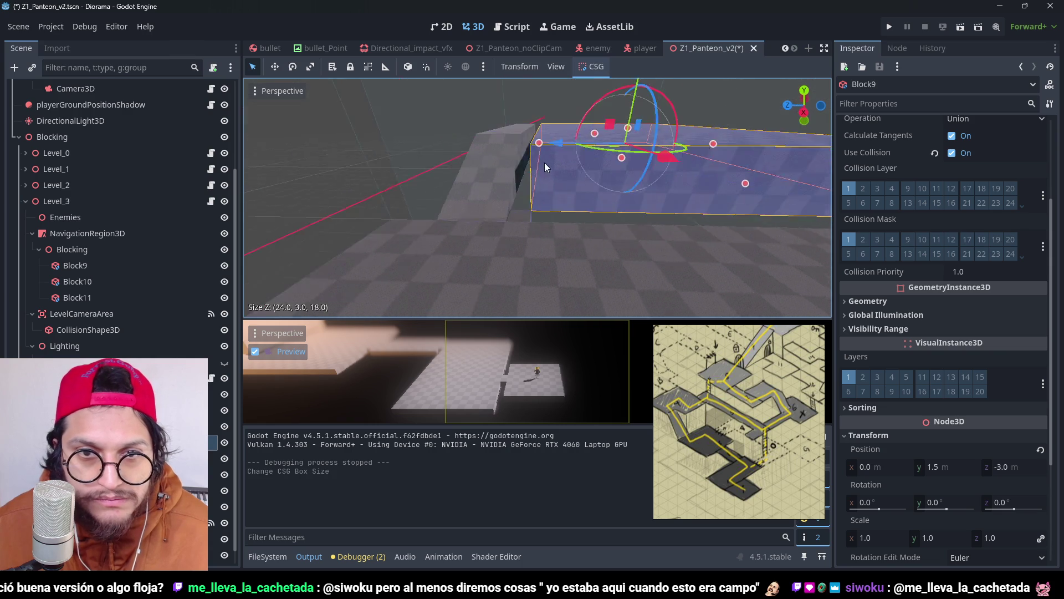
click(524, 99)
click(524, 100)
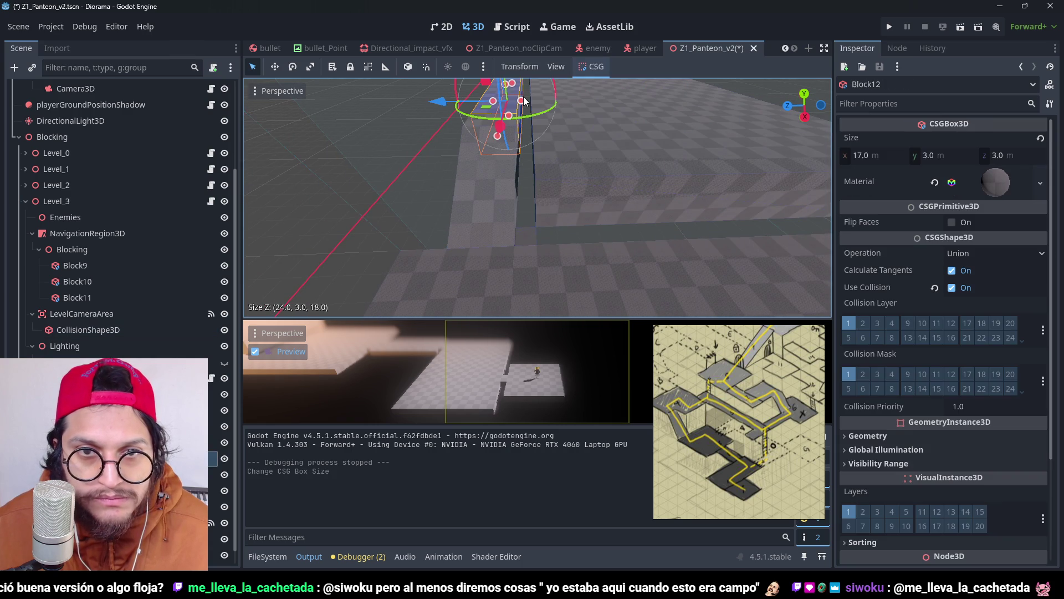
drag(523, 100, 532, 114)
Step: Set the Stair's depth to 4 m, inspect it from another angle, and save the scene
click(479, 187)
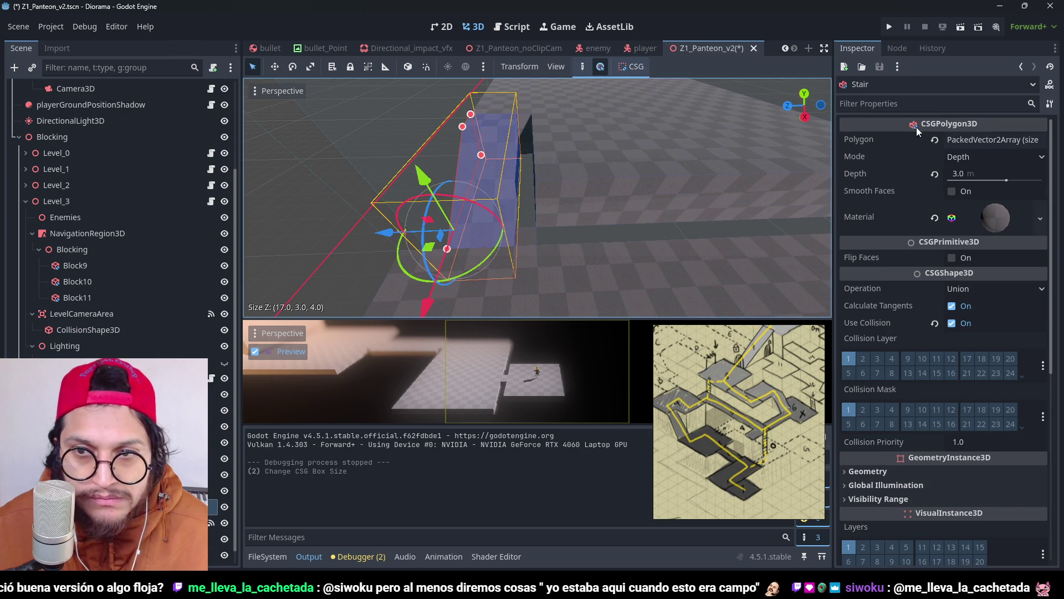
text(4)
key(Return)
key(ctrl+s)
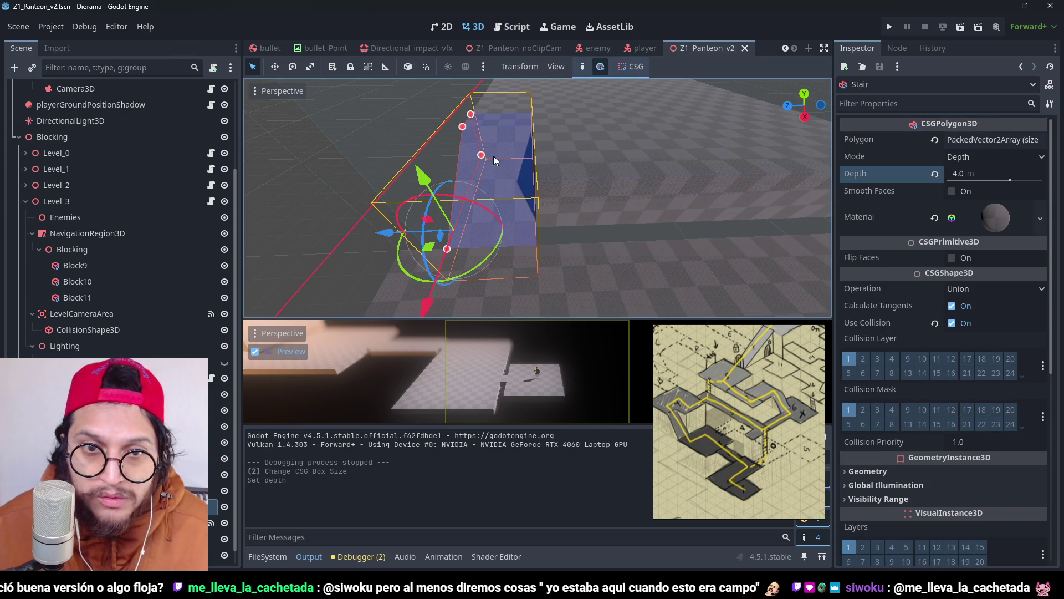
scroll(531, 194, down, 3)
scroll(531, 194, down, 3)
mouse_move(531, 194)
mouse_down()
mouse_move(709, 187)
mouse_move(630, 184)
mouse_up()
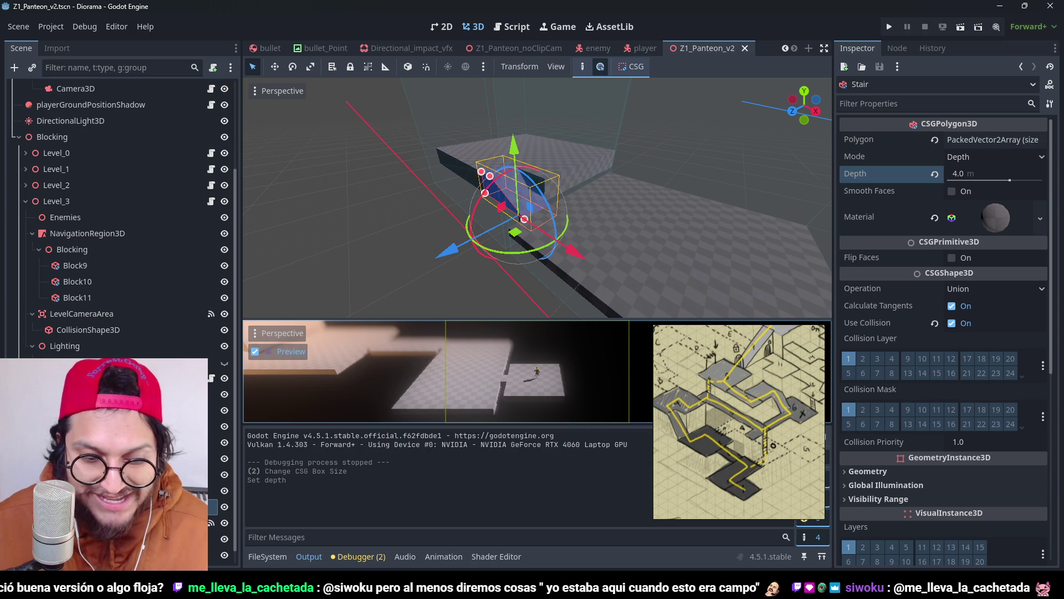
key(ctrl+s)
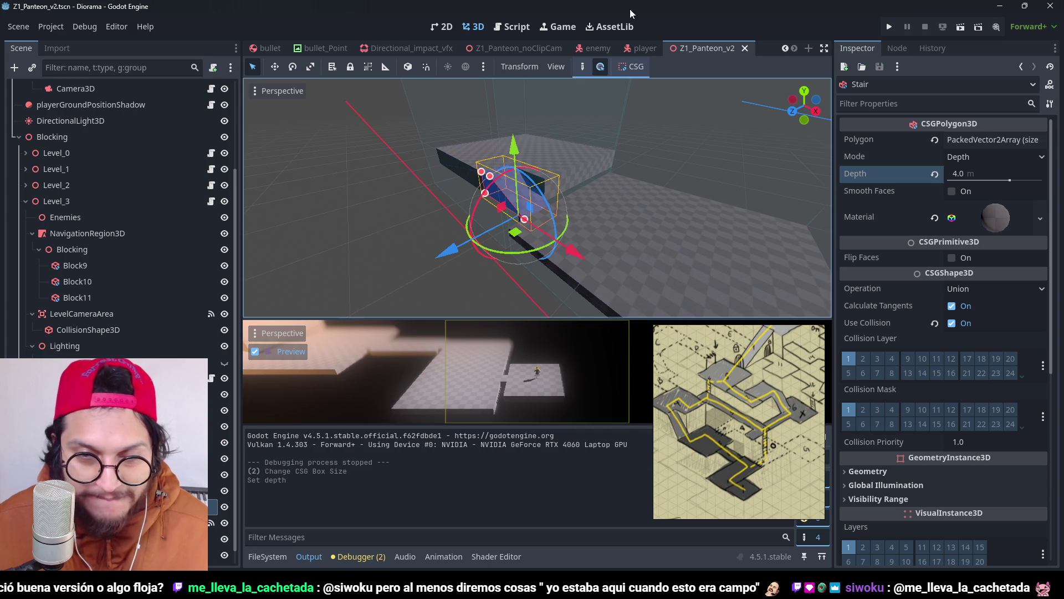
click(890, 26)
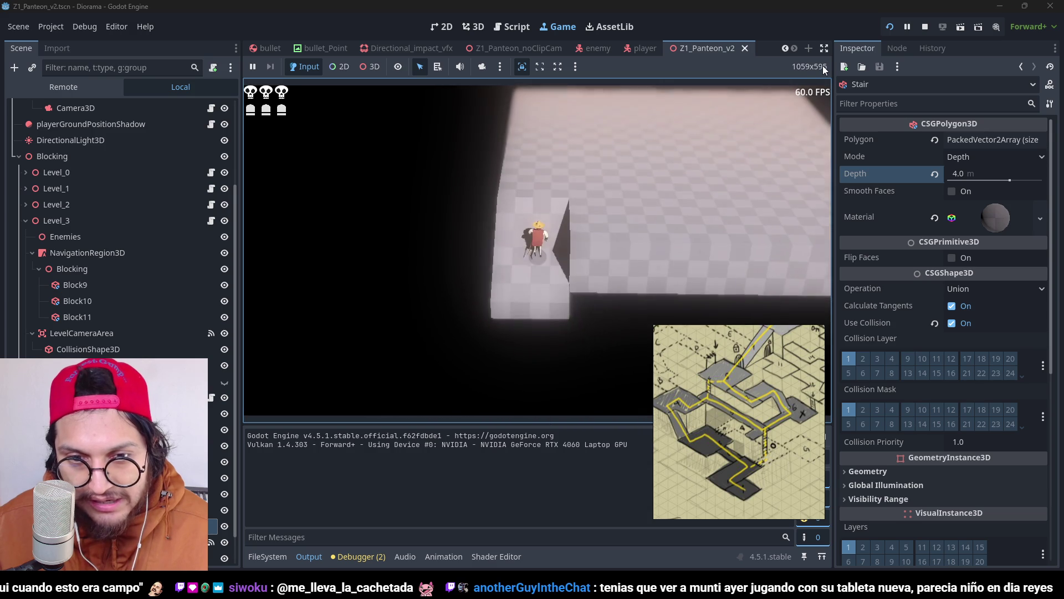
key(F8)
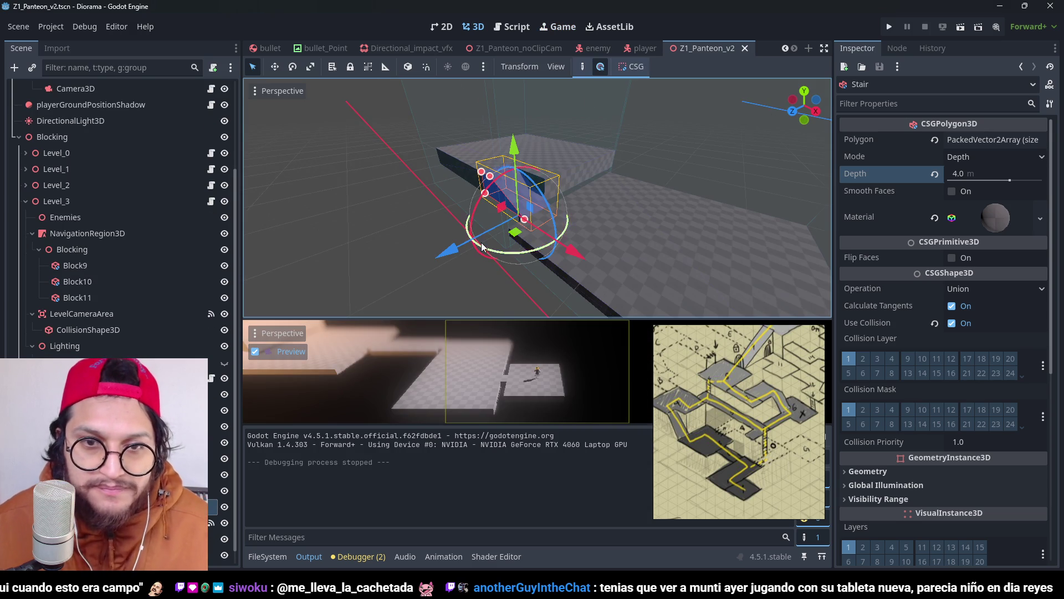
Step: Select the small box Block10 and orbit around it
scroll(610, 185, up, 5)
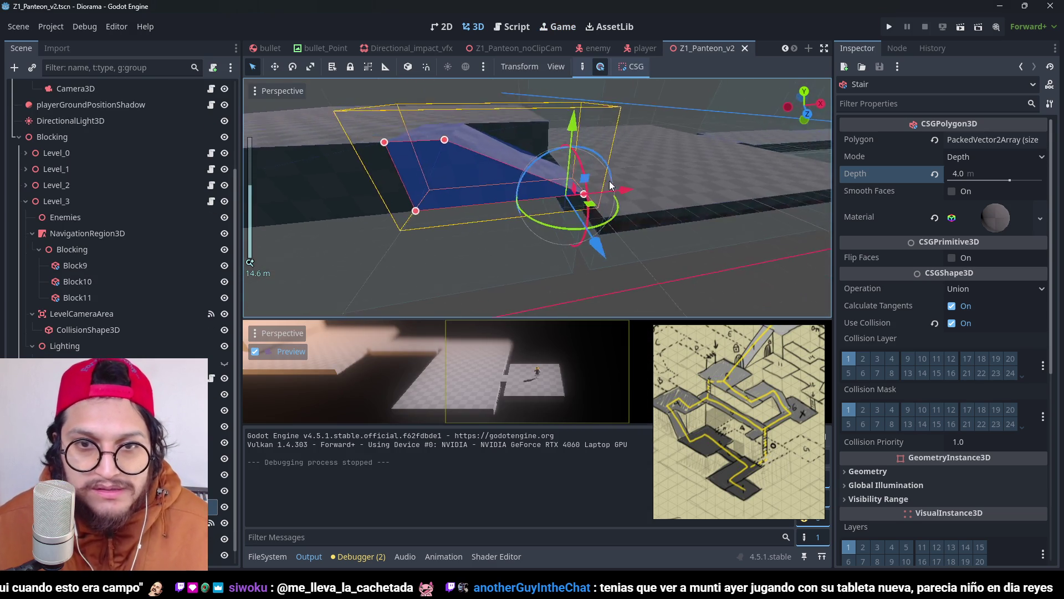
scroll(610, 186, up, 4)
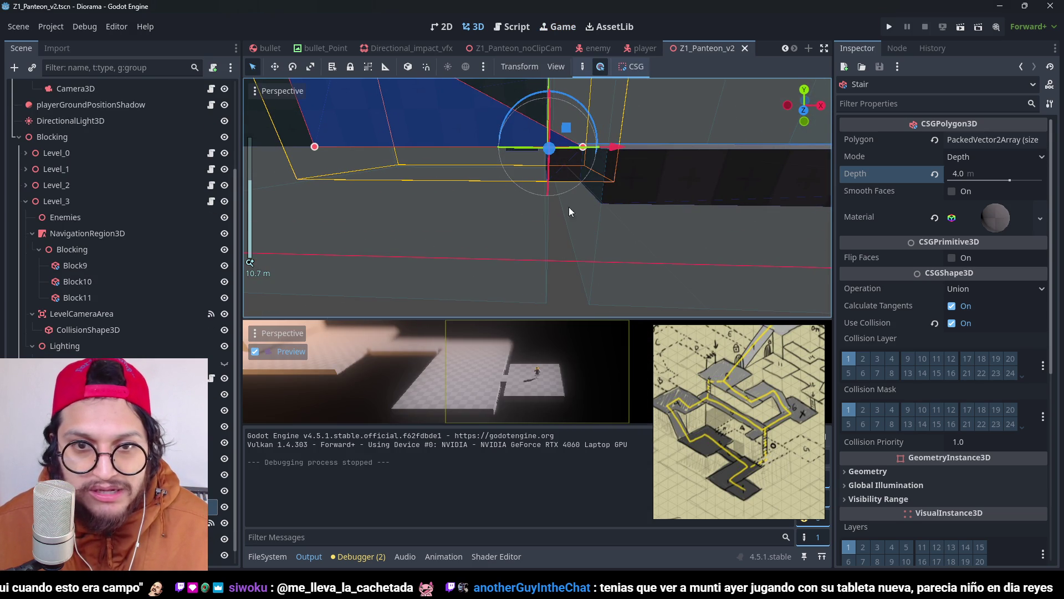
drag(569, 208, 531, 176)
scroll(122, 221, down, 1)
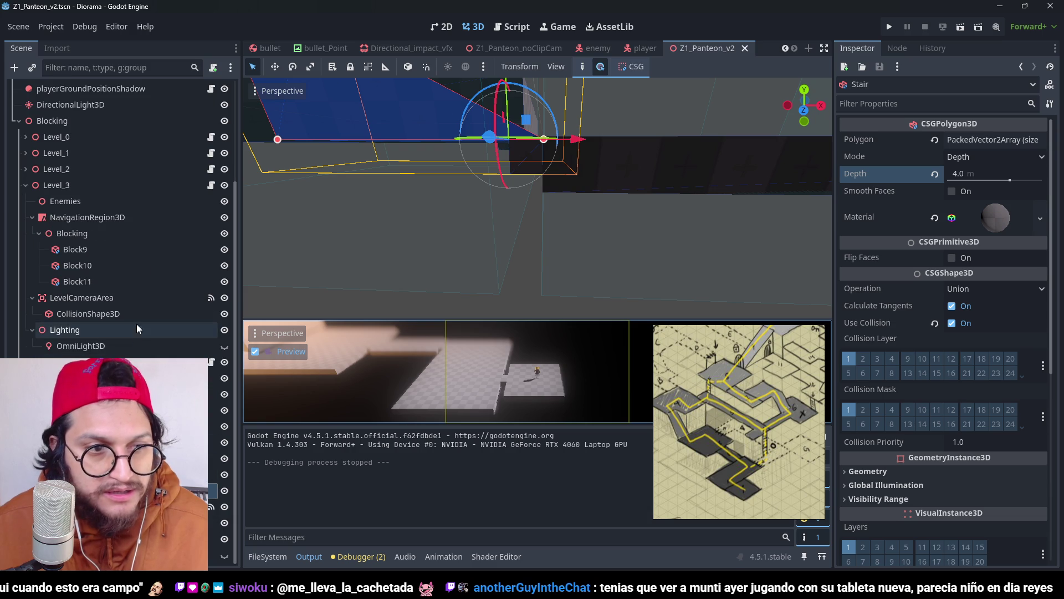
click(77, 281)
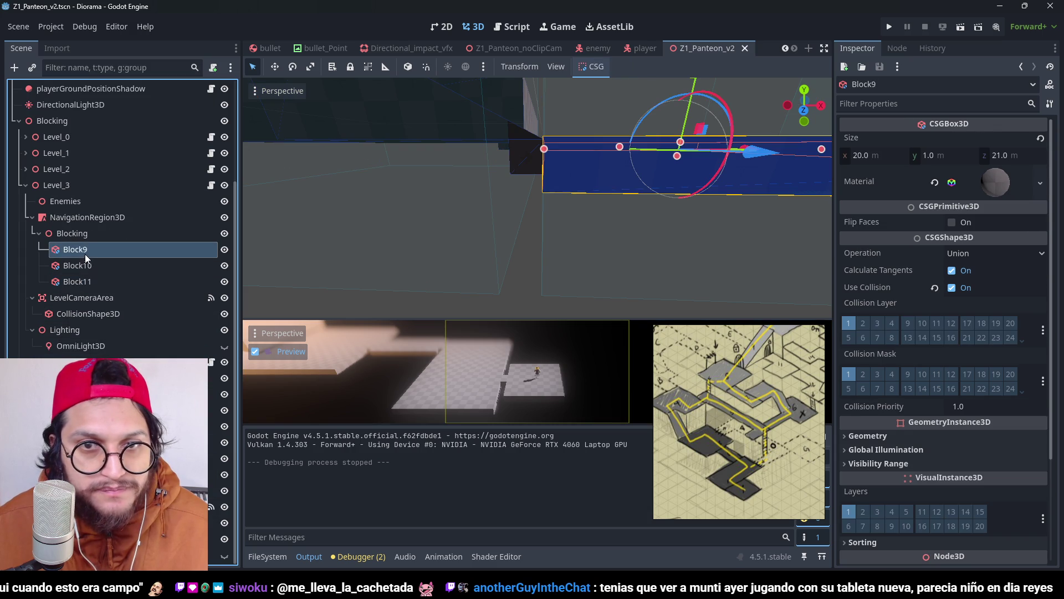
click(82, 265)
mouse_move(496, 189)
mouse_down()
mouse_move(499, 220)
mouse_move(471, 154)
mouse_move(561, 117)
mouse_move(555, 187)
mouse_move(571, 185)
mouse_up()
Step: Undo an accidental raise of Block10, then delete Block10
scroll(554, 187, up, 2)
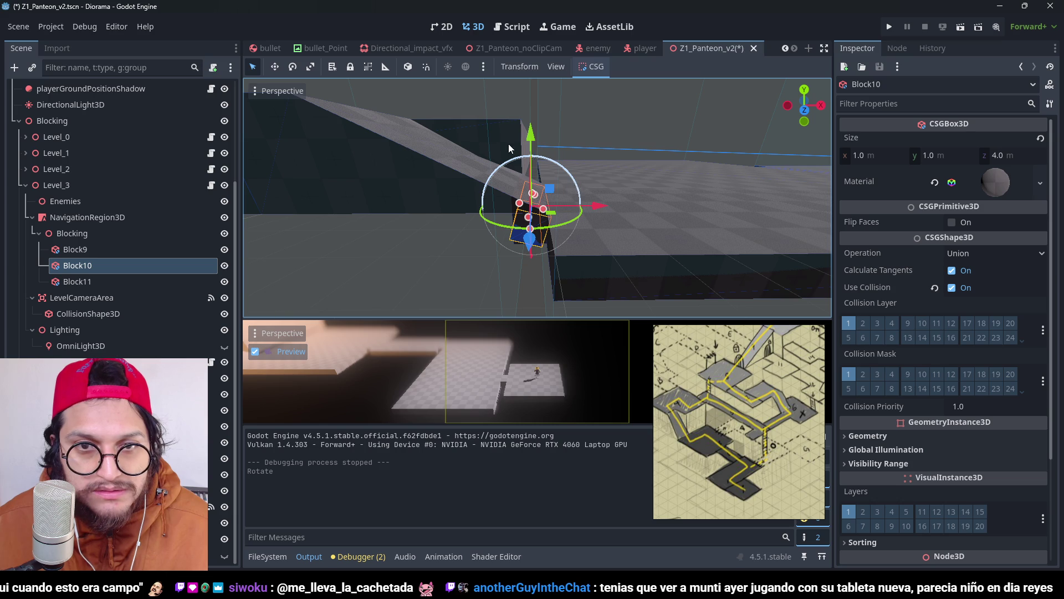
drag(531, 145, 546, 158)
key(ctrl+z)
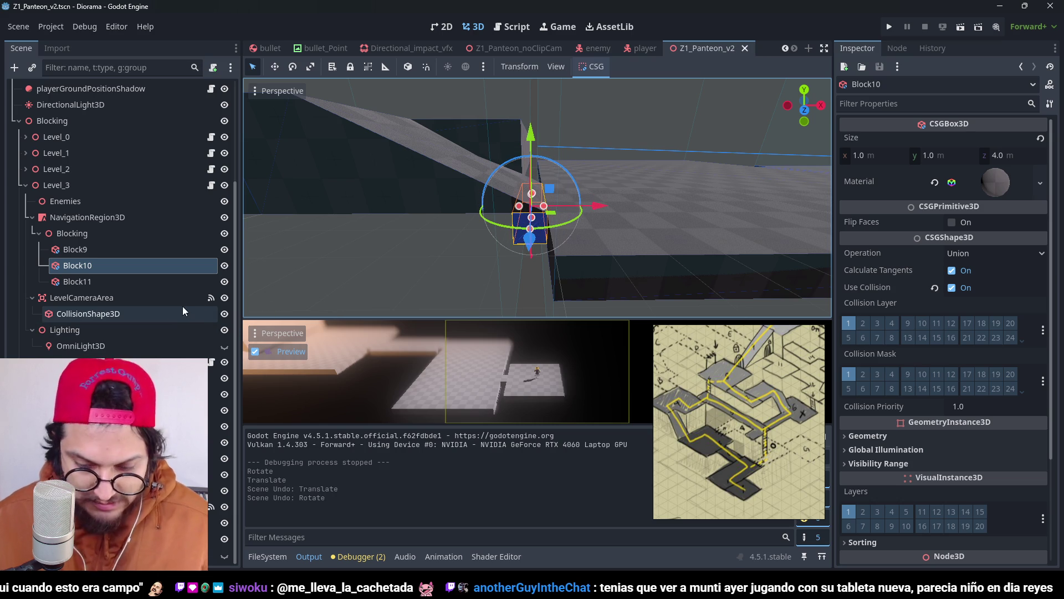
key(Delete)
key(Return)
click(428, 168)
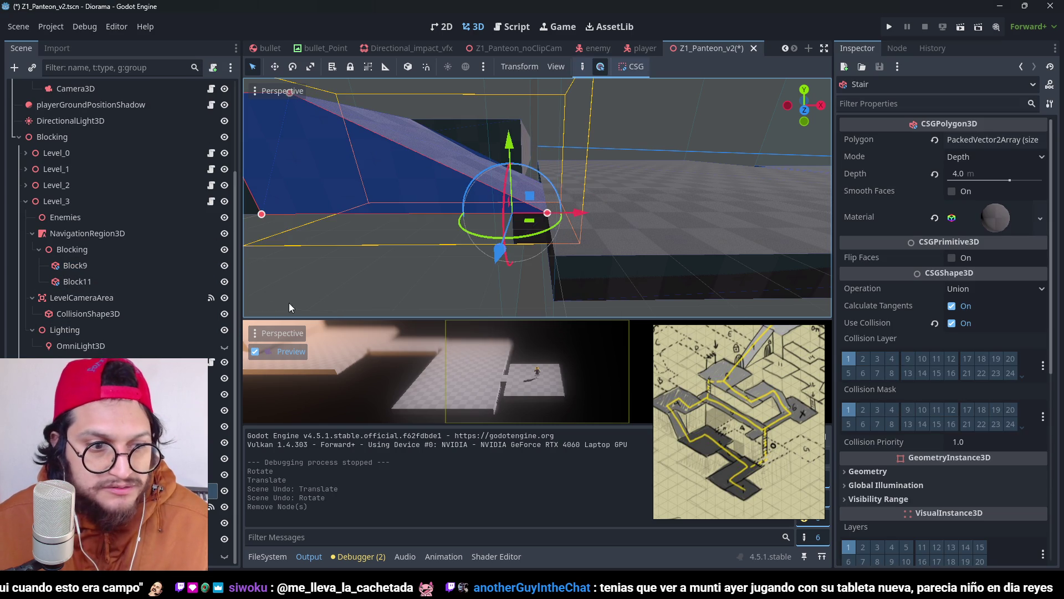
Step: Duplicate the Stair as Stair2, place it under the Blocking group, and save
key(ctrl+d)
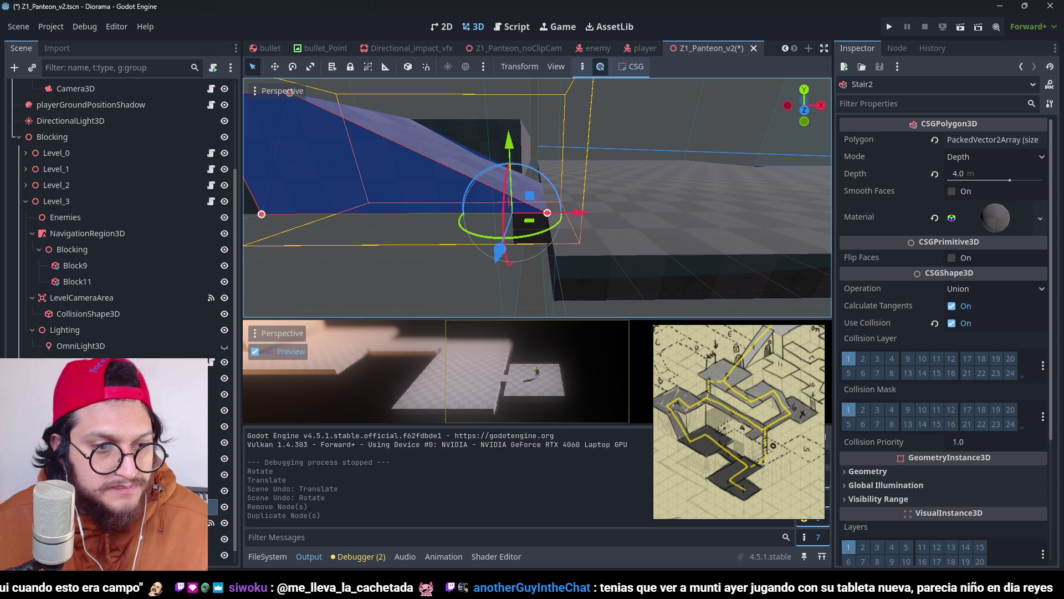
drag(92, 252, 93, 251)
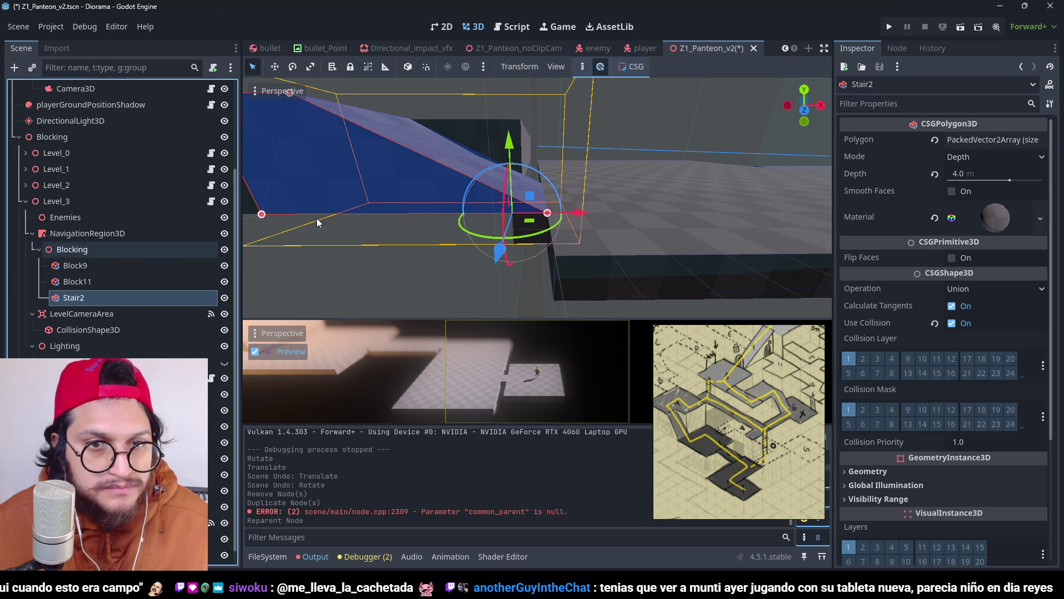
key(ctrl+s)
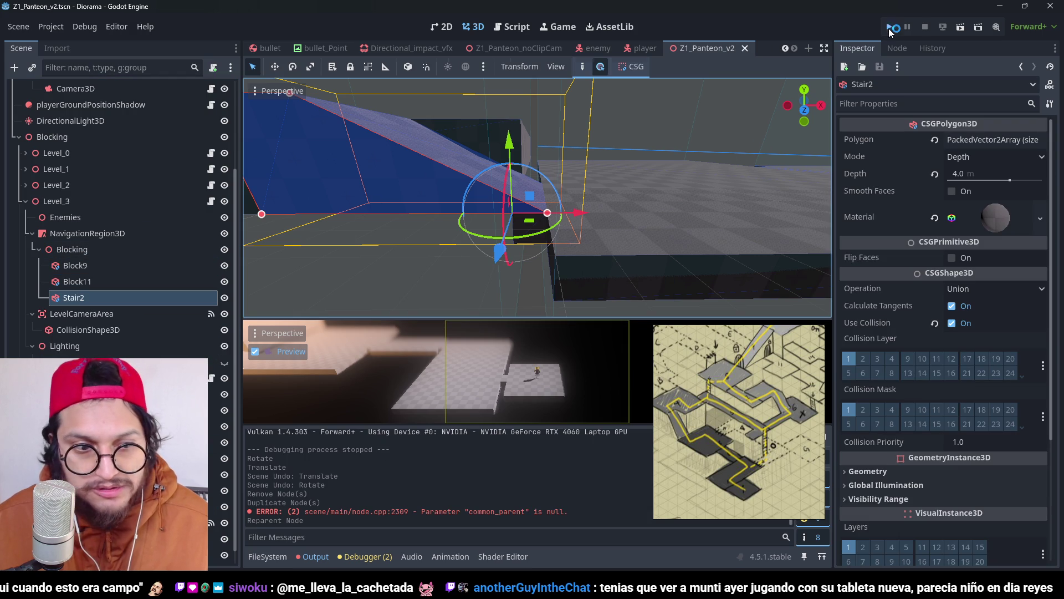
click(889, 28)
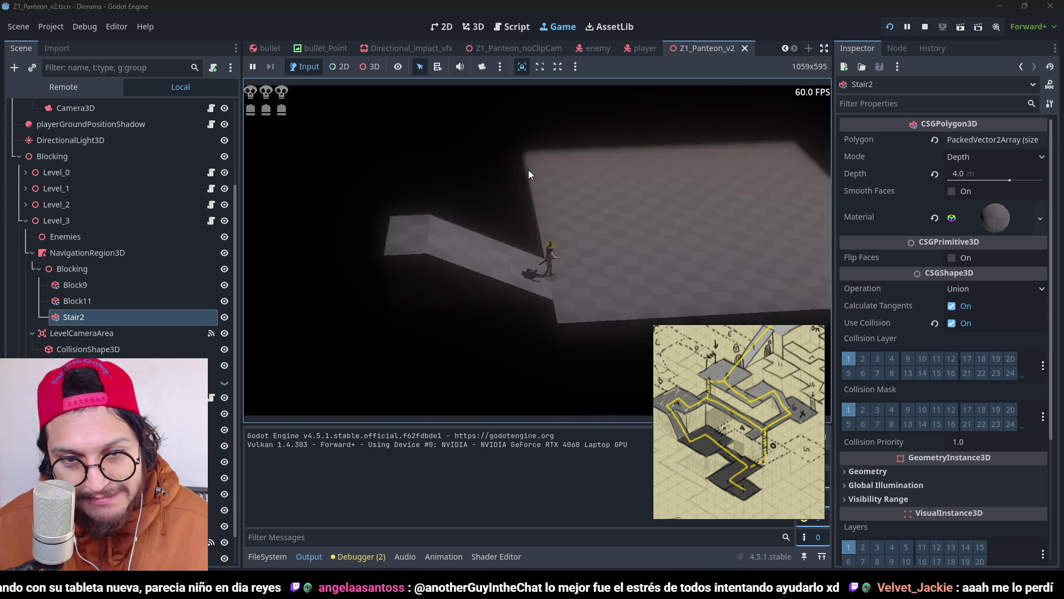
key(F8)
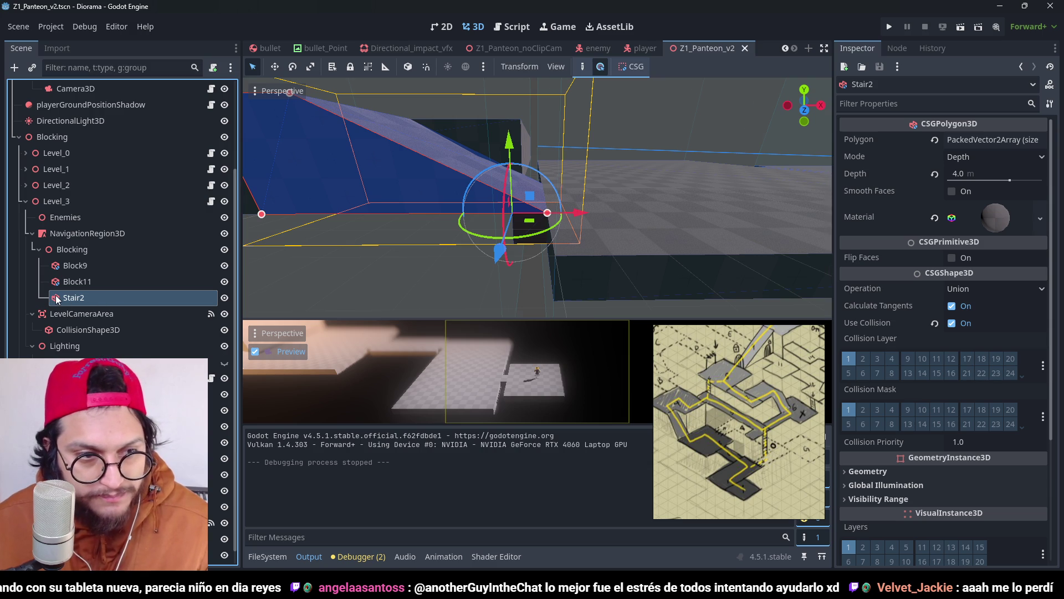
key(Delete)
scroll(505, 172, up, 3)
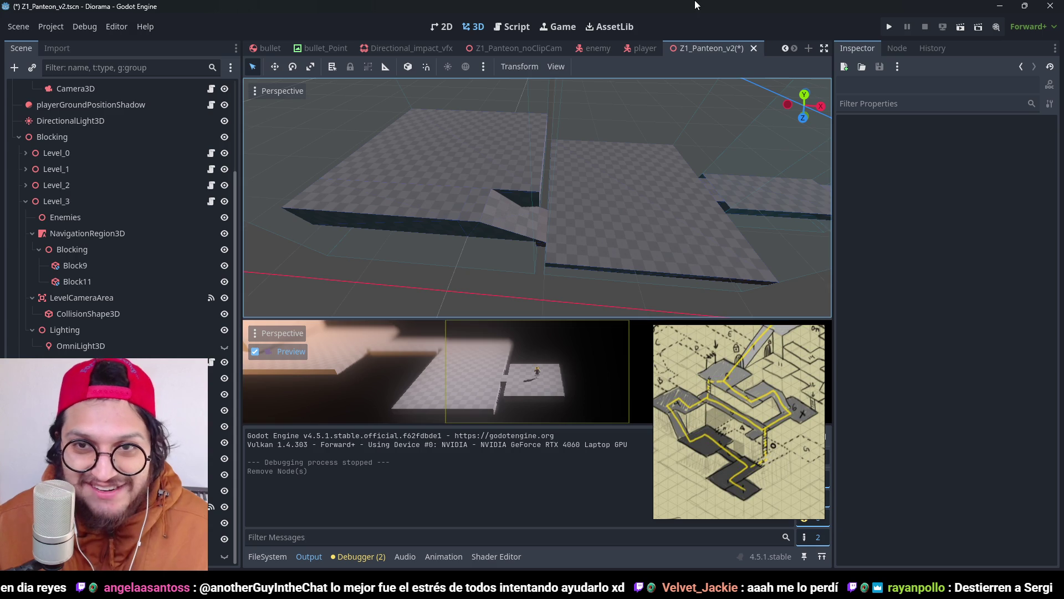
key(ctrl+s)
scroll(614, 182, down, 3)
scroll(541, 157, up, 2)
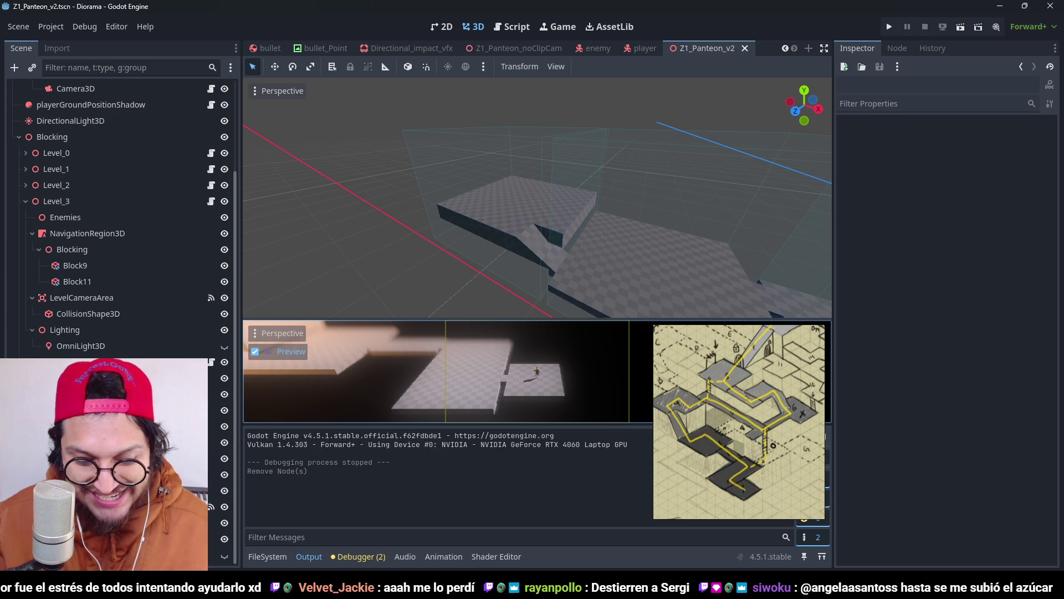
key(ctrl+s)
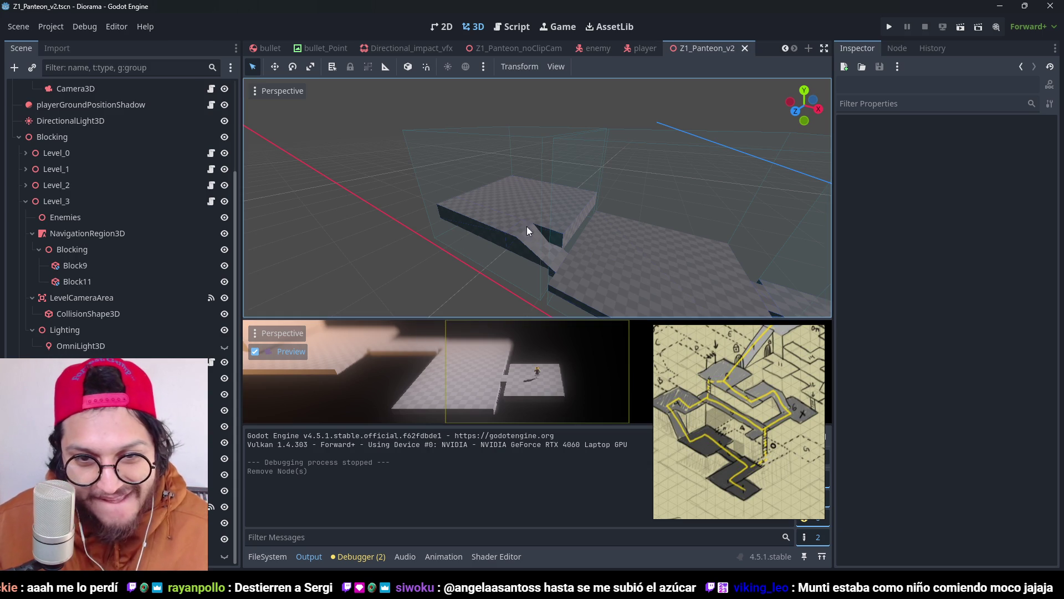
key(ctrl+z)
key(ctrl+z)
key(ctrl+shift+z)
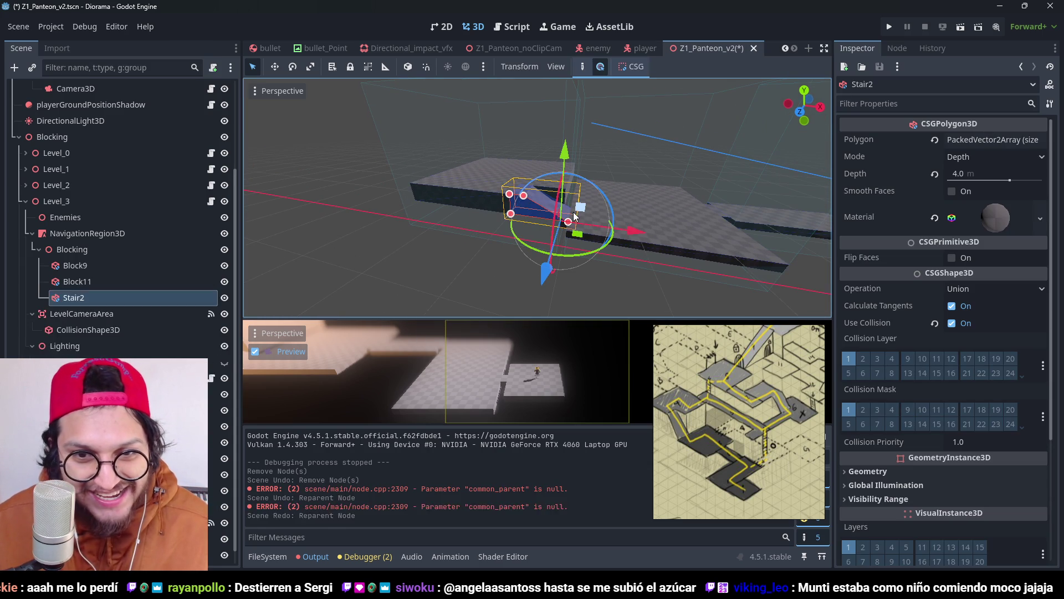
Step: Undo the Stair duplication and raise Block9 to 8 m tall
key(ctrl+z)
key(ctrl+z)
key(ctrl+shift+z)
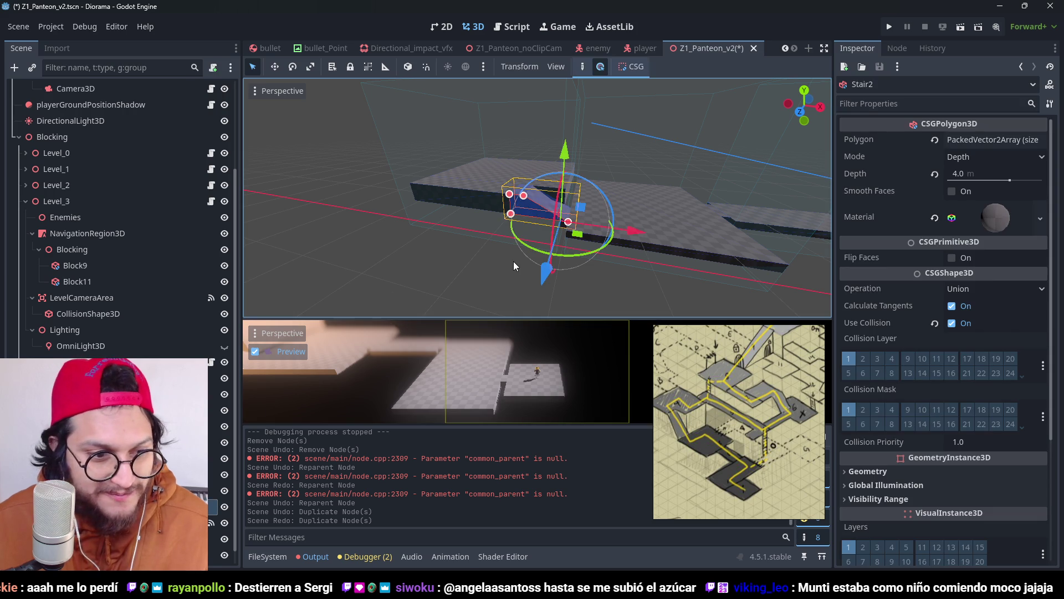
key(ctrl+z)
click(505, 171)
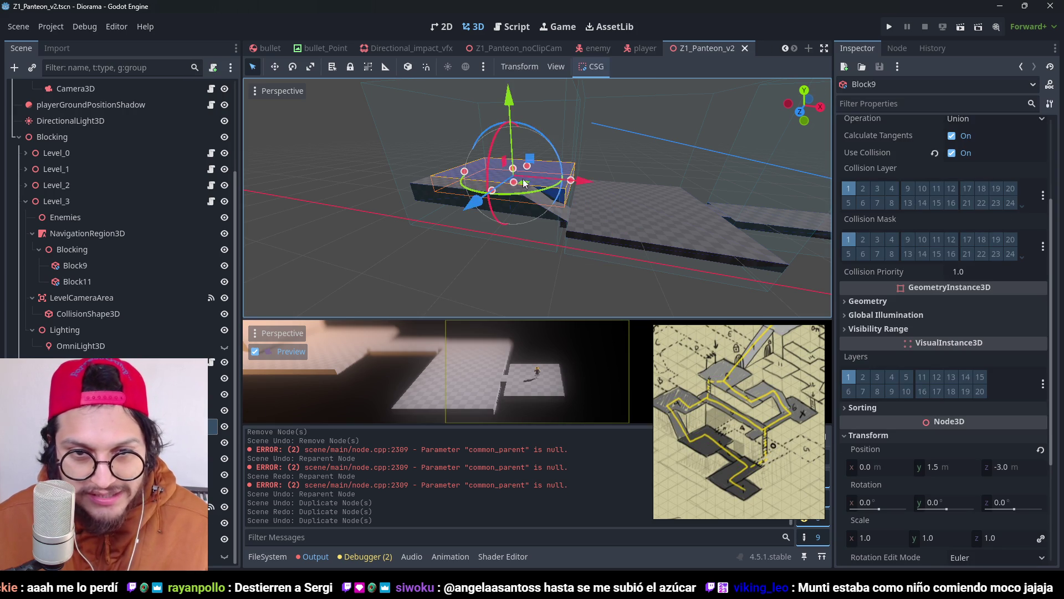
scroll(532, 186, up, 3)
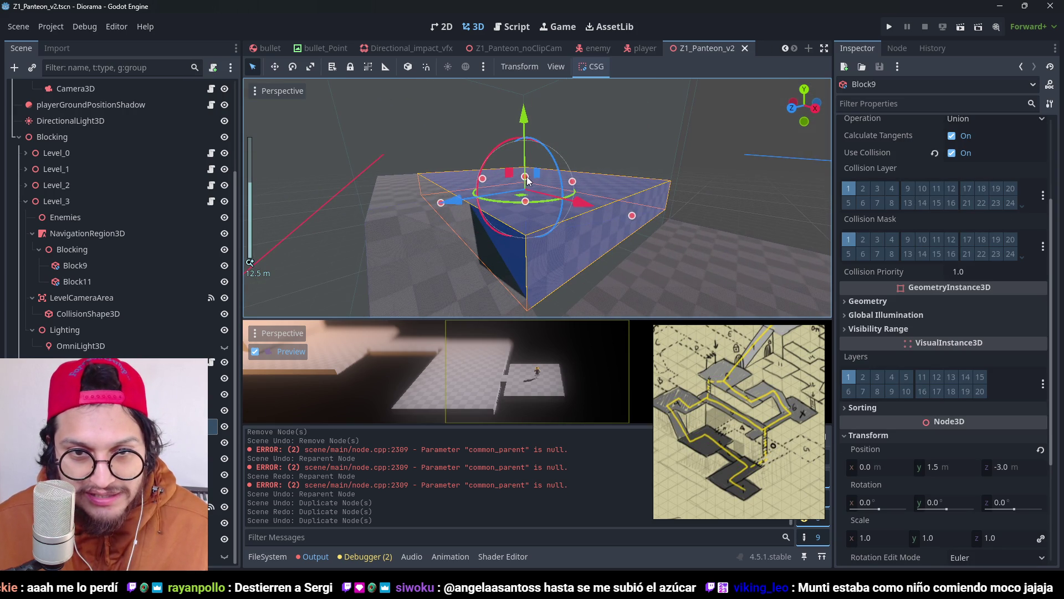
drag(525, 173, 528, 133)
scroll(414, 202, down, 2)
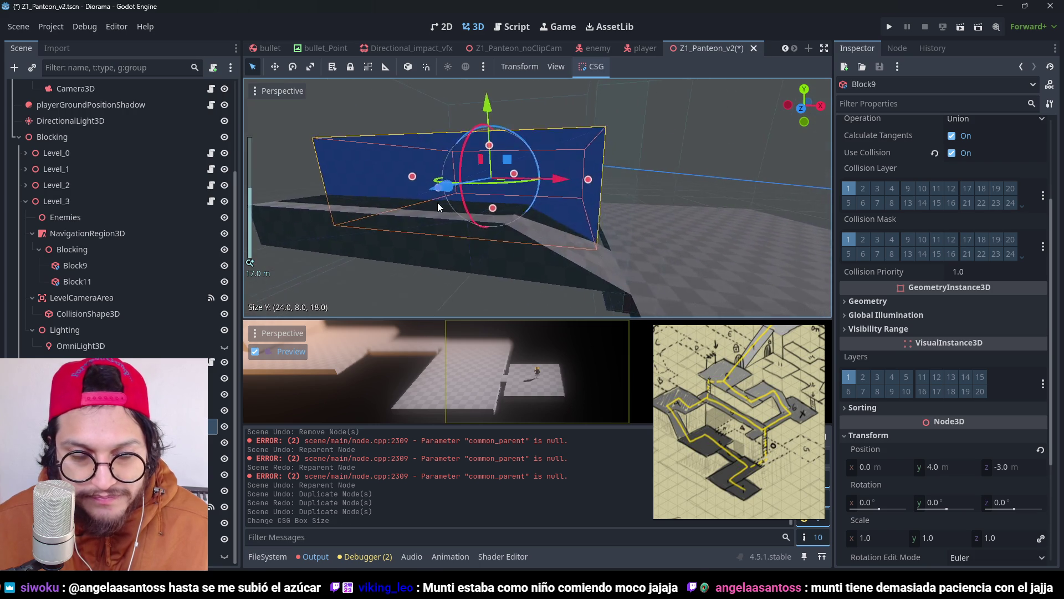
Step: Make Block12 8 m tall and narrow it to 9 m wide
click(405, 215)
mouse_move(458, 204)
mouse_down()
mouse_move(452, 136)
mouse_move(466, 135)
mouse_up()
scroll(530, 228, down, 2)
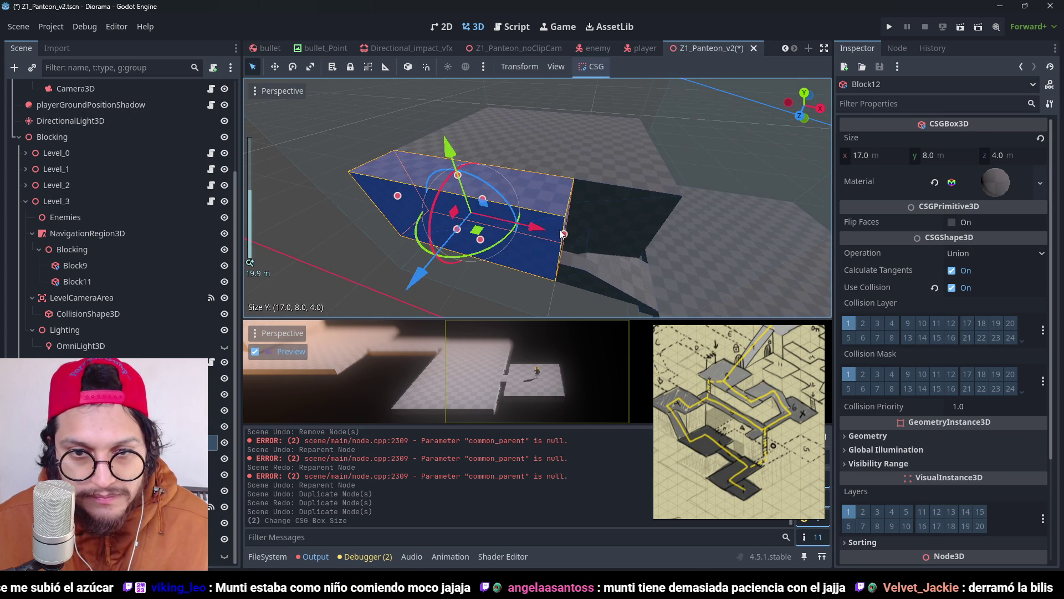
drag(547, 233, 475, 221)
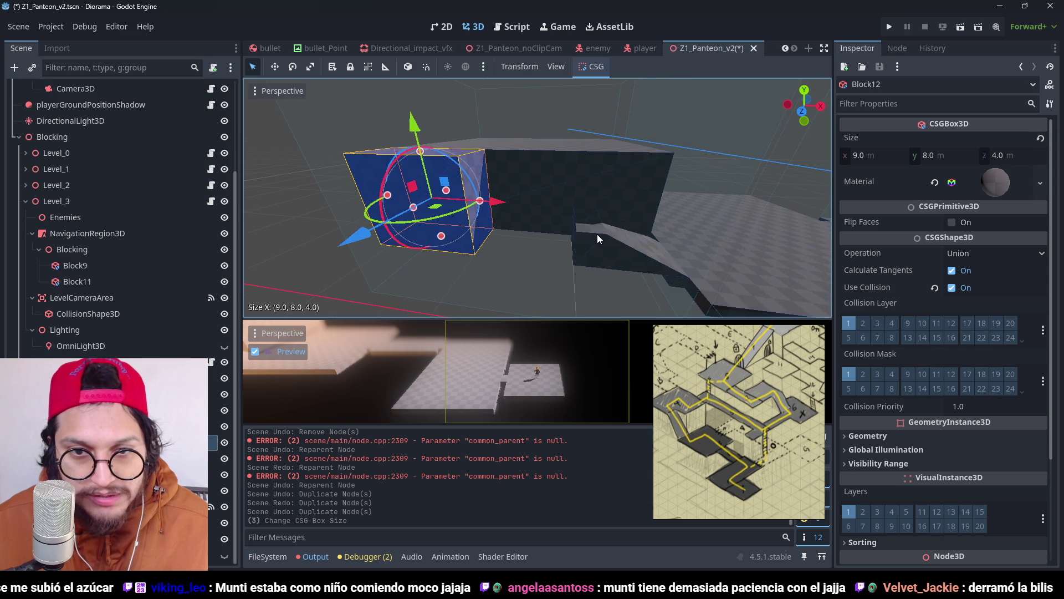
click(607, 227)
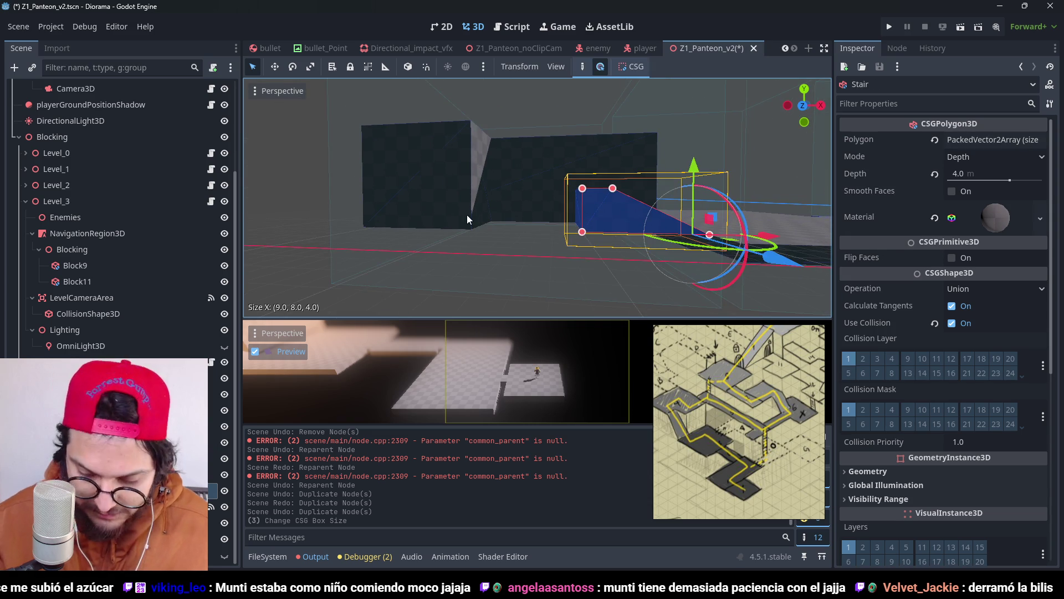
Step: In front view, move the Stair's outline vertices into a taller, longer ramp and save
key(KP_1)
scroll(546, 210, up, 5)
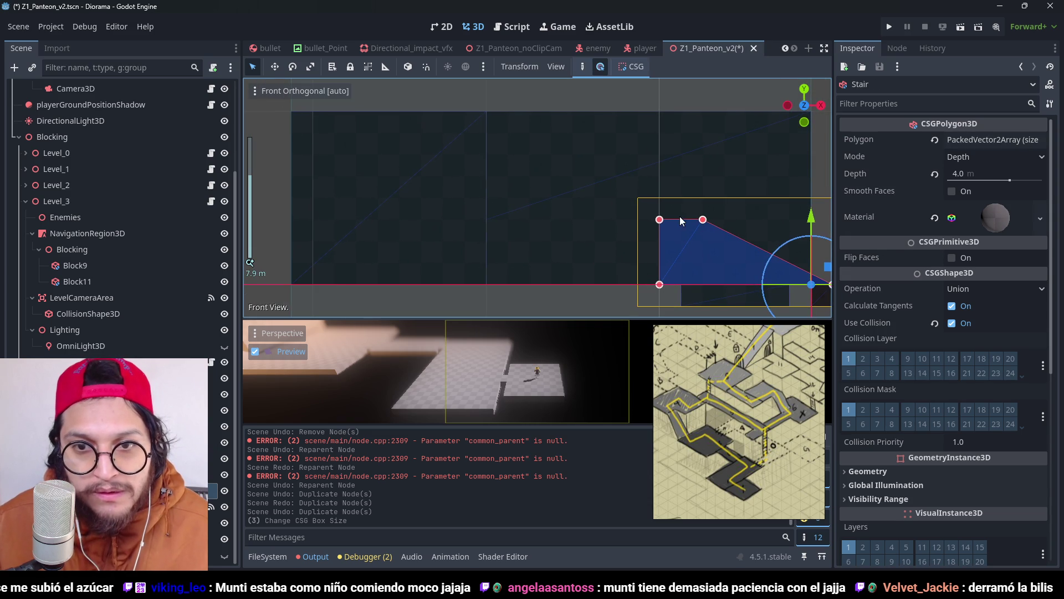
drag(638, 219, 486, 111)
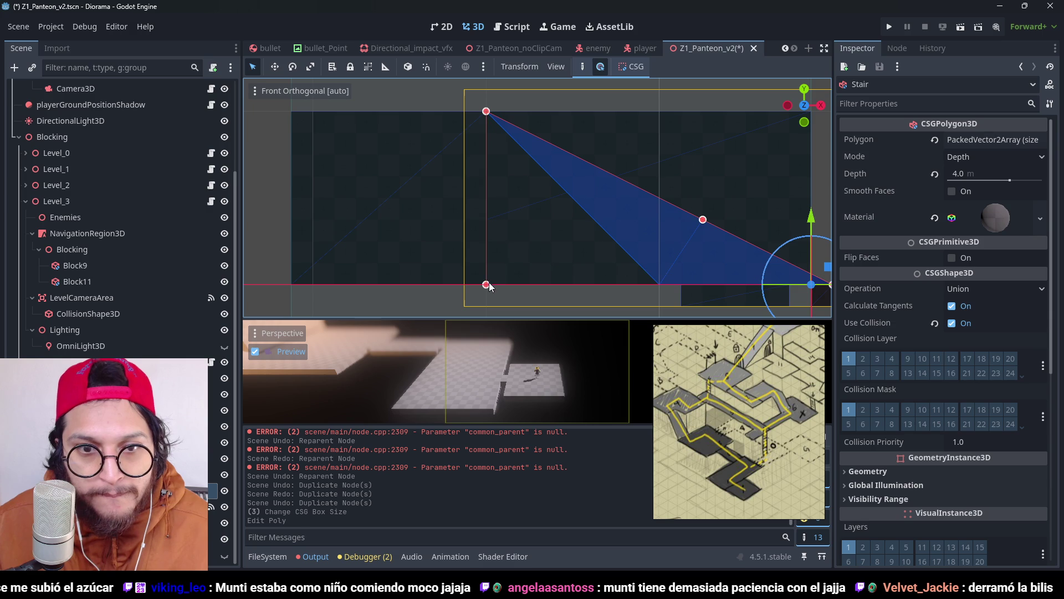
drag(490, 287, 490, 286)
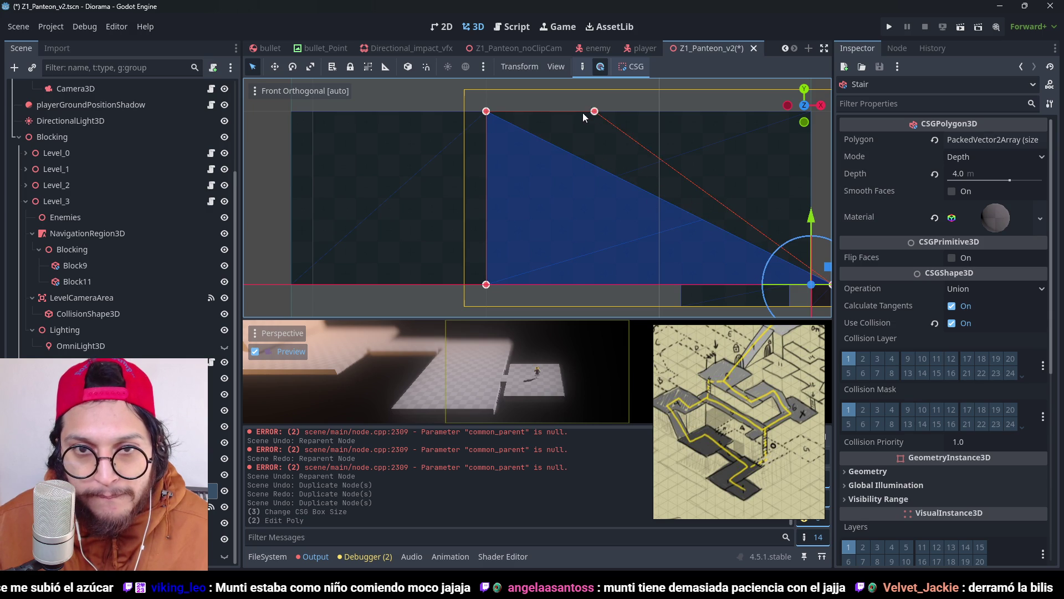
drag(575, 117, 574, 117)
mouse_move(748, 204)
mouse_down()
mouse_move(677, 248)
mouse_move(536, 232)
mouse_move(557, 227)
mouse_move(556, 173)
mouse_move(677, 188)
mouse_up()
key(ctrl+s)
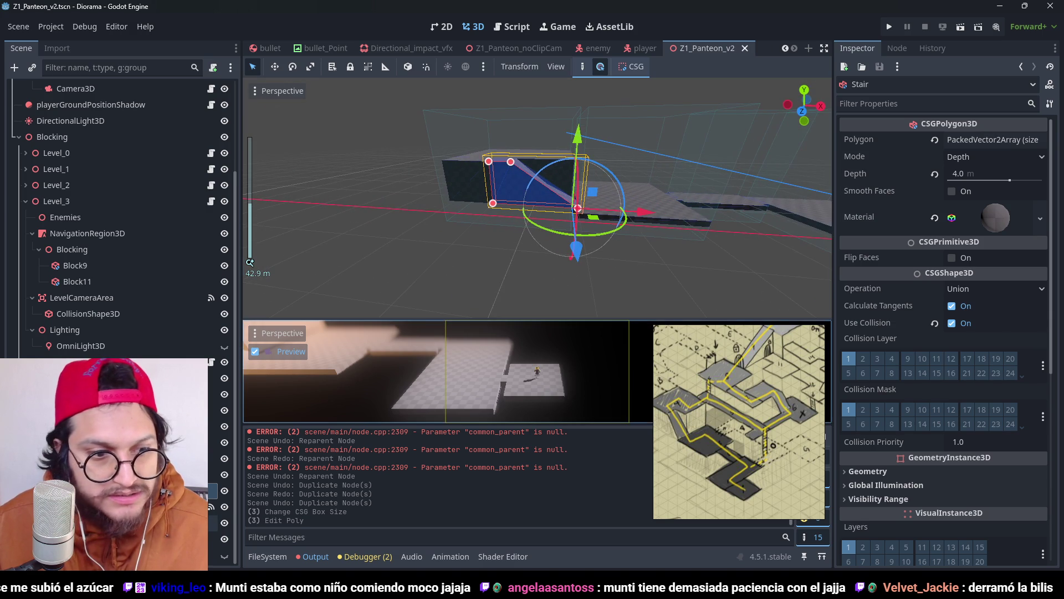
Step: Duplicate Block11 as Block12, move it to the lower left from top view, and save
click(96, 282)
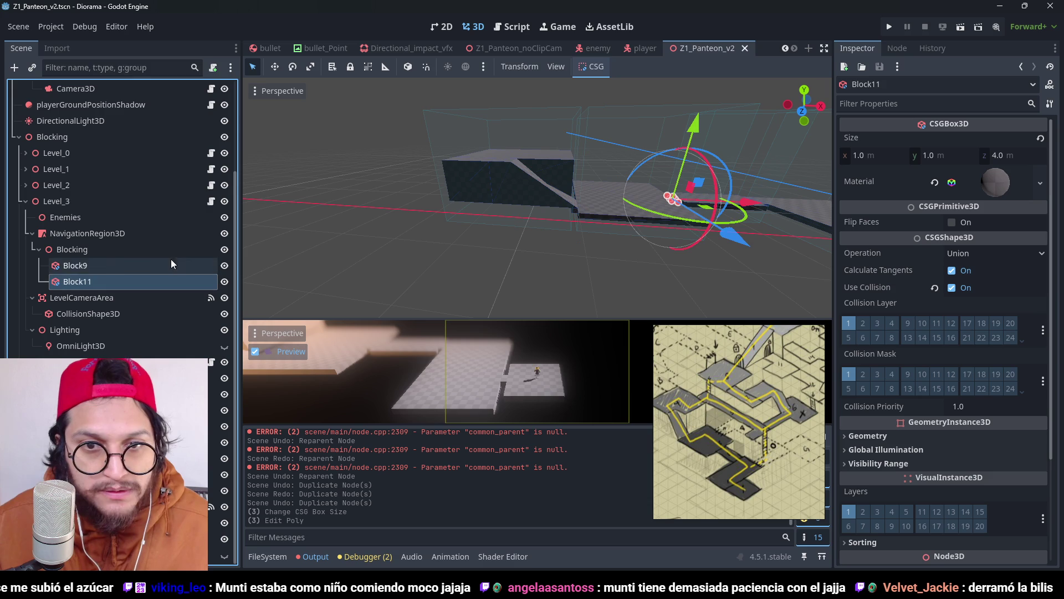
click(117, 265)
click(106, 281)
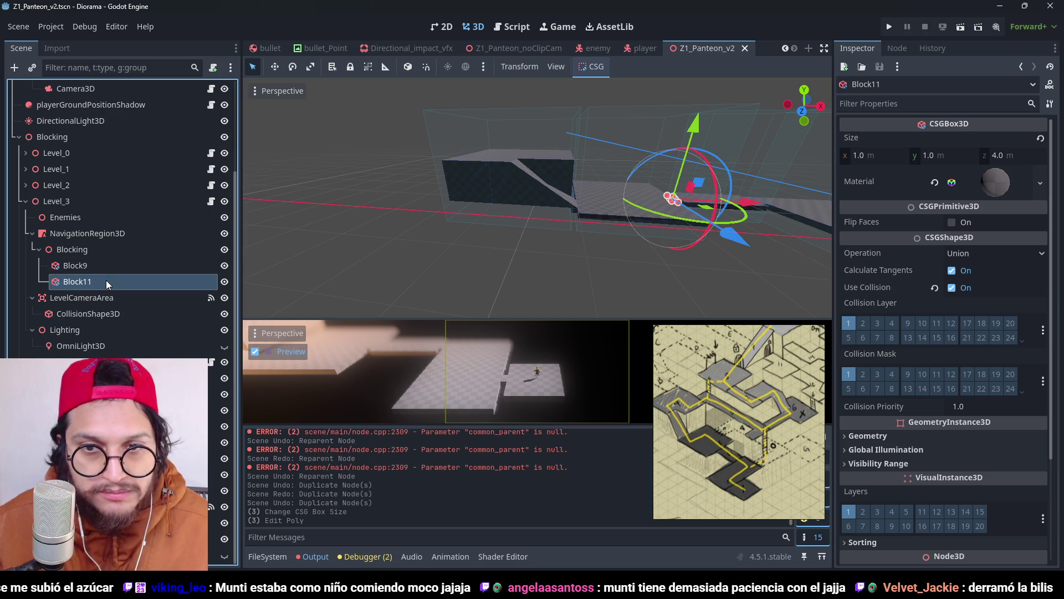
key(KP_7)
scroll(635, 204, up, 2)
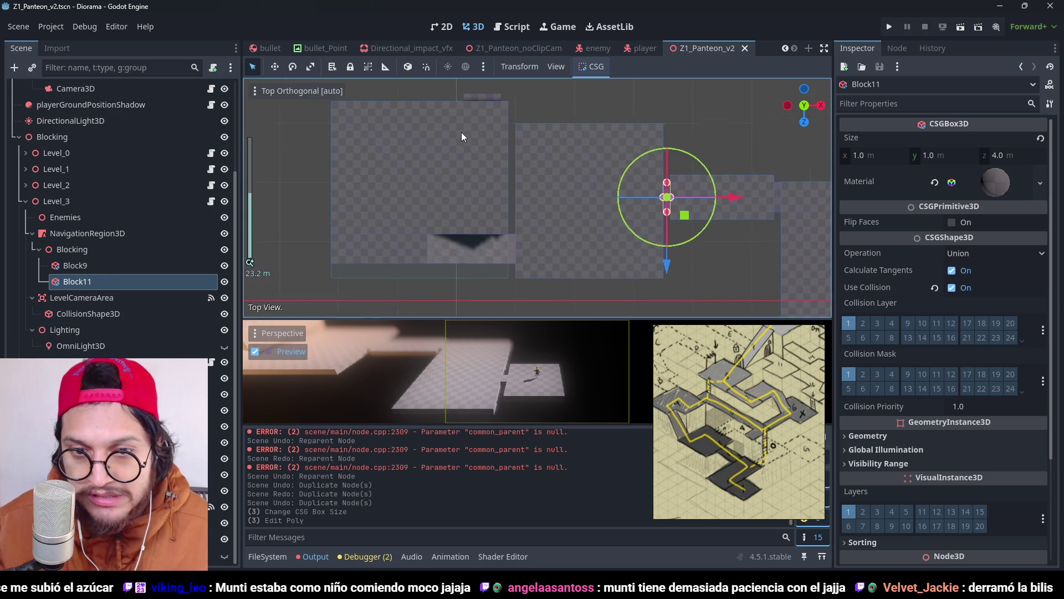
key(ctrl+d)
drag(682, 199, 466, 276)
key(ctrl+s)
click(889, 26)
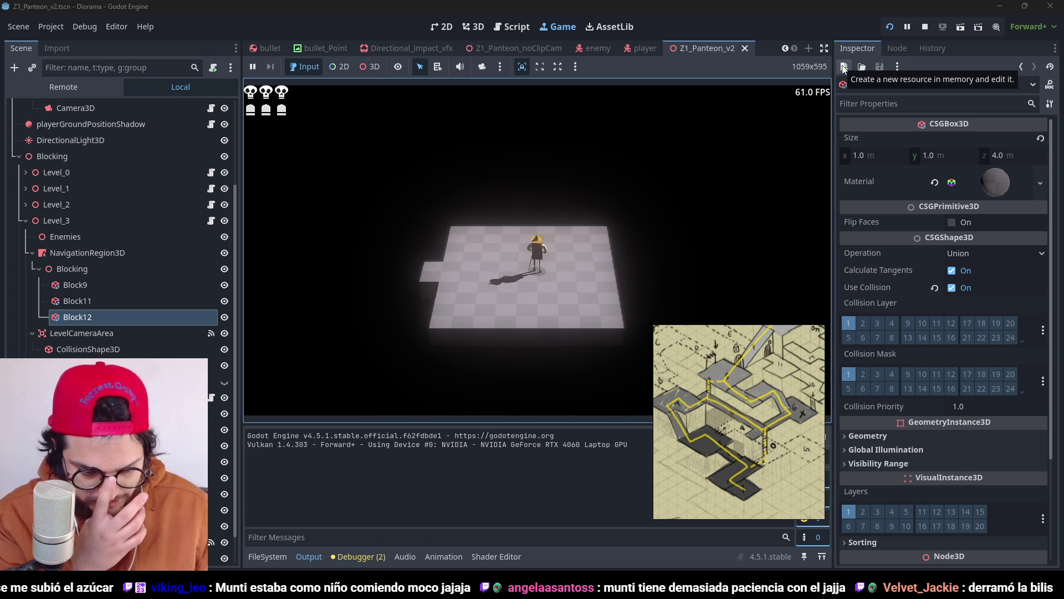
key(w)
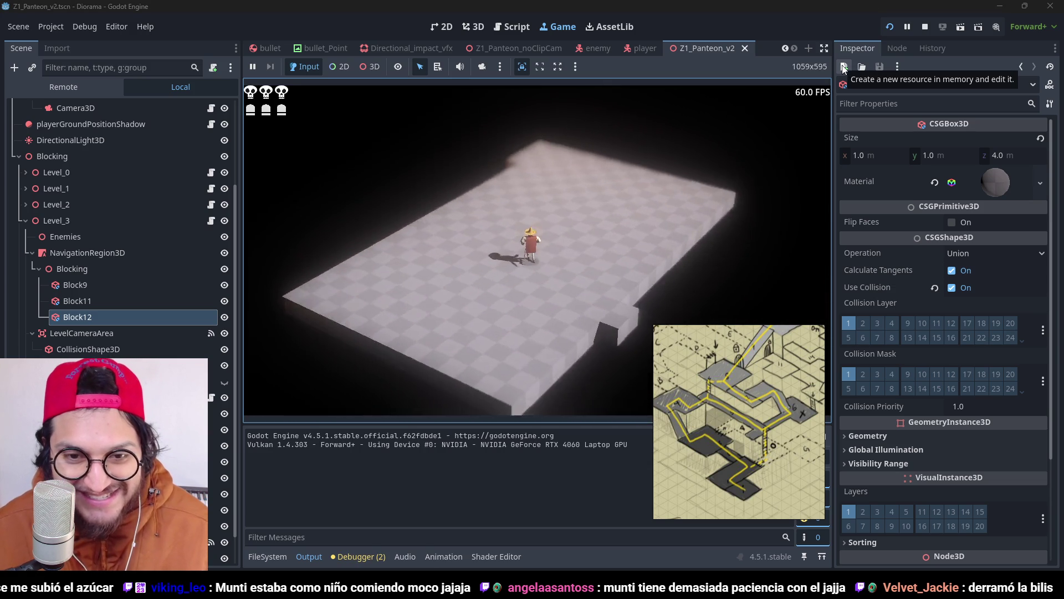
key(w)
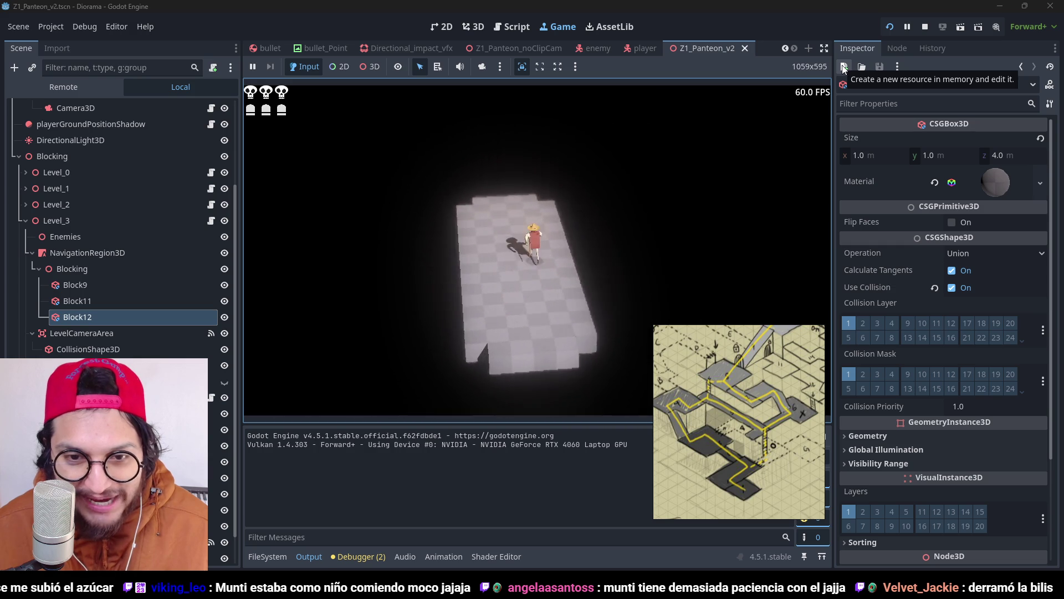
key(d)
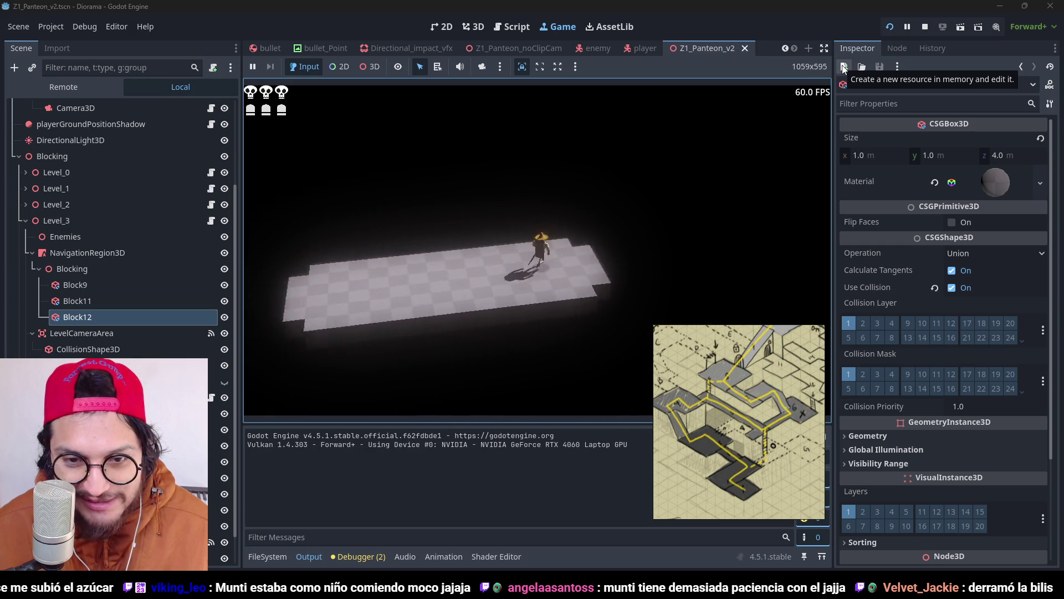
key(w)
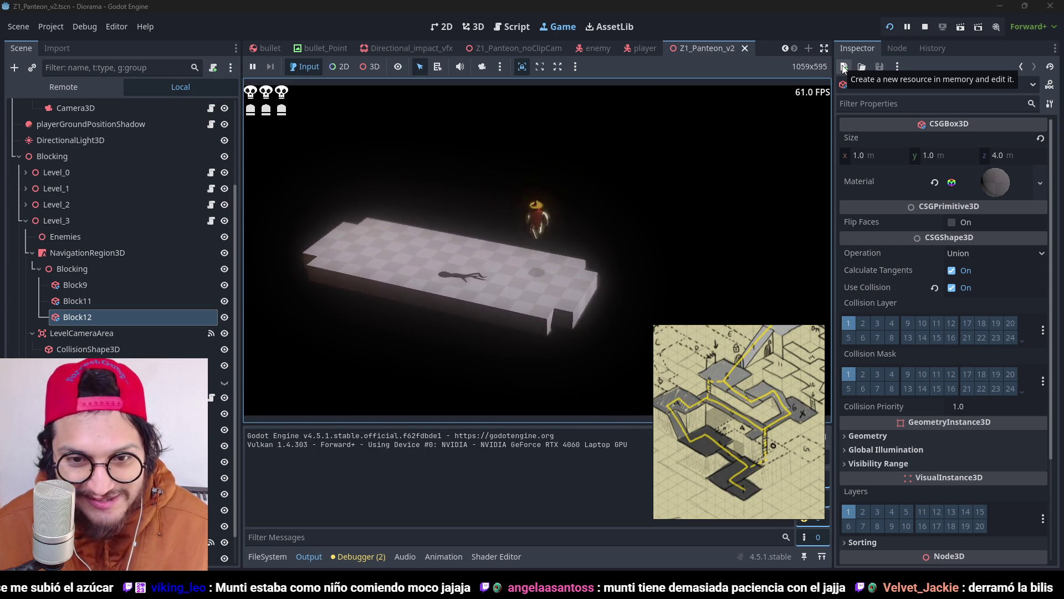
key(s)
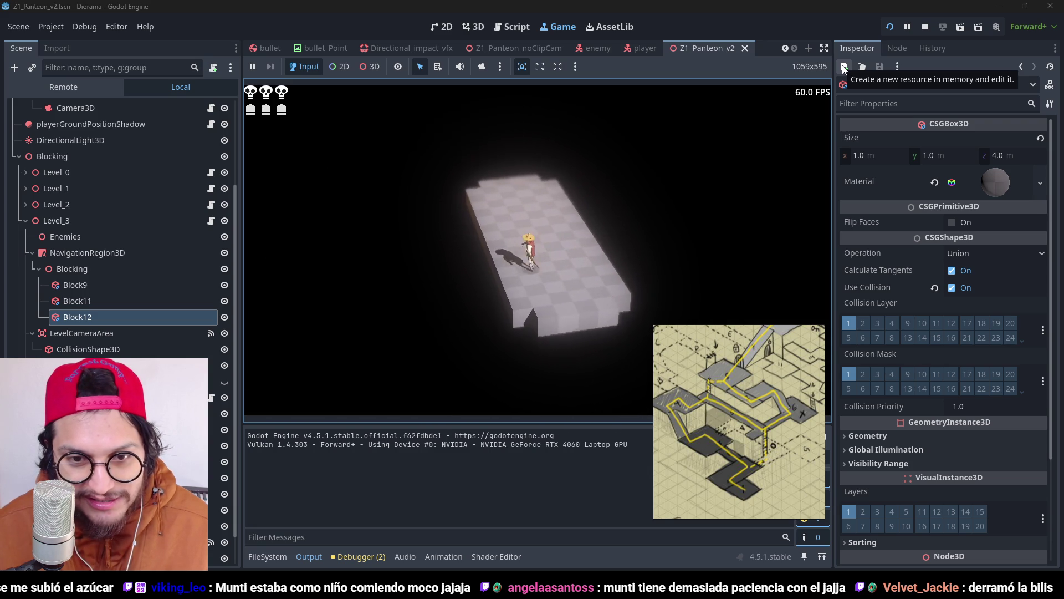
key(space)
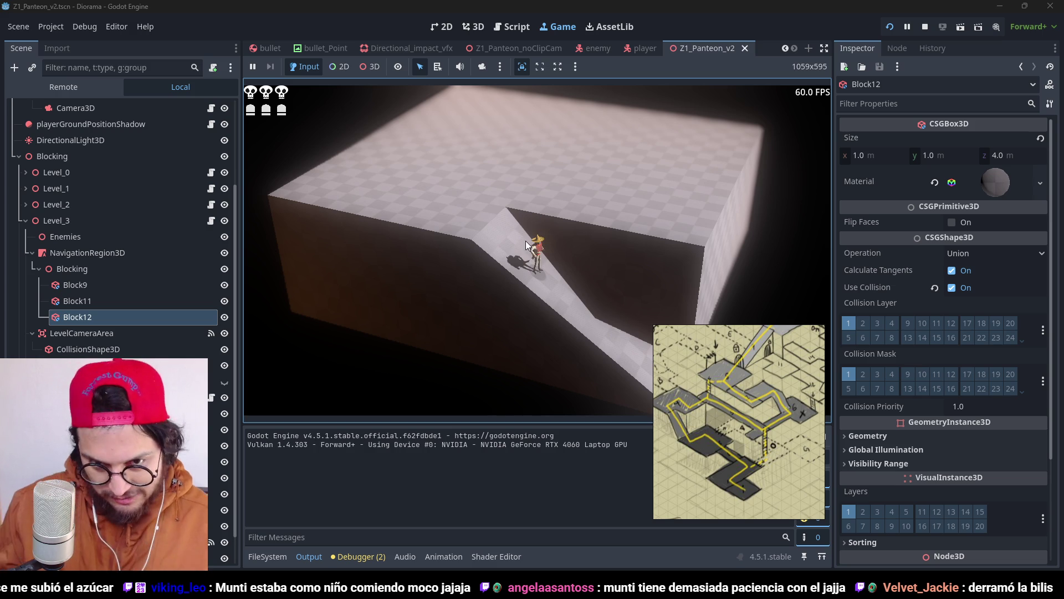
key(s)
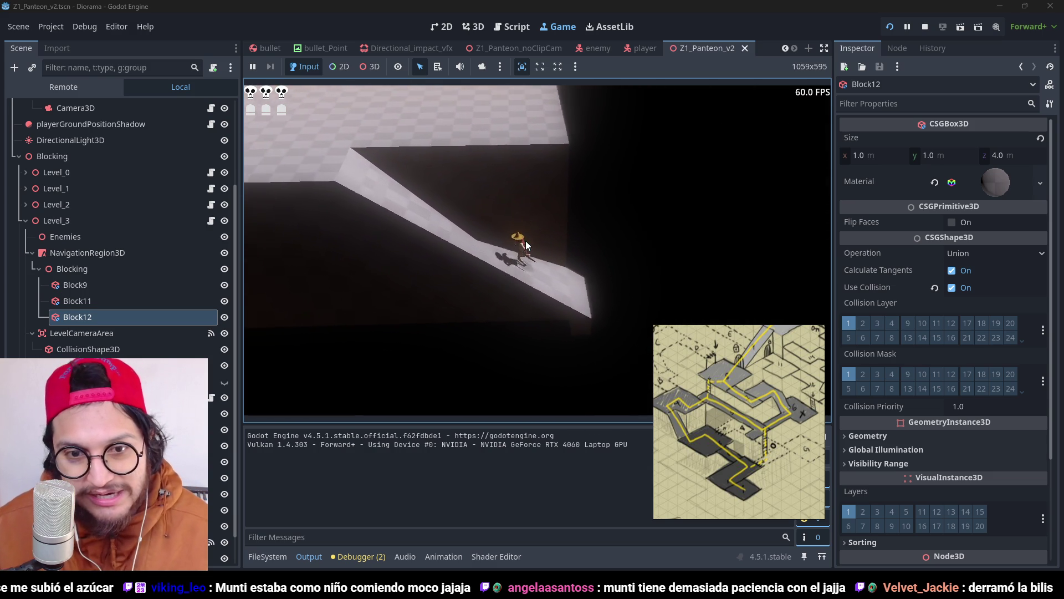
key(w)
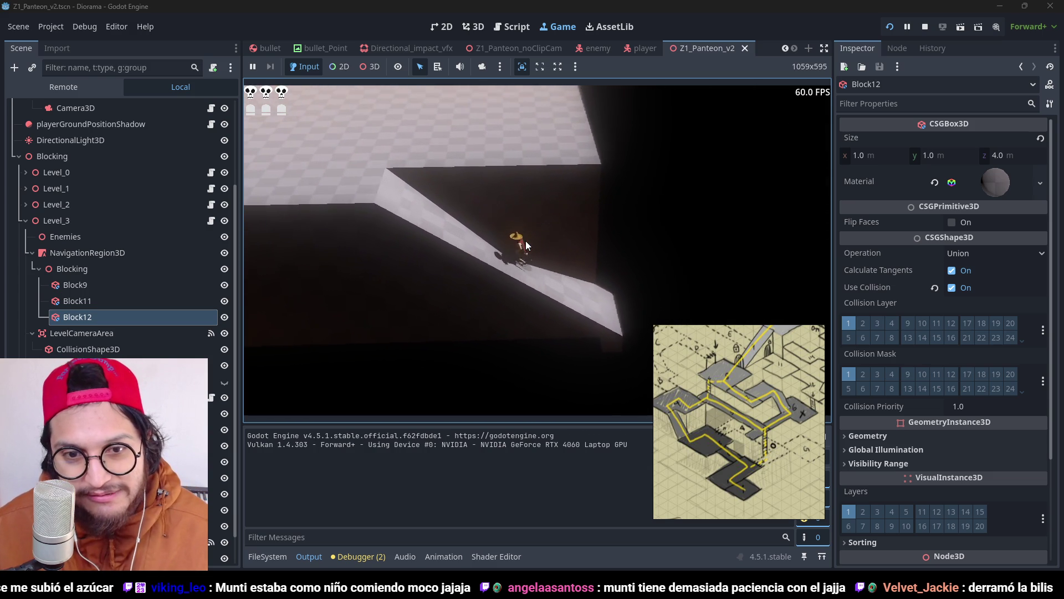
key(s)
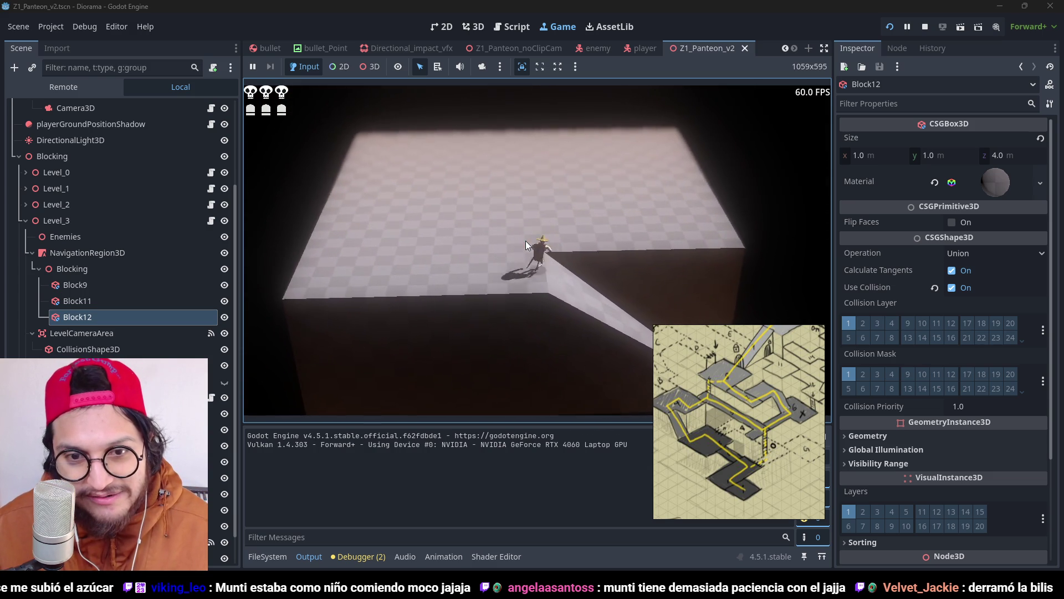
key(w)
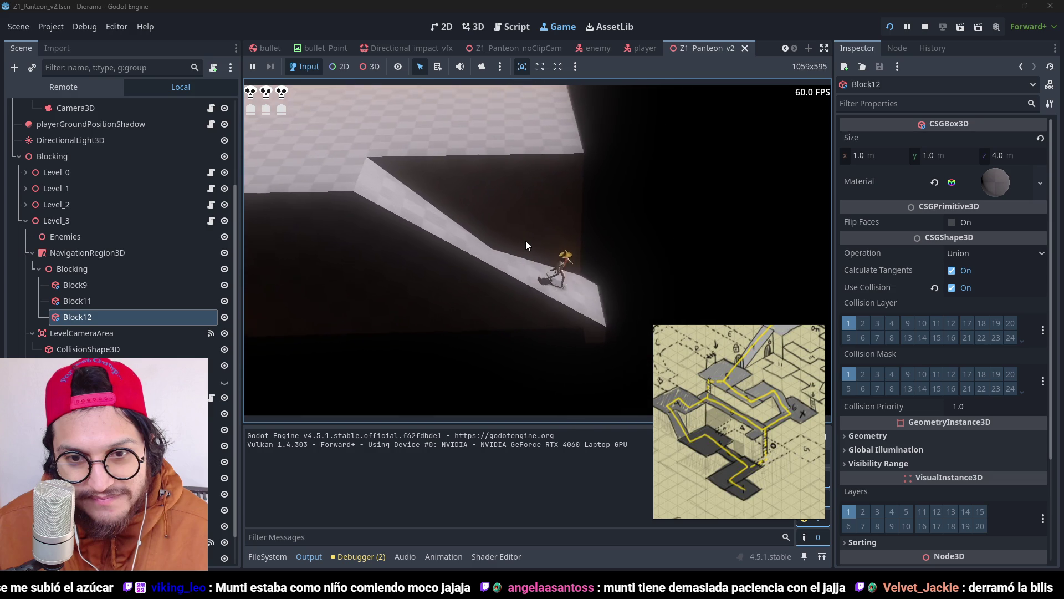
key(w)
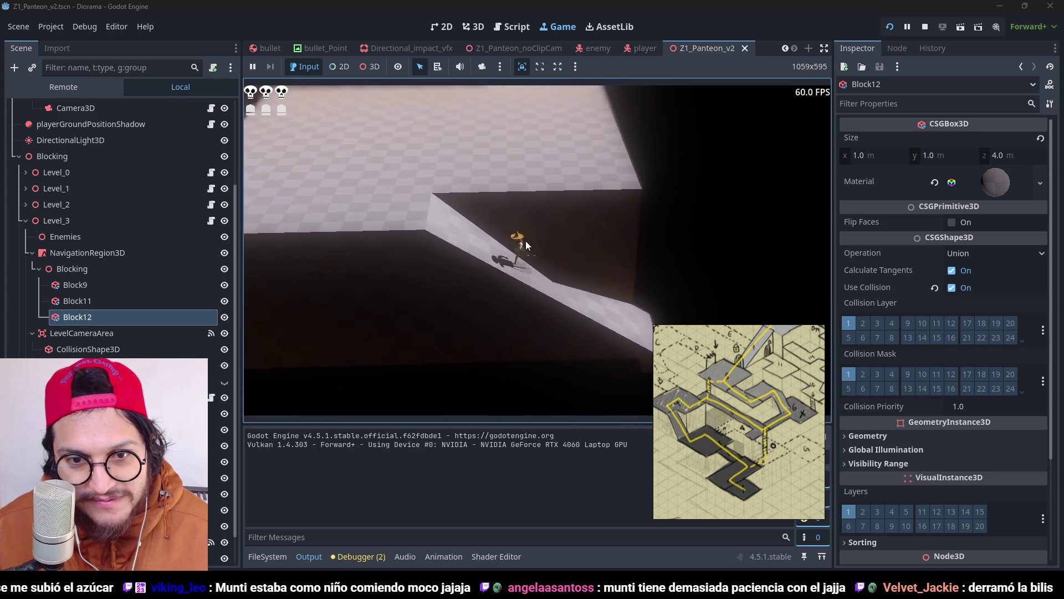
key(s)
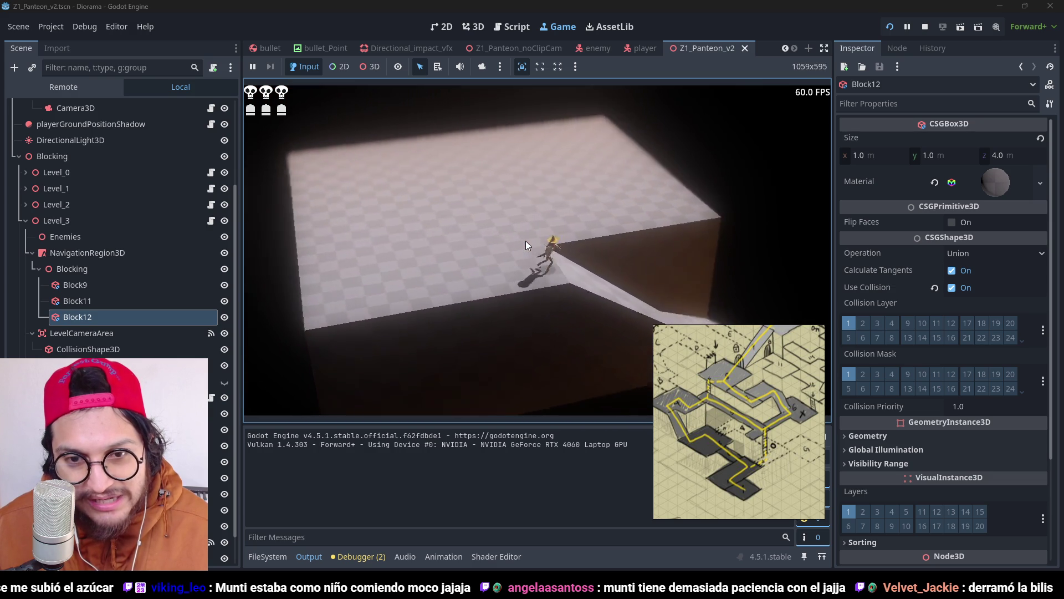
key(s)
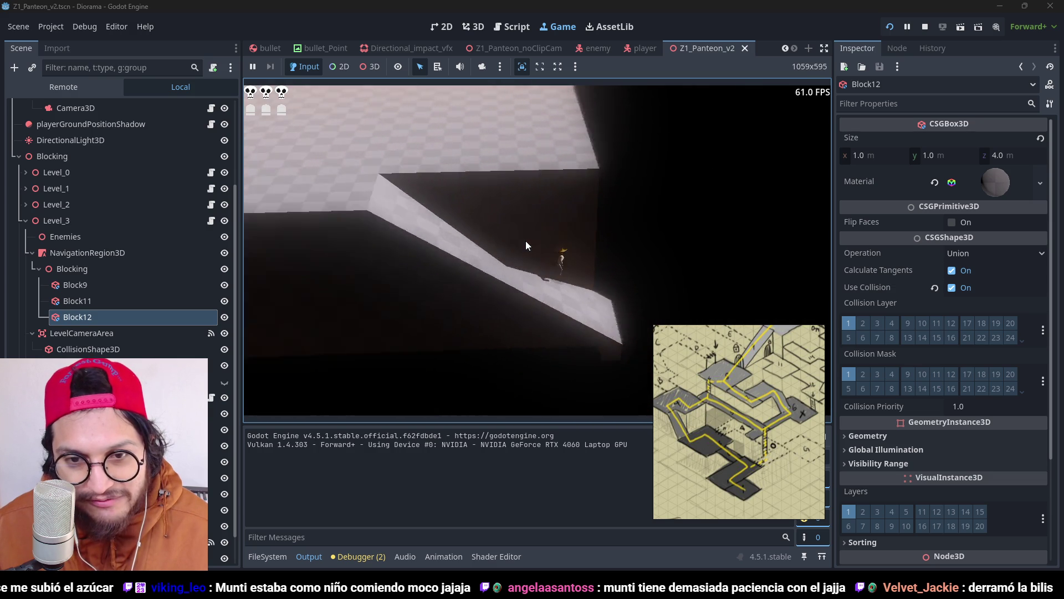
key(w)
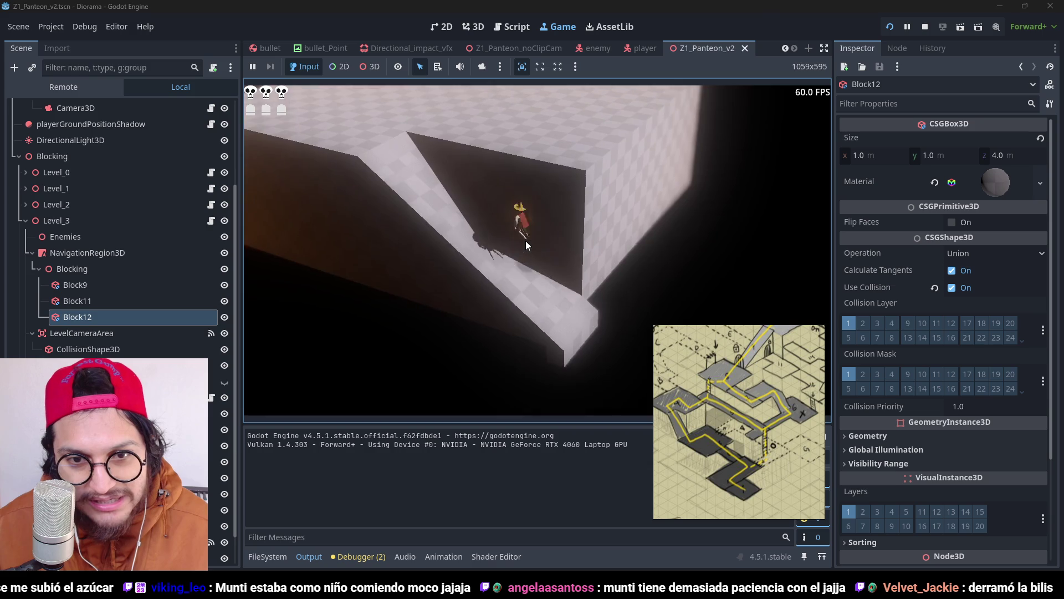
key(w)
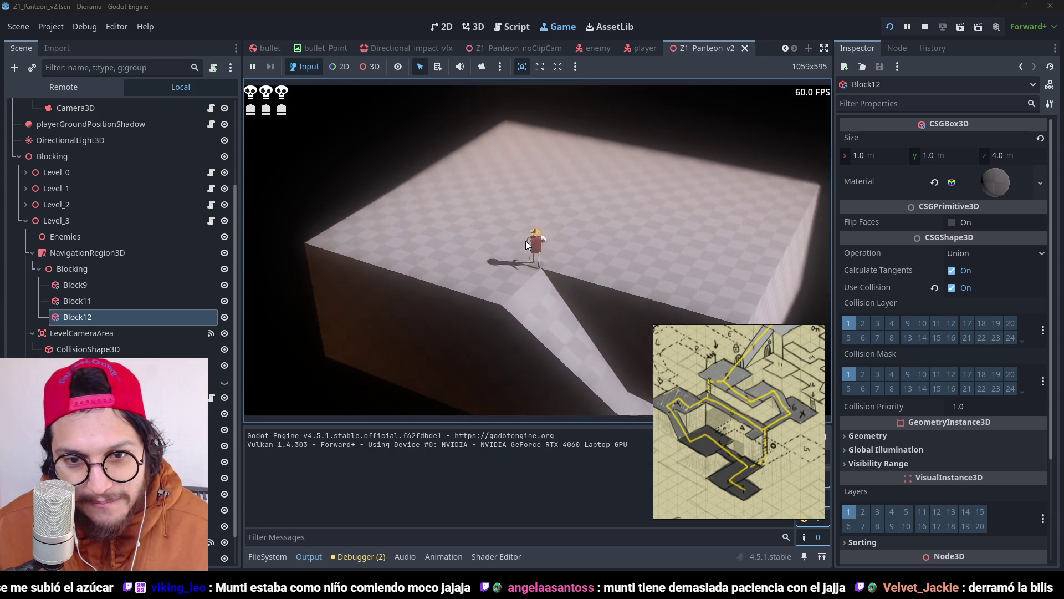
key(w)
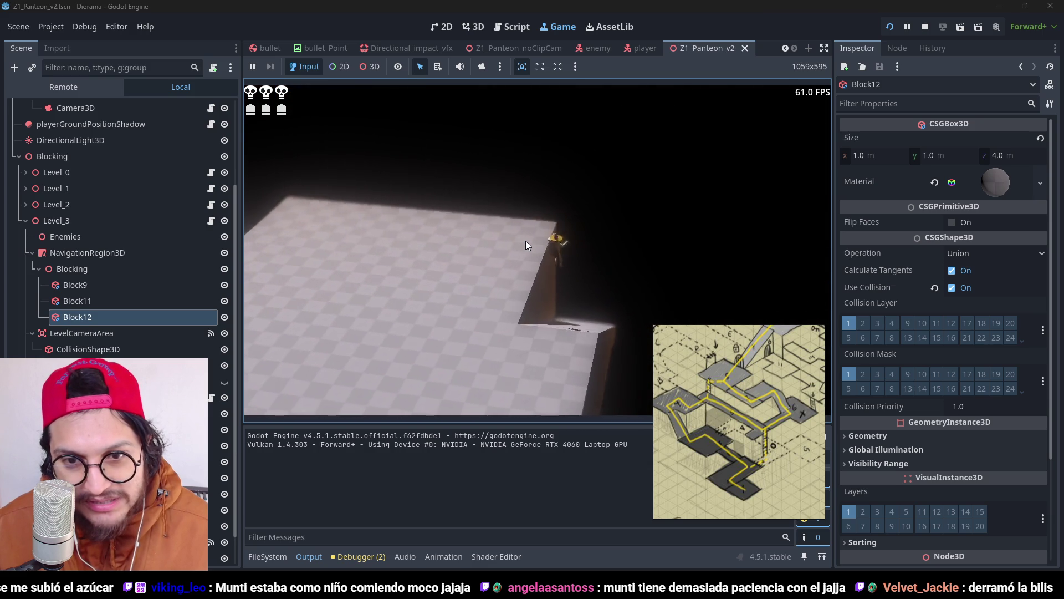
key(w)
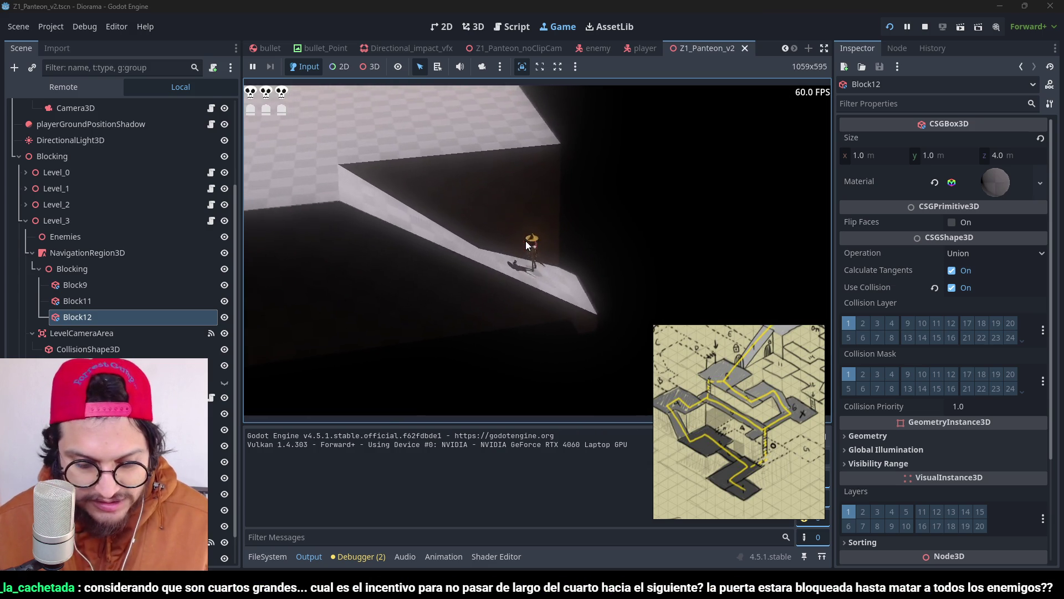
key(F8)
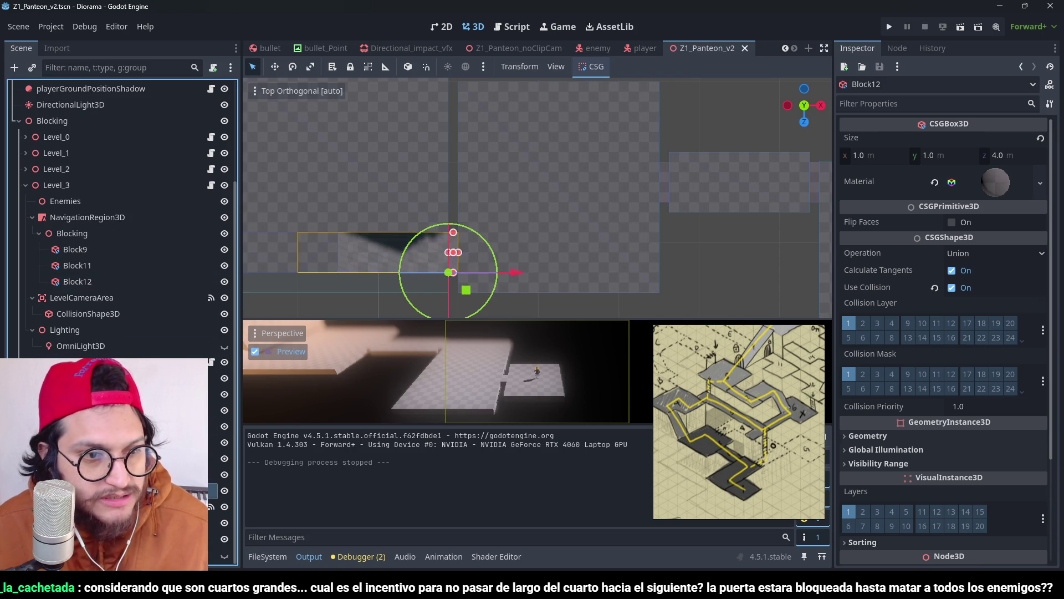
Step: Delete the Stair ramp node
click(449, 256)
key(Delete)
key(Return)
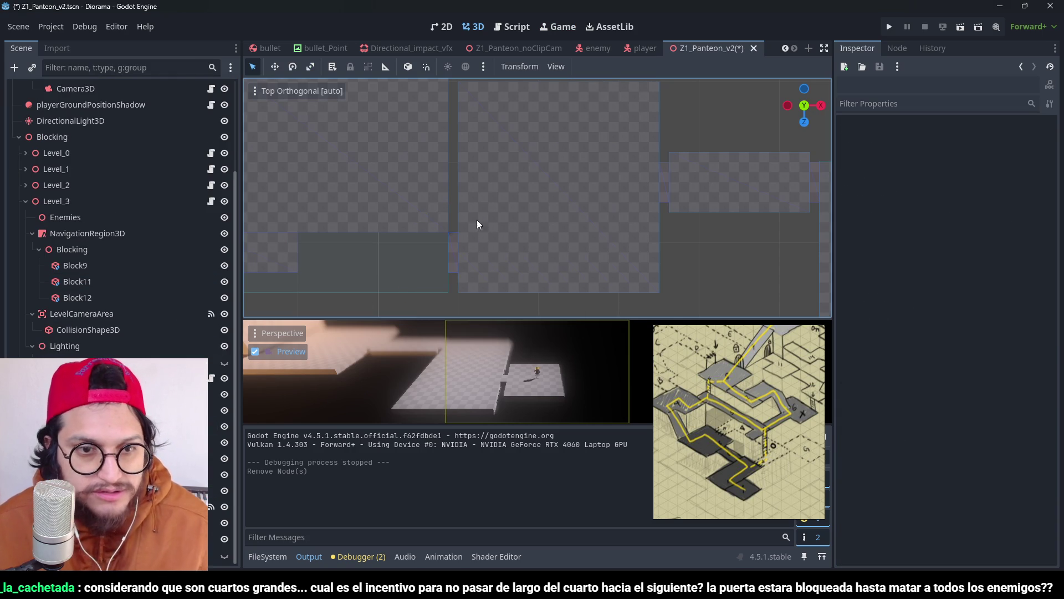
Step: Create Block13 from Block11, shift it 12 m along X, make it 6 m wide, and save
scroll(391, 208, left, 5)
click(407, 246)
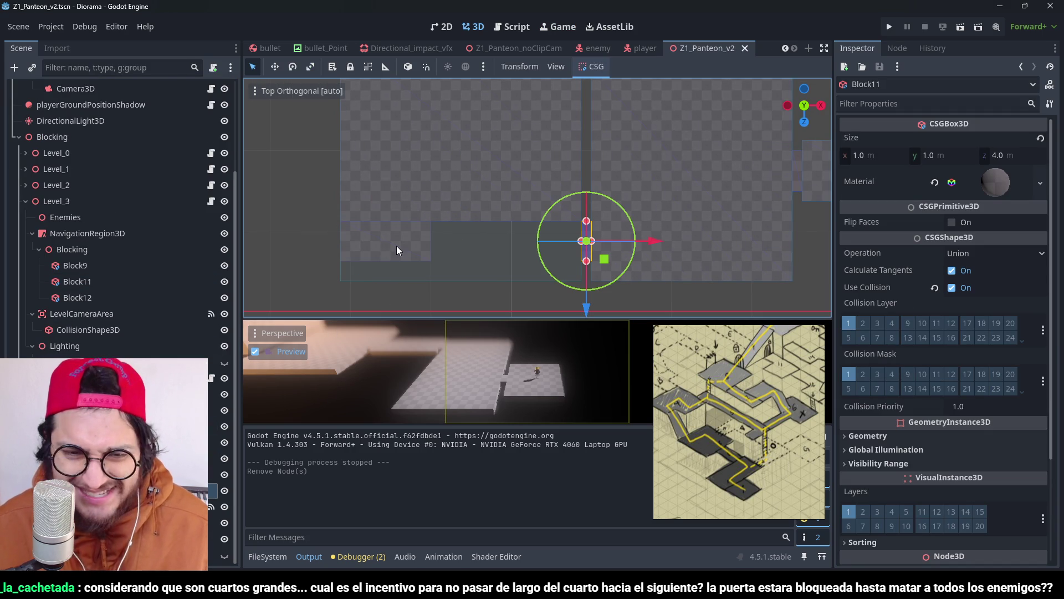
mouse_move(447, 248)
mouse_down()
mouse_move(603, 242)
mouse_move(537, 104)
mouse_move(491, 85)
mouse_move(518, 264)
mouse_move(500, 180)
mouse_move(546, 202)
mouse_move(521, 142)
mouse_move(521, 223)
mouse_move(500, 244)
mouse_move(530, 238)
mouse_up()
key(ctrl+s)
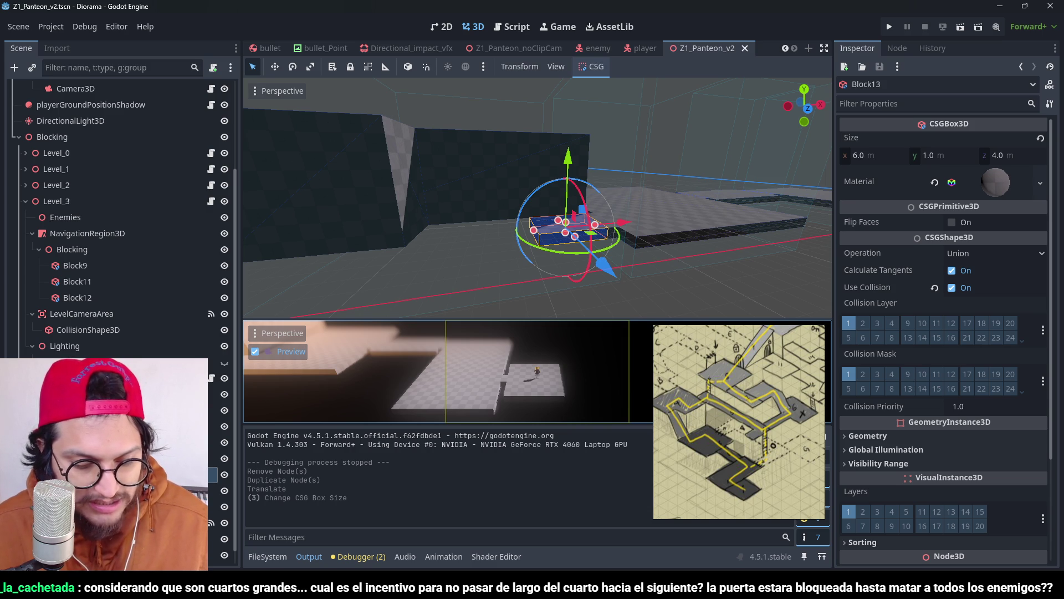
Step: Duplicate the selected block as Block14, shift it 7 m left along X, make it 3 m tall
scroll(578, 221, down, 3)
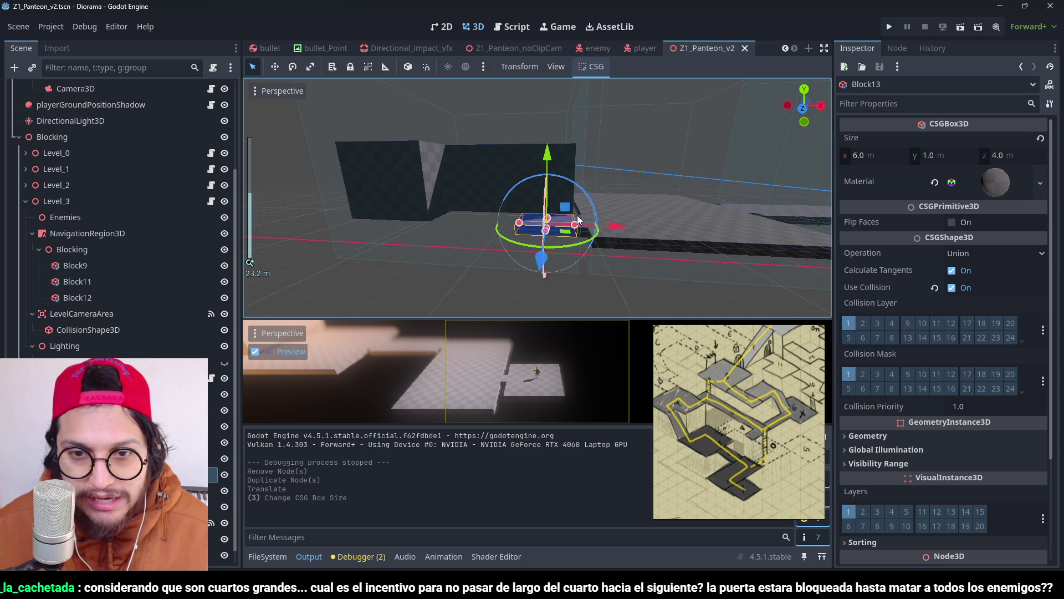
key(ctrl+d)
drag(619, 229, 550, 226)
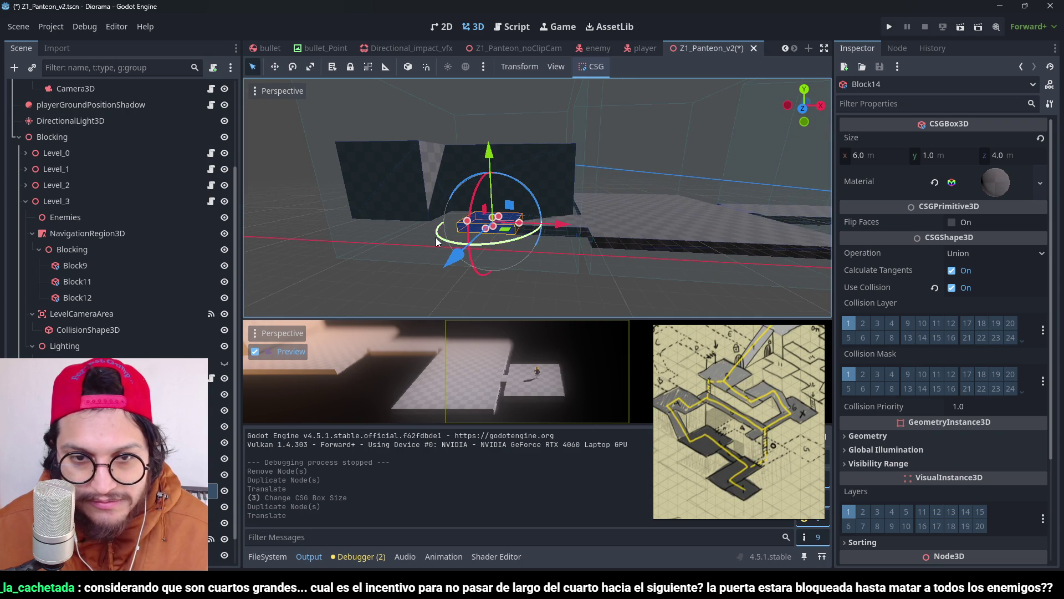
scroll(577, 206, up, 5)
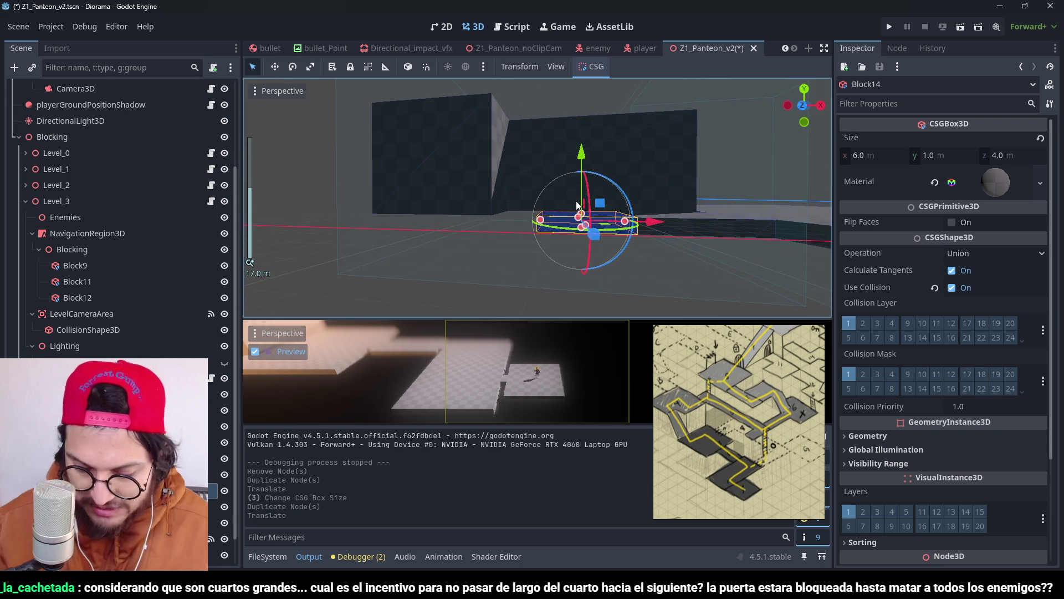
key(KP_1)
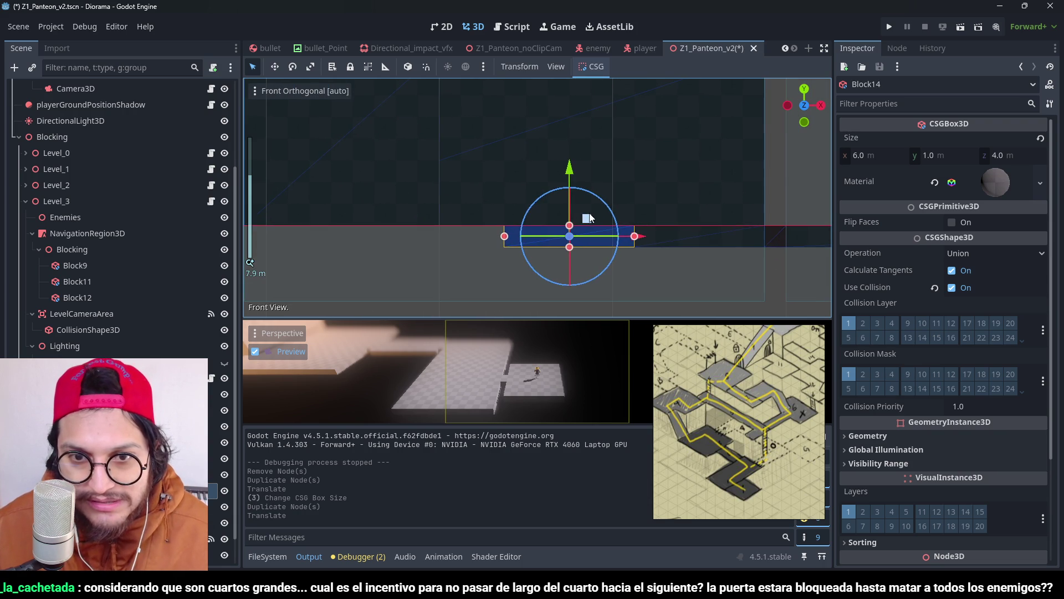
drag(571, 227, 568, 175)
scroll(697, 218, down, 4)
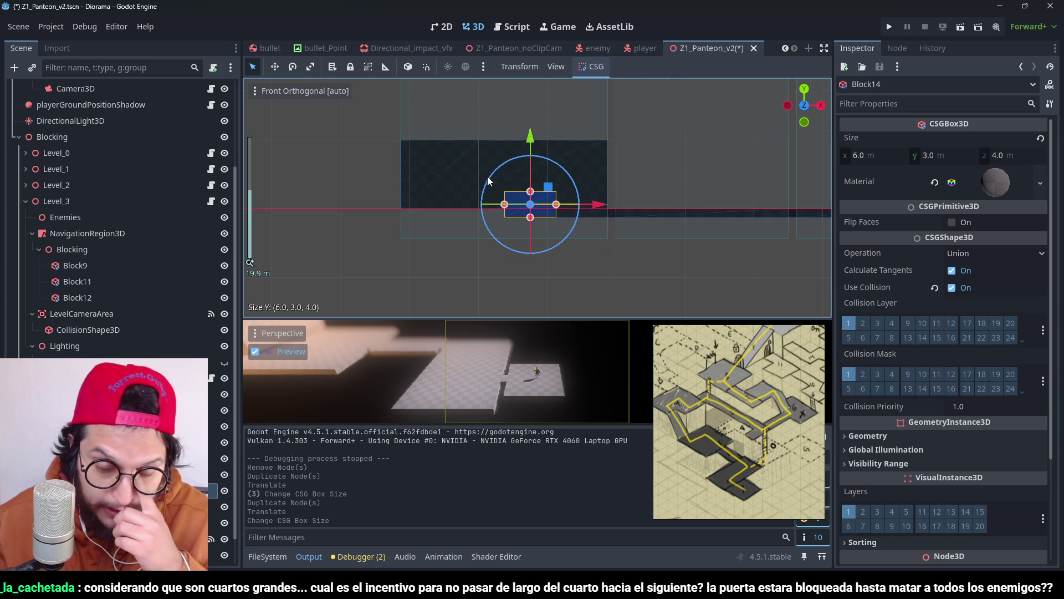
mouse_move(488, 177)
mouse_down()
mouse_move(489, 210)
mouse_move(569, 202)
mouse_move(470, 167)
mouse_up()
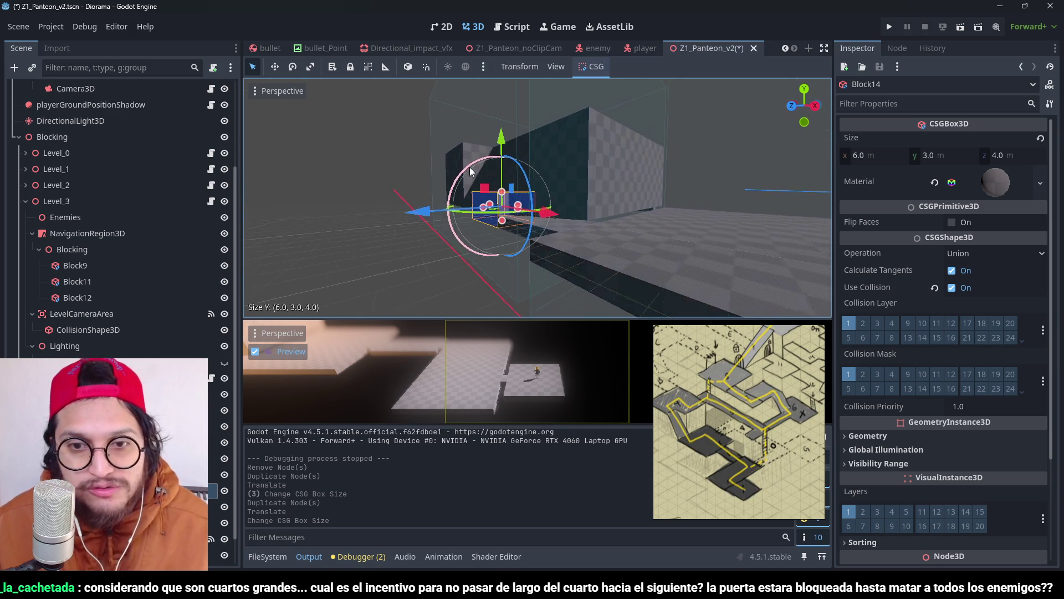
Step: Stretch Block9 and Block12 to 9 m tall and save
click(637, 180)
key(f)
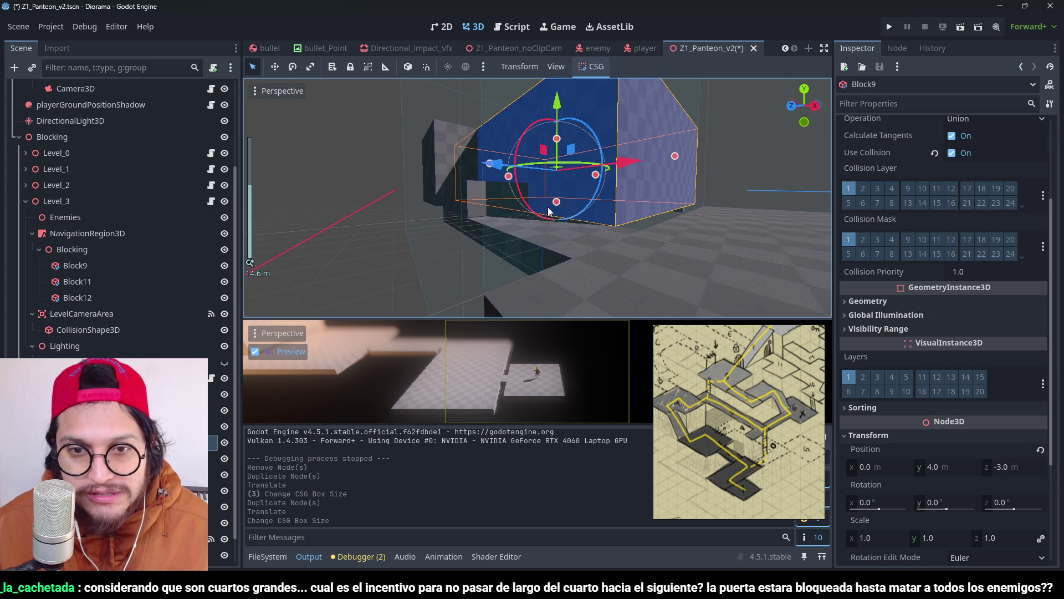
mouse_move(563, 205)
mouse_down()
mouse_move(502, 150)
mouse_move(562, 177)
mouse_move(521, 210)
mouse_up()
click(521, 140)
key(ctrl+s)
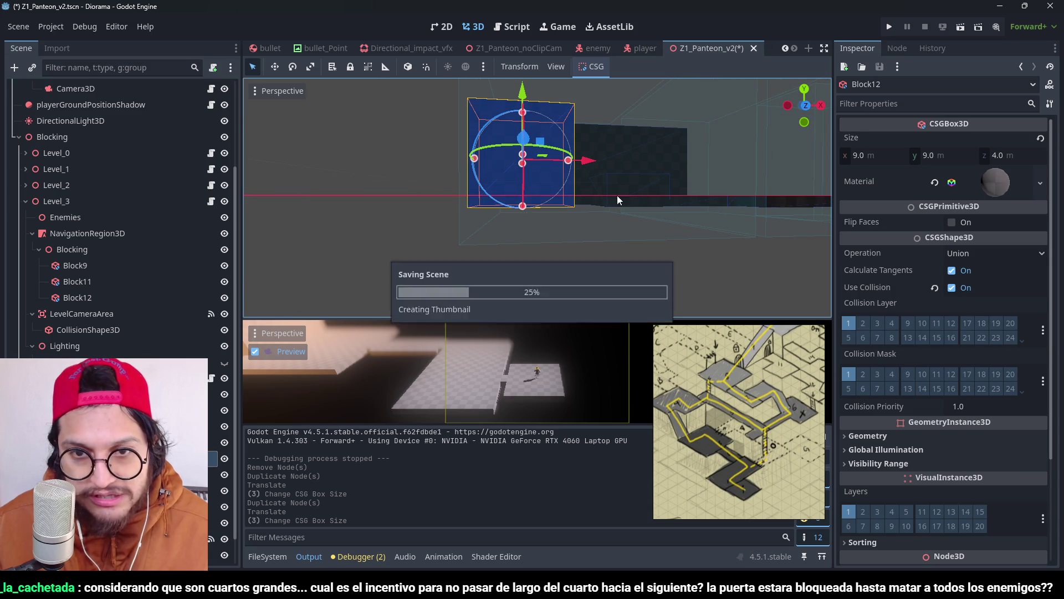
mouse_move(616, 195)
mouse_down()
mouse_move(569, 254)
mouse_move(614, 238)
mouse_up()
Step: Widen Block14 along X and raise it to 6 m tall
click(614, 242)
mouse_move(563, 195)
mouse_down()
mouse_move(506, 198)
mouse_move(553, 166)
mouse_move(545, 119)
mouse_up()
scroll(554, 202, down, 2)
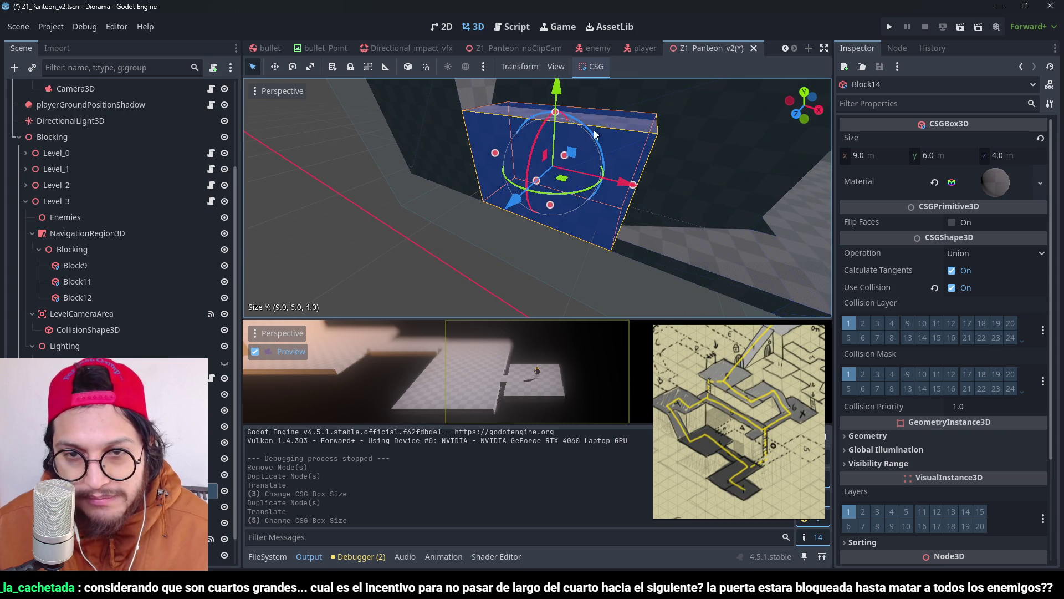
scroll(551, 191, down, 3)
mouse_move(551, 190)
mouse_down()
mouse_move(626, 174)
mouse_move(625, 125)
mouse_move(499, 178)
mouse_move(494, 213)
mouse_up()
mouse_move(627, 242)
mouse_down()
mouse_move(679, 203)
mouse_move(582, 155)
mouse_up()
Step: Duplicate Block14 as Block15, lift it 3 m, narrow it to 3 m wide, and save
key(ctrl+d)
mouse_move(520, 123)
mouse_down()
mouse_move(531, 69)
mouse_move(521, 83)
mouse_up()
mouse_move(484, 125)
mouse_down()
mouse_move(480, 179)
mouse_move(458, 190)
mouse_move(490, 197)
mouse_up()
drag(598, 198, 500, 194)
key(ctrl+s)
Step: Orbit around Block15 and deselect it to review the blocks from another side
scroll(492, 158, down, 2)
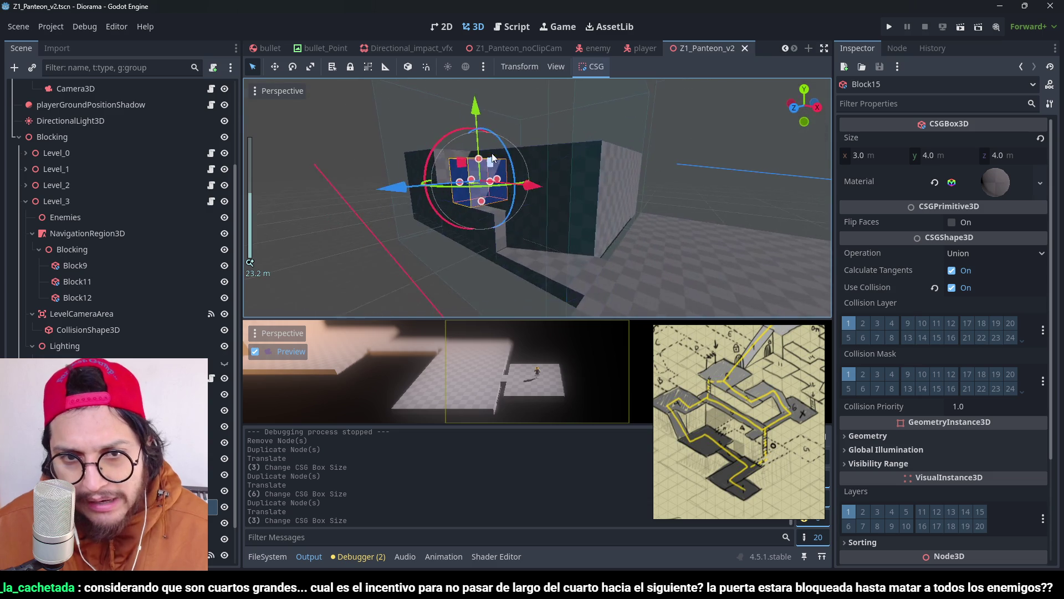
mouse_move(493, 157)
mouse_down()
mouse_move(508, 196)
mouse_move(631, 142)
mouse_move(558, 217)
mouse_move(583, 191)
mouse_move(647, 241)
mouse_move(574, 191)
mouse_move(619, 207)
mouse_move(573, 125)
mouse_move(423, 248)
mouse_up()
scroll(630, 142, down, 2)
scroll(604, 166, up, 2)
click(422, 249)
mouse_move(666, 204)
mouse_down()
mouse_move(597, 226)
mouse_move(693, 183)
mouse_up()
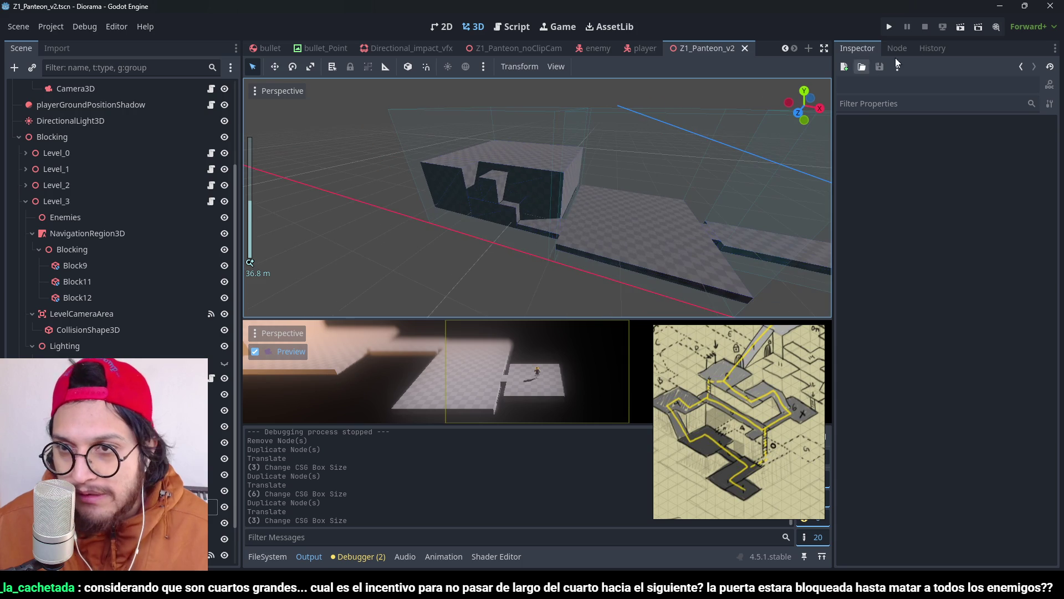
click(890, 26)
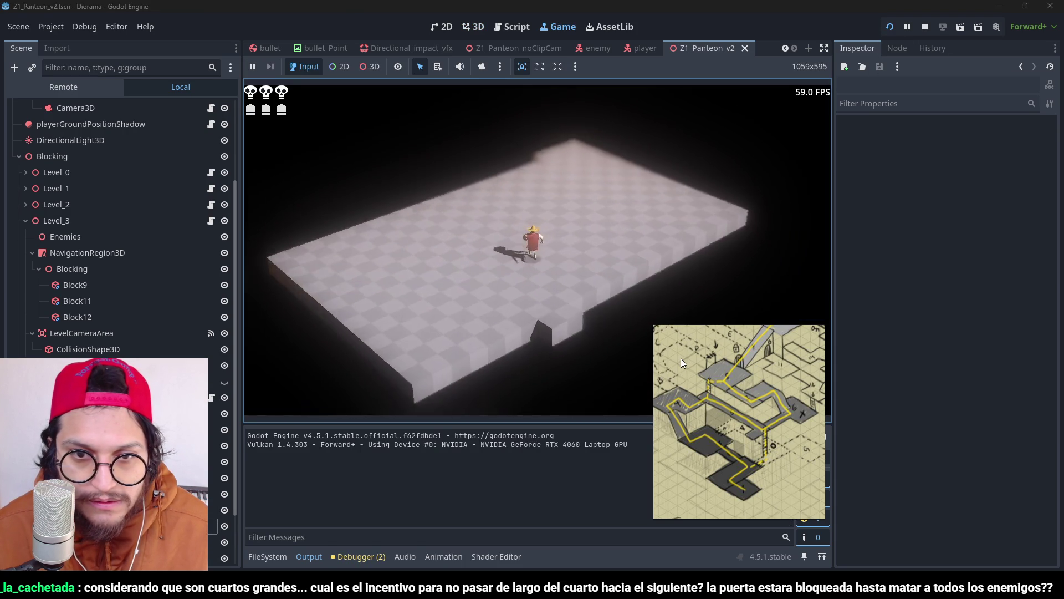
key(w)
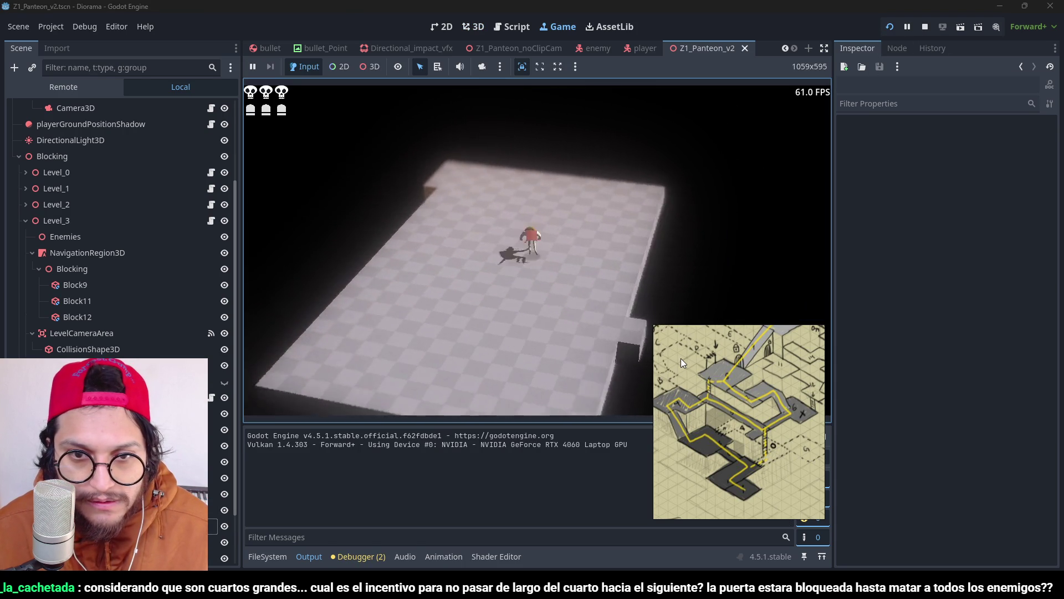
key(w)
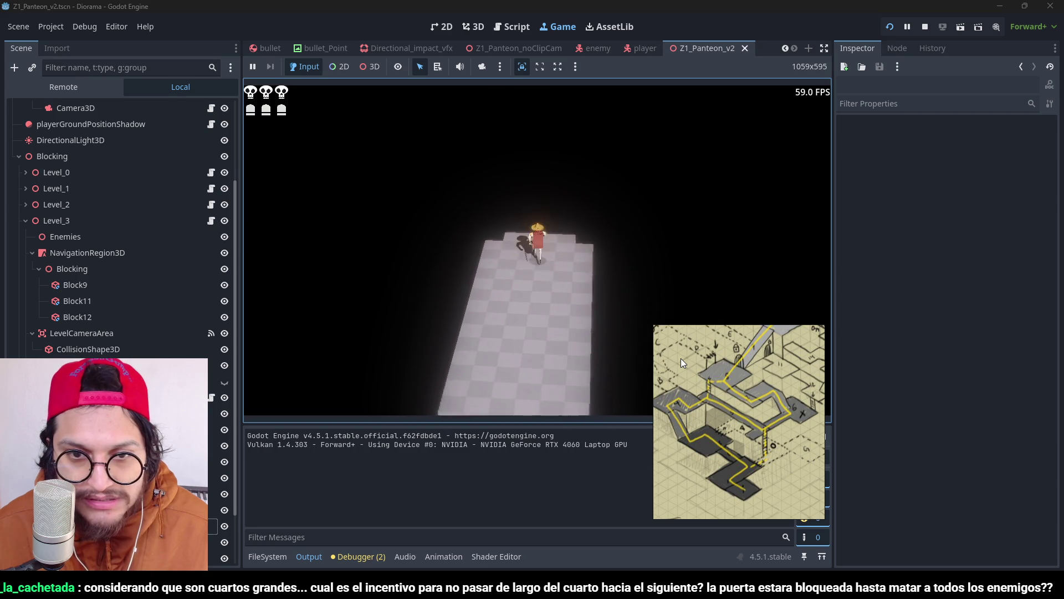
key(w)
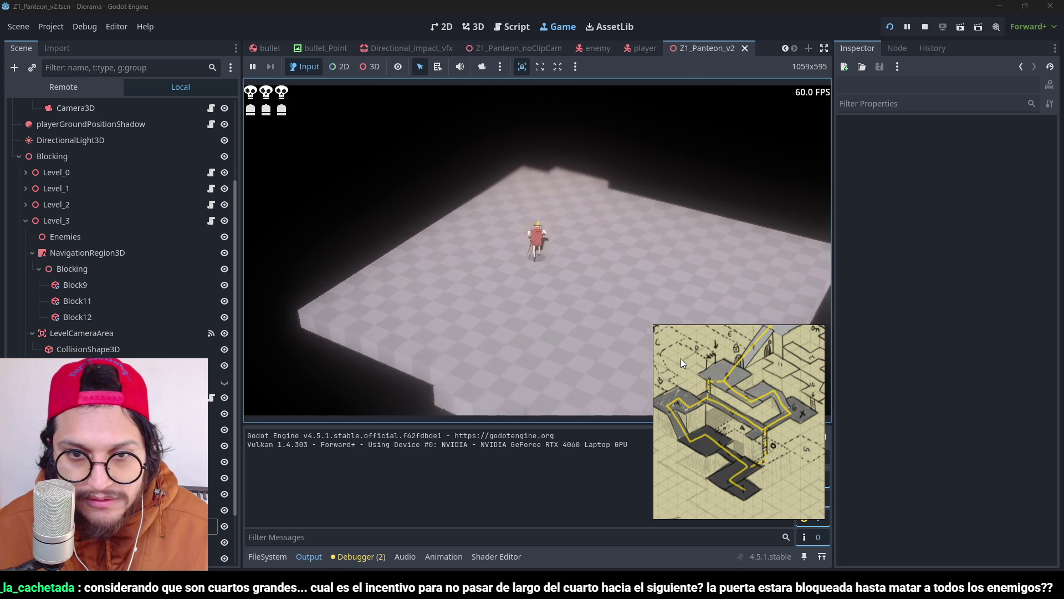
key(w)
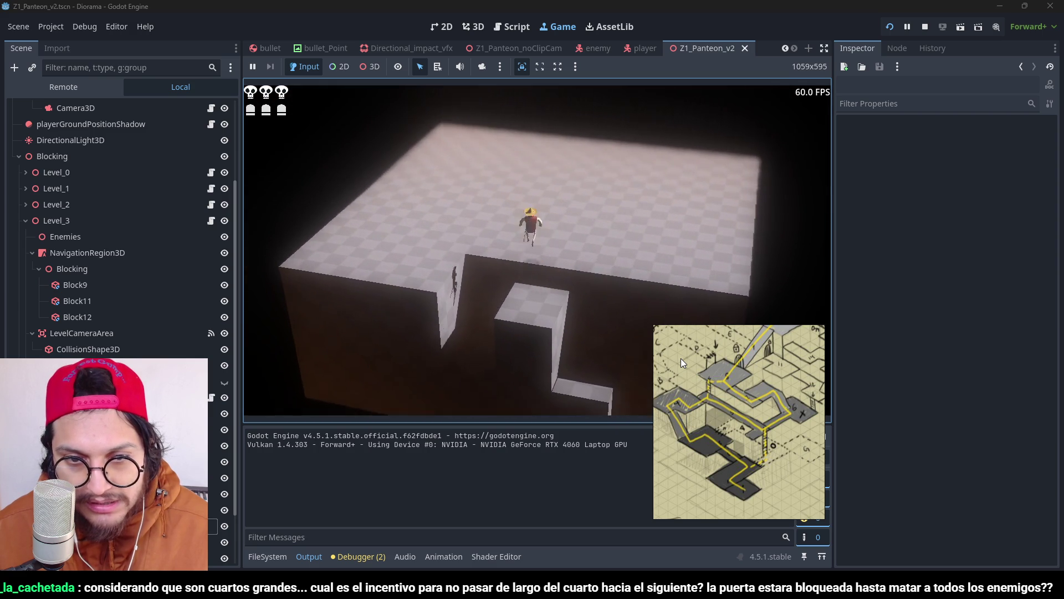
key(F8)
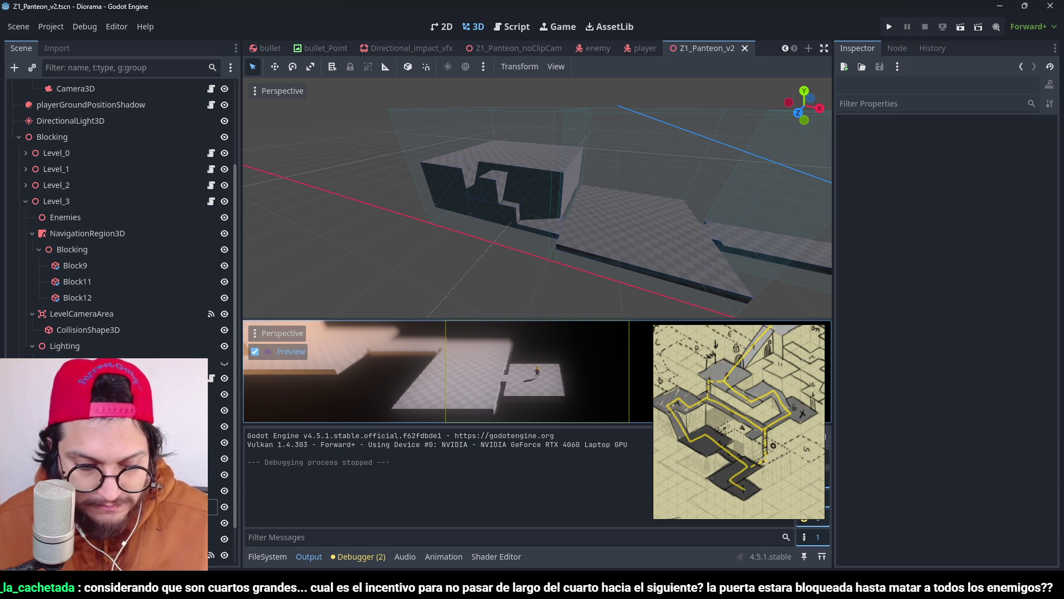
Step: Collapse Level_3 in the Scene dock, select Level_4, and drag it 1 unit along Z
scroll(577, 154, up, 3)
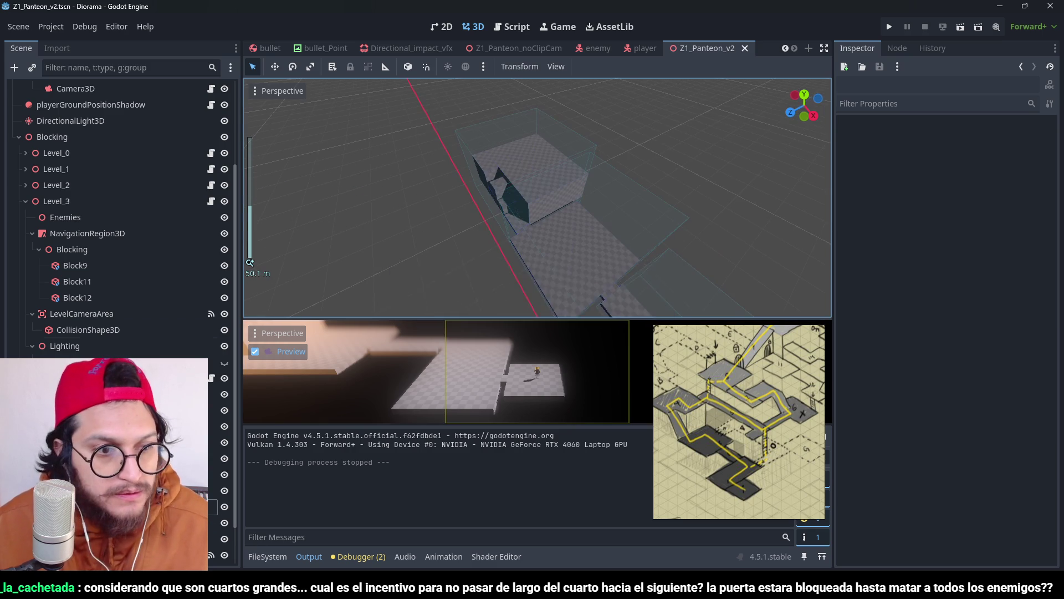
click(26, 201)
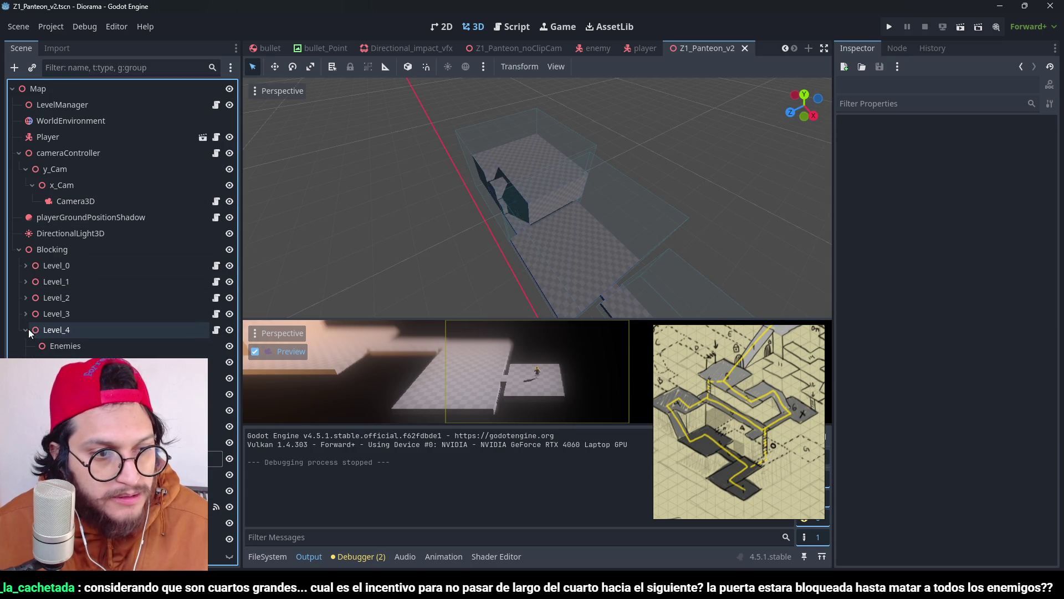
click(79, 329)
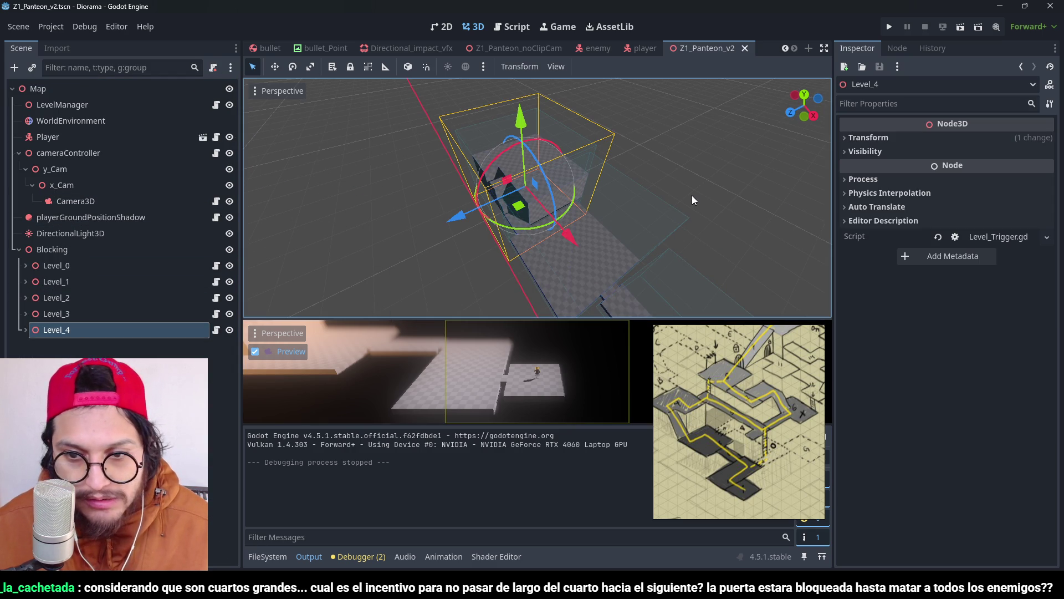
scroll(692, 195, down, 3)
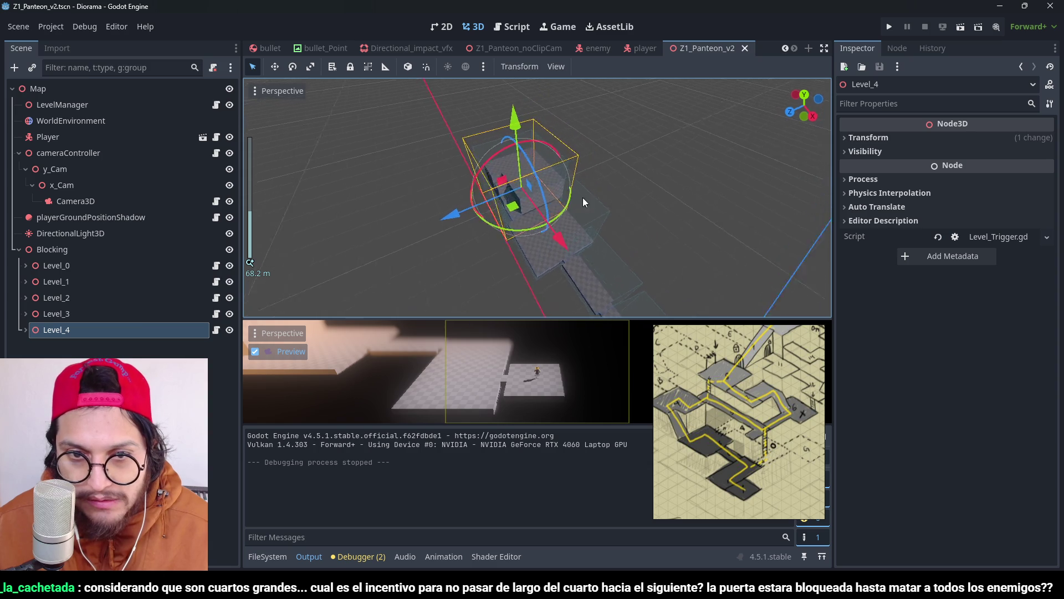
scroll(502, 201, up, 4)
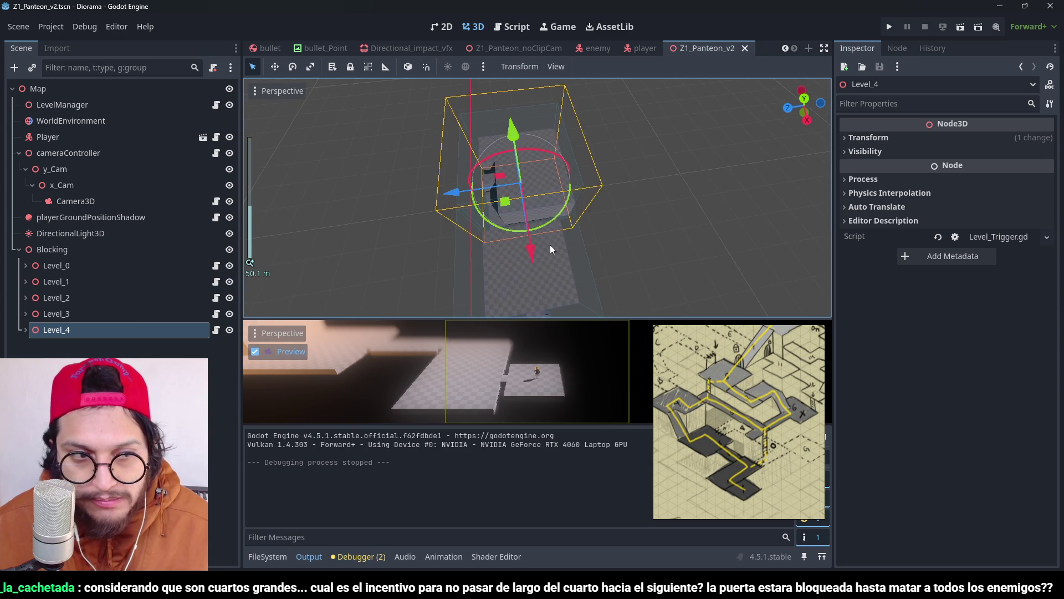
scroll(520, 195, up, 4)
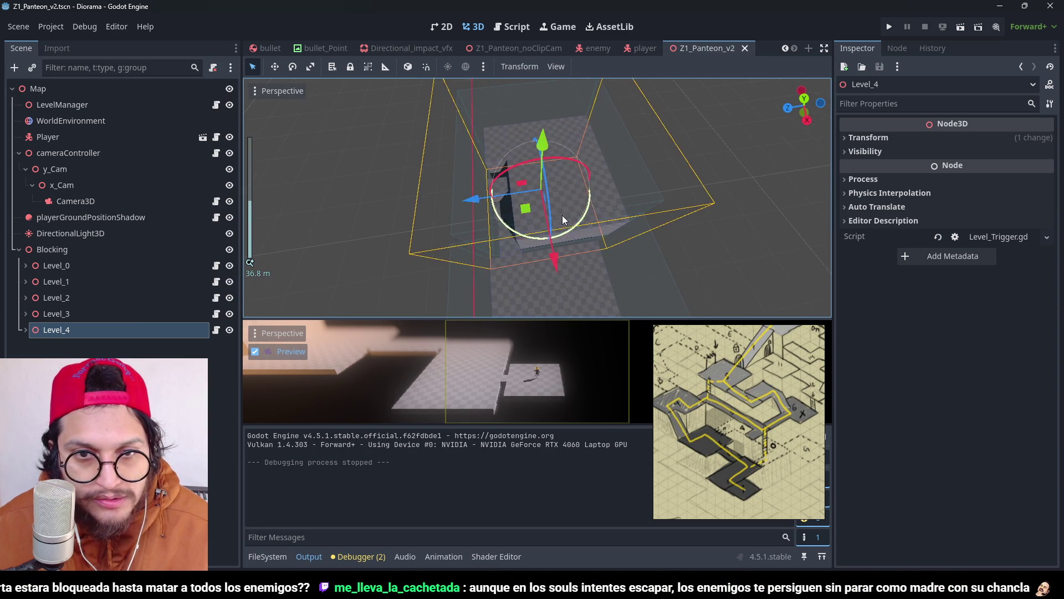
drag(562, 215, 583, 178)
click(88, 315)
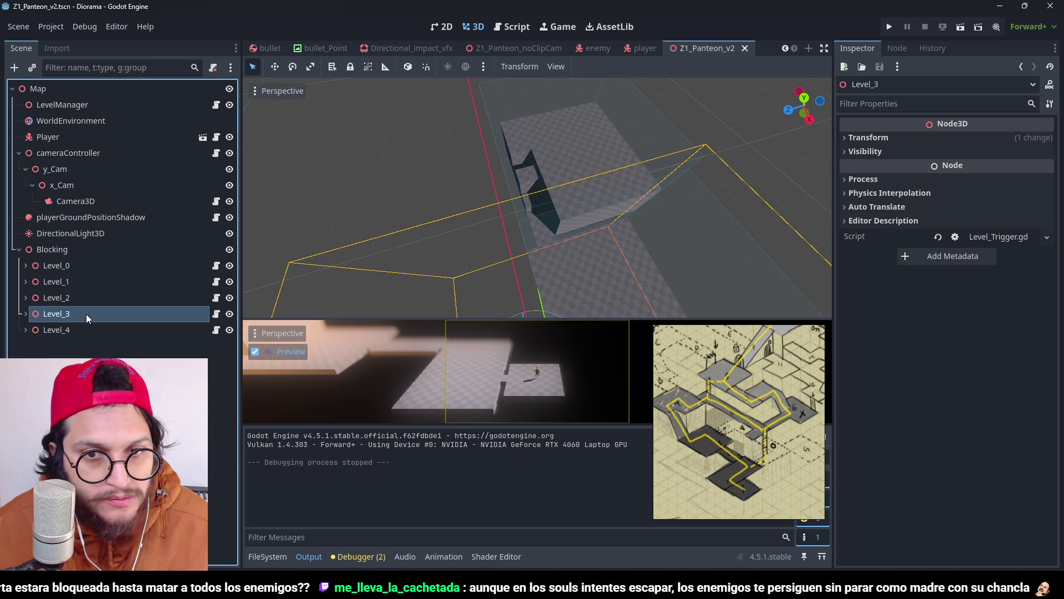
click(85, 329)
mouse_move(495, 194)
mouse_down()
mouse_move(392, 129)
mouse_move(449, 155)
mouse_move(426, 158)
mouse_up()
Step: Nudge Level_4 along X, then resize its Block9's depth along Z from top view
key(ctrl+s)
mouse_move(597, 207)
mouse_down()
mouse_move(456, 191)
mouse_move(527, 191)
mouse_up()
key(KP_7)
scroll(554, 216, up, 2)
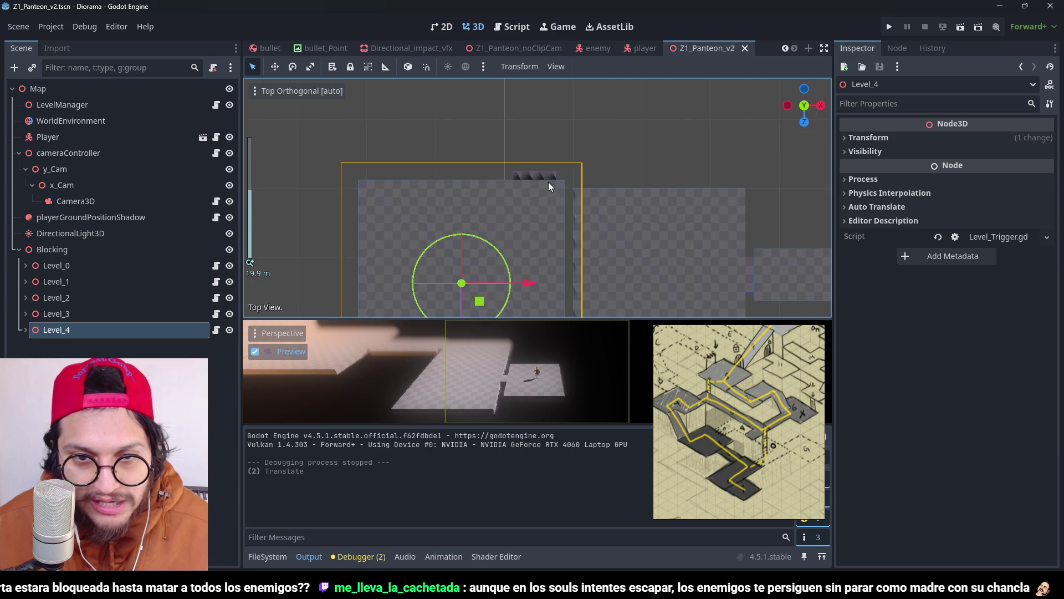
click(541, 195)
scroll(448, 180, up, 2)
drag(440, 171, 436, 190)
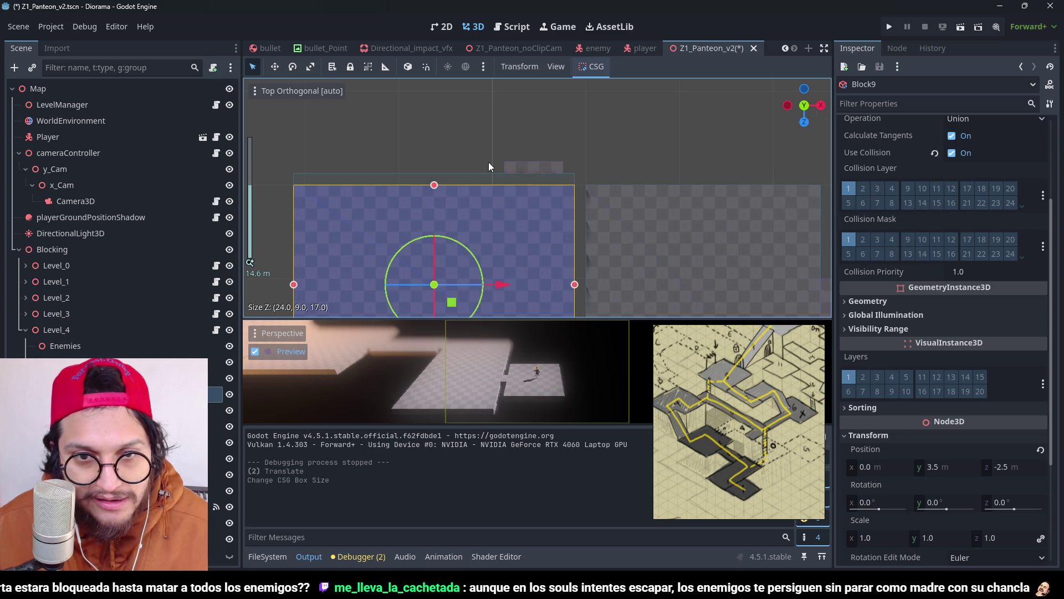
Step: Move Level_4's Block10 down along Z
scroll(489, 166, down, 3)
click(552, 221)
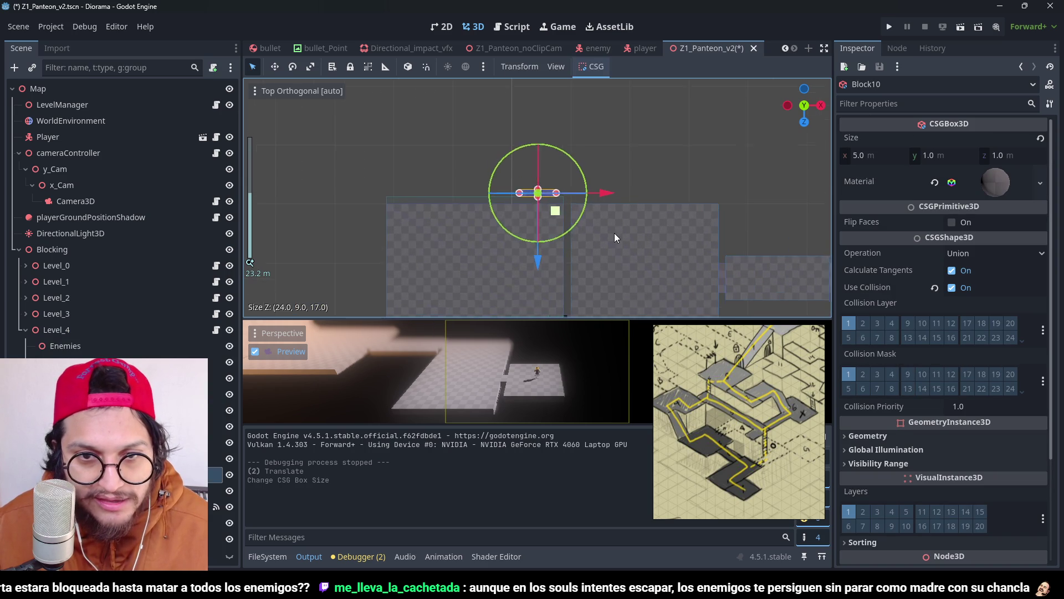
mouse_move(615, 233)
mouse_down()
mouse_move(455, 102)
mouse_move(591, 127)
mouse_move(554, 185)
mouse_move(523, 77)
mouse_up()
key(KP_7)
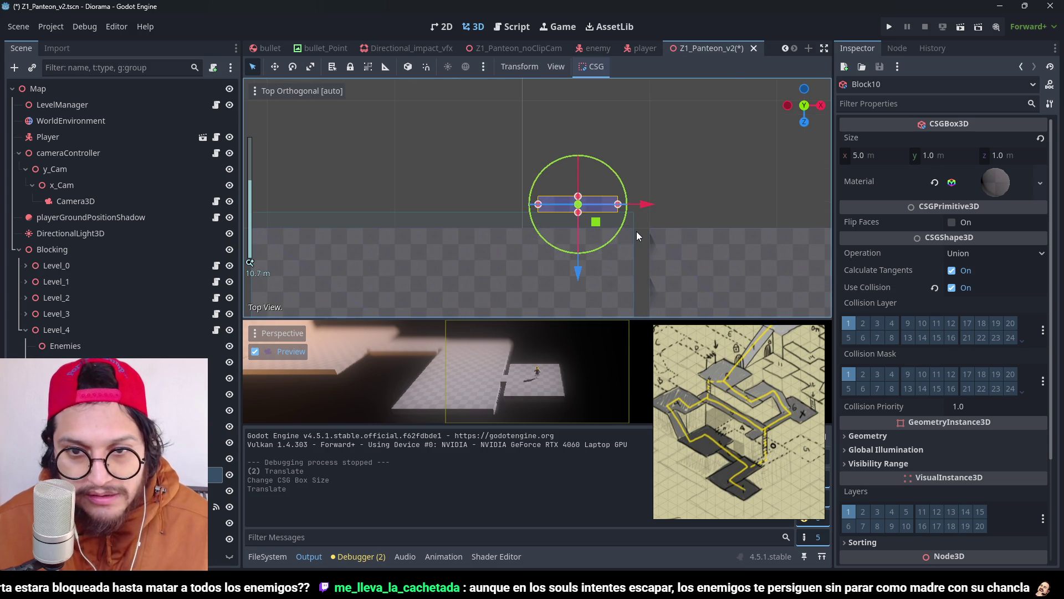
key(f)
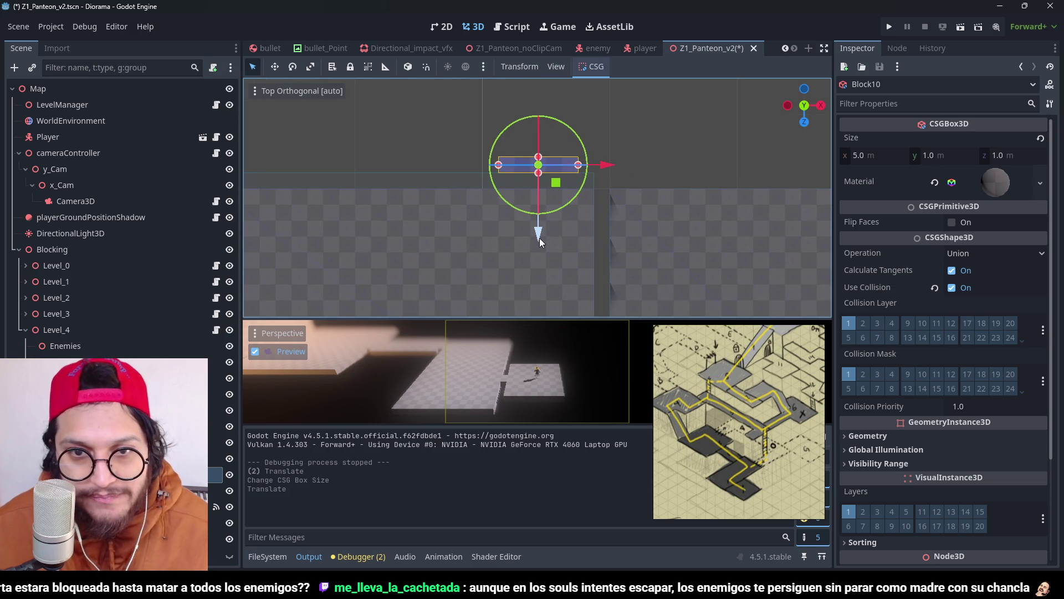
drag(540, 238, 538, 247)
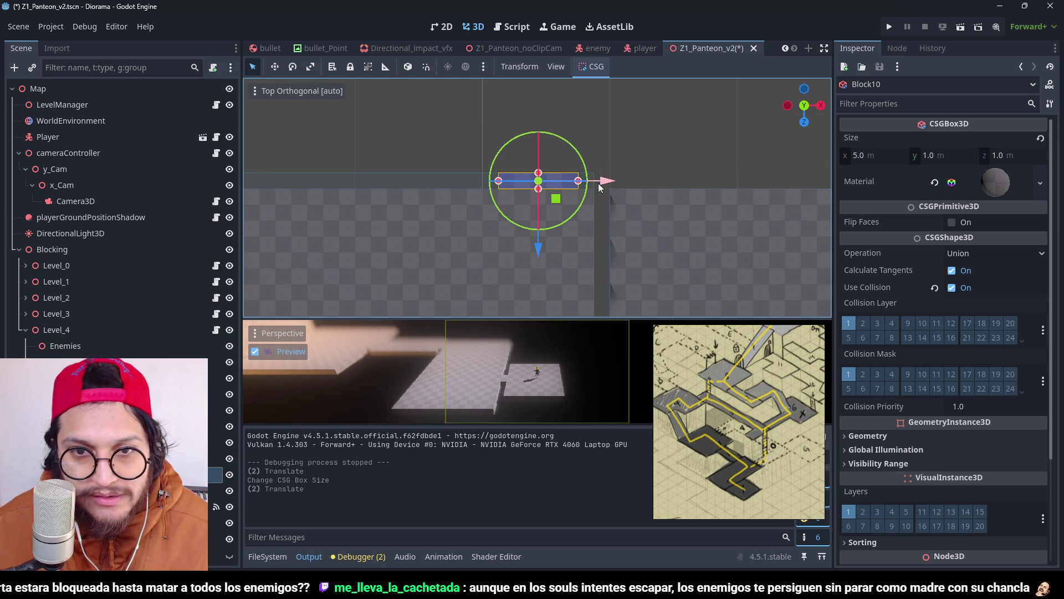
Step: Shrink the room's trigger collision box depth to fit and save the scene
click(423, 174)
drag(404, 174, 408, 191)
scroll(550, 261, down, 5)
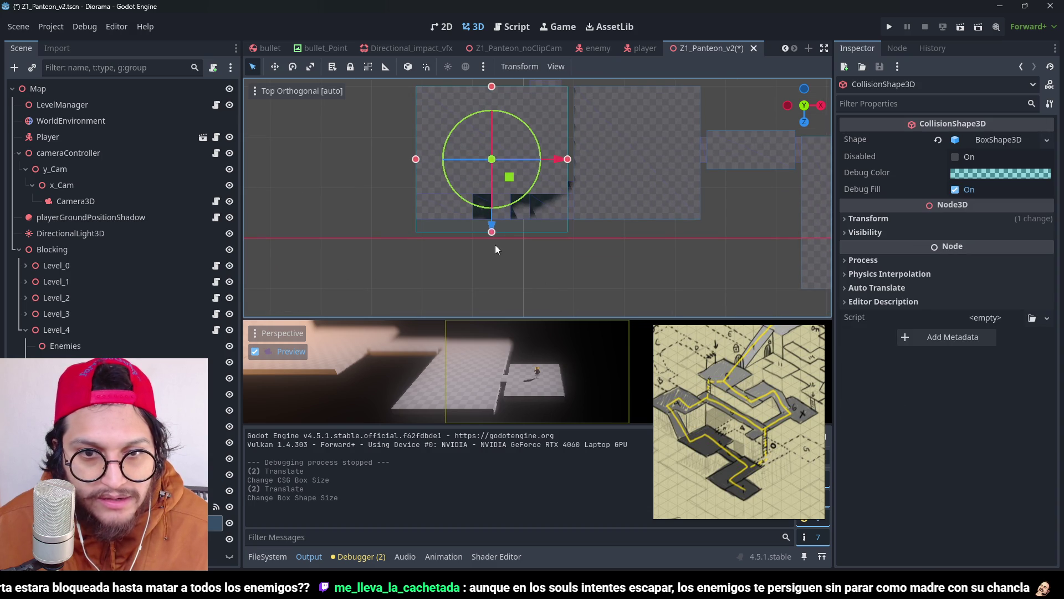
drag(494, 222, 493, 221)
key(ctrl+s)
scroll(632, 172, up, 2)
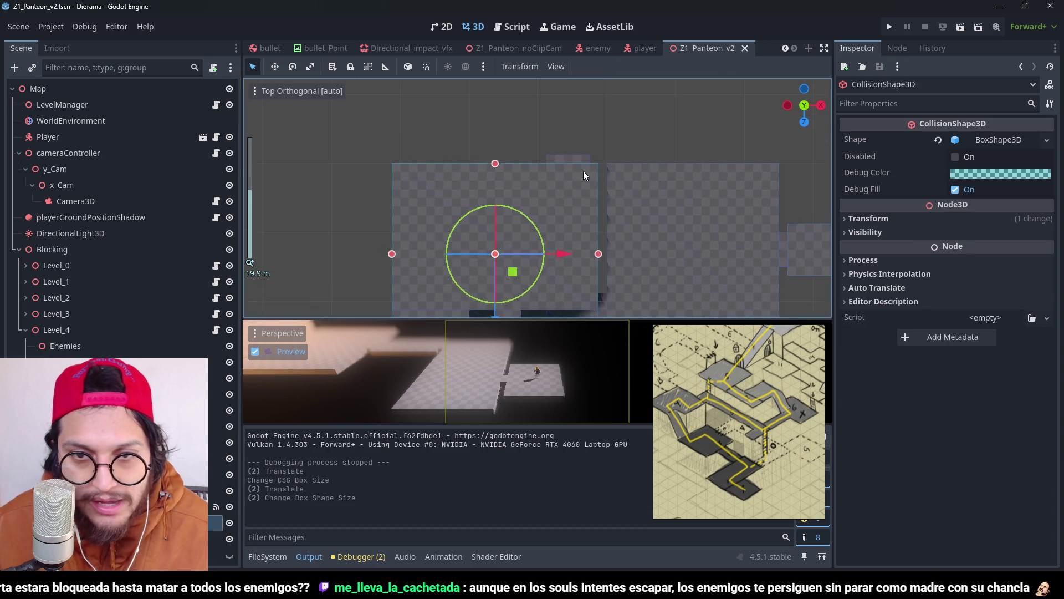
scroll(581, 168, up, 6)
key(ctrl+s)
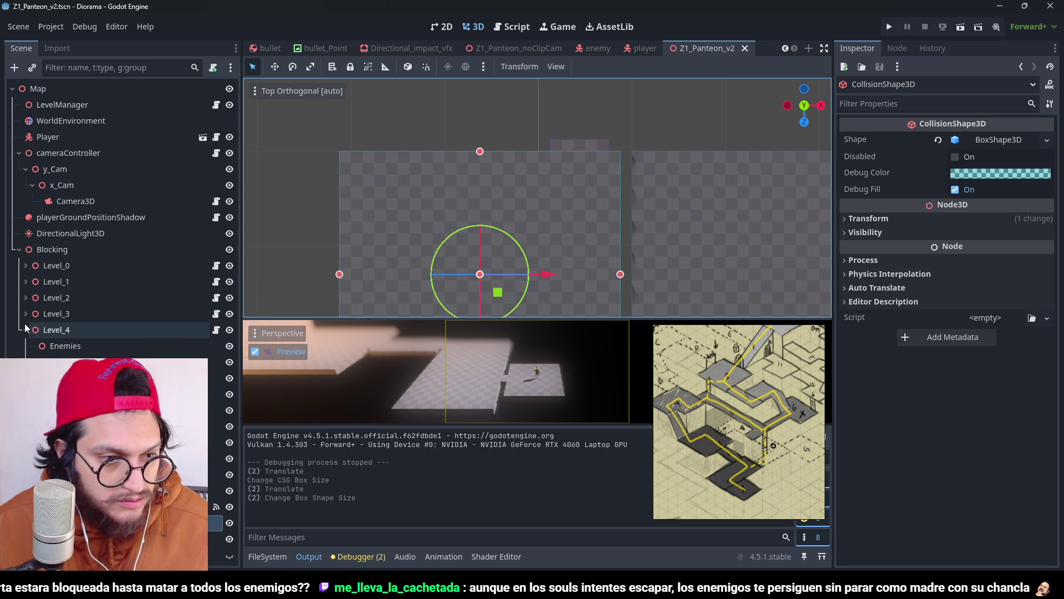
click(27, 328)
Step: Duplicate Level_4 as Level_5, move it 20 units along Z and to the right, and shift Block10 down-left
key(ctrl+d)
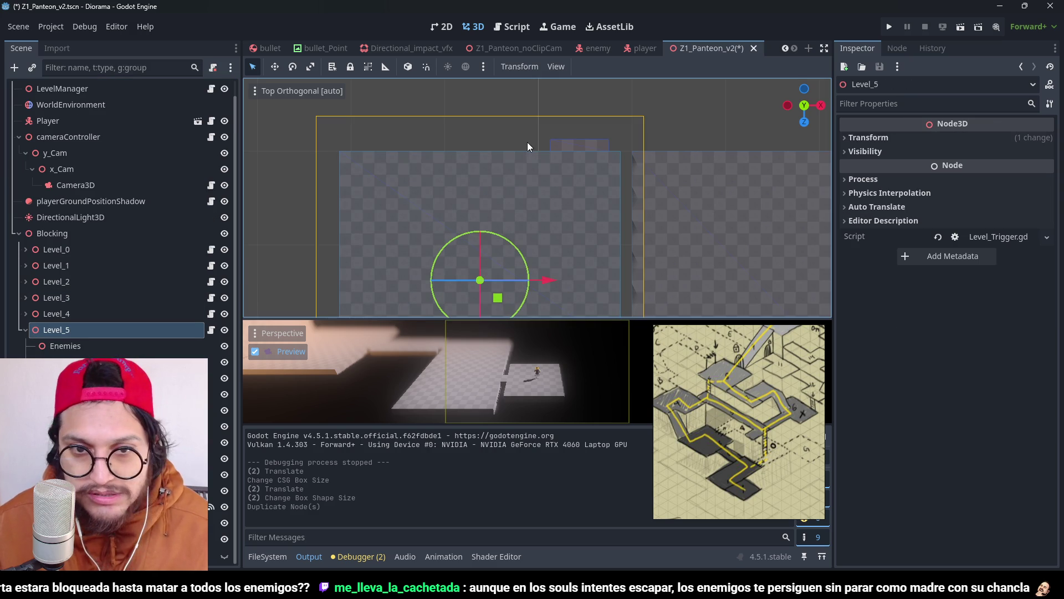
scroll(504, 272, down, 12)
mouse_move(512, 308)
mouse_down()
mouse_move(513, 181)
mouse_move(515, 216)
mouse_up()
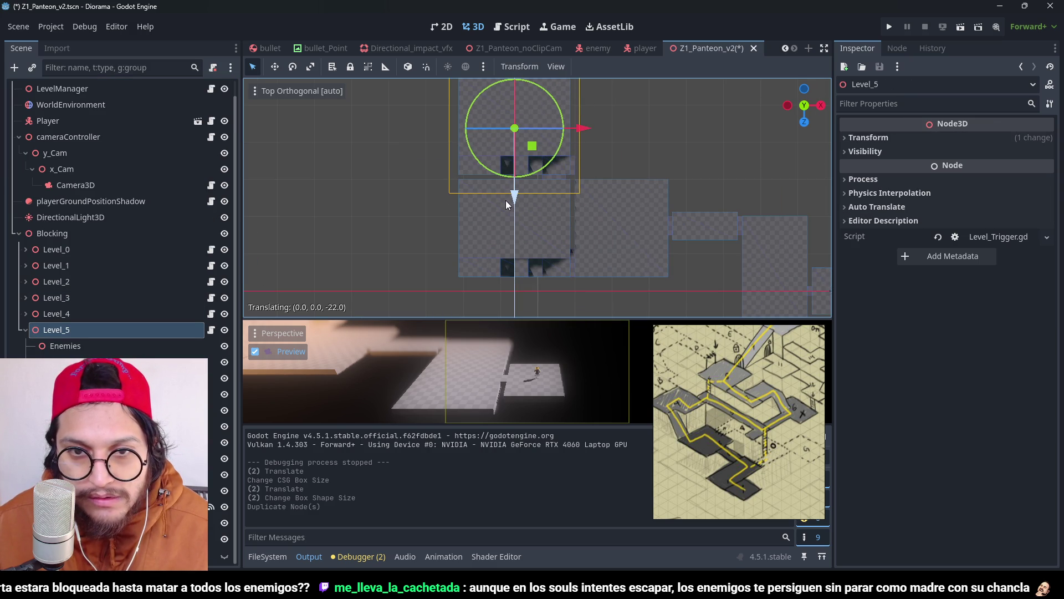
drag(515, 208, 515, 209)
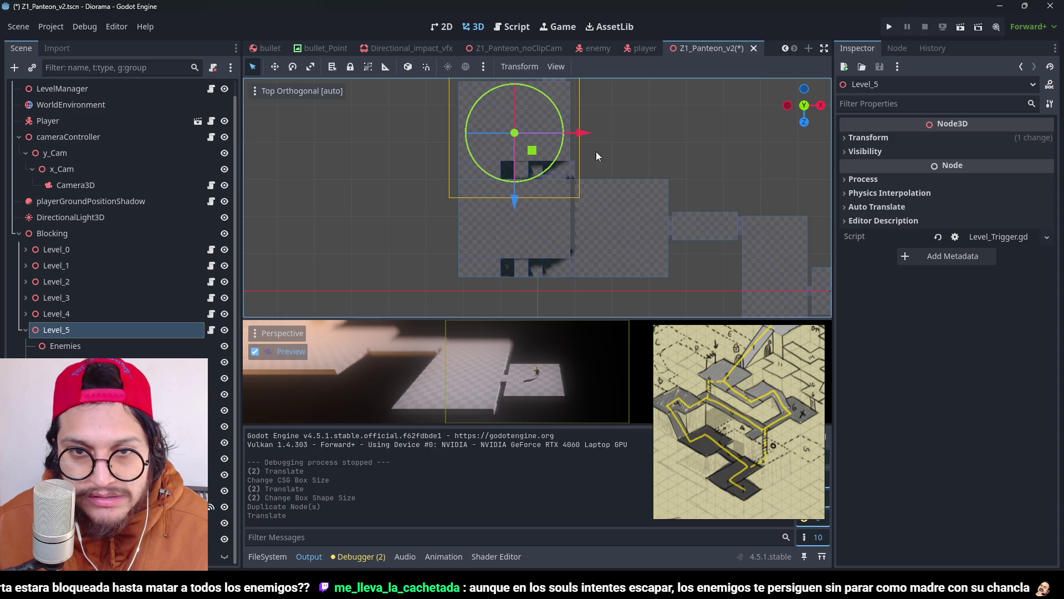
drag(591, 136, 677, 138)
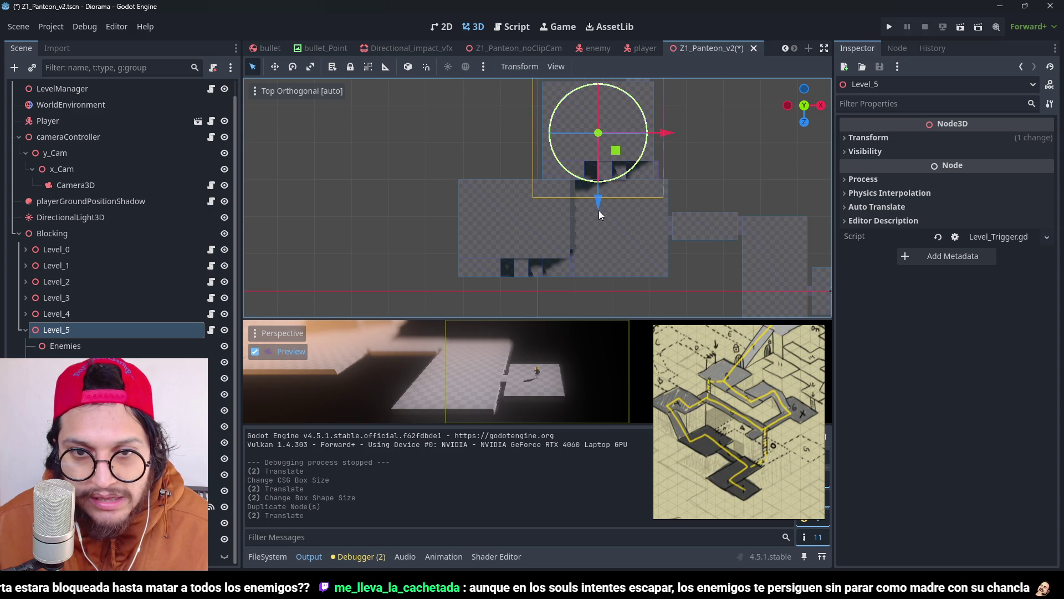
mouse_move(591, 208)
mouse_down()
mouse_move(594, 185)
mouse_move(598, 208)
mouse_move(592, 197)
mouse_up()
scroll(602, 157, up, 3)
click(674, 108)
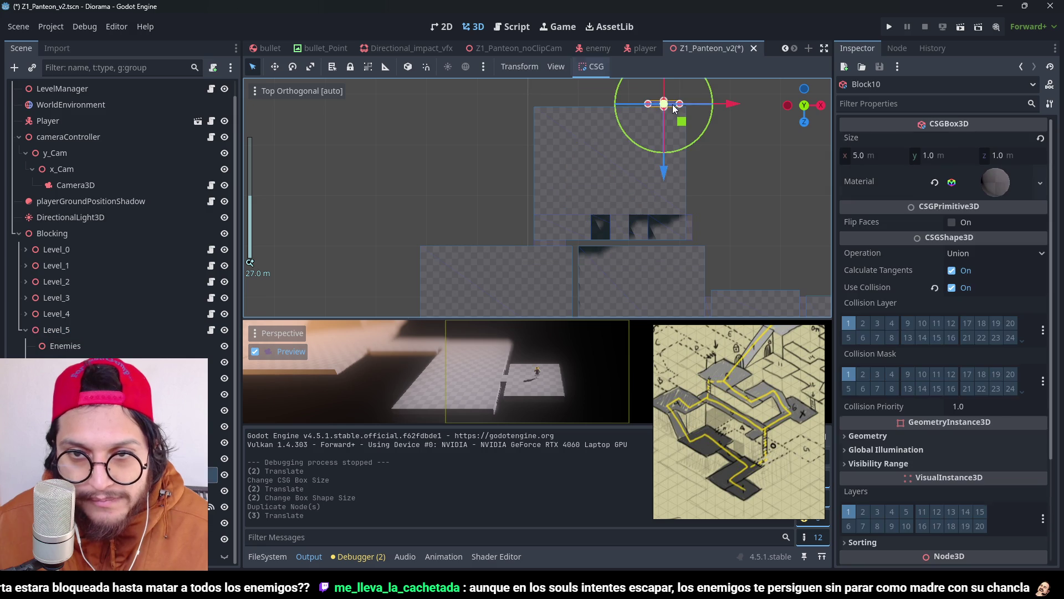
mouse_move(673, 151)
mouse_down()
mouse_move(656, 194)
mouse_move(559, 251)
mouse_up()
Step: Delete Block10, Block11 and Block15 together
scroll(639, 192, right, 3)
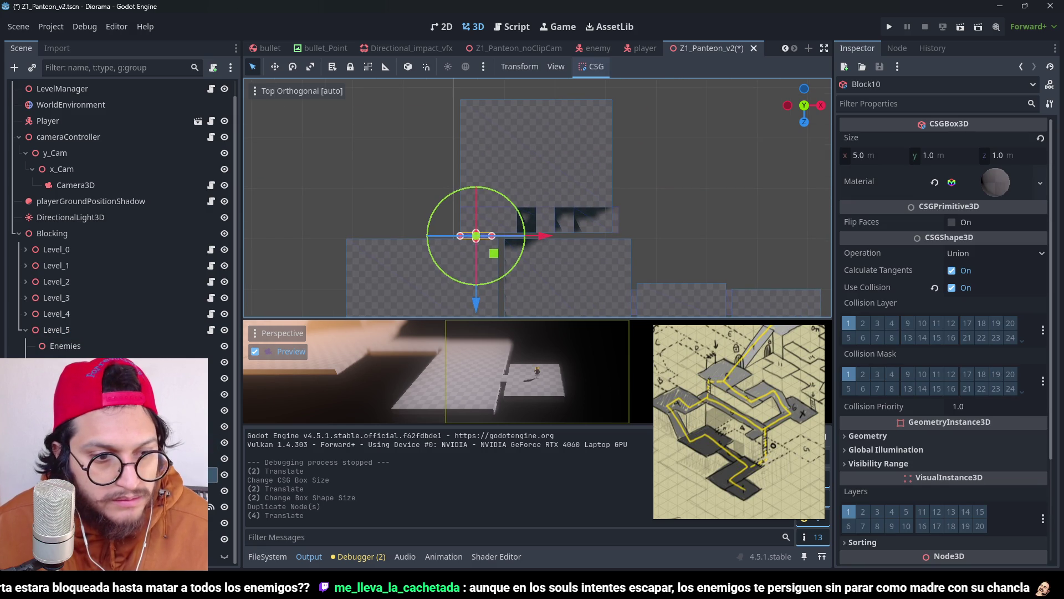
click(77, 490)
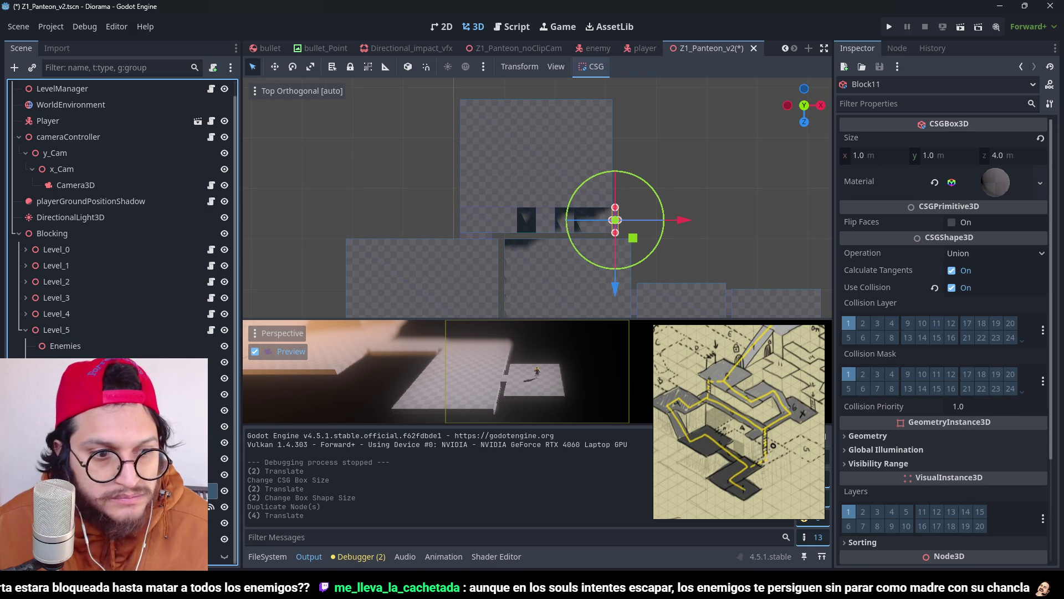
click(78, 474)
click(77, 458)
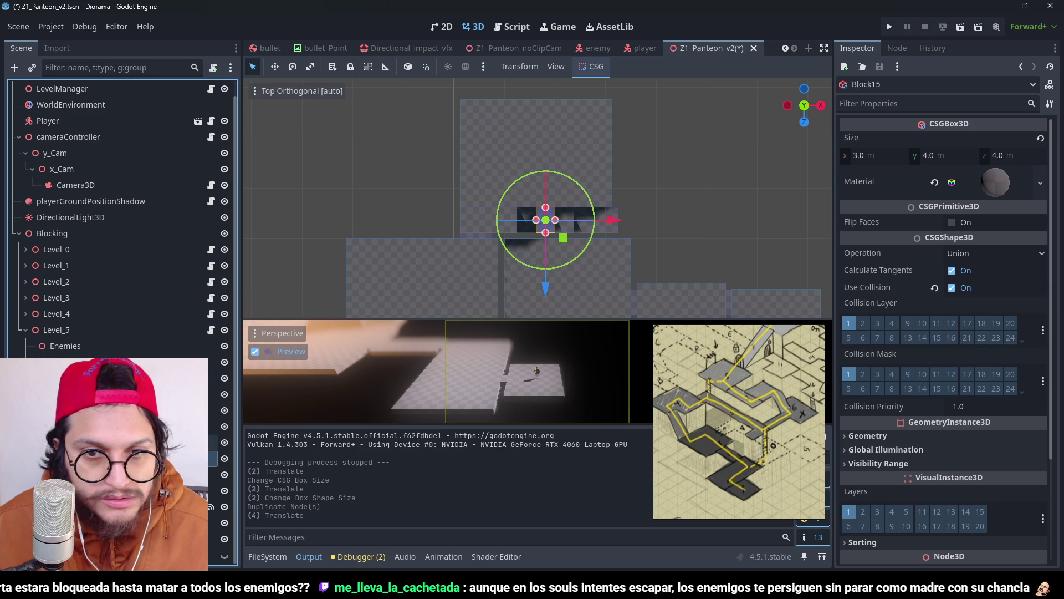
shift+click(78, 426)
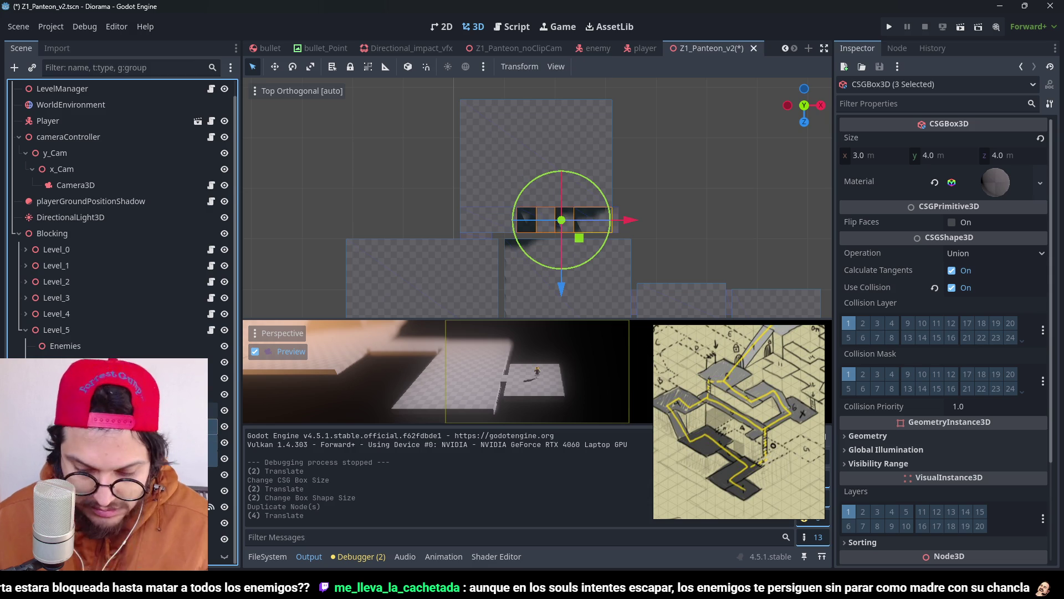
key(Delete)
Step: Delete the large 24×9×17 Block9 and return to the top-down view
click(78, 426)
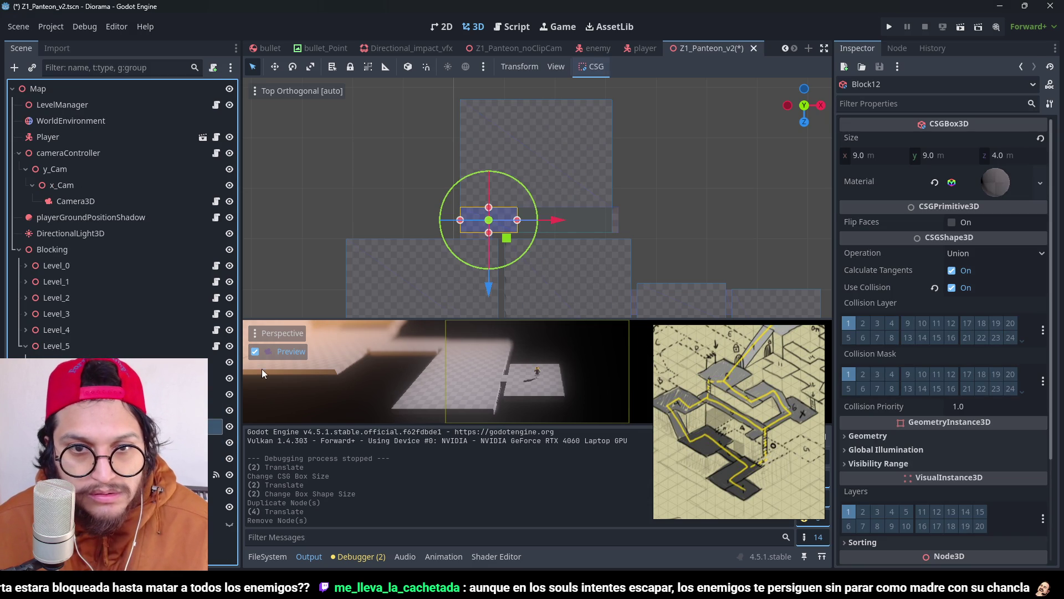
mouse_move(432, 144)
mouse_down()
mouse_move(465, 126)
mouse_move(550, 116)
mouse_move(493, 147)
mouse_up()
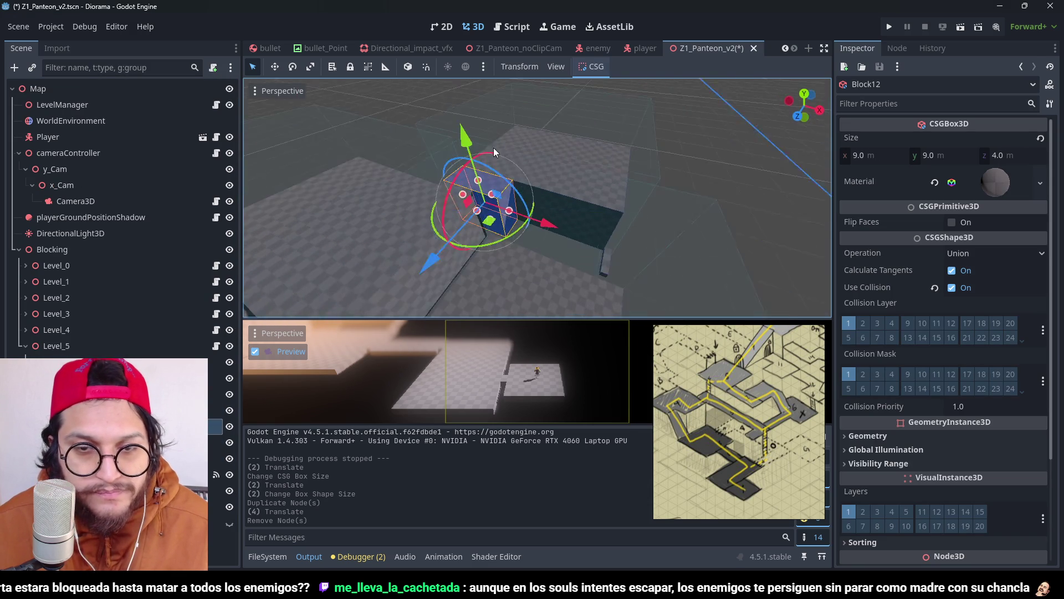
click(549, 164)
click(570, 146)
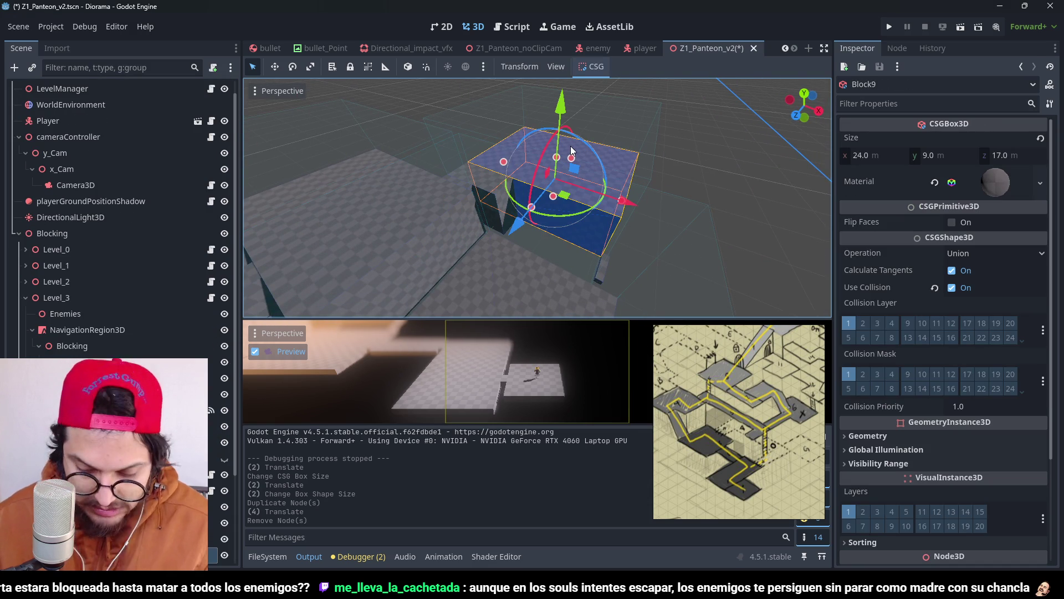
key(Delete)
key(Return)
key(KP_7)
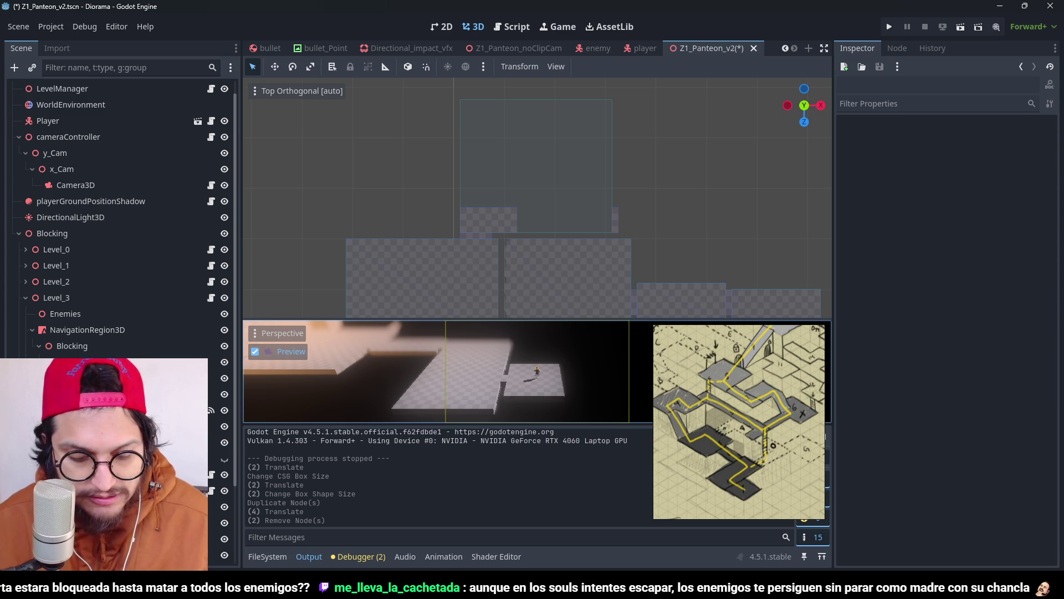
Step: Stretch Block12 deeper to 7 m
click(508, 211)
scroll(466, 218, up, 3)
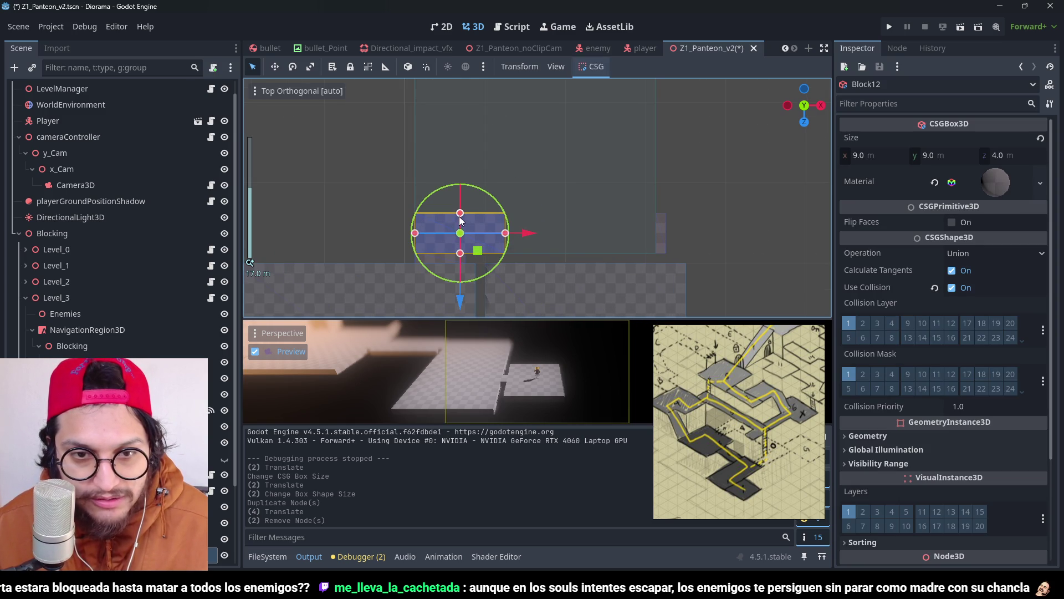
mouse_move(459, 217)
mouse_down()
mouse_move(495, 199)
mouse_move(660, 232)
mouse_up()
scroll(591, 180, down, 5)
Step: Give the camera trigger area a BoxShape3D and shrink its depth to 7 m
click(577, 146)
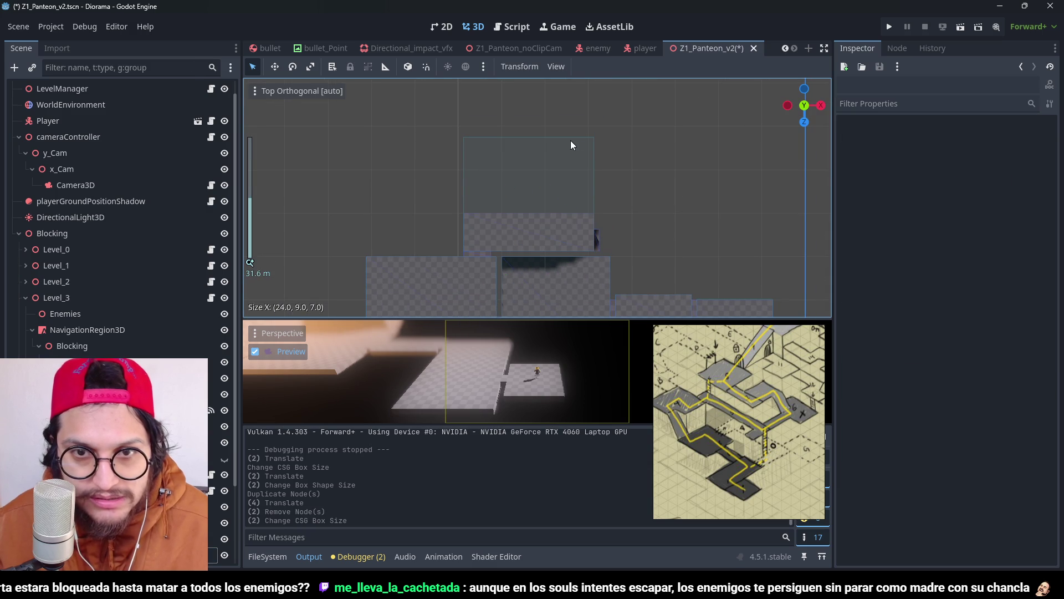
click(570, 141)
key(ctrl+s)
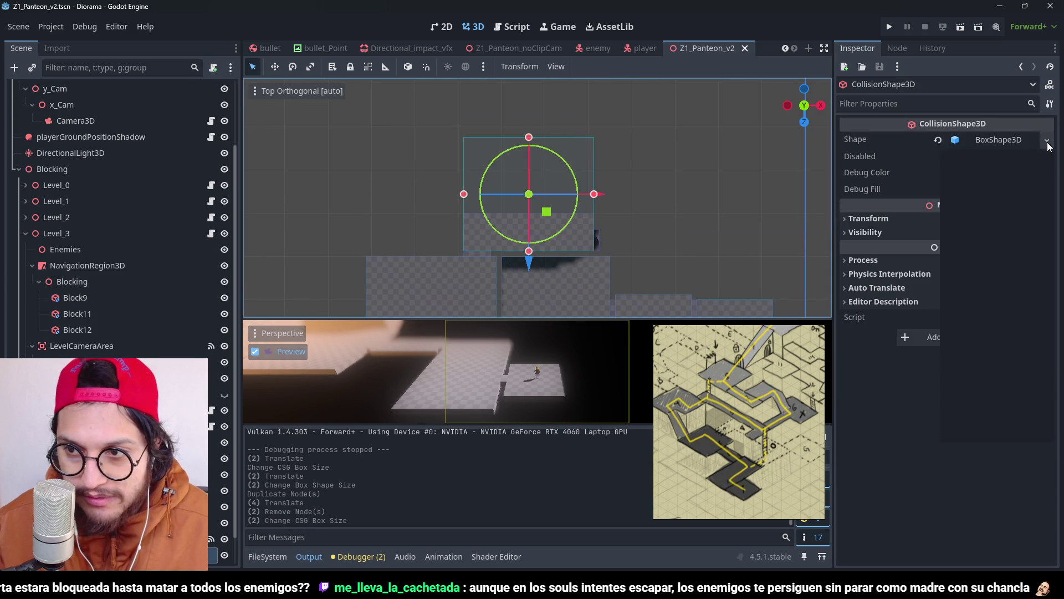
click(1047, 140)
click(1008, 380)
scroll(500, 171, up, 4)
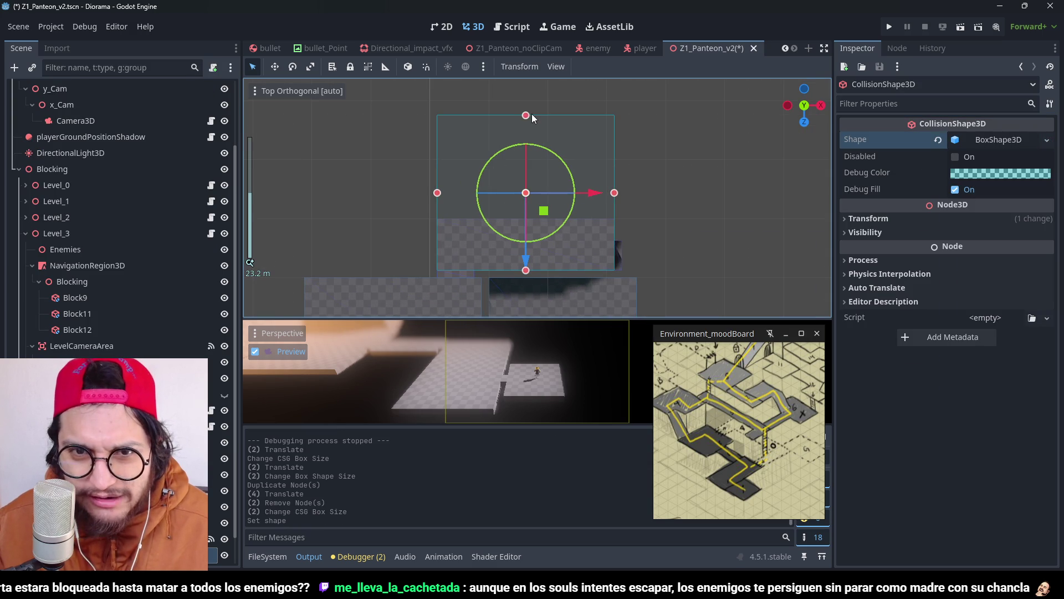
drag(530, 114, 549, 219)
scroll(636, 187, up, 5)
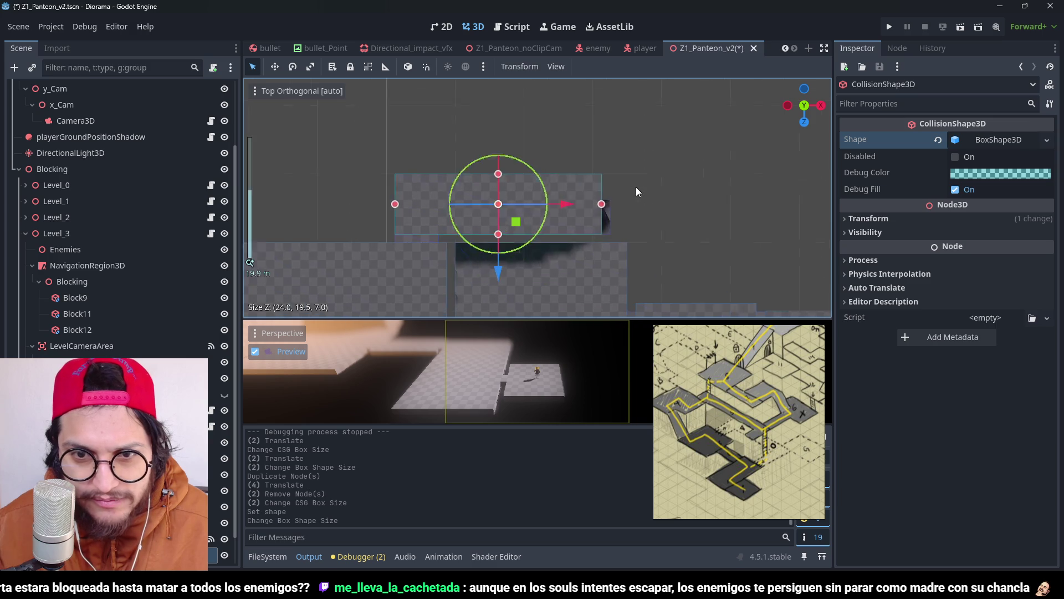
Step: Move Block11 up one unit and 15 units to the right
click(637, 244)
key(ctrl+s)
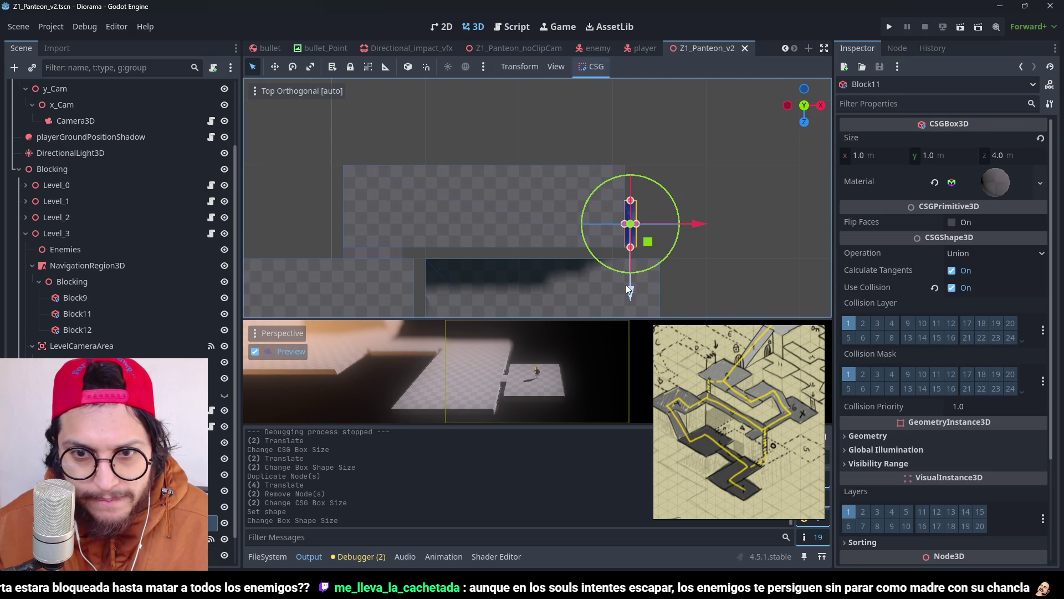
mouse_move(634, 283)
mouse_down()
mouse_move(637, 258)
mouse_move(641, 272)
mouse_up()
scroll(453, 119, down, 4)
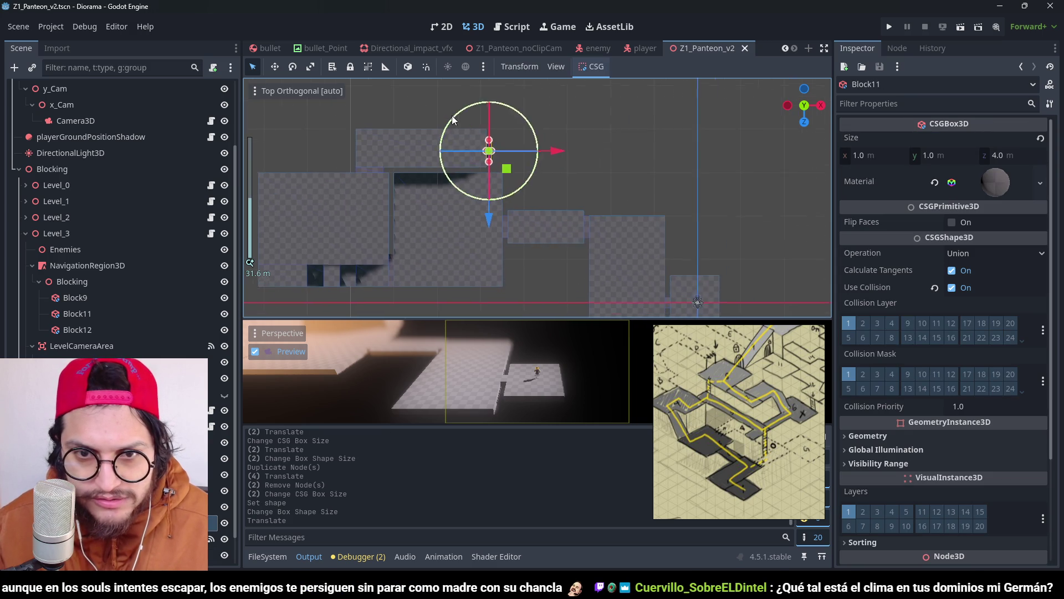
scroll(452, 119, up, 2)
drag(543, 169, 711, 175)
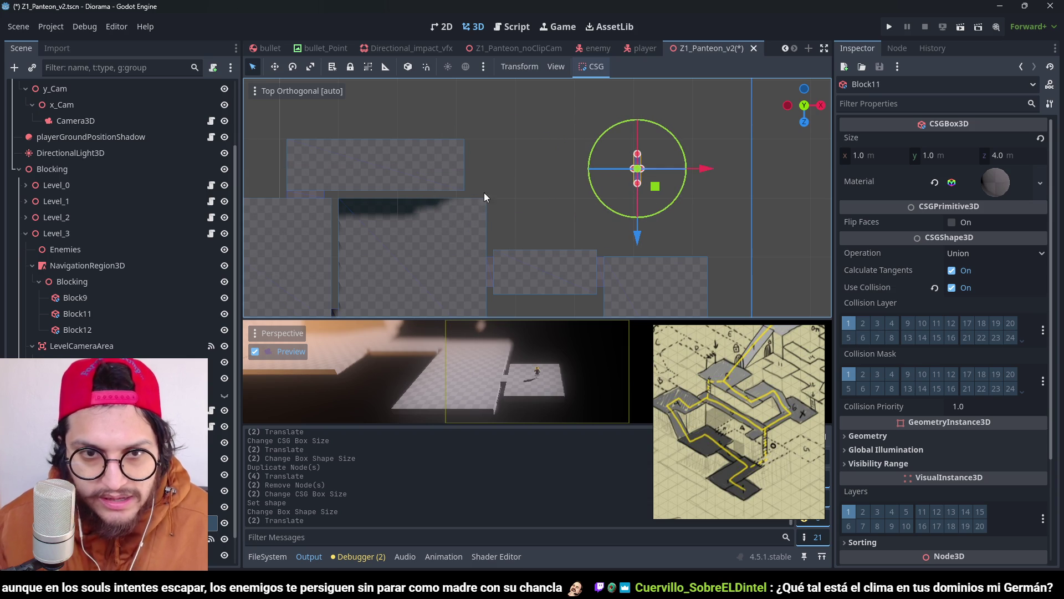
Step: Widen Block12 to 47 m, then to 51 m after nudging the small block right
click(468, 171)
drag(488, 169, 632, 173)
key(ctrl+s)
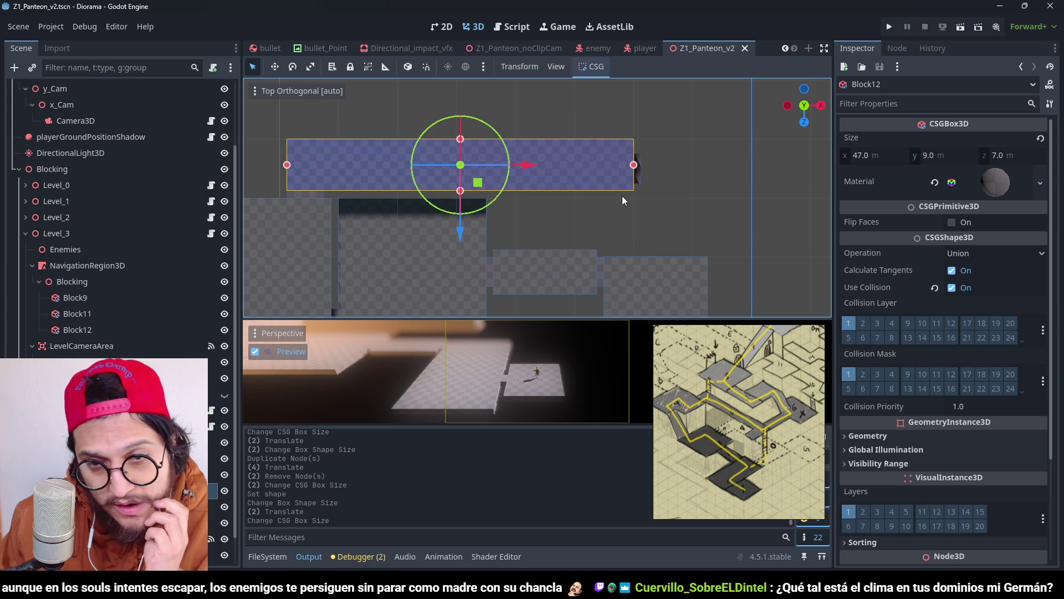
scroll(654, 165, up, 3)
scroll(697, 178, up, 5)
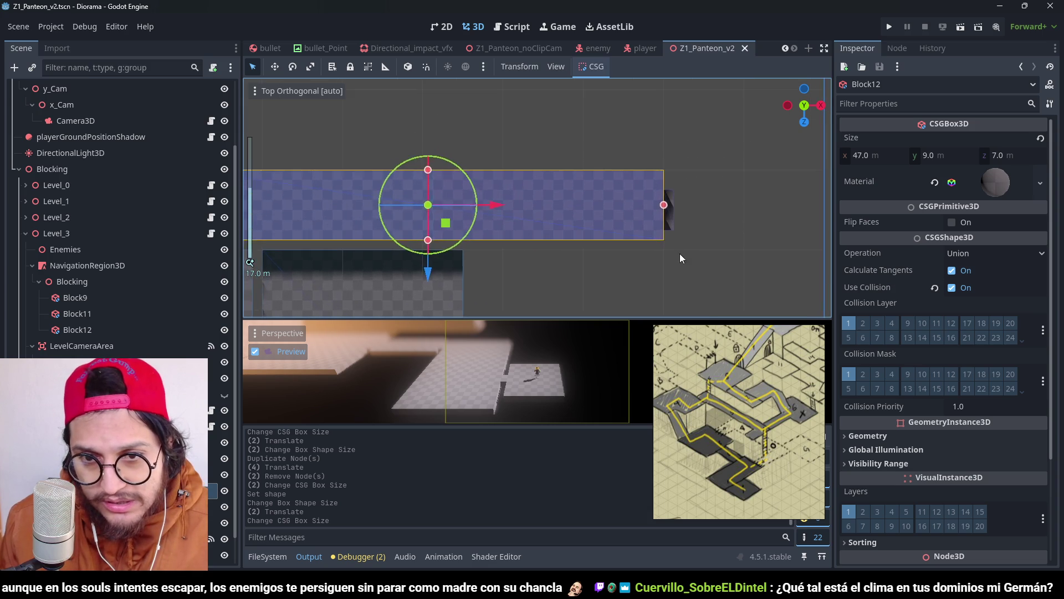
scroll(680, 253, down, 2)
scroll(680, 235, down, 2)
scroll(625, 290, up, 2)
scroll(601, 222, right, 4)
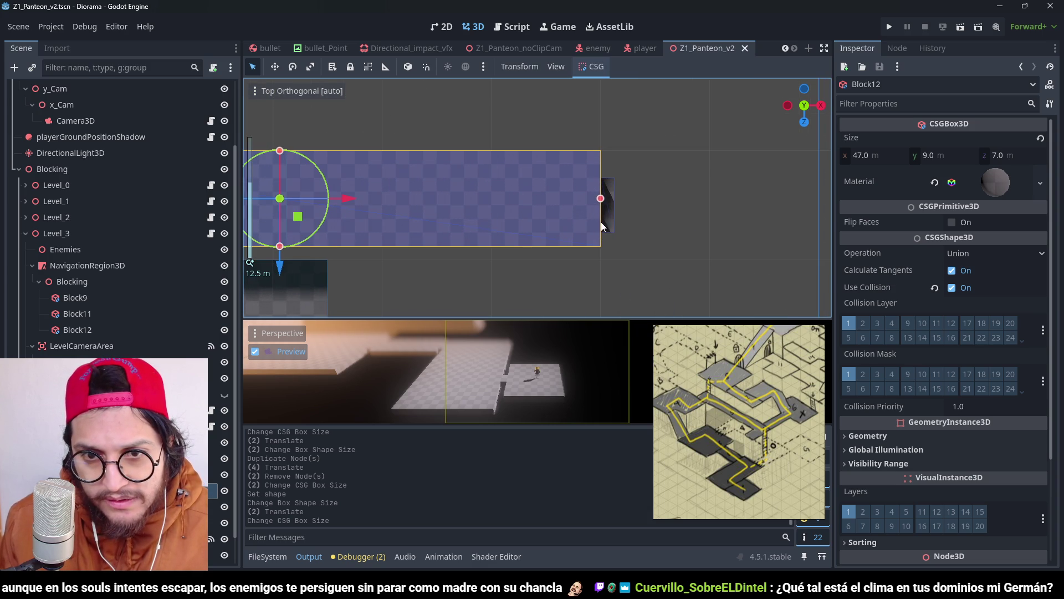
scroll(602, 202, up, 1)
drag(603, 206, 678, 205)
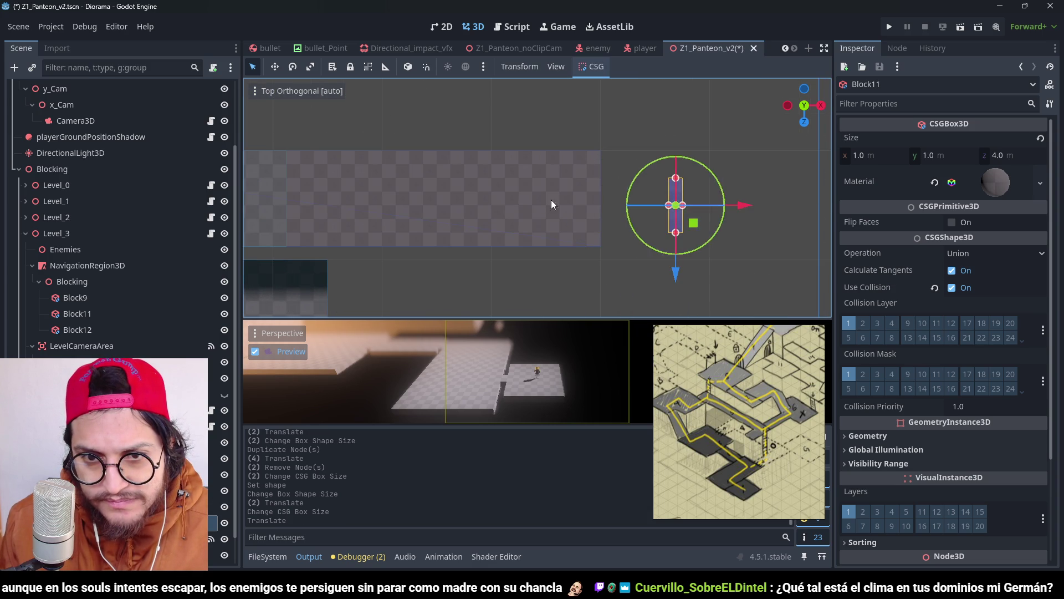
click(596, 196)
drag(601, 202, 658, 205)
Step: Shift Block11 slightly left and up one grid step
click(676, 208)
drag(743, 205, 727, 209)
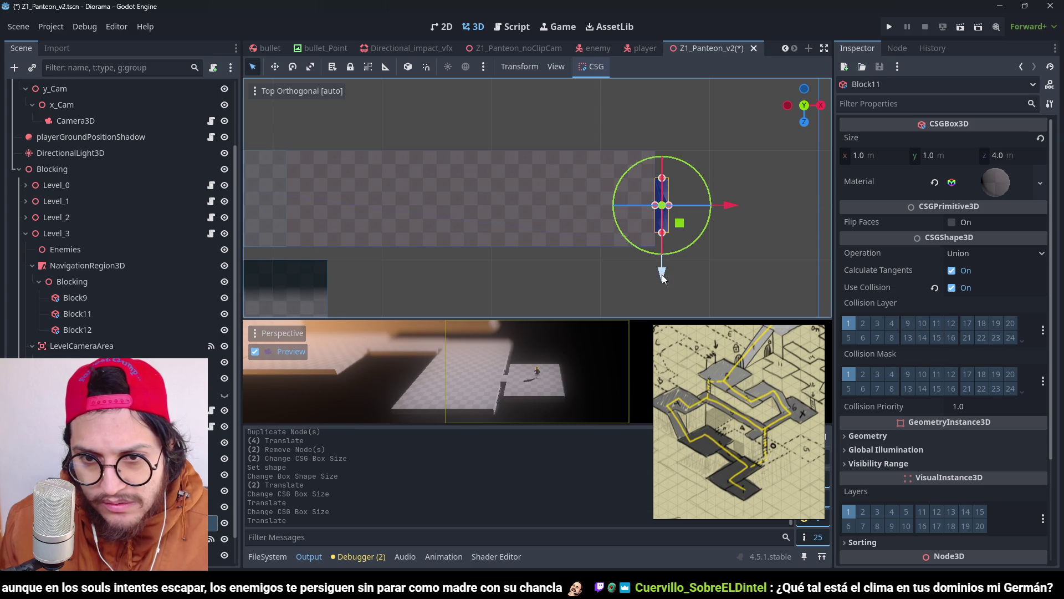
drag(661, 270, 666, 262)
Step: Deepen Block12 to 8 m and save the scene
click(523, 179)
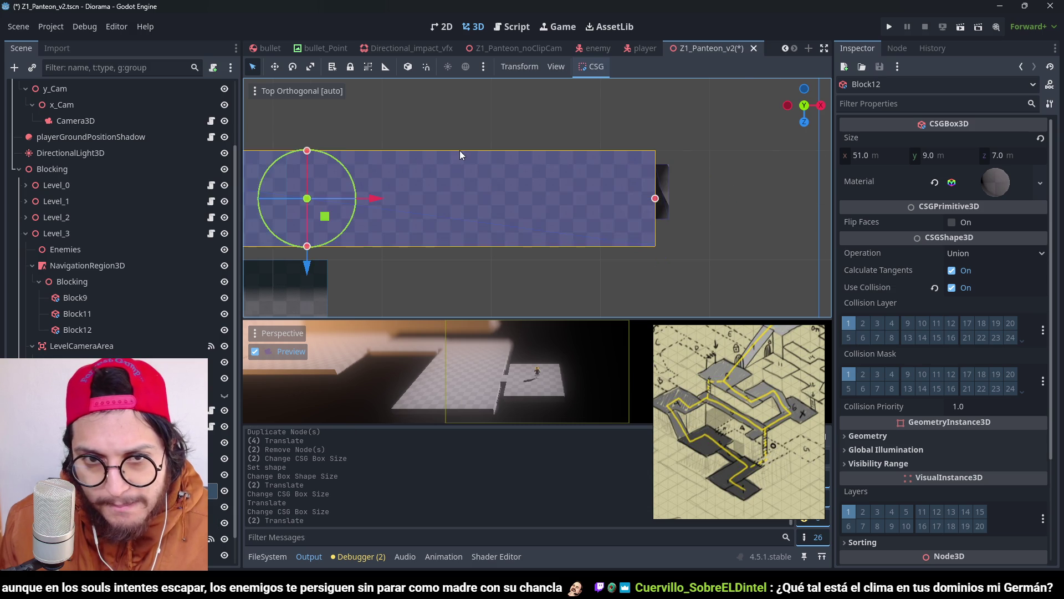
key(f)
drag(463, 187, 463, 176)
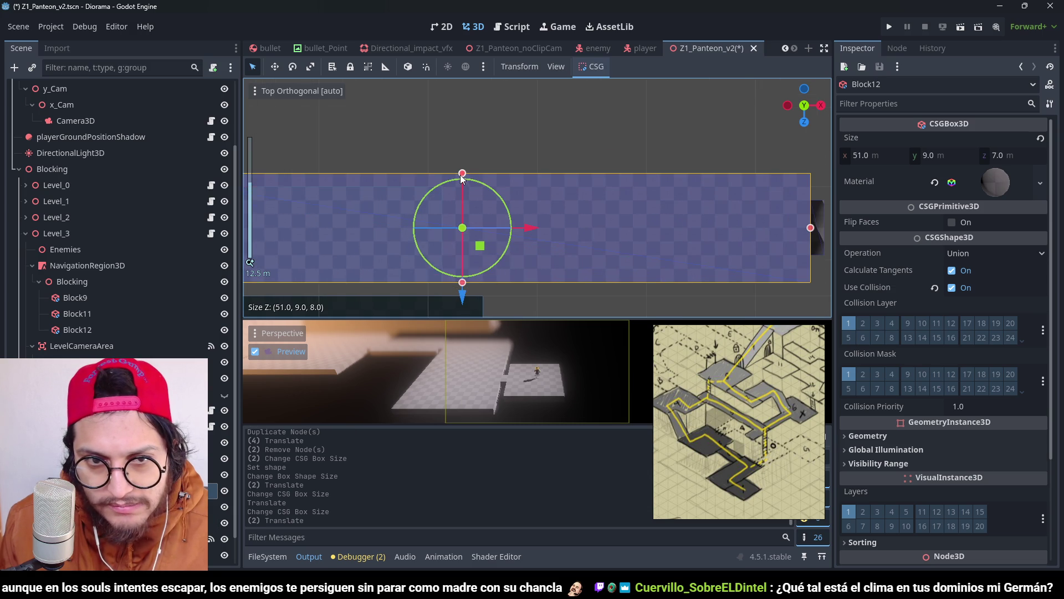
key(ctrl+s)
scroll(628, 208, down, 5)
scroll(540, 200, up, 2)
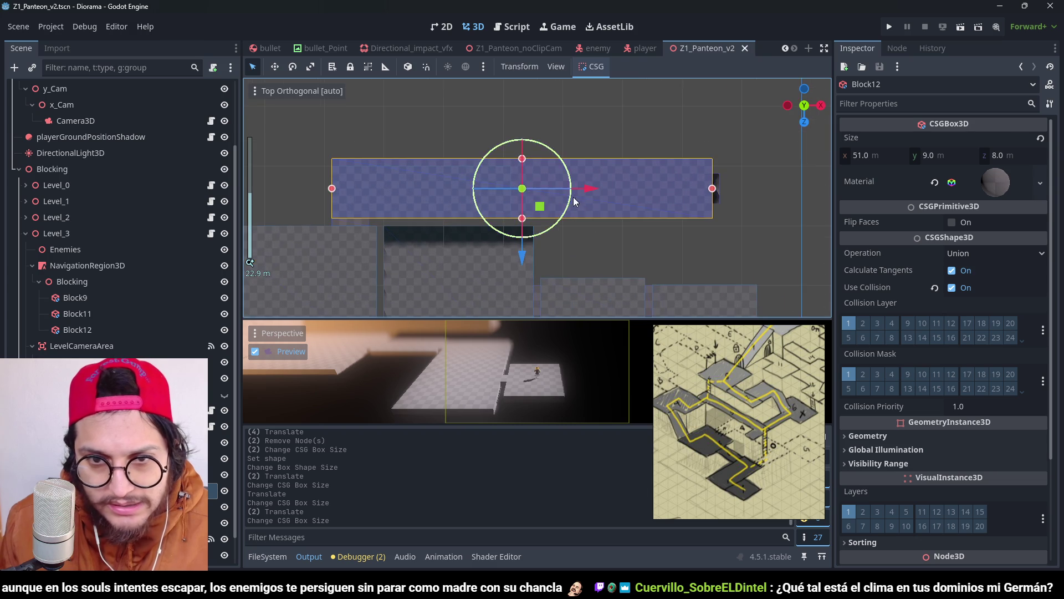
scroll(573, 197, right, 3)
scroll(526, 183, left, 3)
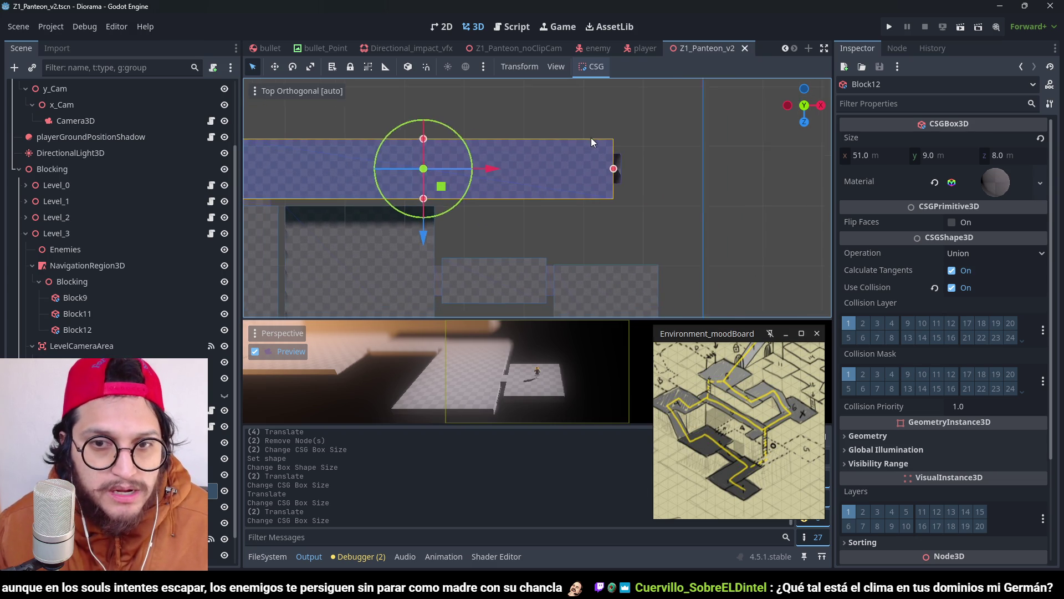
scroll(636, 162, up, 1)
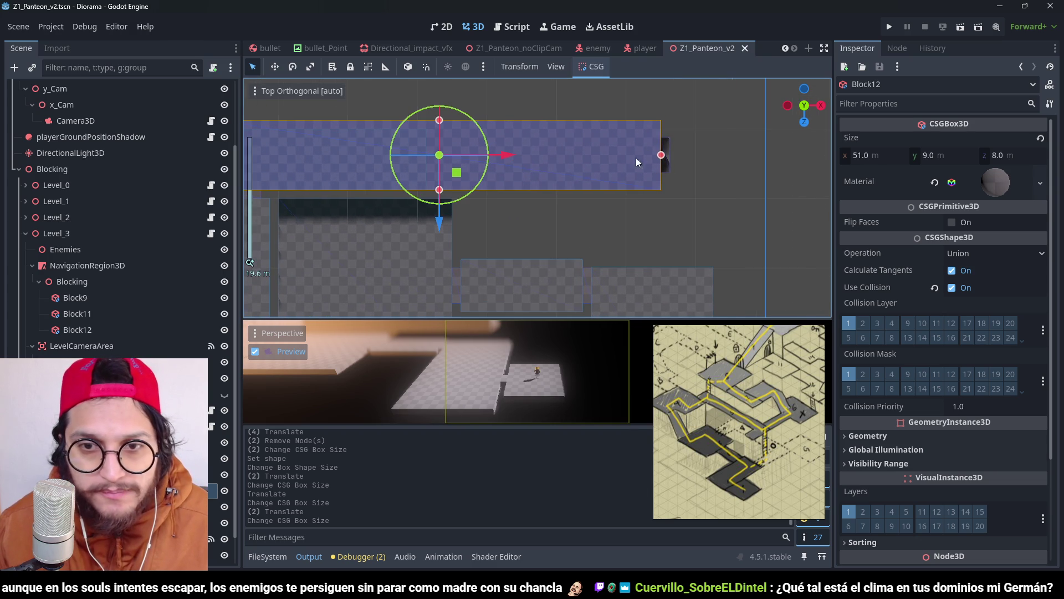
Step: Move Block11 down and to the left
click(673, 143)
scroll(666, 197, up, 2)
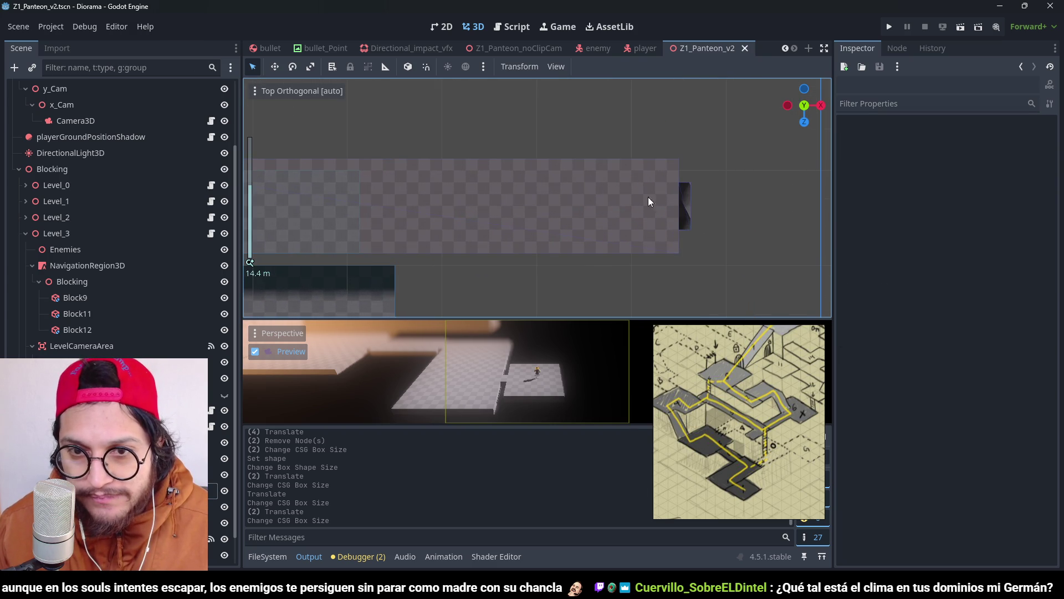
click(690, 203)
scroll(683, 252, down, 2)
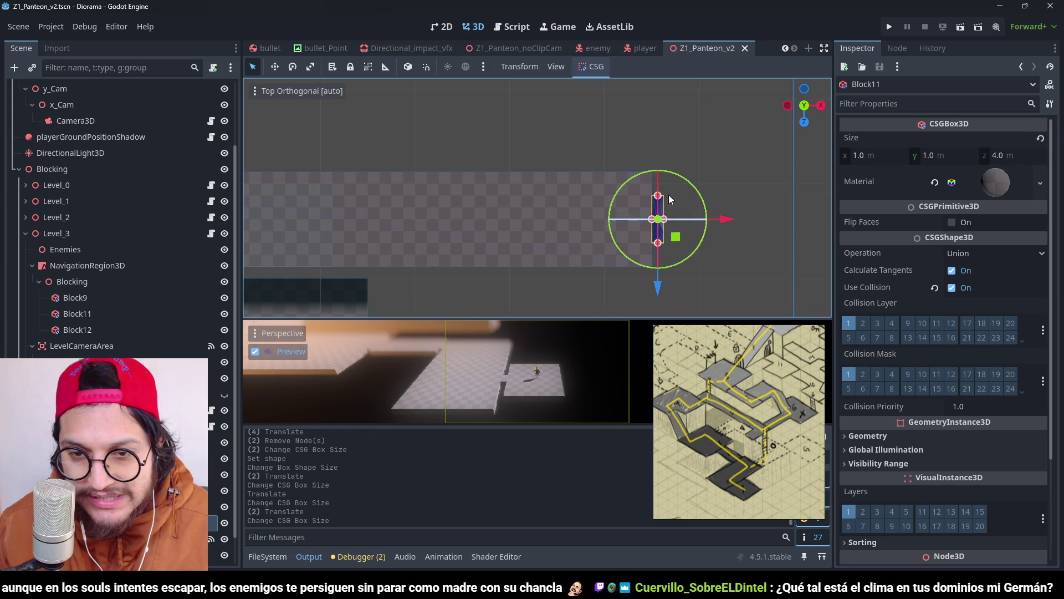
mouse_move(666, 207)
mouse_down()
mouse_move(625, 282)
mouse_move(601, 261)
mouse_move(641, 255)
mouse_move(619, 257)
mouse_up()
Step: Duplicate Block11 as Block13, raise the copy, and save
key(ctrl+d)
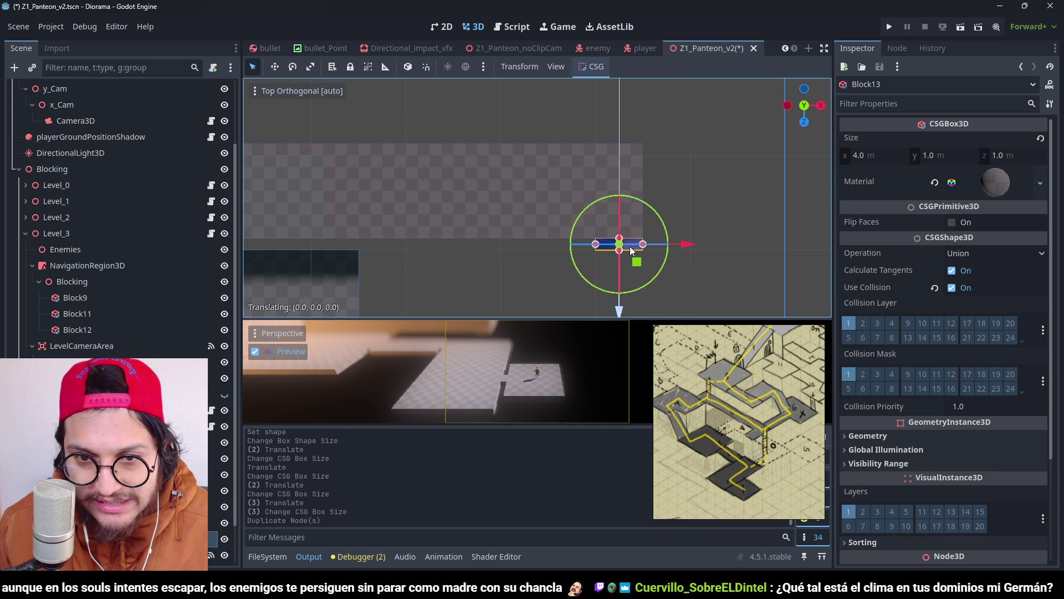
mouse_move(619, 314)
mouse_down()
mouse_move(646, 187)
mouse_move(650, 201)
mouse_up()
key(ctrl+s)
scroll(637, 200, down, 3)
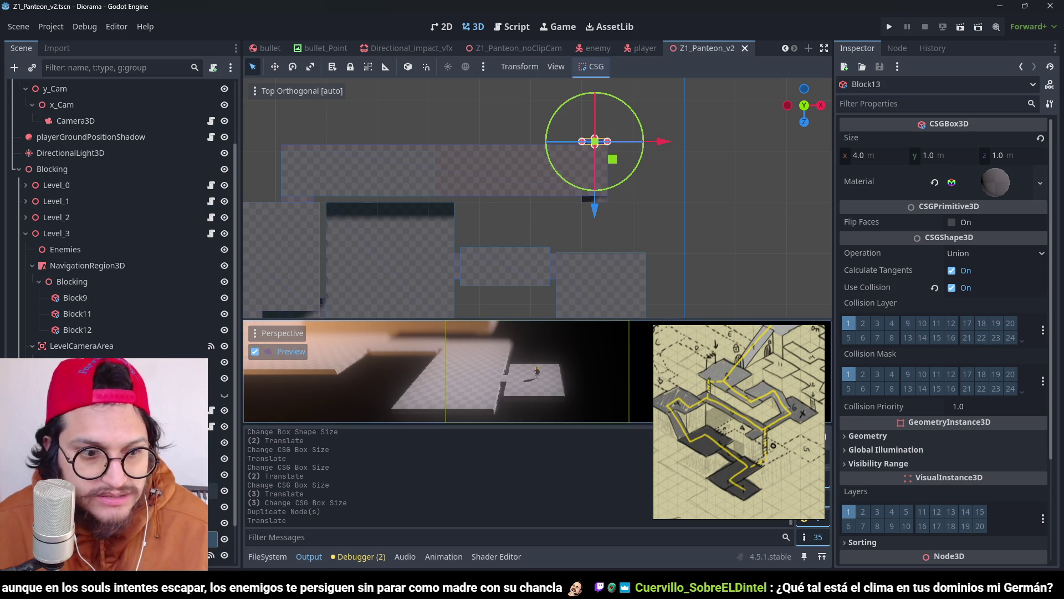
scroll(116, 222, down, 1)
Step: Give Level_3's camera area collision shape a BoxShape3D widened across the long platform, then save
click(88, 313)
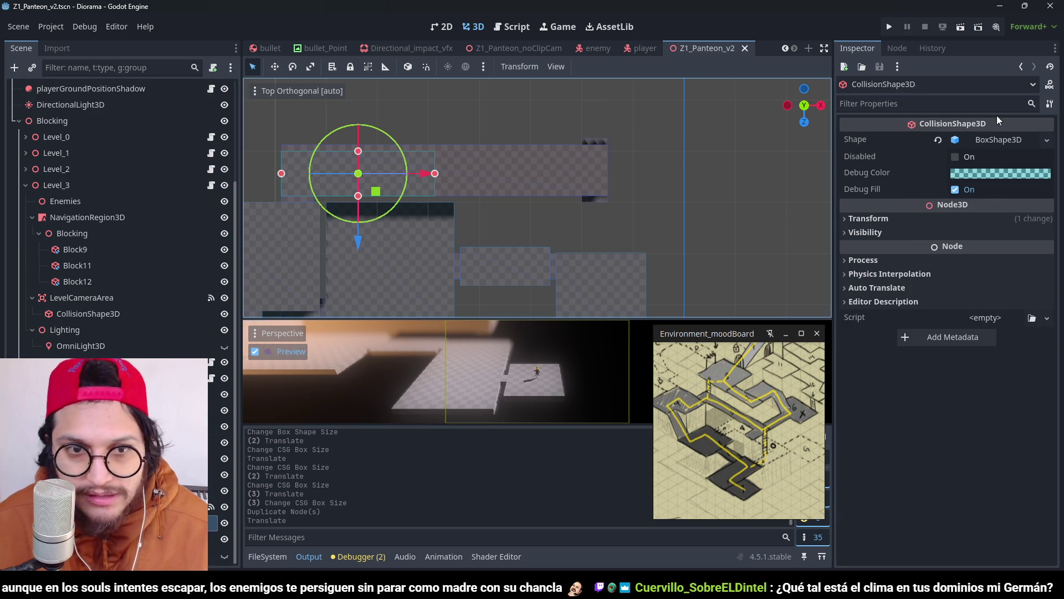
click(1048, 140)
click(983, 378)
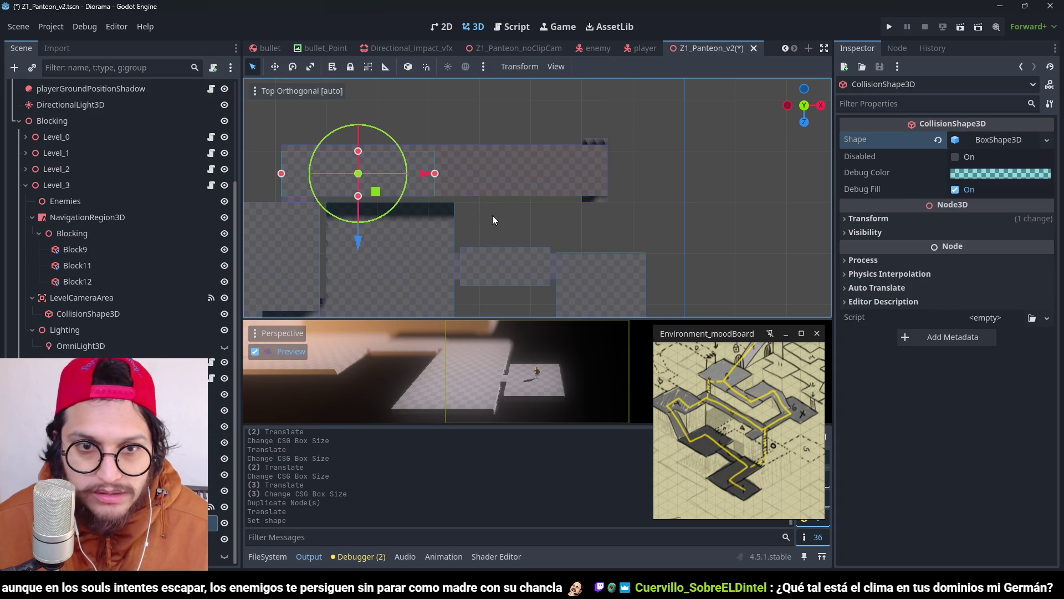
drag(434, 174, 608, 174)
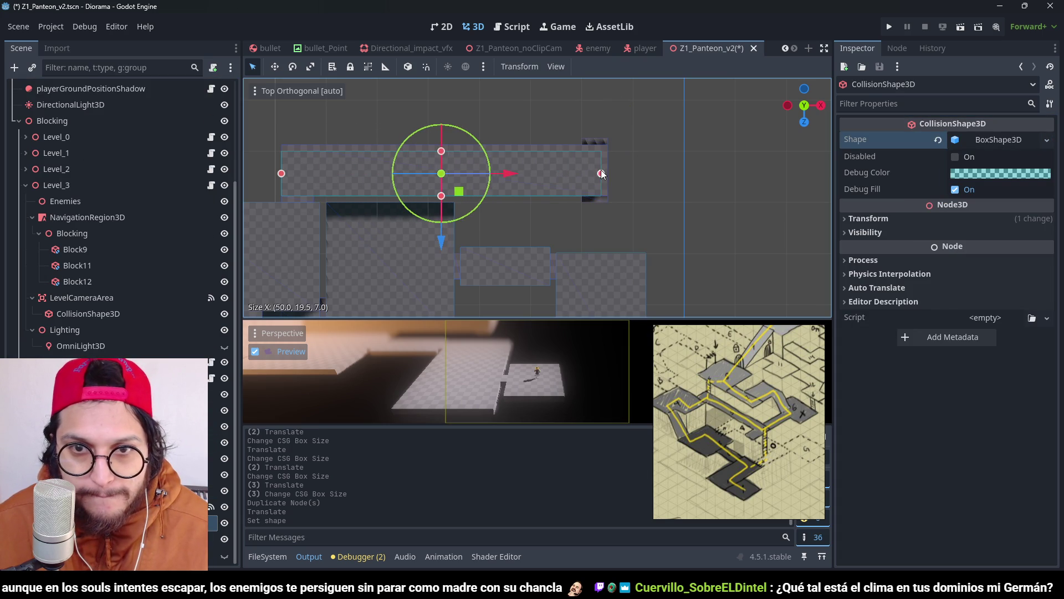
mouse_move(444, 151)
mouse_down()
mouse_move(444, 138)
mouse_move(495, 107)
mouse_up()
key(ctrl+s)
scroll(459, 114, down, 2)
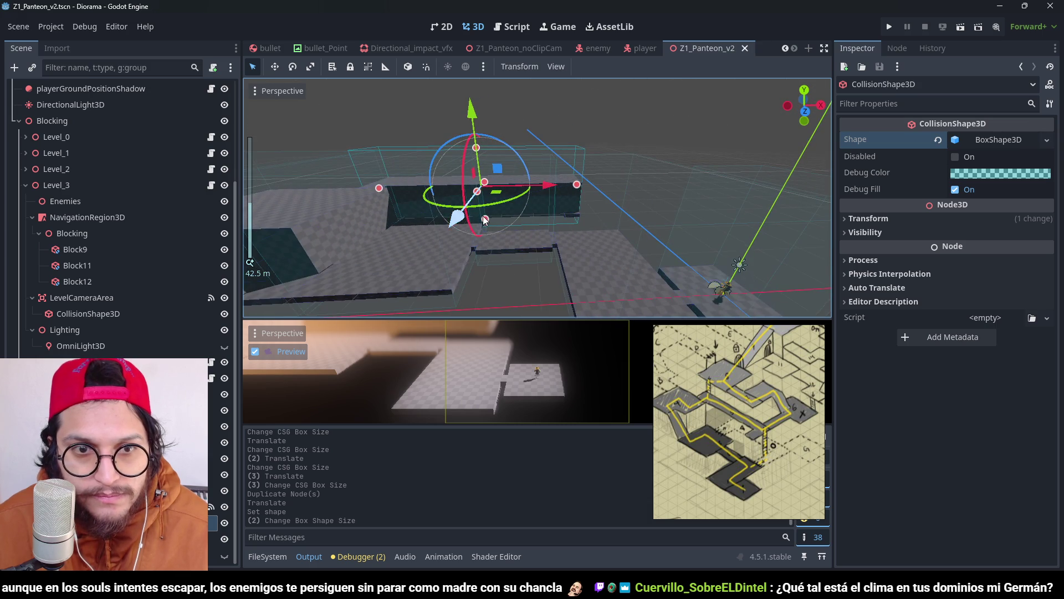
mouse_move(483, 220)
mouse_down()
mouse_move(525, 177)
mouse_move(460, 171)
mouse_move(515, 178)
mouse_move(516, 271)
mouse_move(454, 271)
mouse_move(561, 269)
mouse_move(534, 158)
mouse_move(560, 165)
mouse_move(602, 231)
mouse_move(520, 235)
mouse_move(652, 245)
mouse_move(517, 194)
mouse_move(610, 215)
mouse_move(582, 230)
mouse_up()
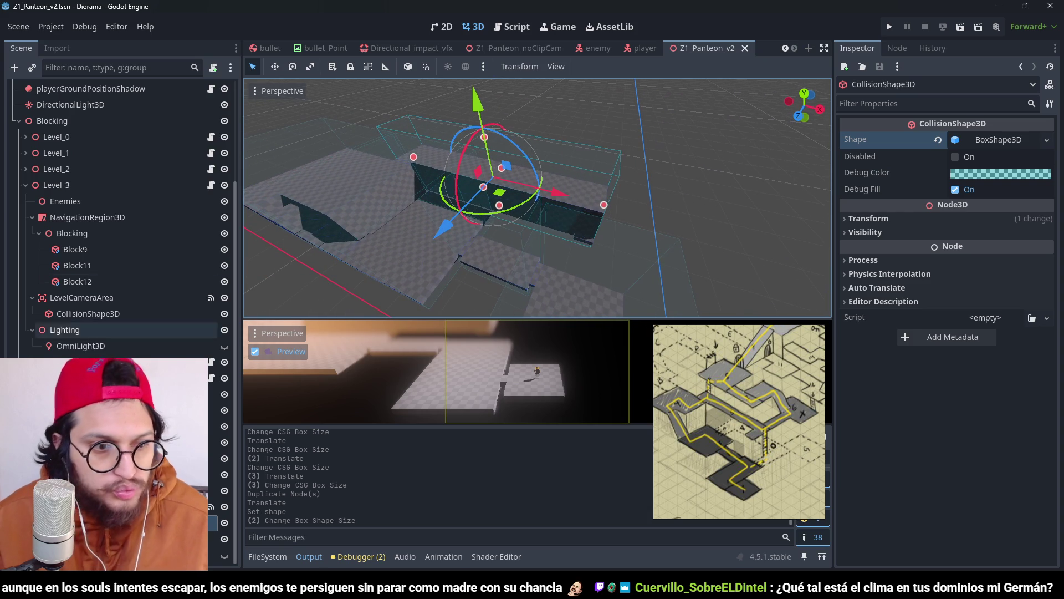
click(25, 185)
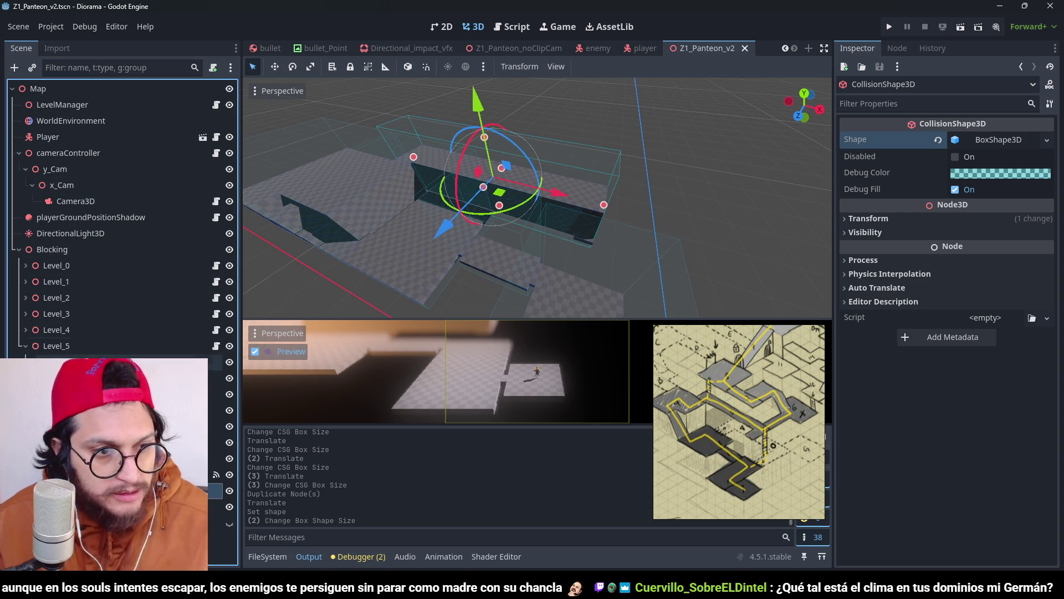
Step: Duplicate Level_5 as Level_6 and move it right and down to (37, 0, 15)
click(58, 343)
key(ctrl+d)
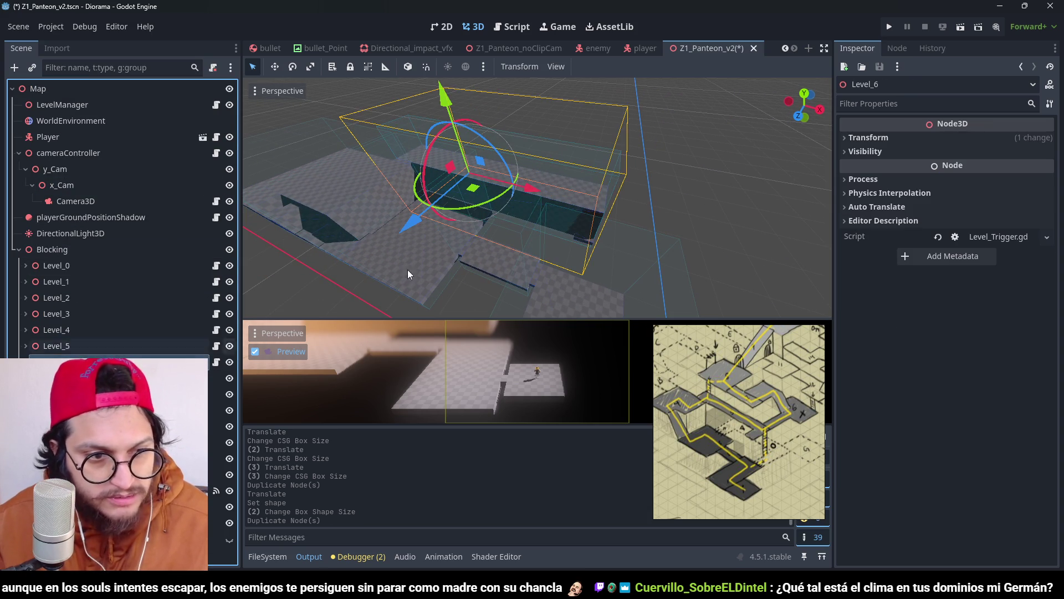
key(KP_7)
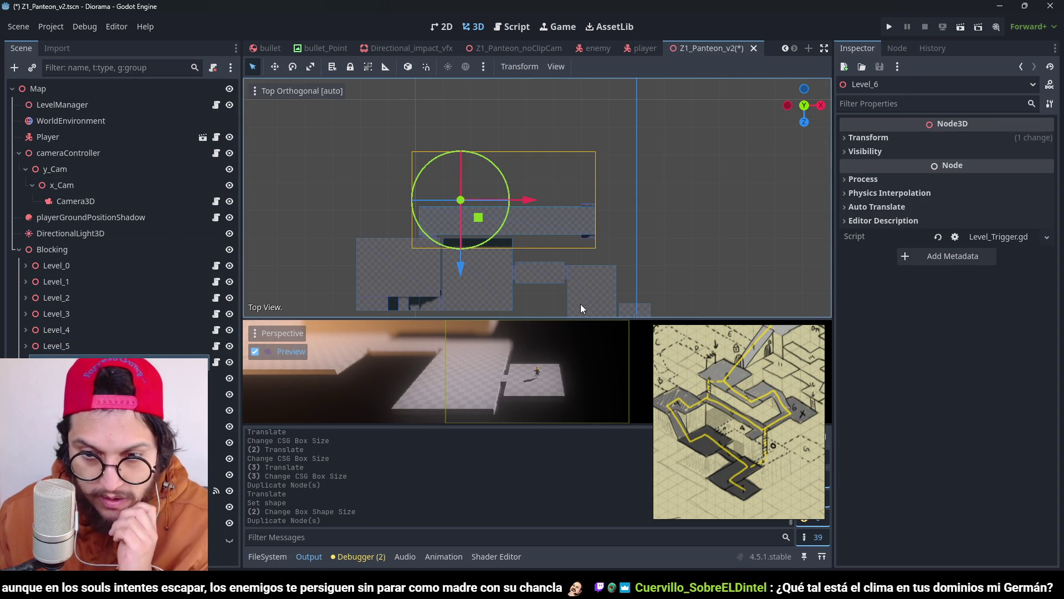
scroll(545, 280, up, 4)
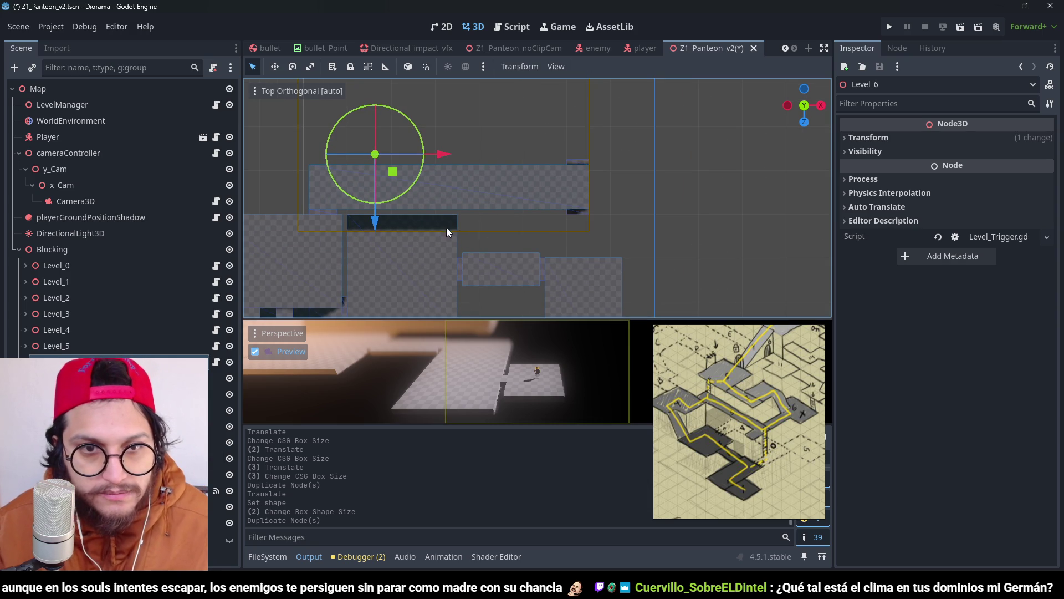
mouse_move(390, 176)
mouse_down()
mouse_move(542, 260)
mouse_move(591, 256)
mouse_up()
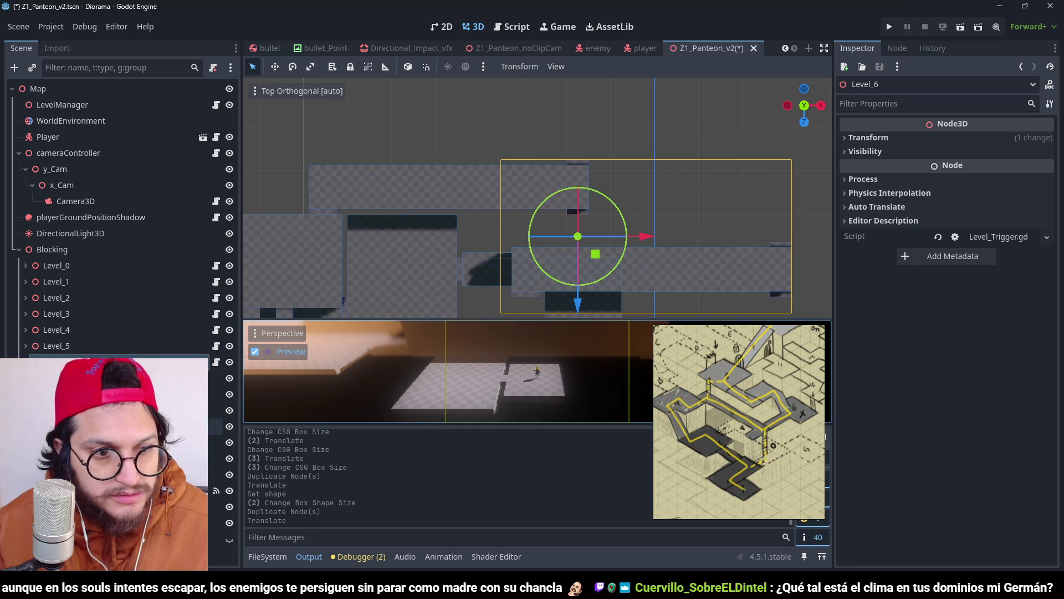
click(798, 262)
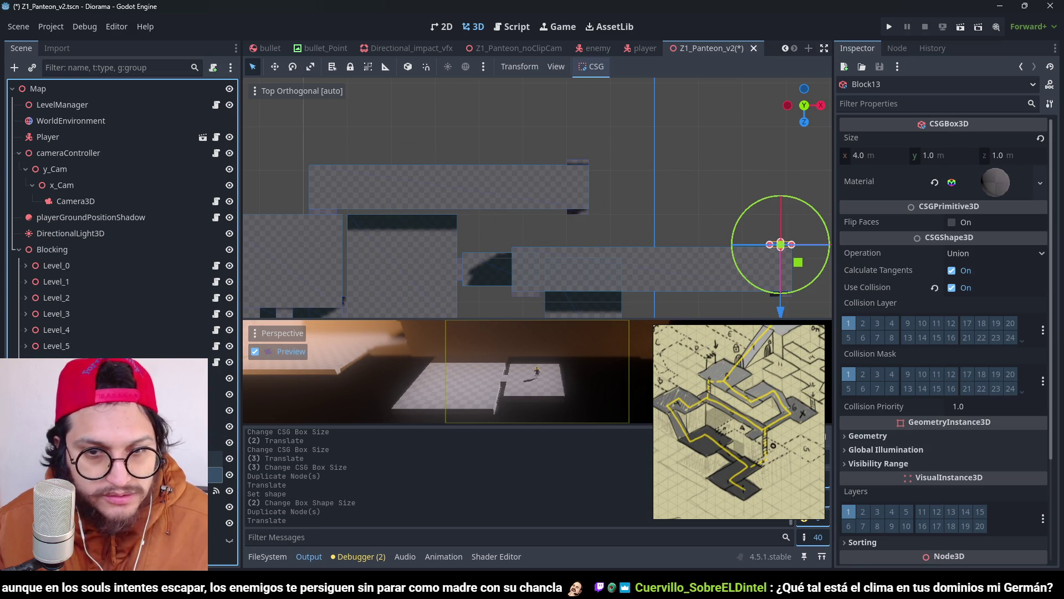
Step: Delete Block10
click(780, 294)
click(525, 294)
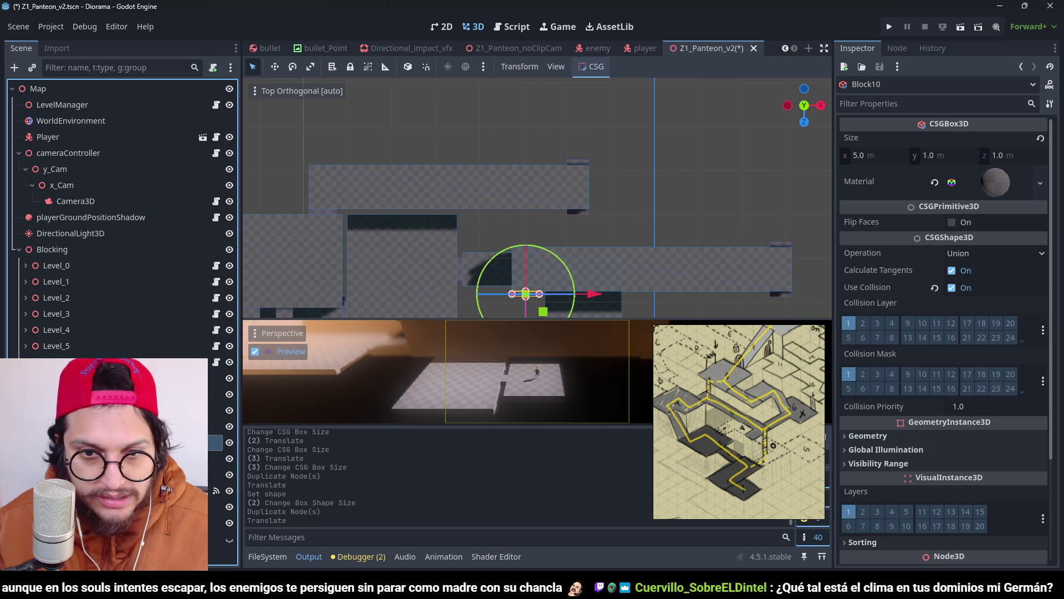
key(Delete)
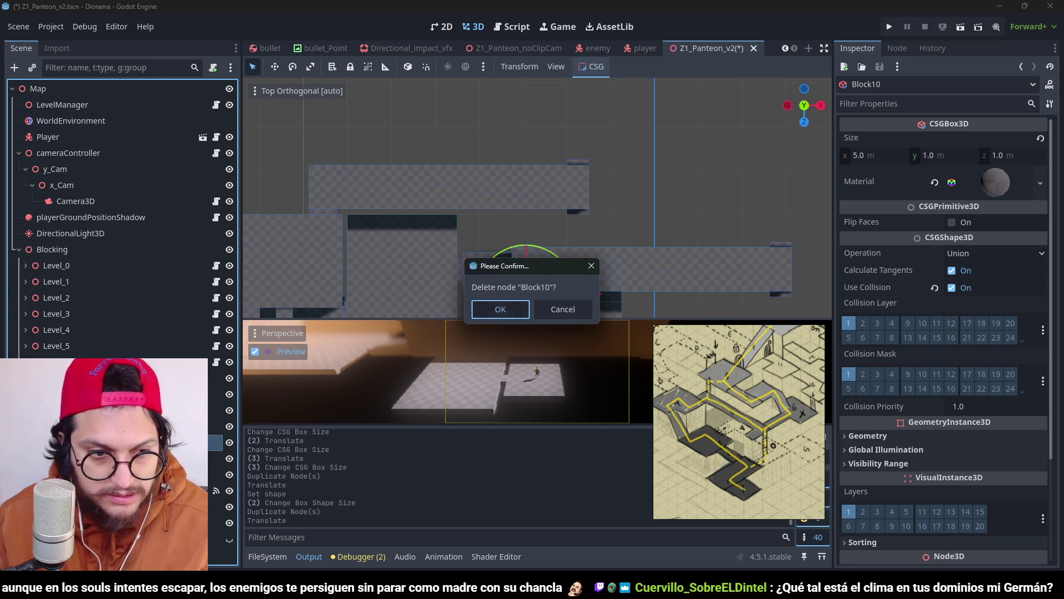
key(Return)
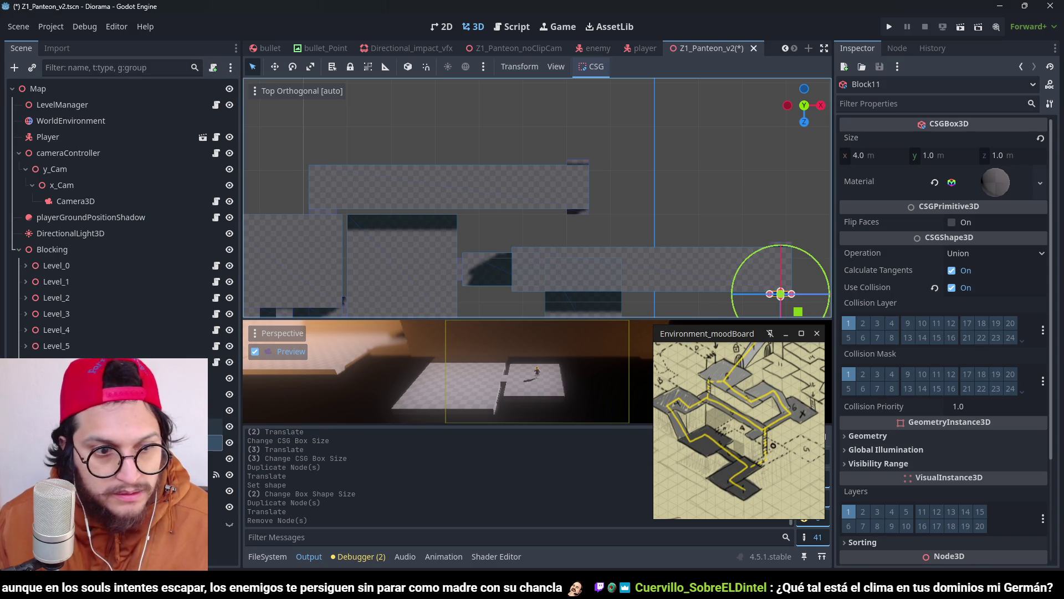
Step: Shrink Block12 to 8 × 9 × 8 m and reset its position to 0, 0, 0
click(693, 302)
drag(794, 269, 557, 271)
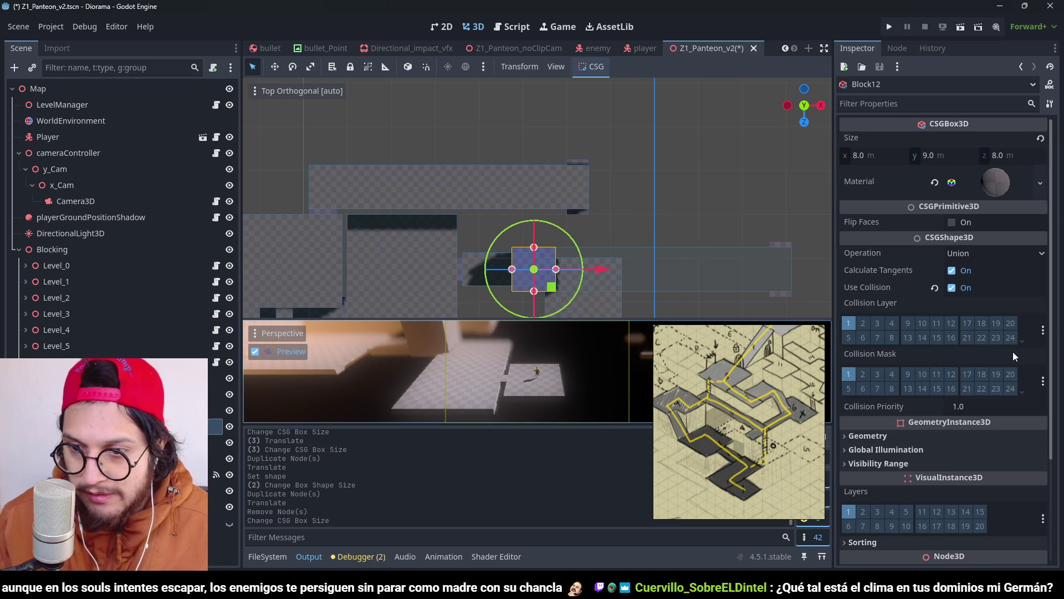
scroll(1013, 352, down, 3)
click(914, 446)
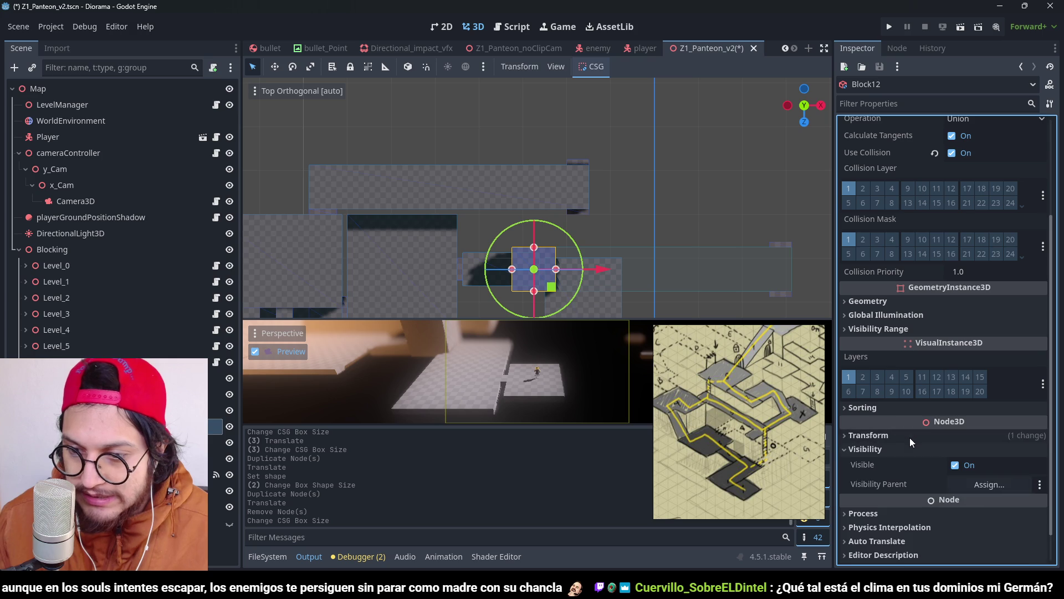
click(910, 437)
click(1037, 449)
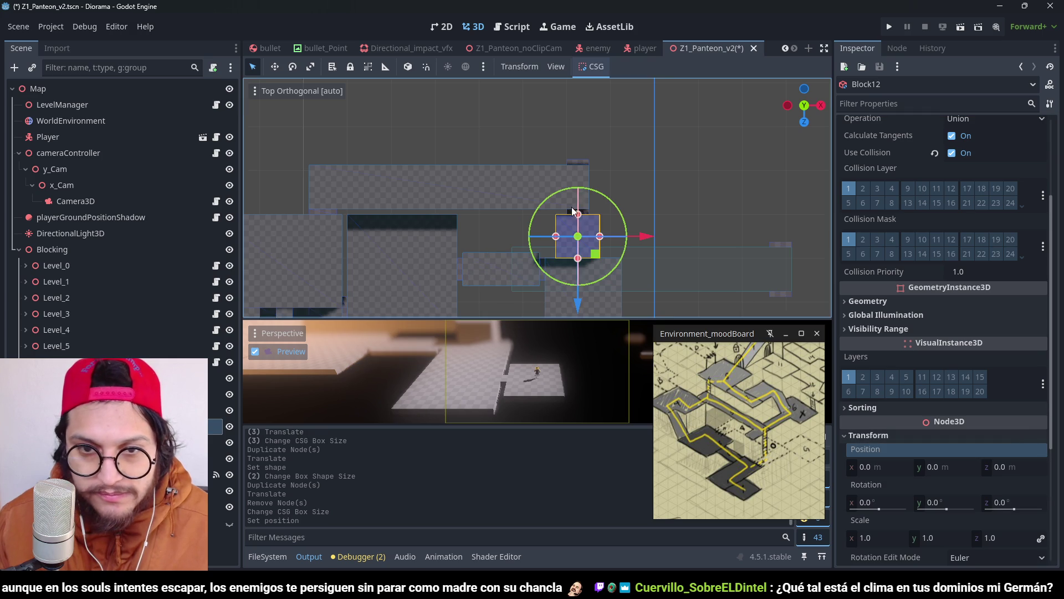
scroll(573, 210, up, 3)
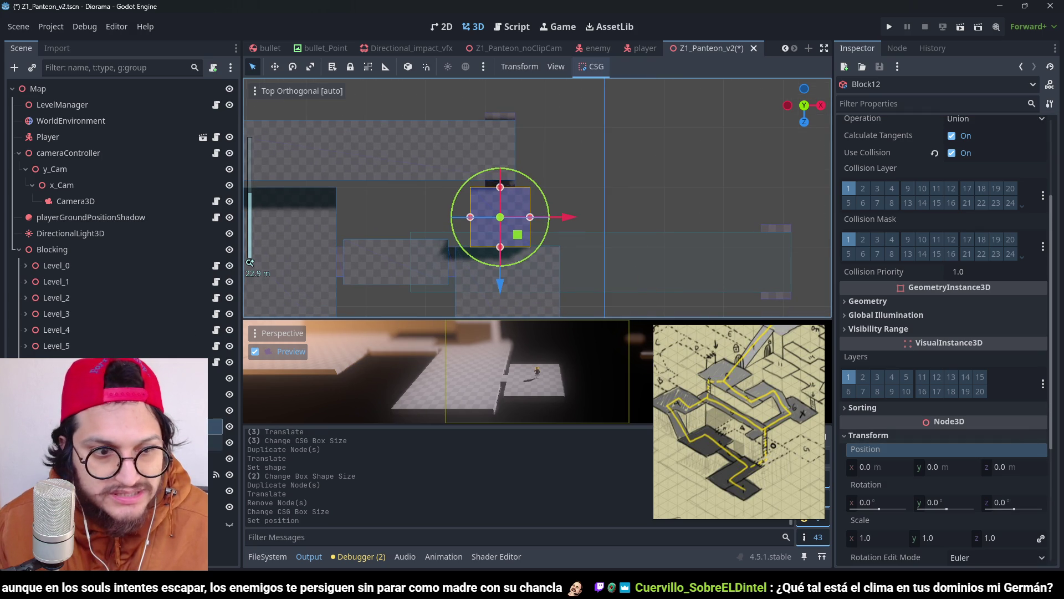
click(83, 442)
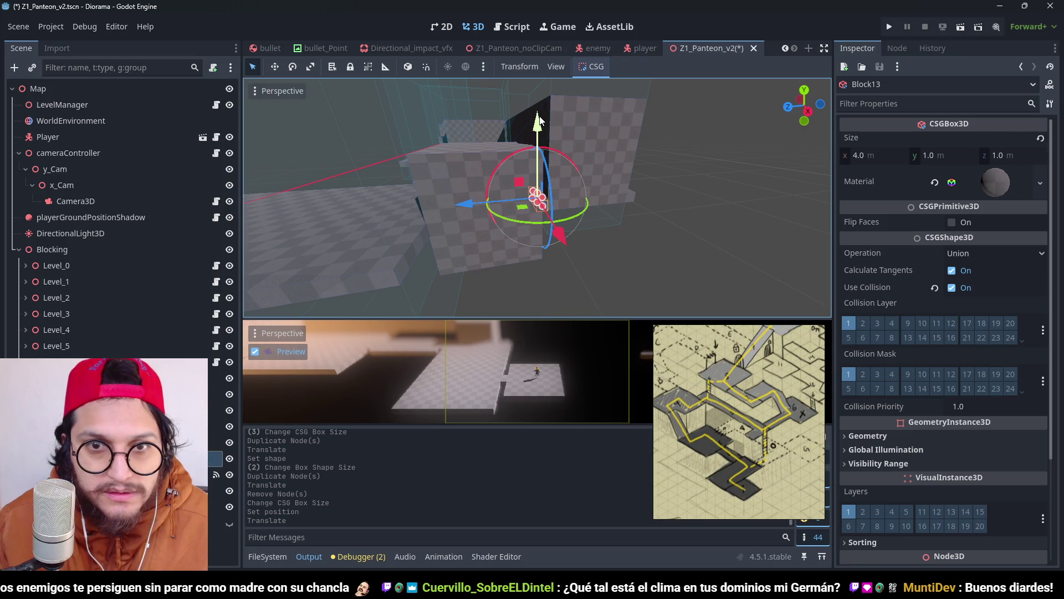
Step: Raise Block13 onto the wall and lift Block11 higher
mouse_move(534, 211)
mouse_down()
mouse_move(539, 90)
mouse_move(544, 101)
mouse_up()
key(f)
scroll(594, 232, down, 5)
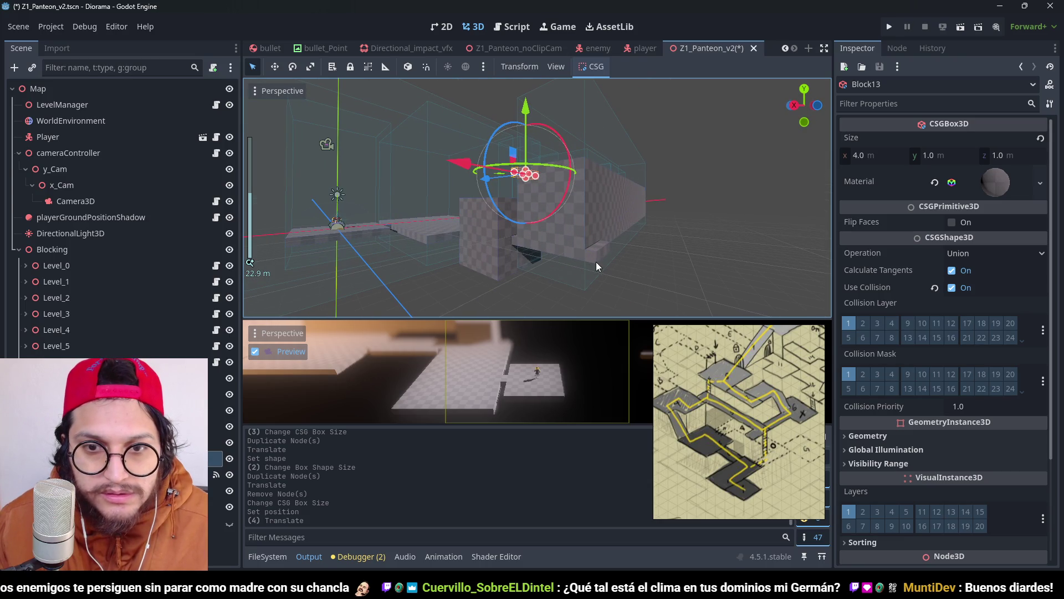
mouse_move(597, 261)
mouse_down()
mouse_move(614, 88)
mouse_move(597, 122)
mouse_up()
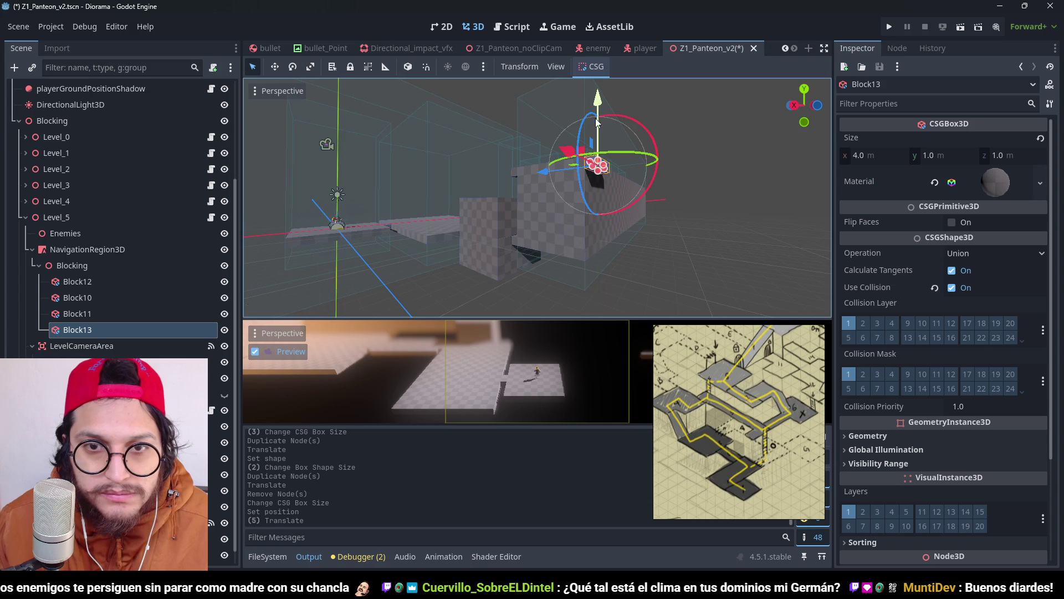
scroll(523, 251, up, 3)
click(525, 244)
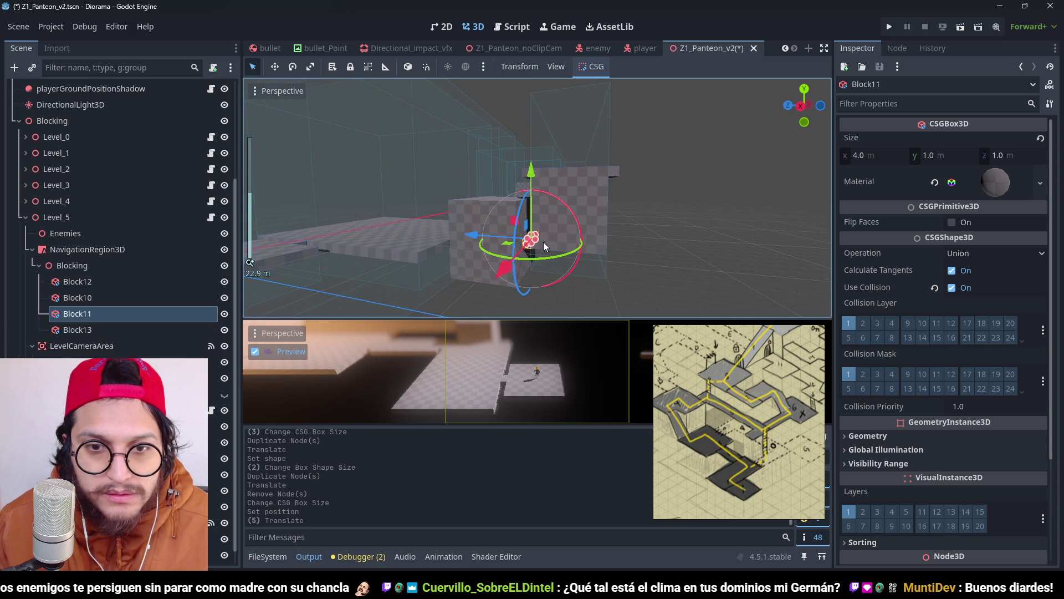
drag(531, 172, 531, 109)
Step: Raise Block12 to a height of 3.5 m, refit its top and bottom, and save
click(510, 246)
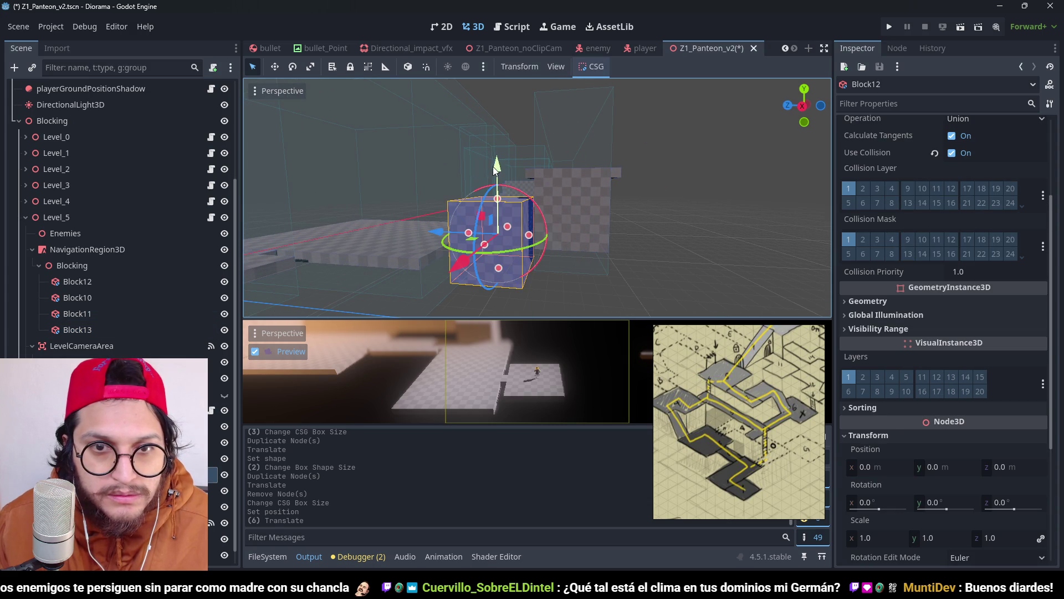
drag(497, 172, 496, 132)
scroll(568, 212, up, 4)
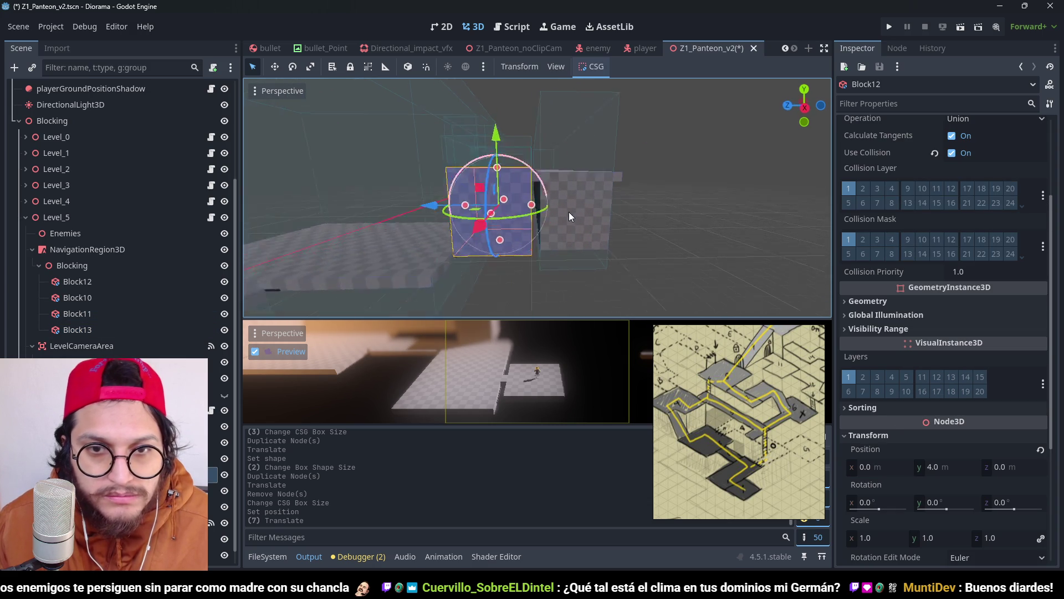
key(KP_1)
key(KP_3)
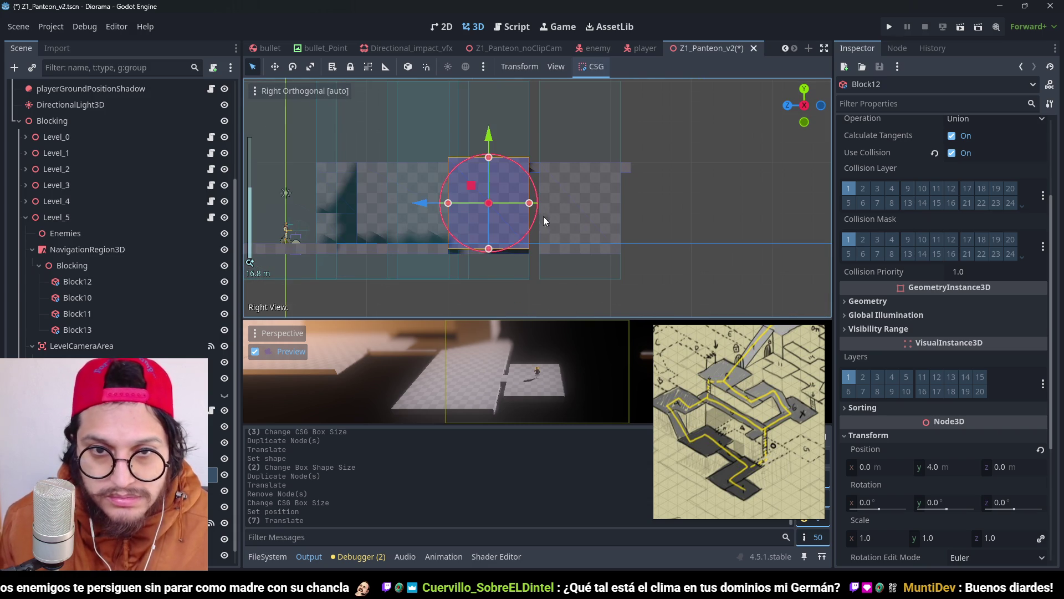
scroll(522, 189, up, 2)
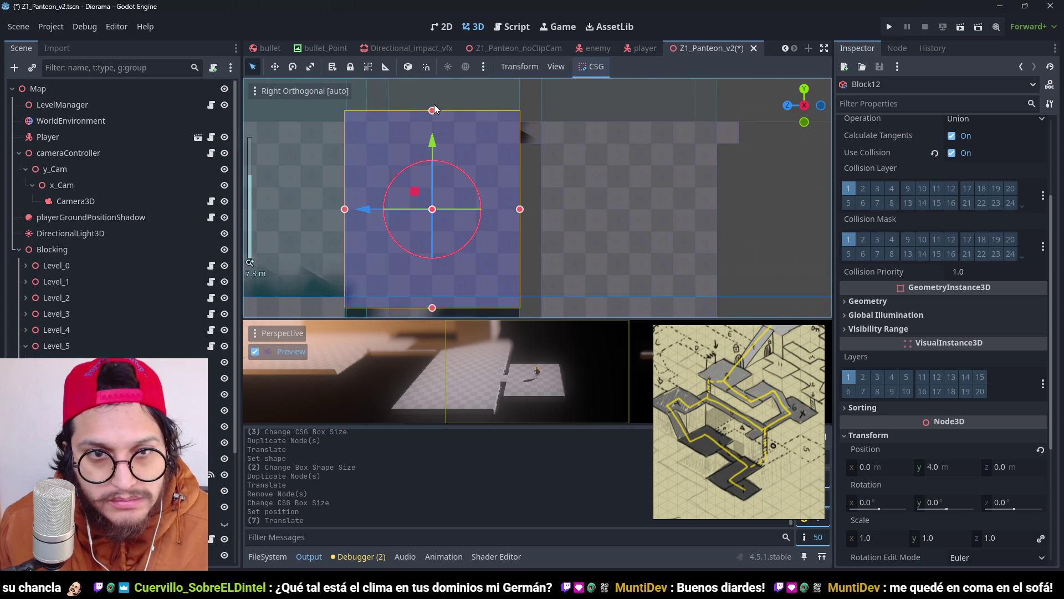
mouse_move(433, 109)
mouse_down()
mouse_move(437, 128)
mouse_move(437, 115)
mouse_move(447, 122)
mouse_up()
scroll(527, 250, down, 8)
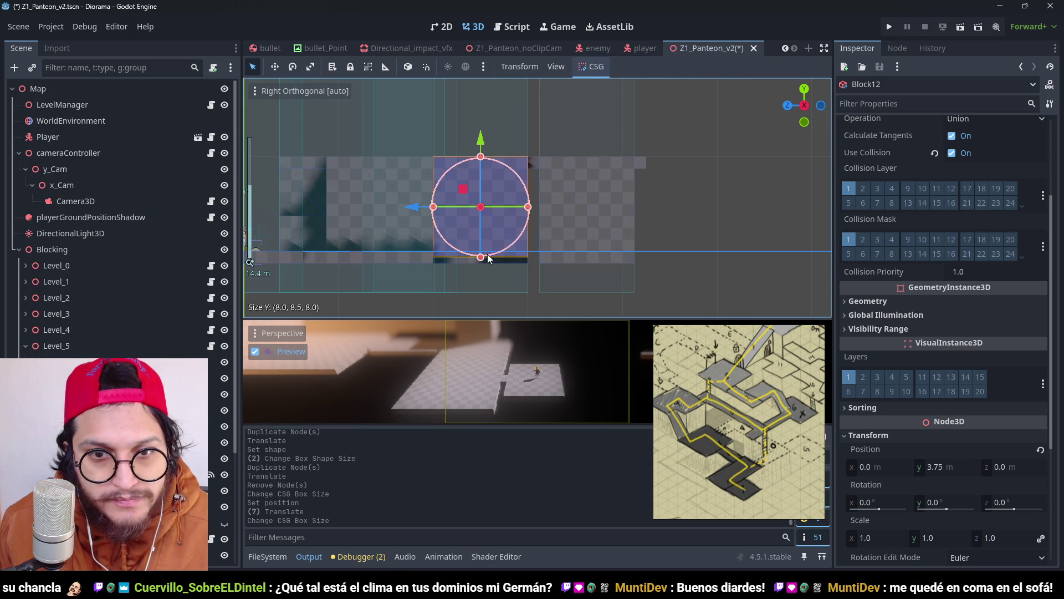
mouse_move(482, 260)
mouse_down()
mouse_move(624, 260)
mouse_move(600, 267)
mouse_move(605, 237)
mouse_up()
key(ctrl+s)
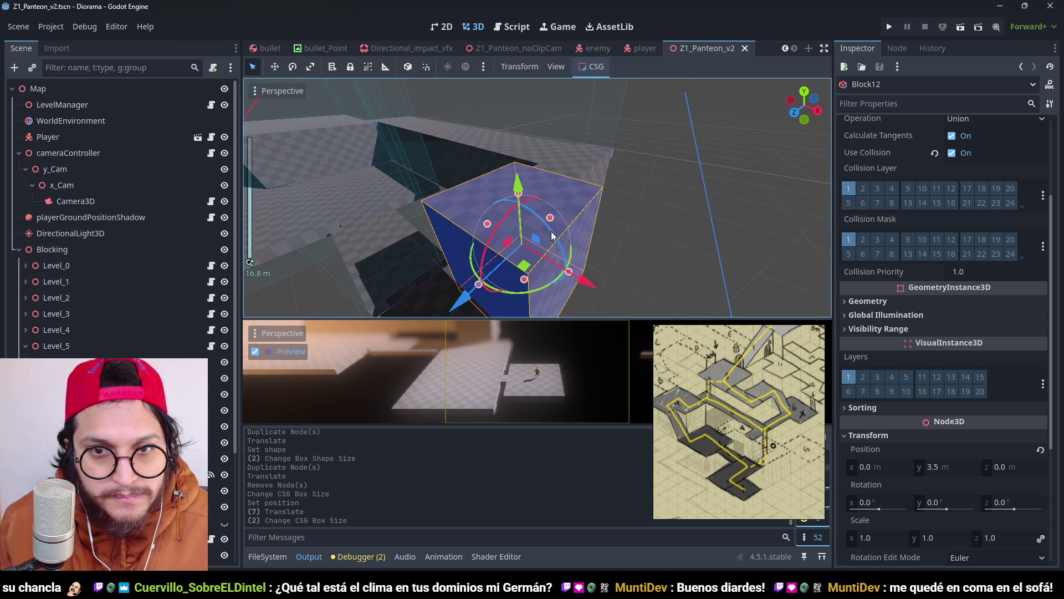
key(KP_7)
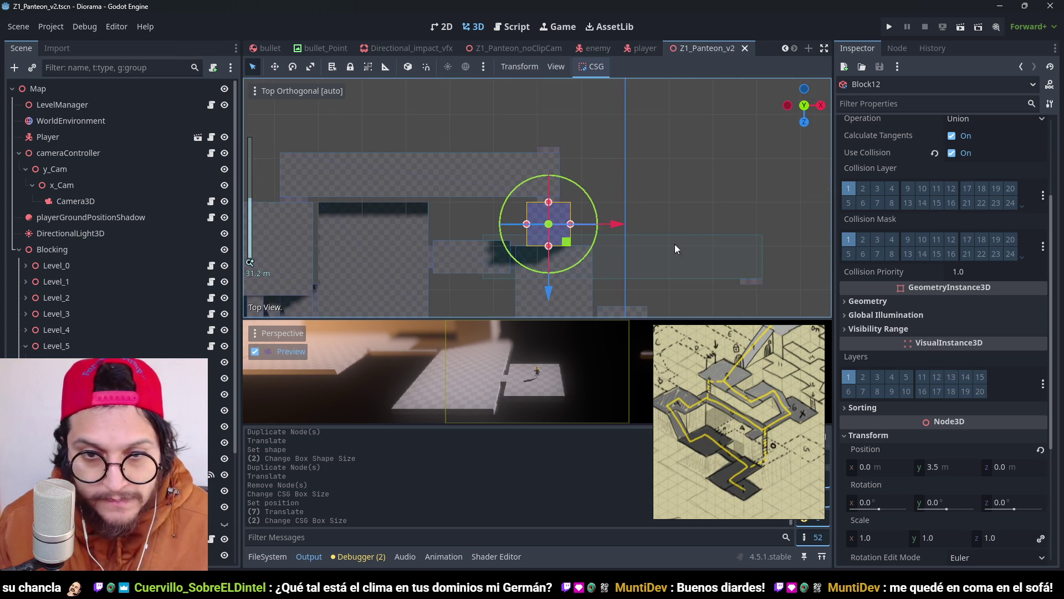
scroll(587, 314, down, 2)
click(736, 255)
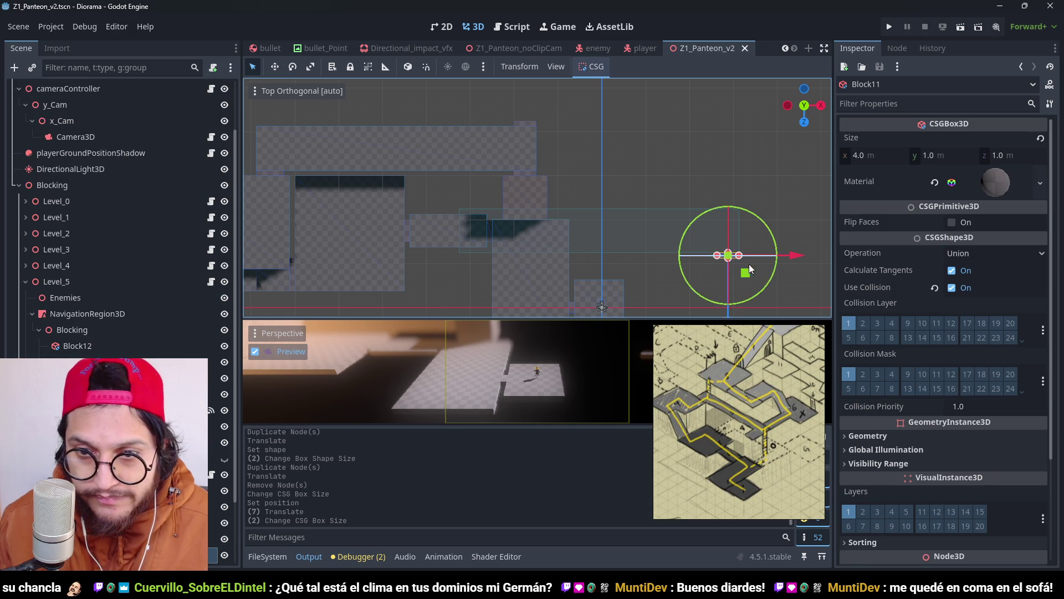
Step: Delete Block11 from the level and save the scene
mouse_move(771, 433)
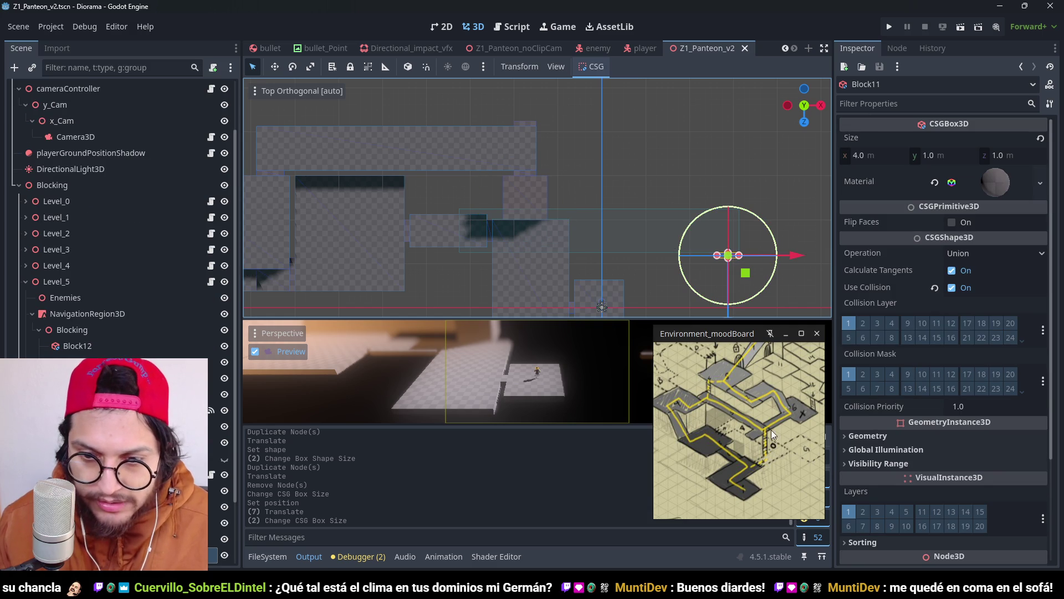
key(Delete)
key(Return)
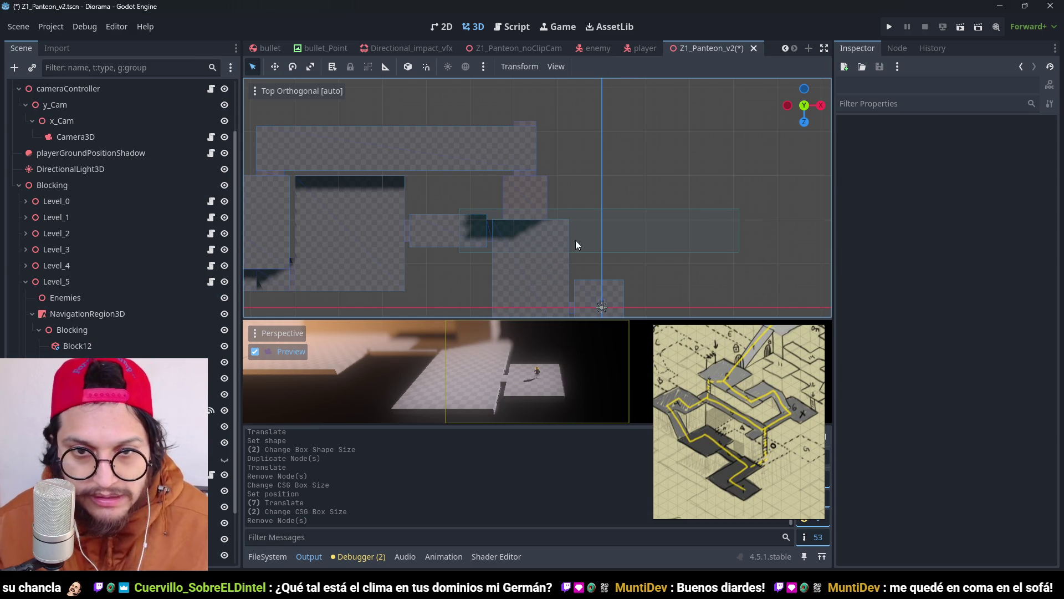
key(ctrl+s)
scroll(591, 81, up, 2)
scroll(586, 120, down, 2)
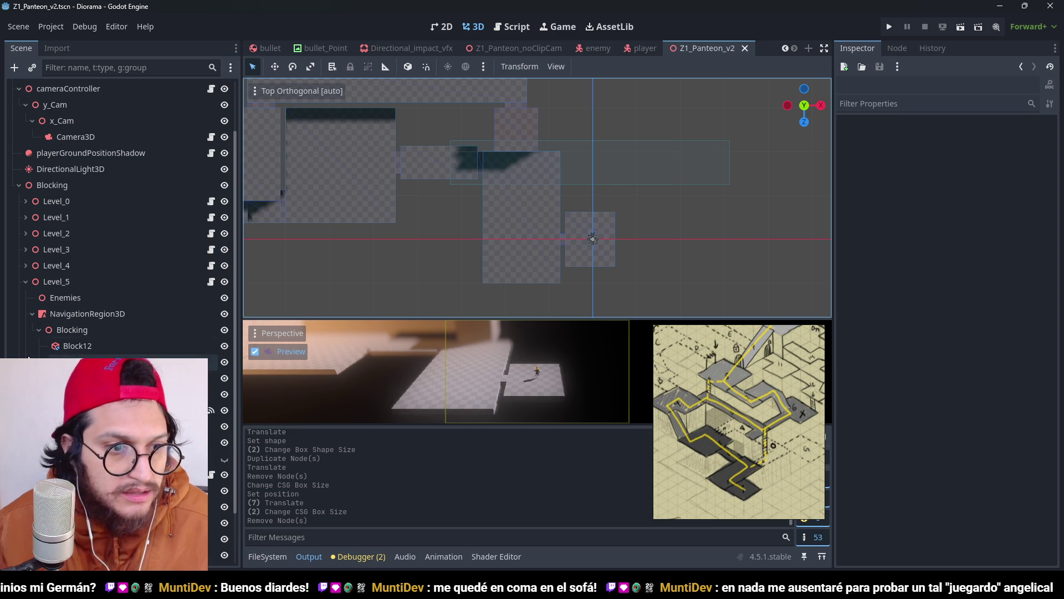
Step: Select the LevelCameraArea trigger, briefly hiding and showing Level_4 to check the layout
click(82, 410)
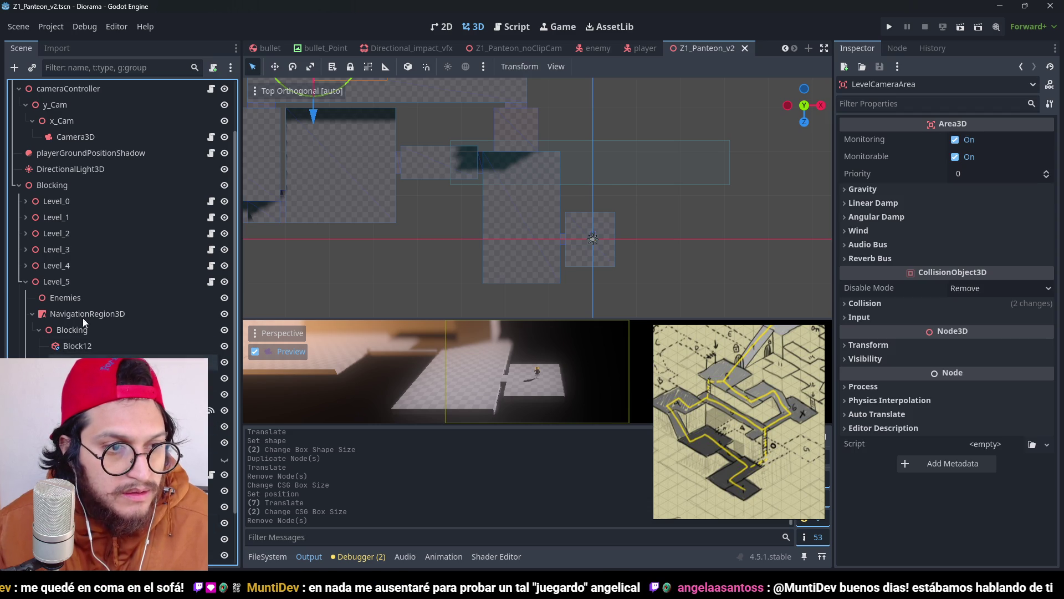
scroll(82, 317, down, 2)
click(224, 201)
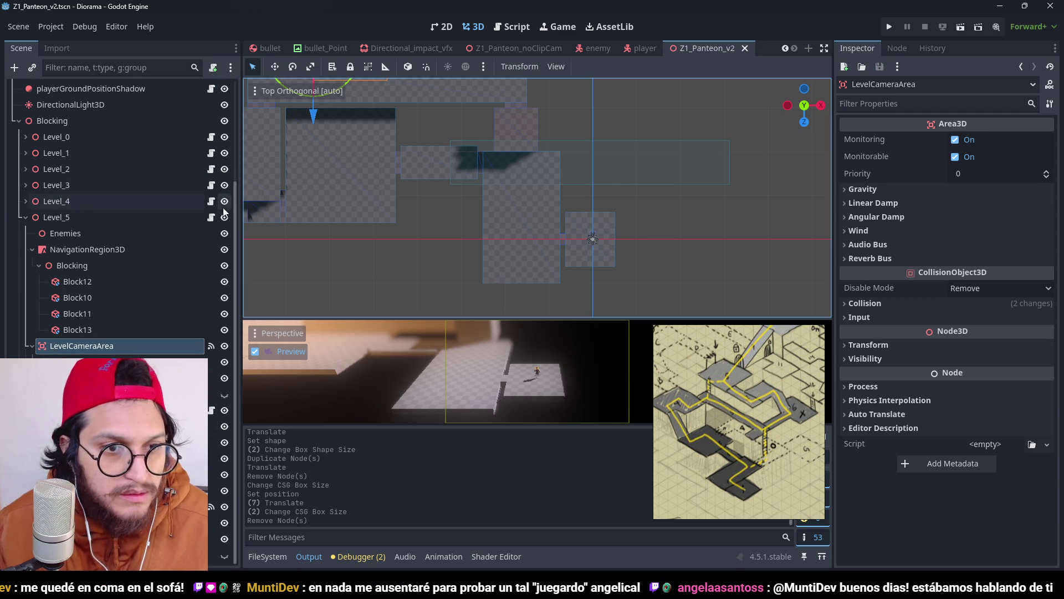
click(225, 201)
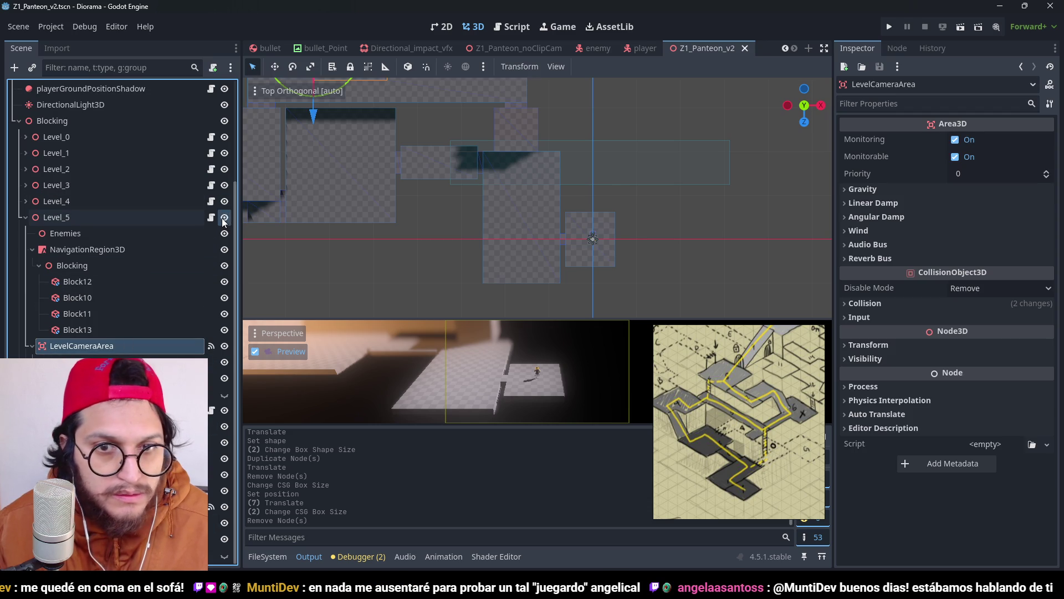
click(25, 217)
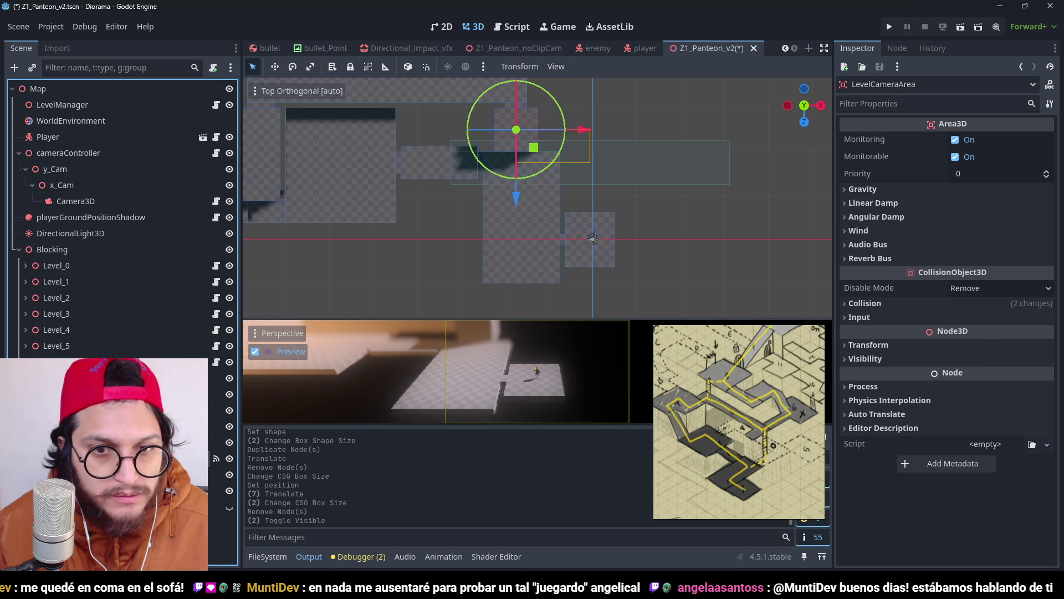
click(555, 163)
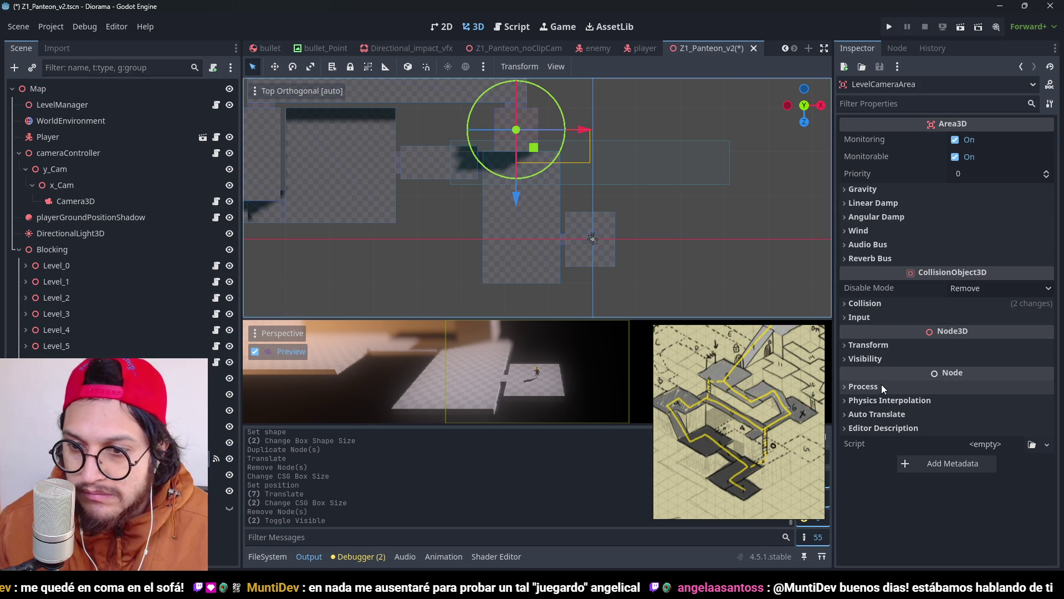
click(874, 345)
click(873, 345)
Step: Give the camera area's collision shape a new BoxShape3D, shrink it (depth 11, width 8), and save
click(139, 475)
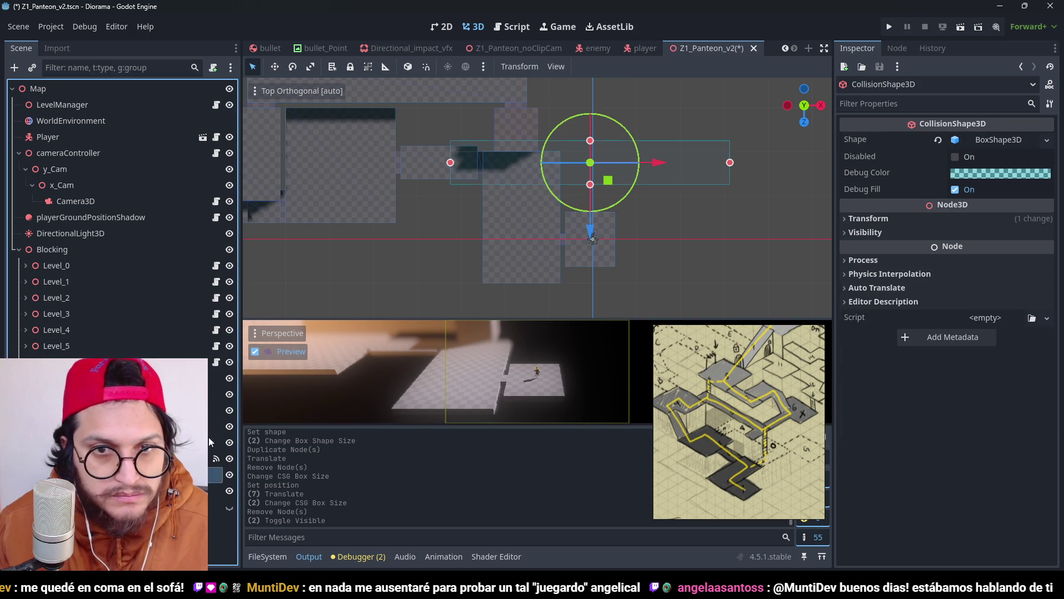
click(1053, 143)
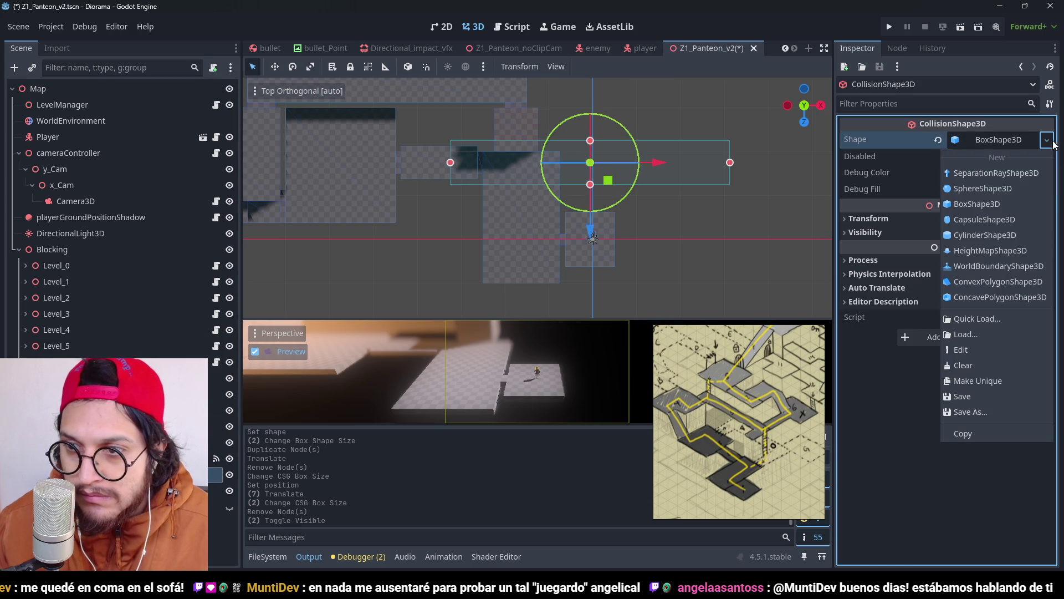
click(995, 384)
mouse_move(590, 185)
mouse_down()
mouse_move(591, 252)
mouse_move(591, 170)
mouse_up()
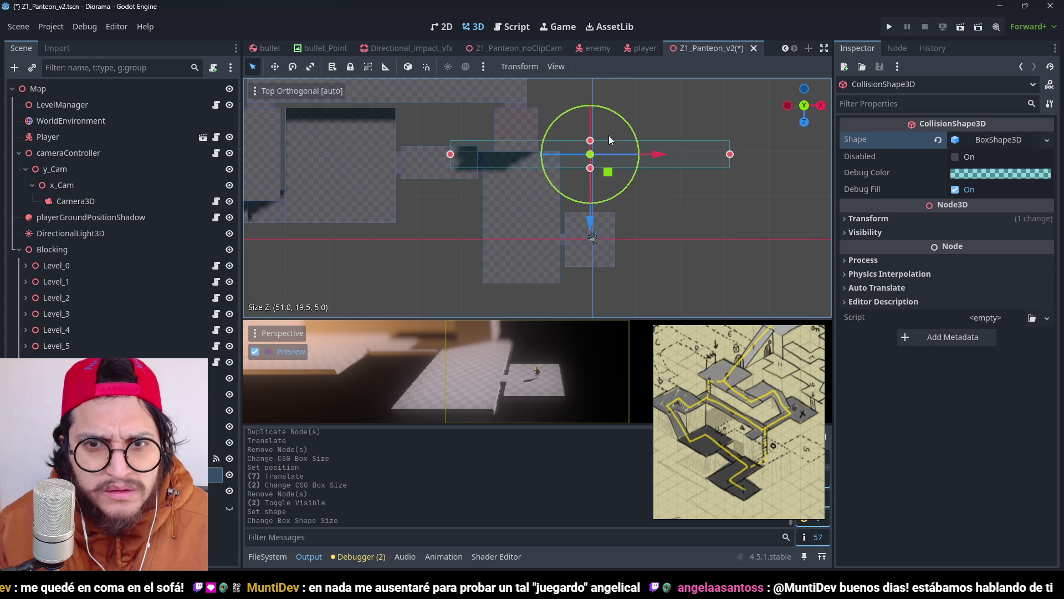
scroll(620, 230, up, 2)
drag(621, 229, 624, 188)
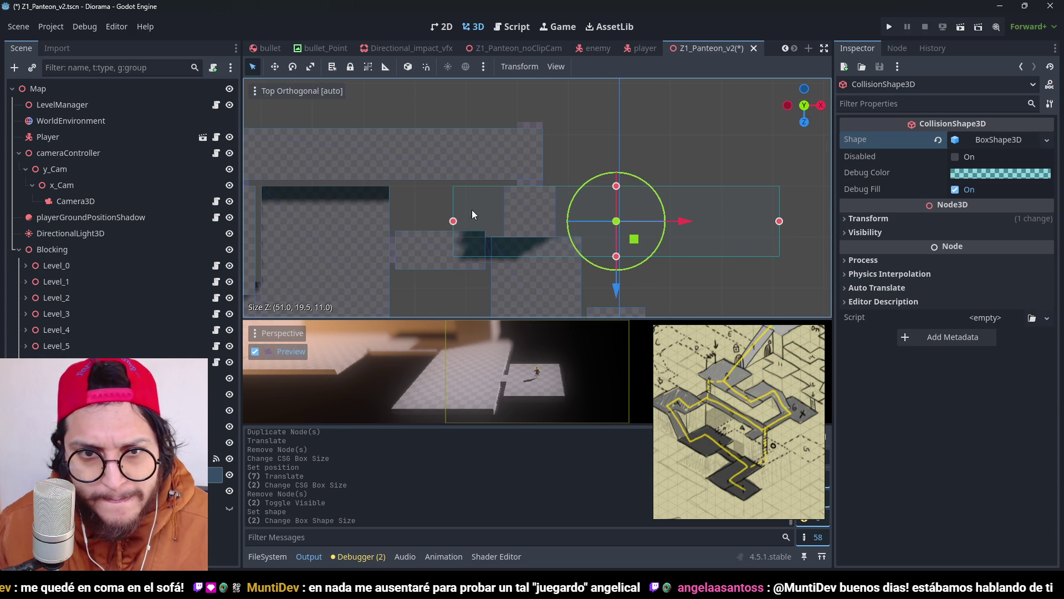
drag(460, 221, 510, 221)
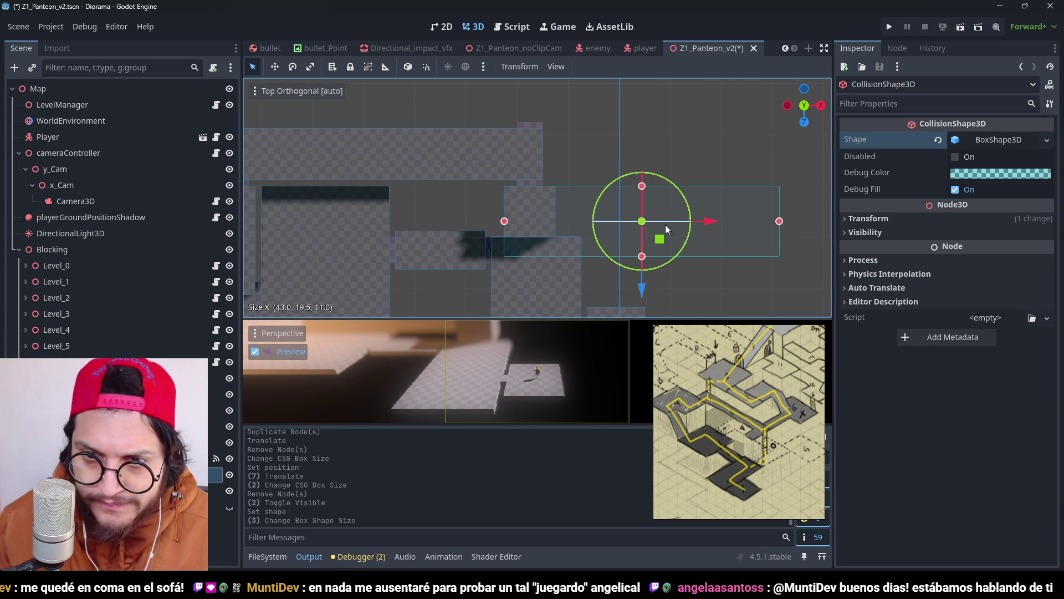
drag(779, 221, 555, 221)
drag(529, 263, 524, 238)
key(ctrl+s)
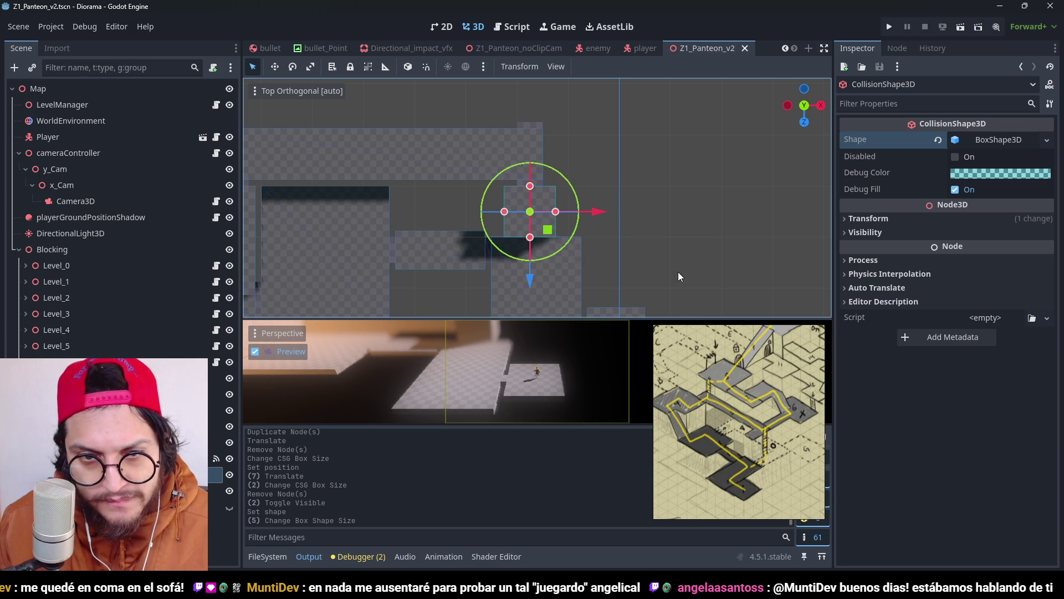
Step: Inspect the resized trigger box, then duplicate Level_6 as Level_7
scroll(581, 149, down, 3)
mouse_move(581, 149)
mouse_down()
mouse_move(778, 192)
mouse_move(730, 262)
mouse_move(659, 104)
mouse_move(574, 102)
mouse_move(432, 192)
mouse_move(490, 281)
mouse_move(688, 263)
mouse_move(750, 184)
mouse_move(747, 198)
mouse_move(664, 251)
mouse_move(644, 231)
mouse_up()
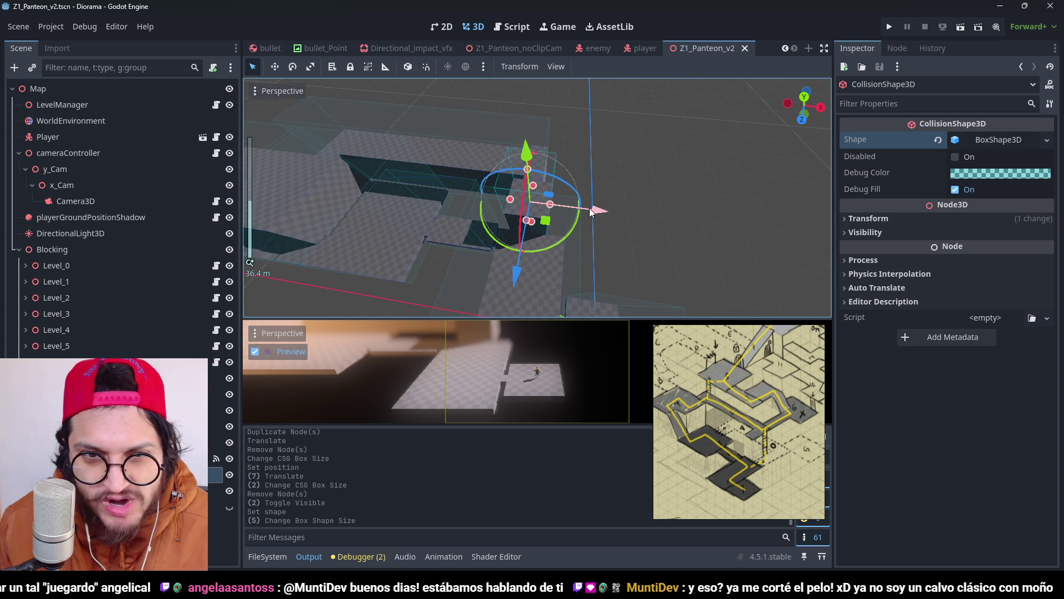
mouse_move(502, 186)
mouse_down()
mouse_move(467, 207)
mouse_move(467, 181)
mouse_move(332, 249)
mouse_up()
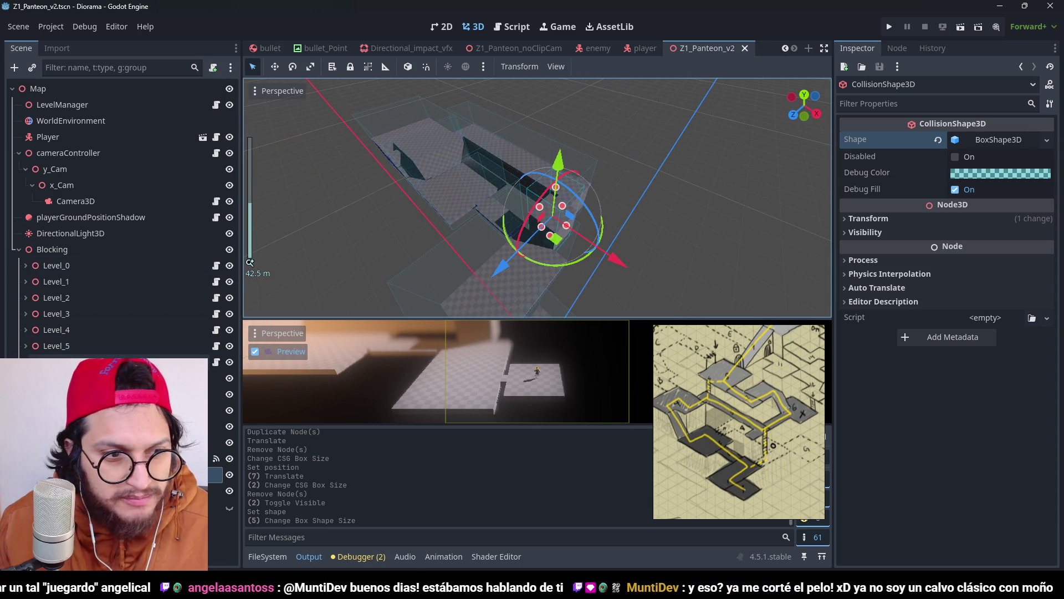
click(111, 532)
key(ctrl+d)
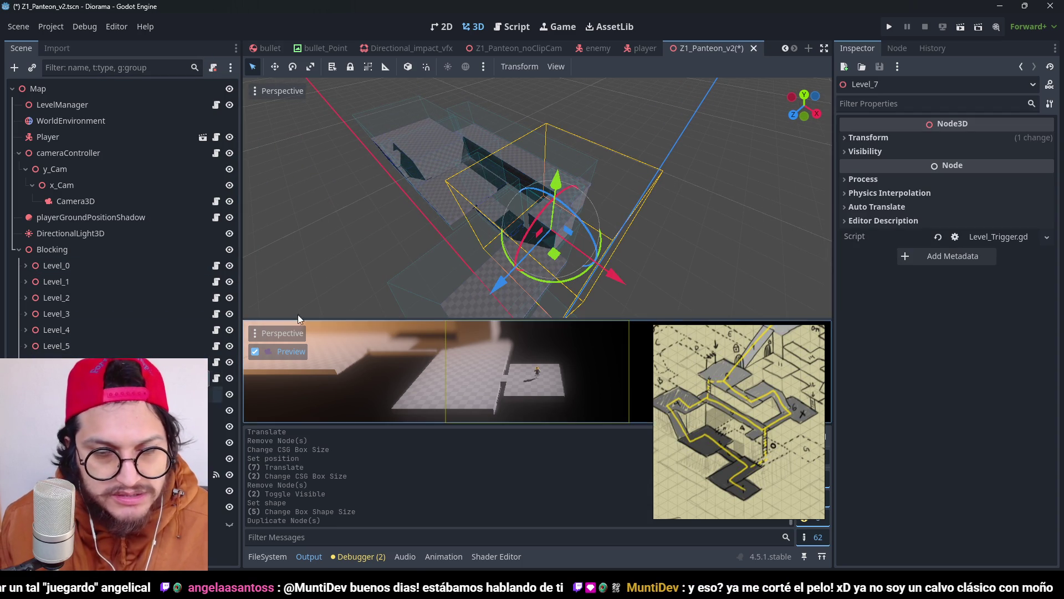
Step: In Top view, move Level_7 19 m along Z
scroll(554, 195, down, 3)
key(KP_7)
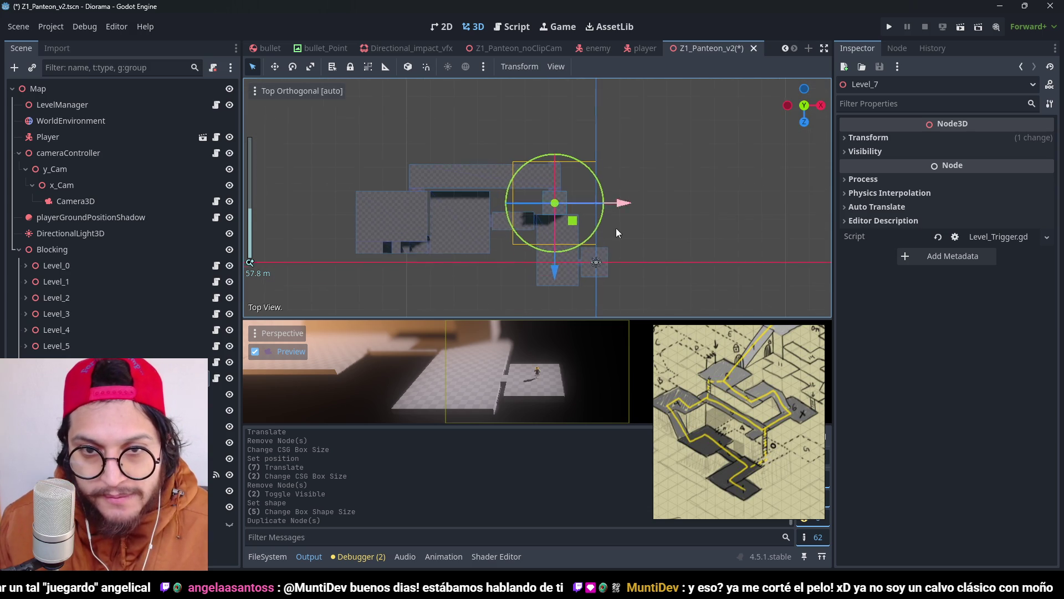
scroll(556, 311, up, 3)
drag(557, 289, 560, 195)
scroll(553, 227, up, 3)
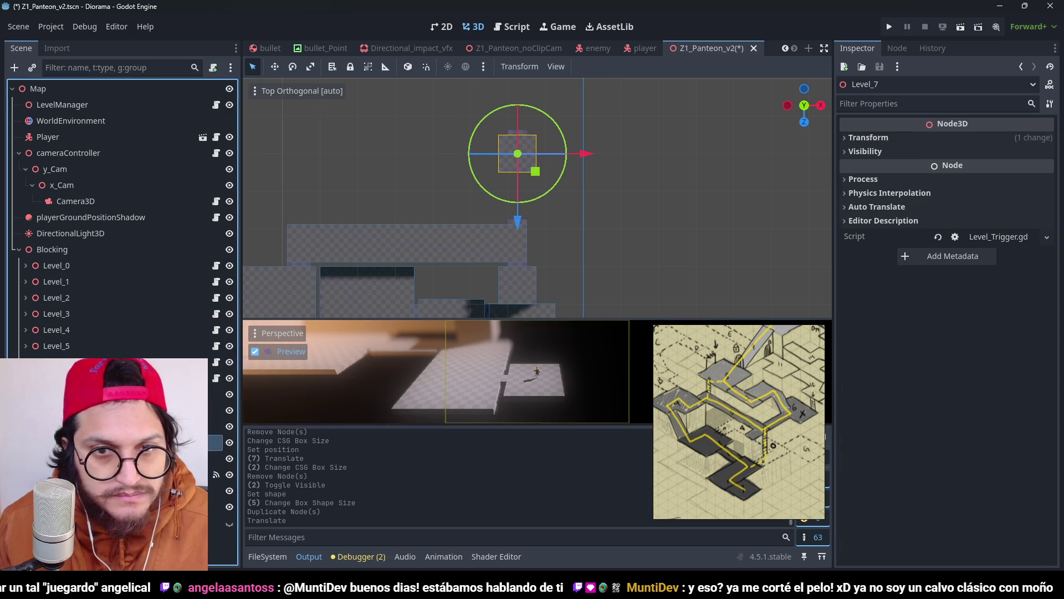
Step: Resize Block12 to 17 m deep along Z and 5 m wide
click(554, 244)
scroll(551, 243, up, 3)
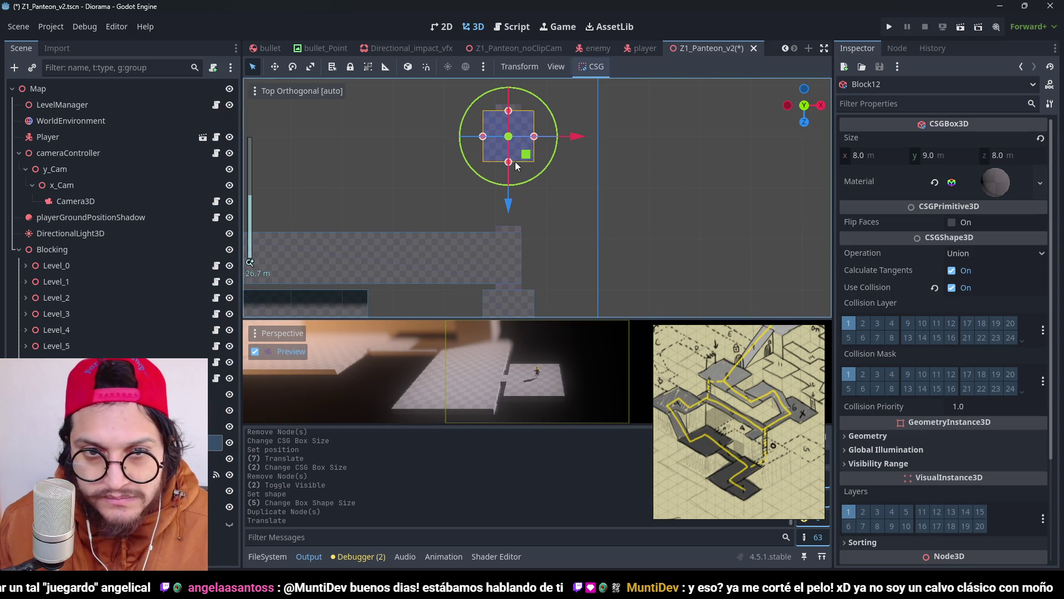
drag(508, 161, 508, 226)
drag(537, 165, 525, 170)
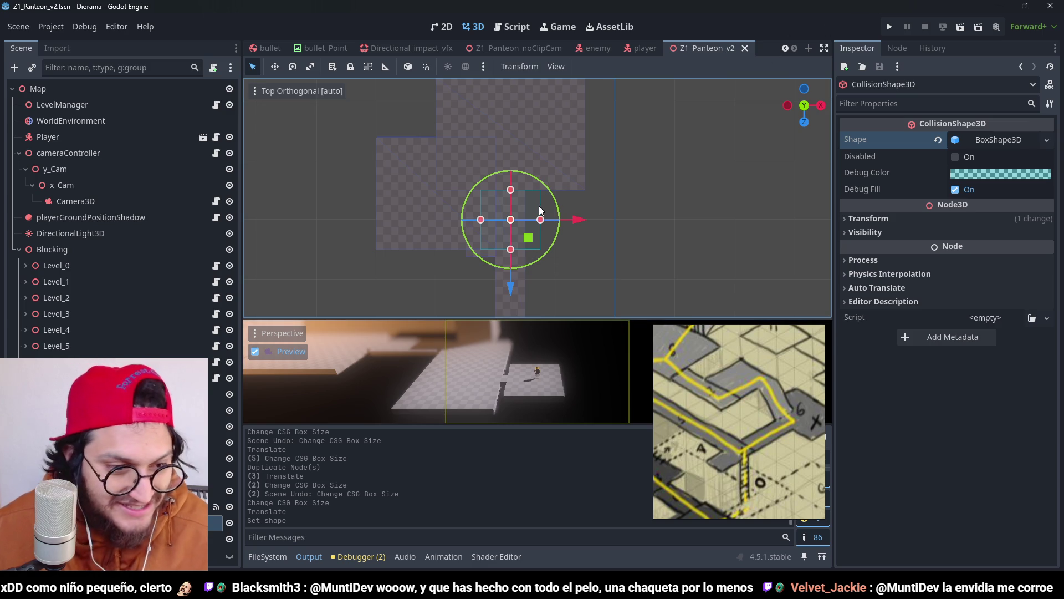
Step: Give the collision shape a fresh box, lengthen it to 19 along Z, narrow it, and save
scroll(539, 302, down, 3)
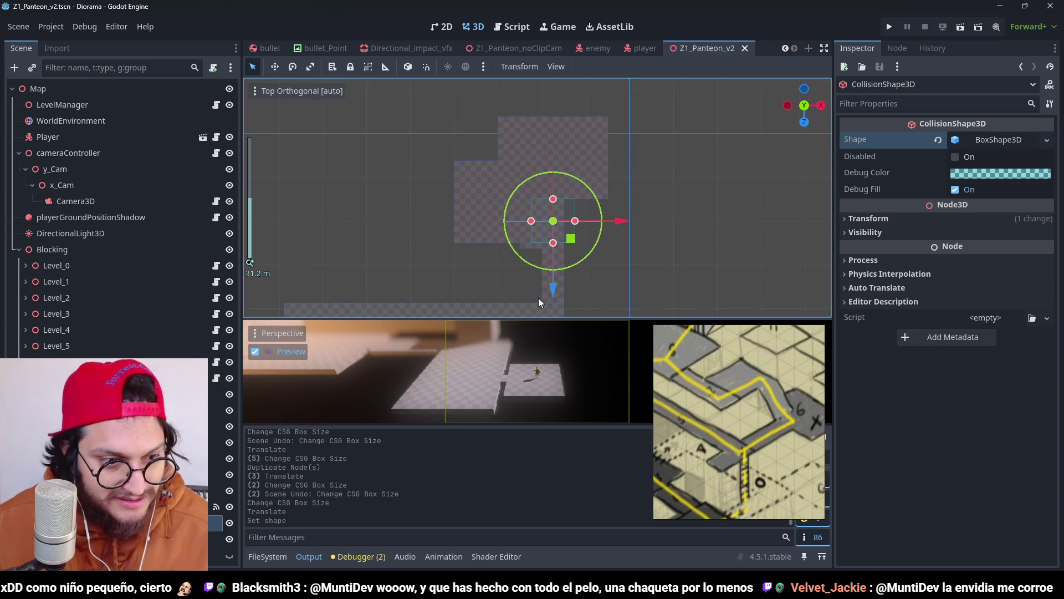
click(1047, 140)
click(979, 381)
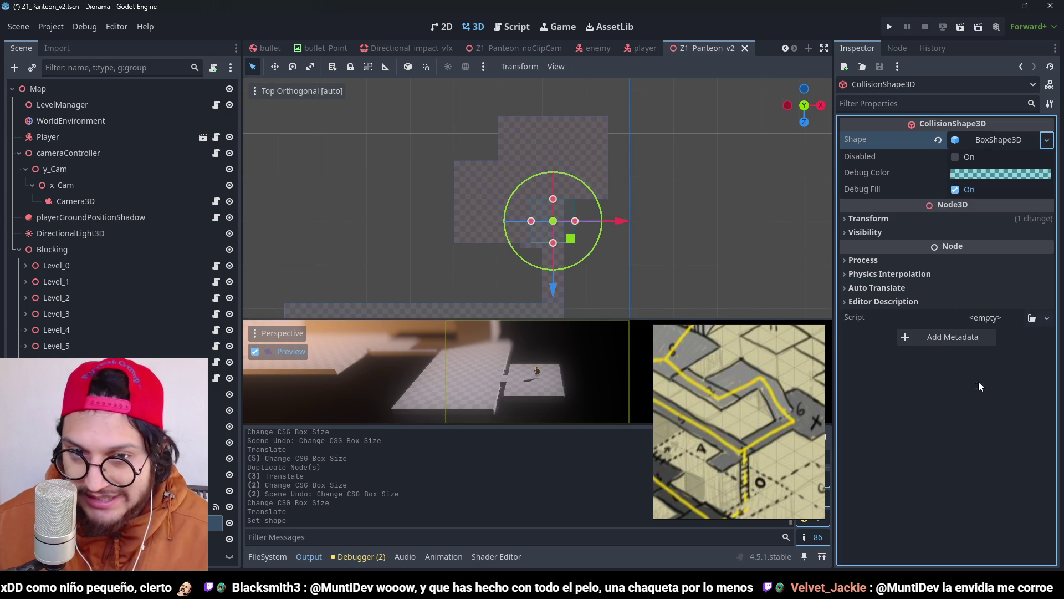
key(ctrl+s)
scroll(588, 231, up, 3)
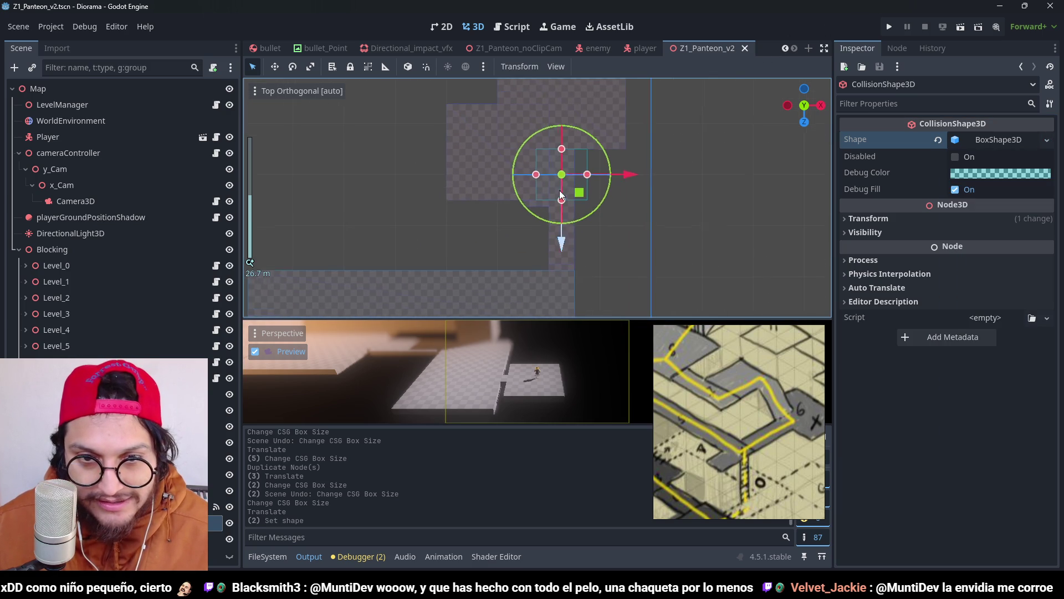
drag(554, 201, 564, 283)
drag(527, 210, 568, 210)
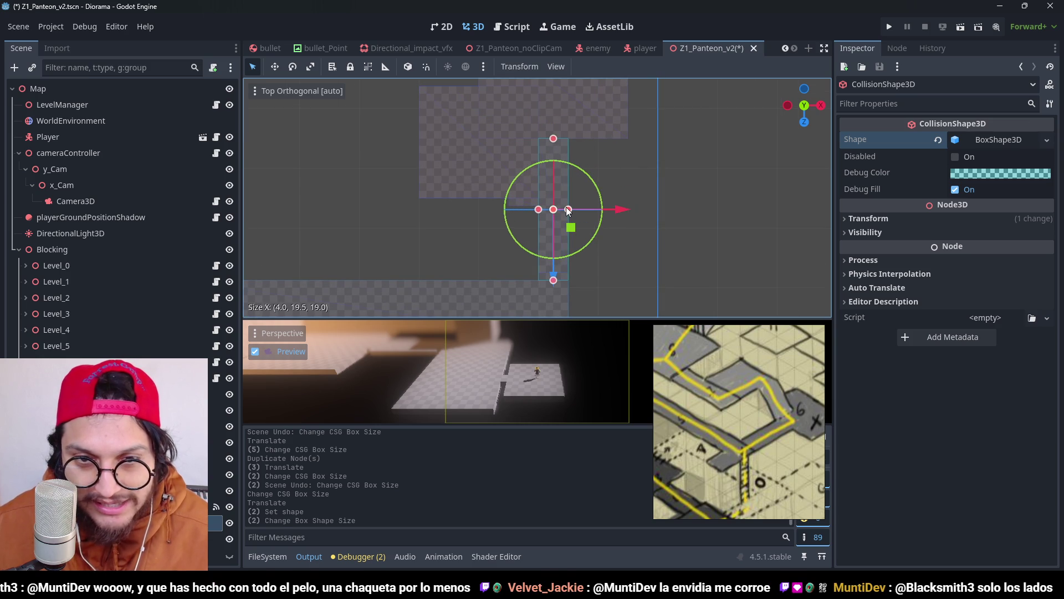
key(ctrl+s)
scroll(583, 141, down, 2)
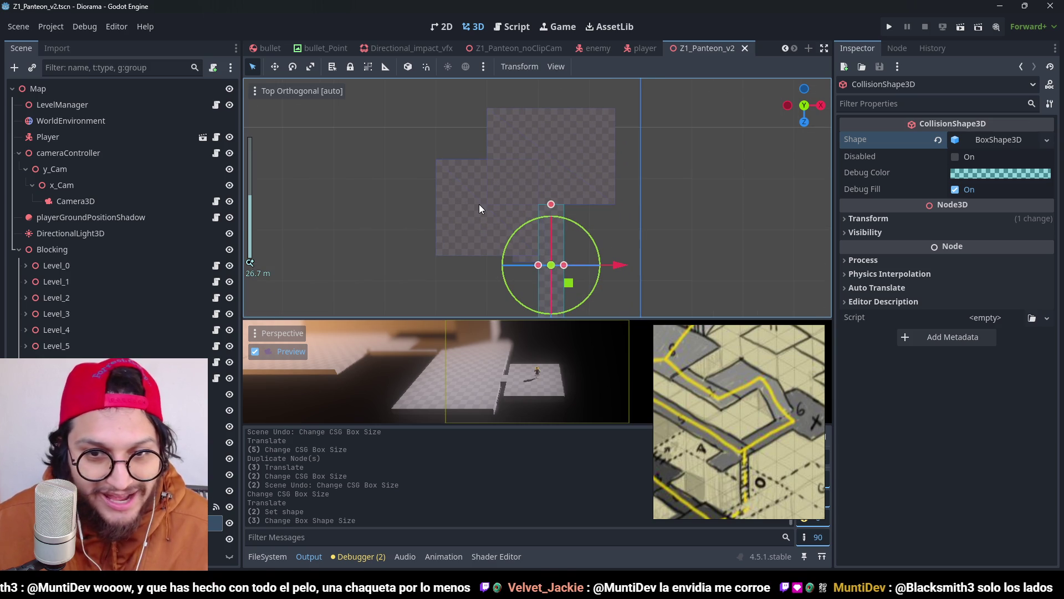
key(ctrl+s)
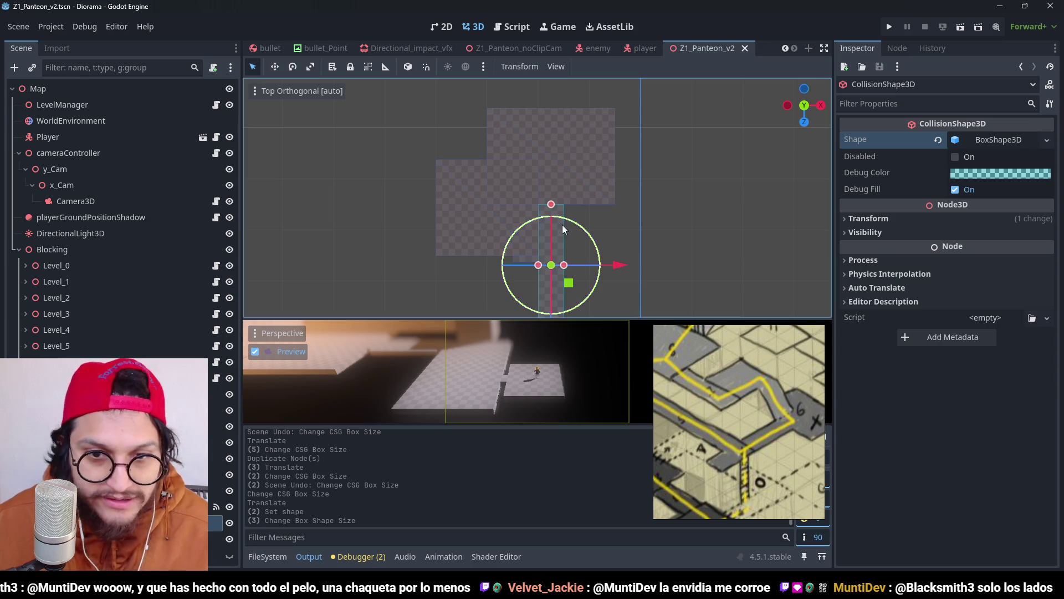
Step: Duplicate it as CollisionShape3D2, move it forward on Z, give it a new box 20 wide, 15 deep, and save
key(ctrl+d)
scroll(582, 250, down, 2)
drag(551, 306, 558, 215)
drag(557, 163, 581, 164)
key(ctrl+z)
click(1046, 140)
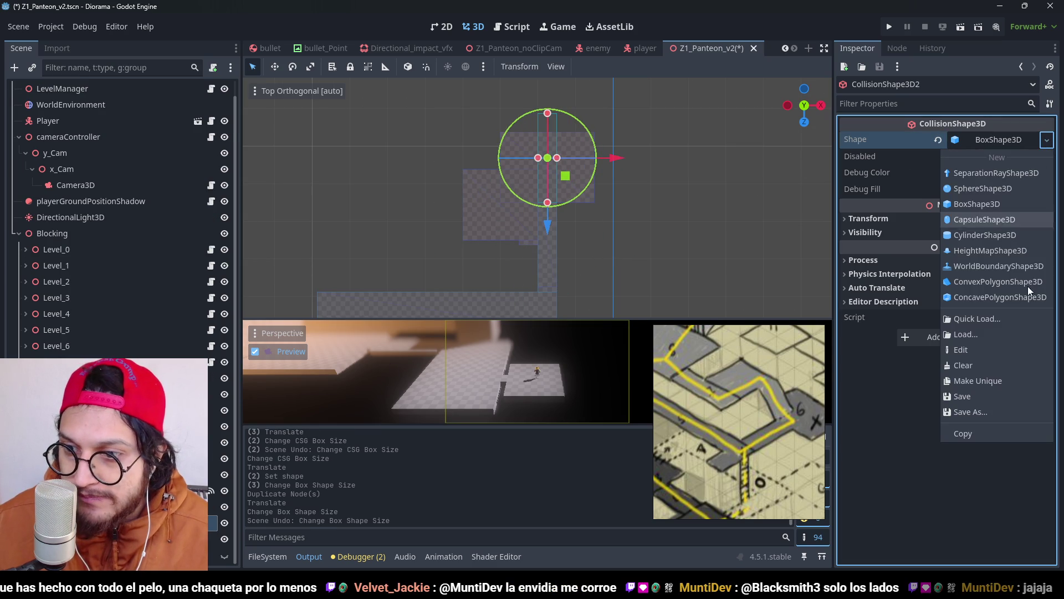
click(1019, 383)
scroll(610, 235, up, 2)
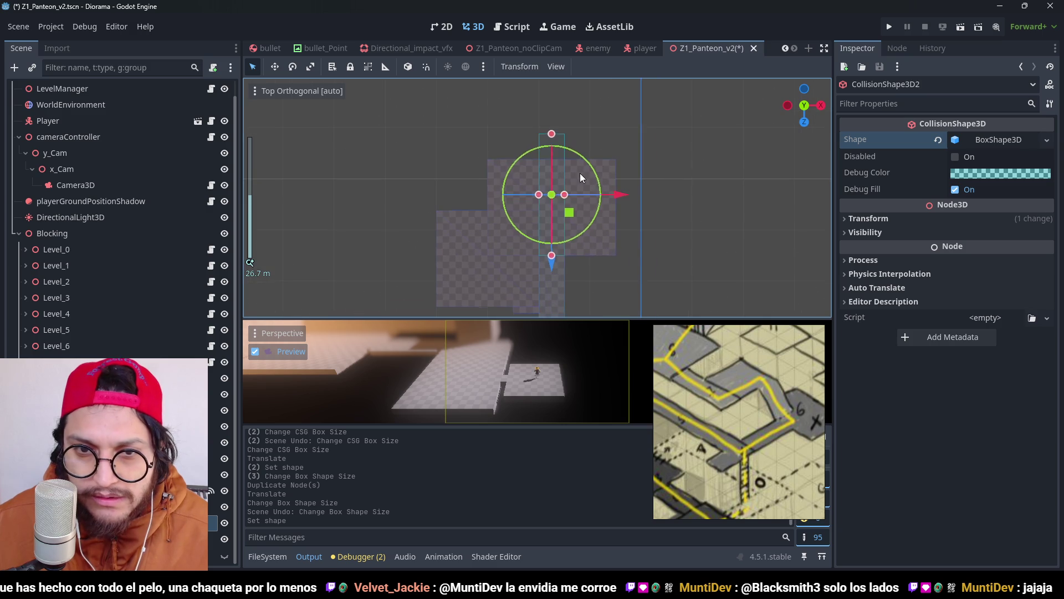
drag(564, 195, 614, 199)
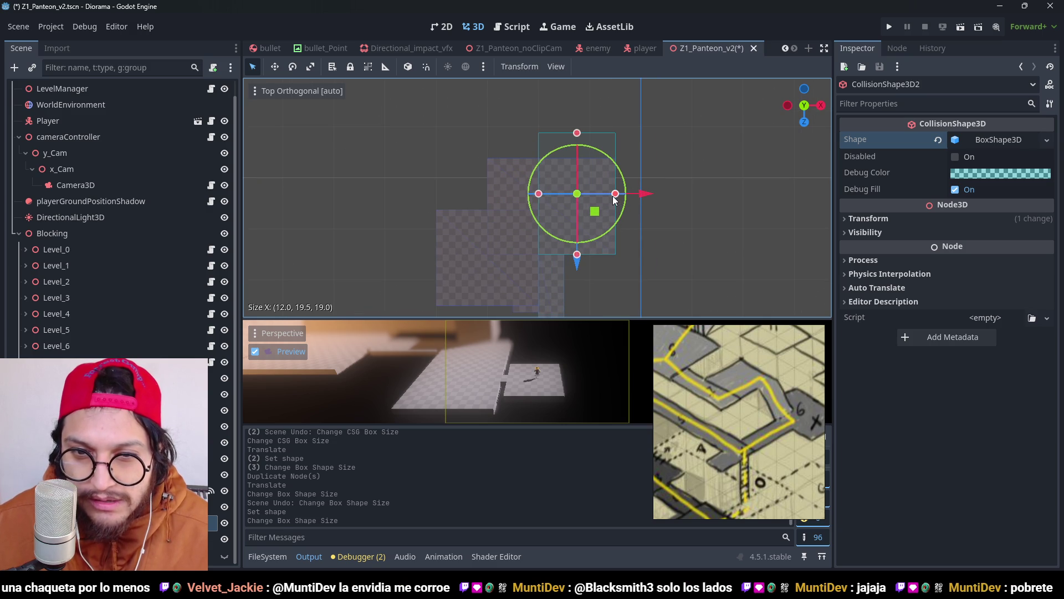
drag(537, 197, 490, 198)
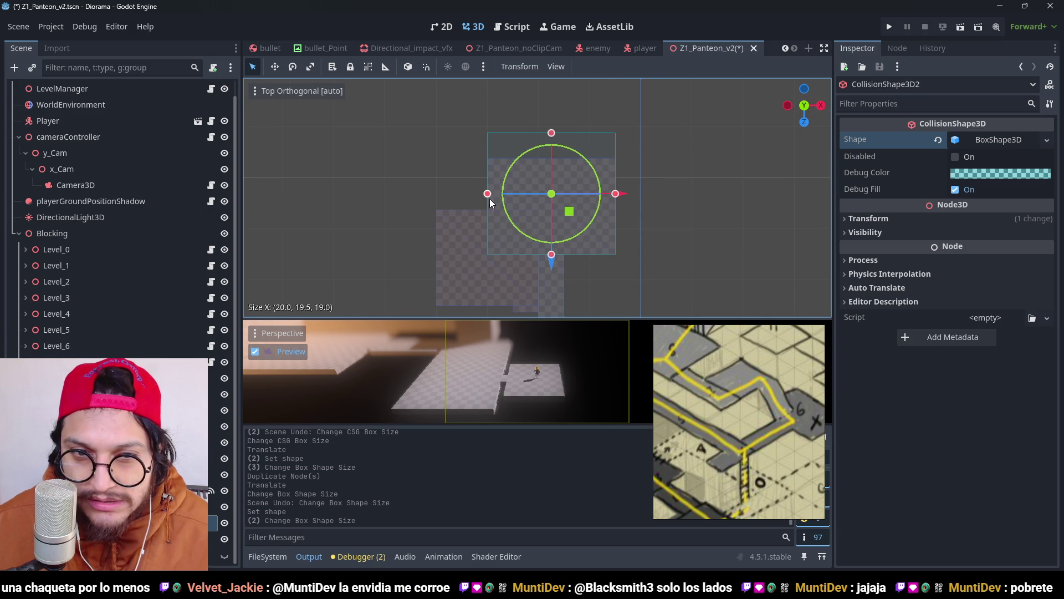
drag(553, 131, 556, 161)
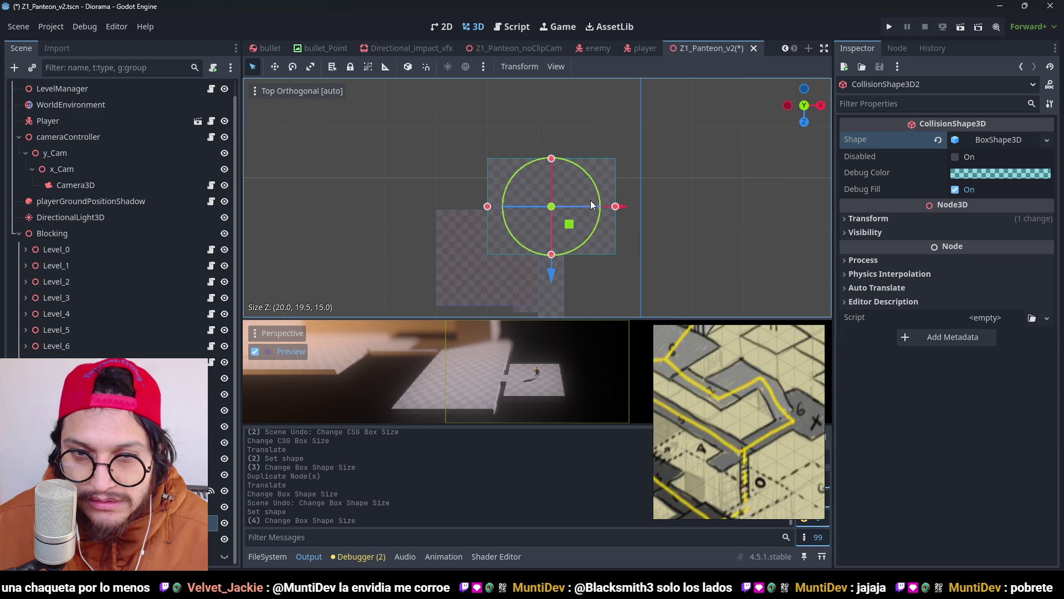
key(ctrl+s)
scroll(584, 214, down, 2)
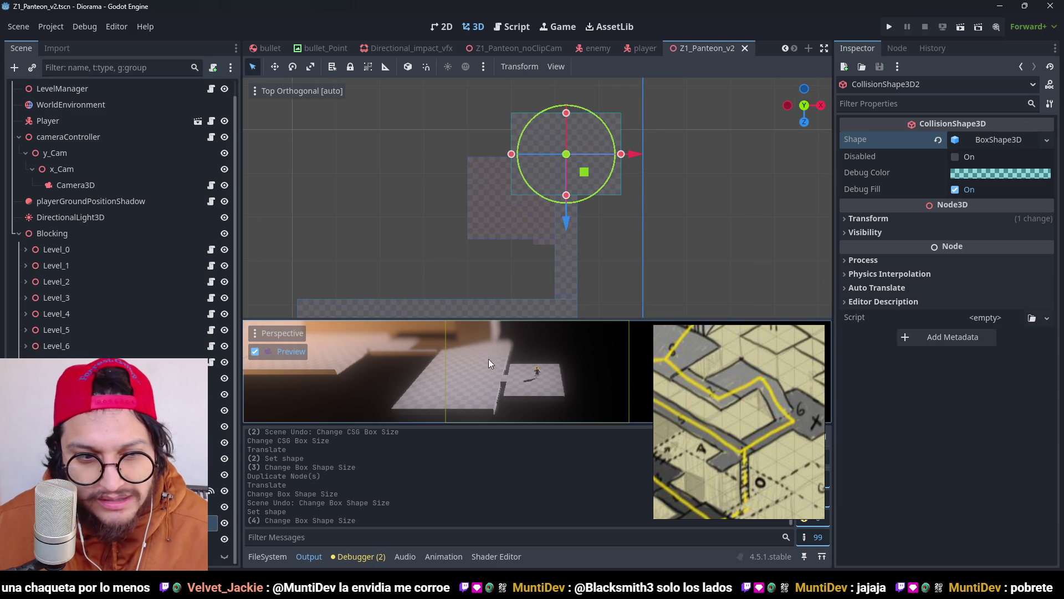
Step: Duplicate the collision shape, make its box unique, and resize it to 16 by 15
key(ctrl+d)
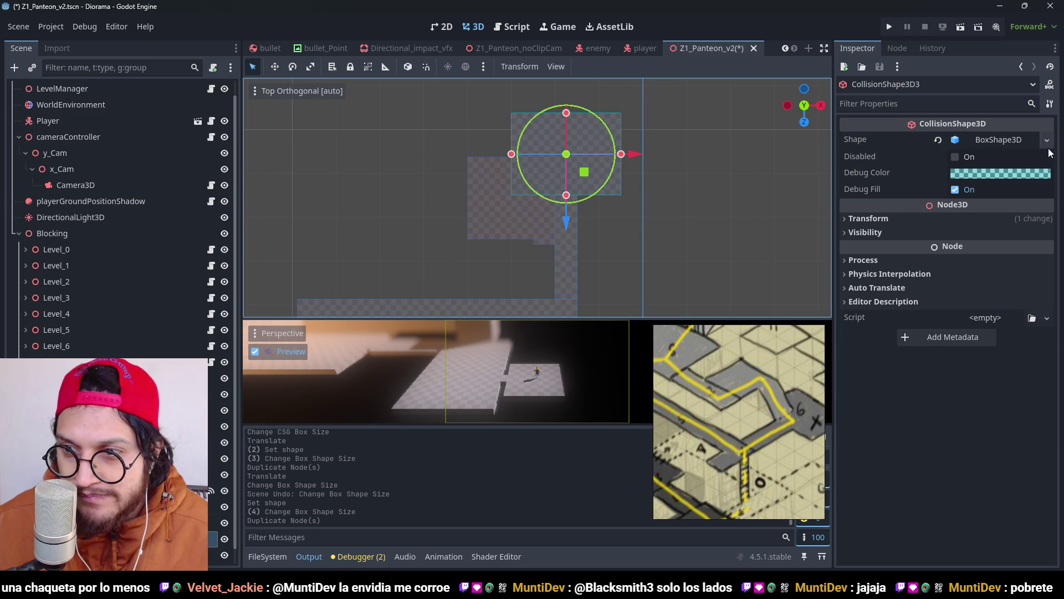
click(1047, 140)
click(997, 384)
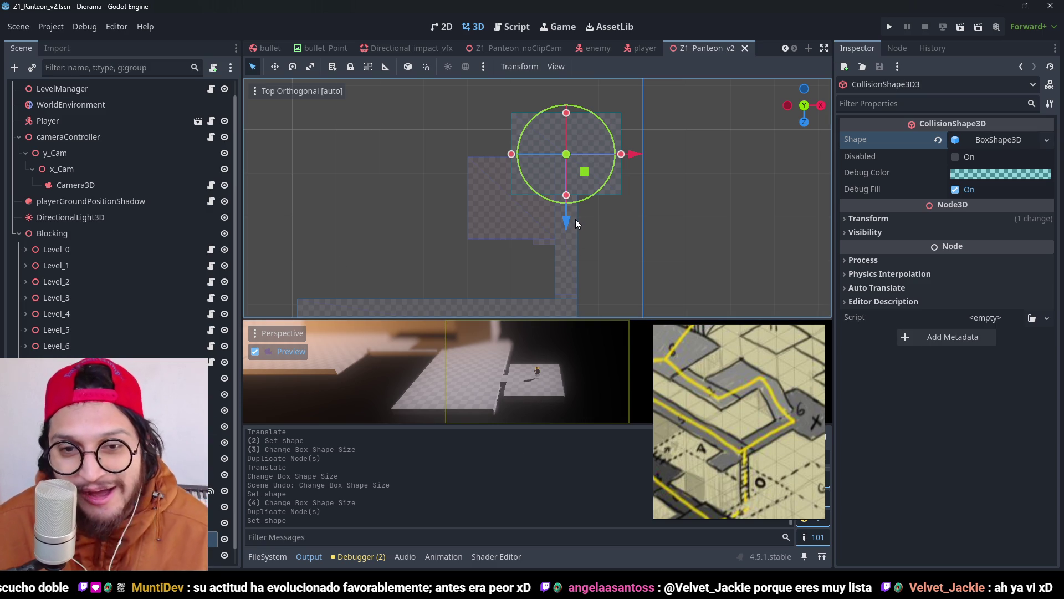
mouse_move(547, 211)
mouse_down()
mouse_move(694, 179)
mouse_move(504, 153)
mouse_up()
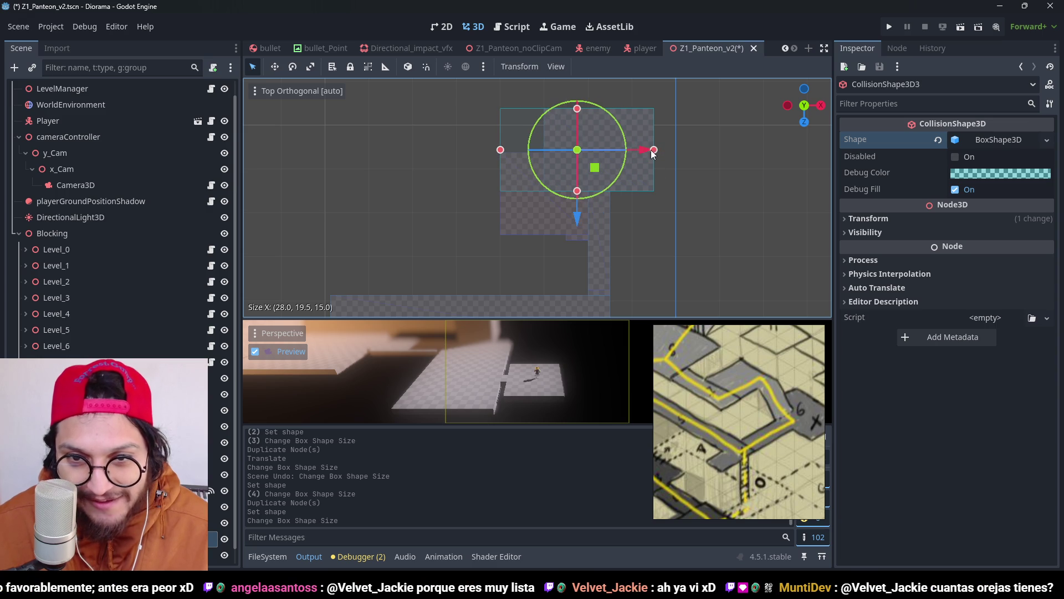
drag(620, 150, 588, 165)
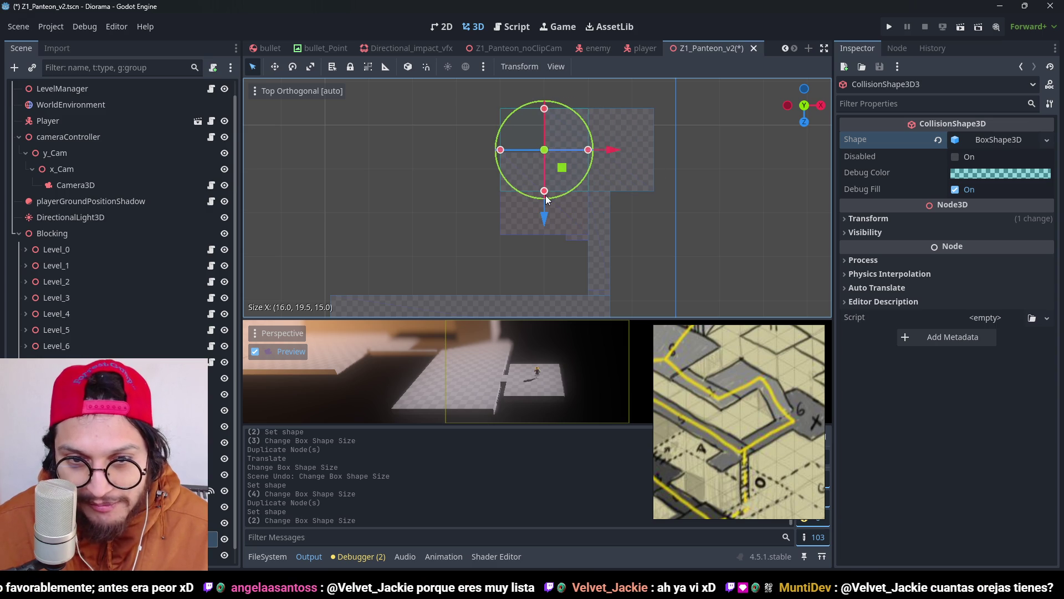
drag(546, 193, 553, 239)
mouse_move(549, 113)
mouse_down()
mouse_move(547, 145)
mouse_move(669, 248)
mouse_move(563, 92)
mouse_move(571, 157)
mouse_move(549, 171)
mouse_move(593, 134)
mouse_move(525, 155)
mouse_move(731, 161)
mouse_move(548, 172)
mouse_move(554, 210)
mouse_move(470, 165)
mouse_up()
Step: Select the three CollisionShape3D trigger boxes, lift them 7 units along Y, and save
key(ctrl+s)
scroll(561, 218, down, 3)
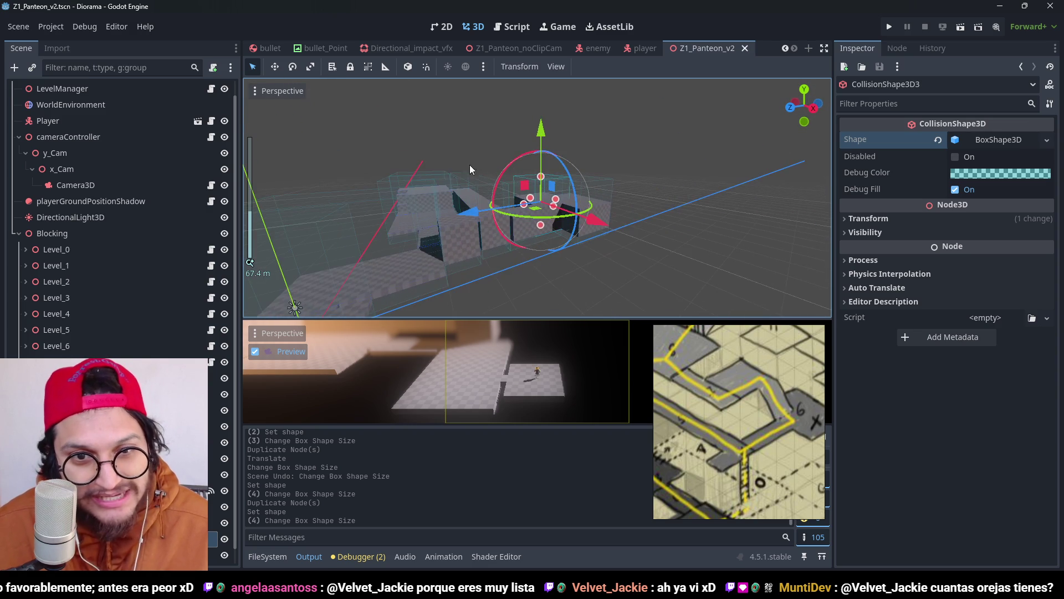
scroll(474, 238, down, 2)
mouse_move(474, 238)
mouse_down()
mouse_move(474, 185)
mouse_move(497, 220)
mouse_move(599, 187)
mouse_move(542, 195)
mouse_move(531, 173)
mouse_up()
scroll(498, 219, up, 3)
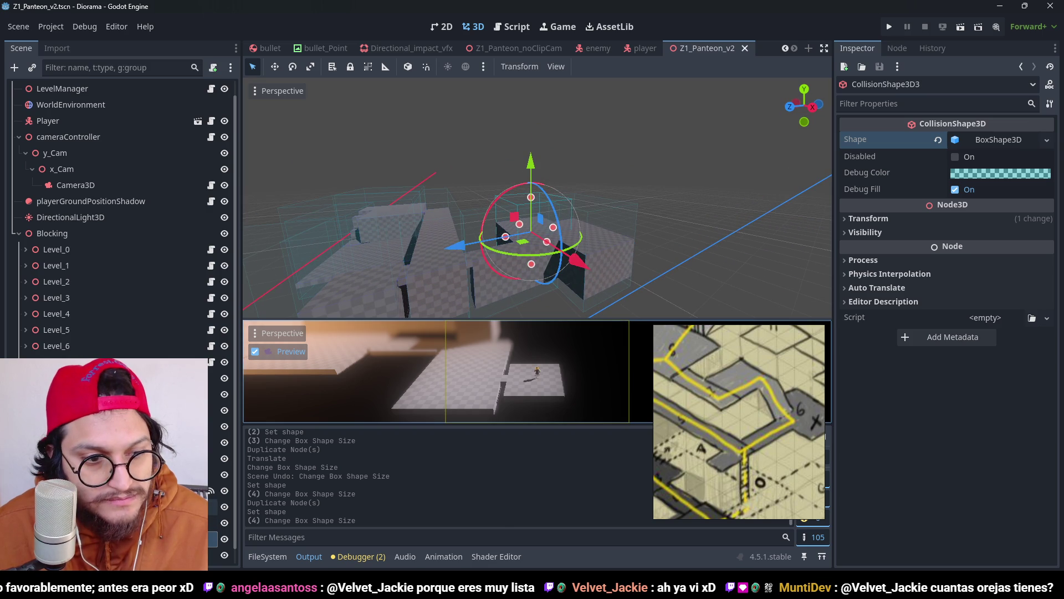
shift+click(507, 297)
drag(545, 174, 534, 142)
scroll(532, 177, down, 3)
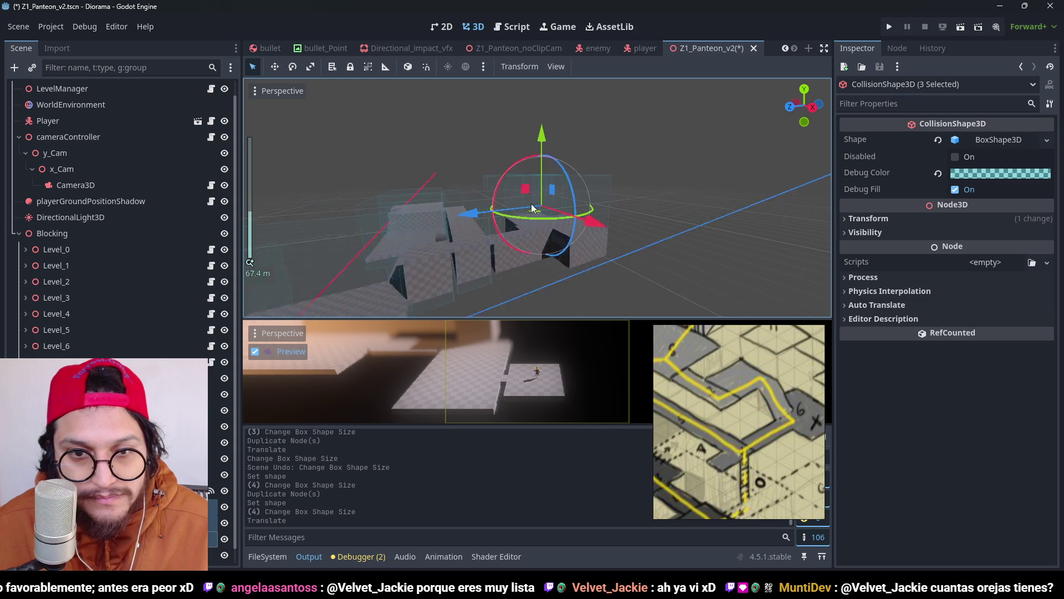
scroll(532, 222, up, 3)
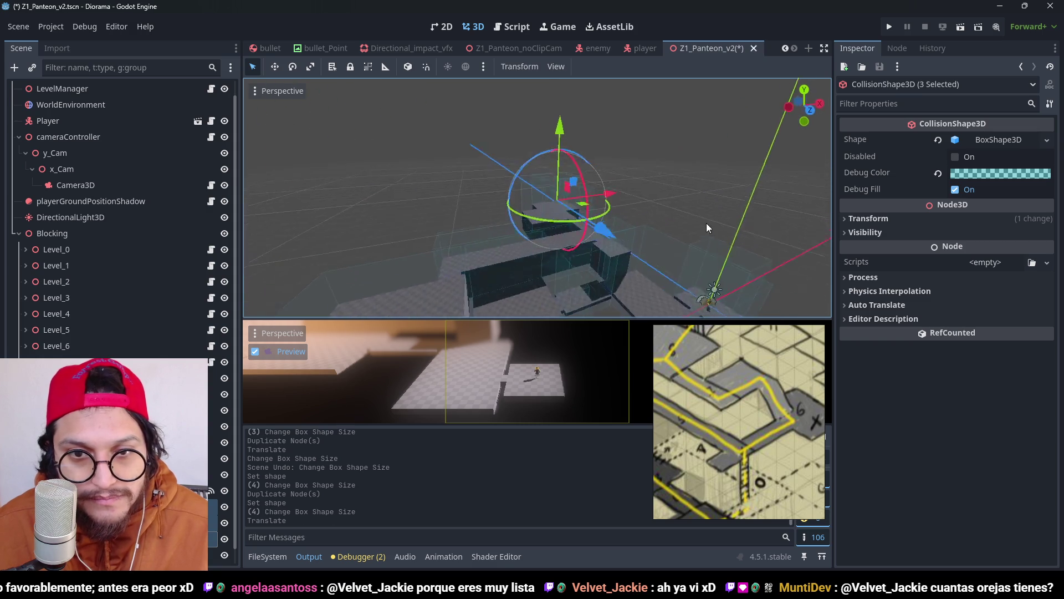
key(ctrl+s)
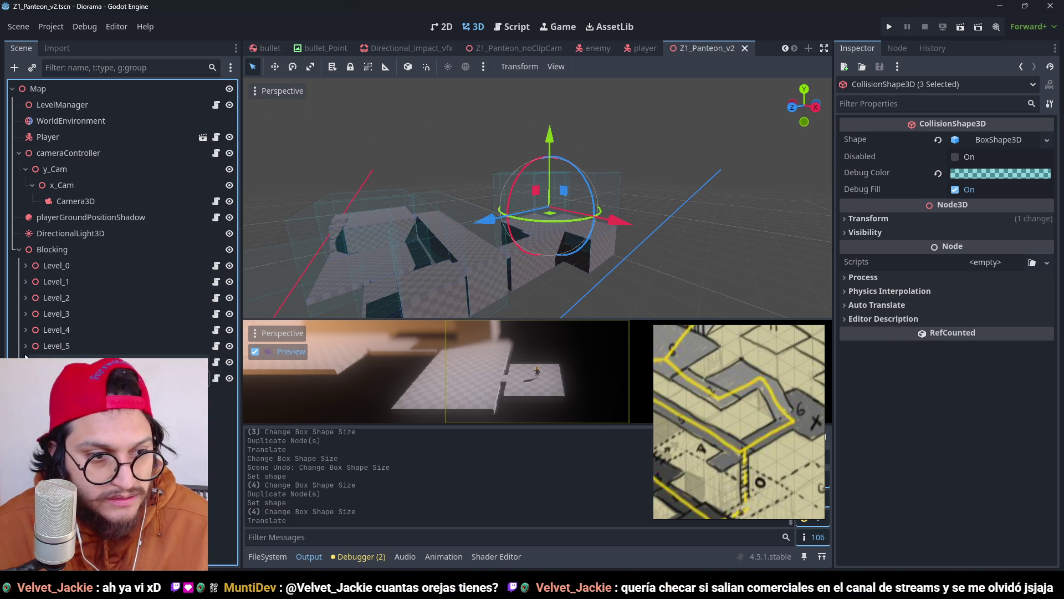
Step: Raise Level_6's trigger collision shape 8 units
click(52, 362)
double_click(53, 361)
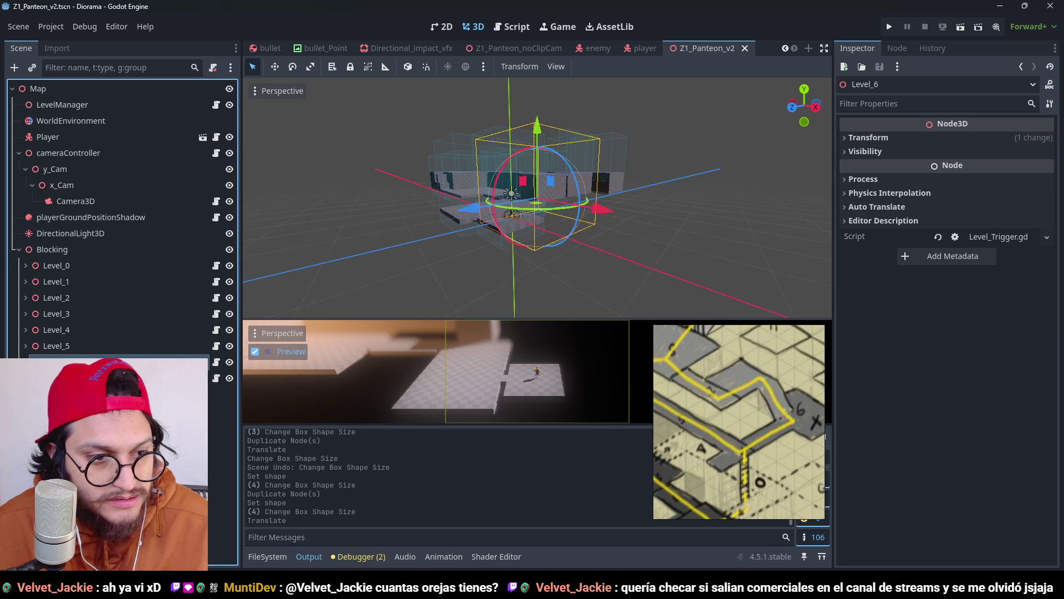
click(67, 474)
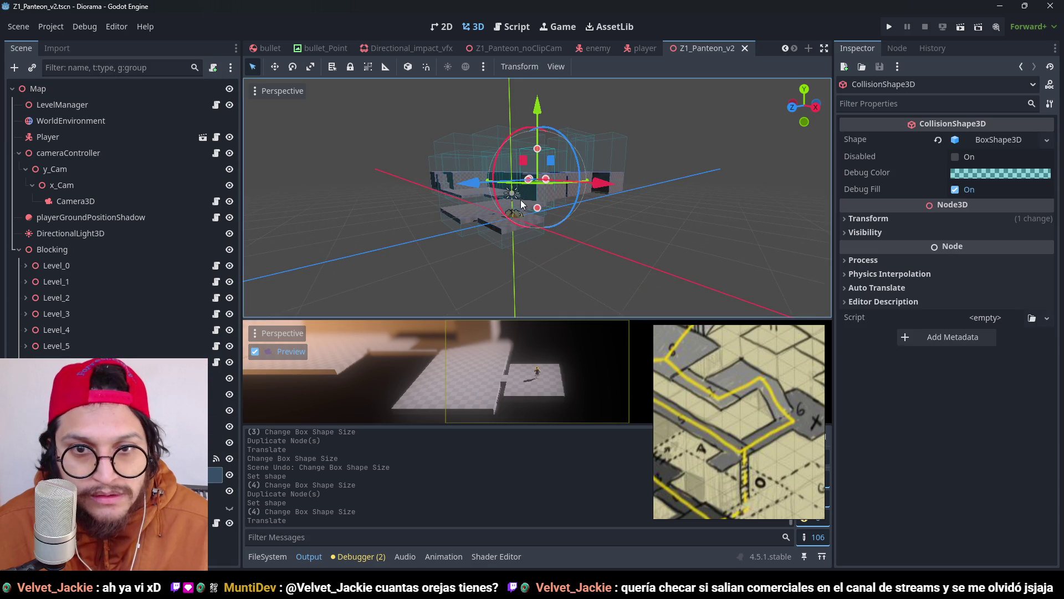
scroll(521, 200, up, 3)
drag(522, 158, 522, 116)
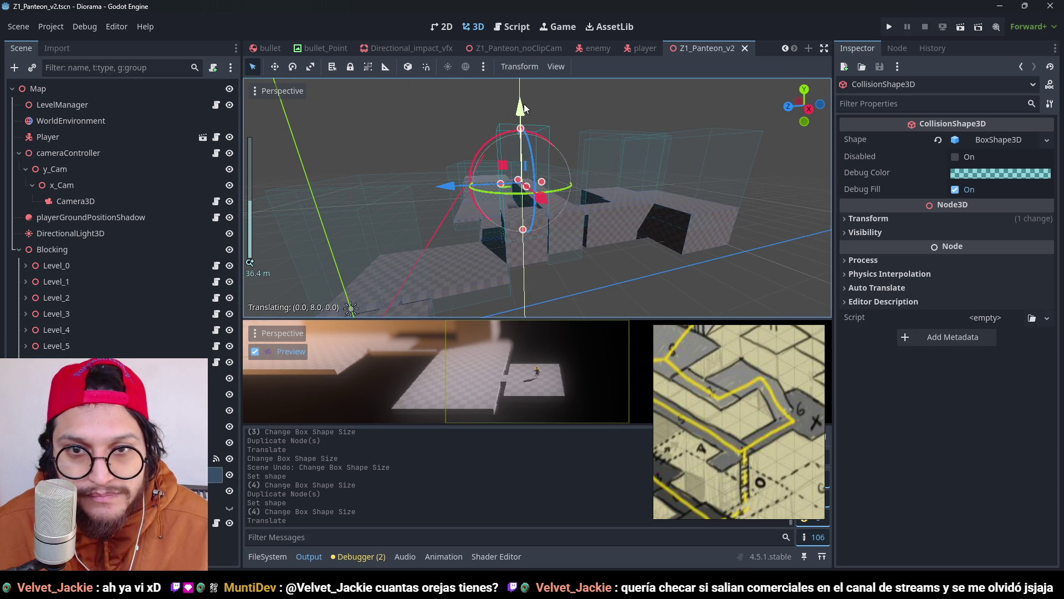
Step: Raise Level_5's trigger collision shape higher and save
click(26, 361)
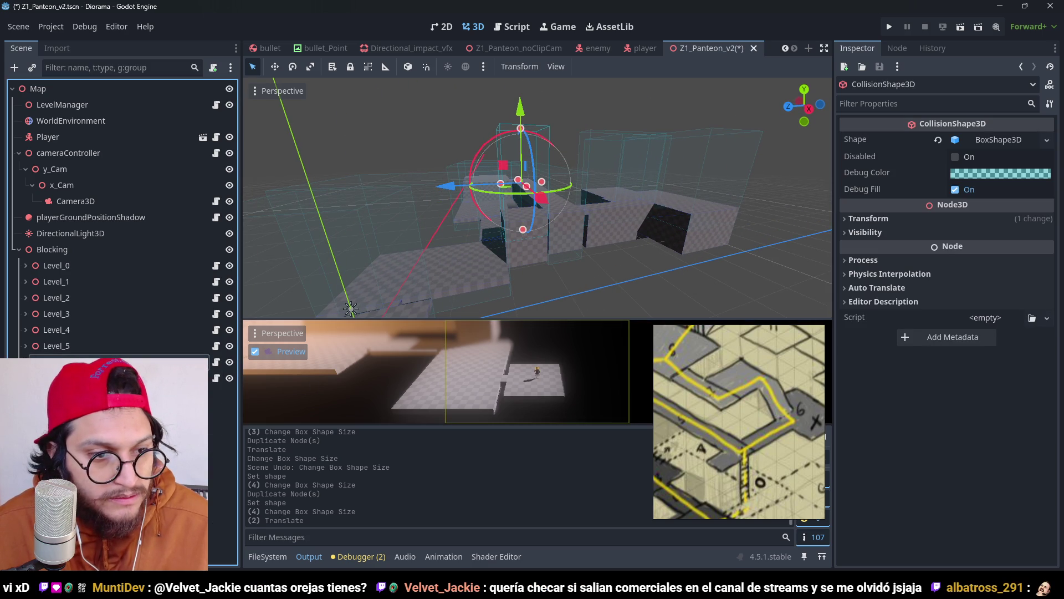
click(27, 349)
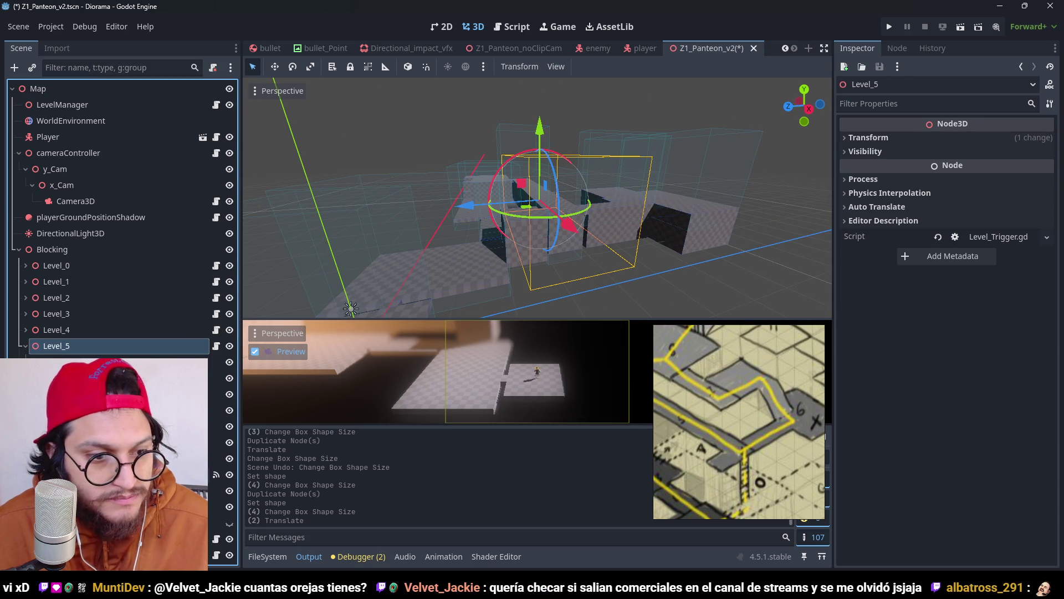
click(67, 490)
drag(534, 125, 537, 94)
scroll(507, 192, up, 3)
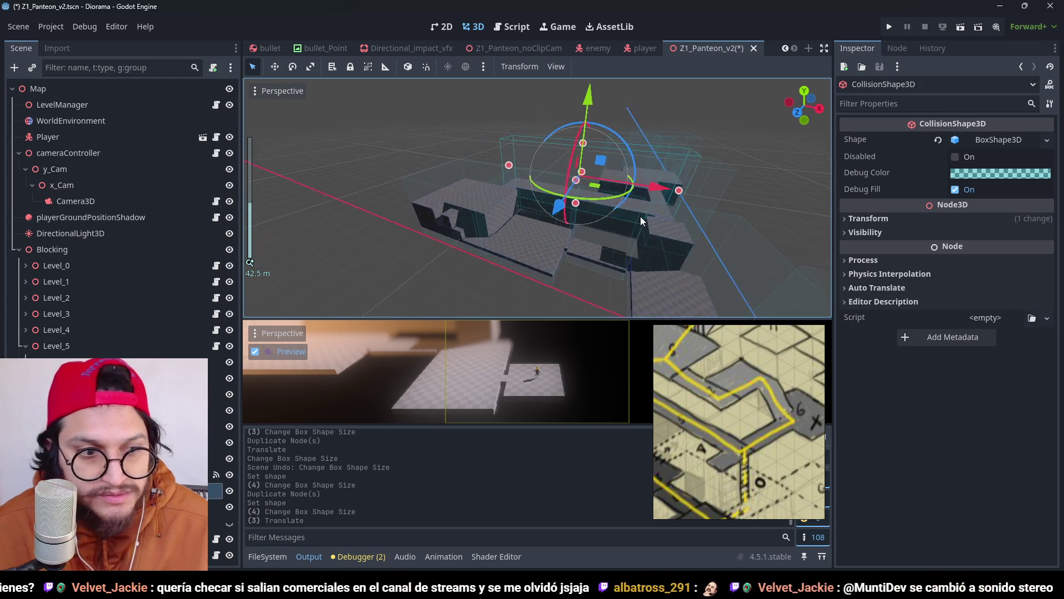
key(ctrl+s)
Step: Raise Level_4's trigger box and extend it downward to 24 × 26 × 21 m, then save
click(25, 344)
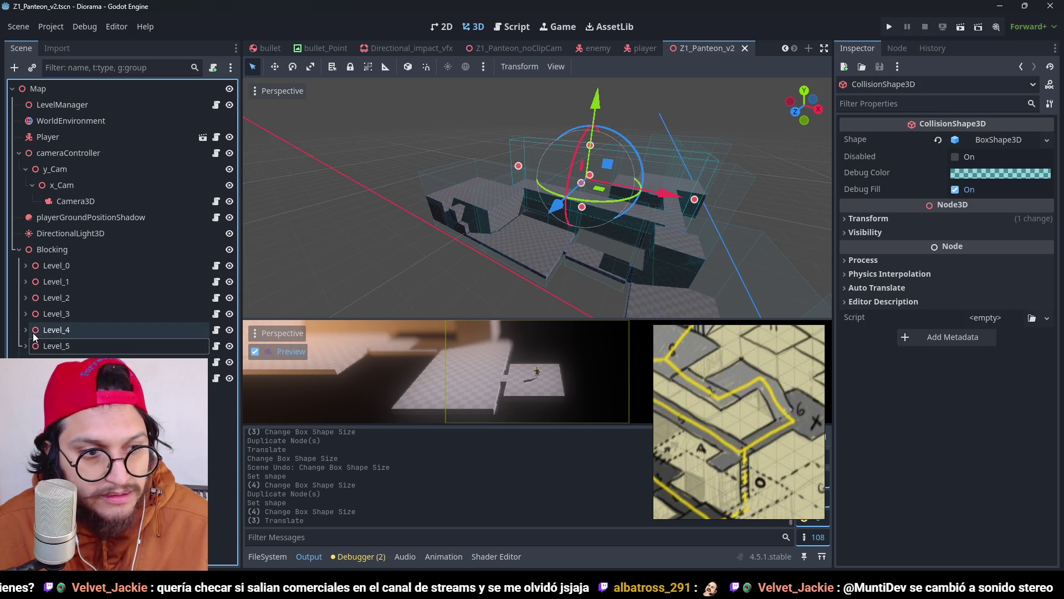
click(25, 330)
scroll(68, 344, down, 1)
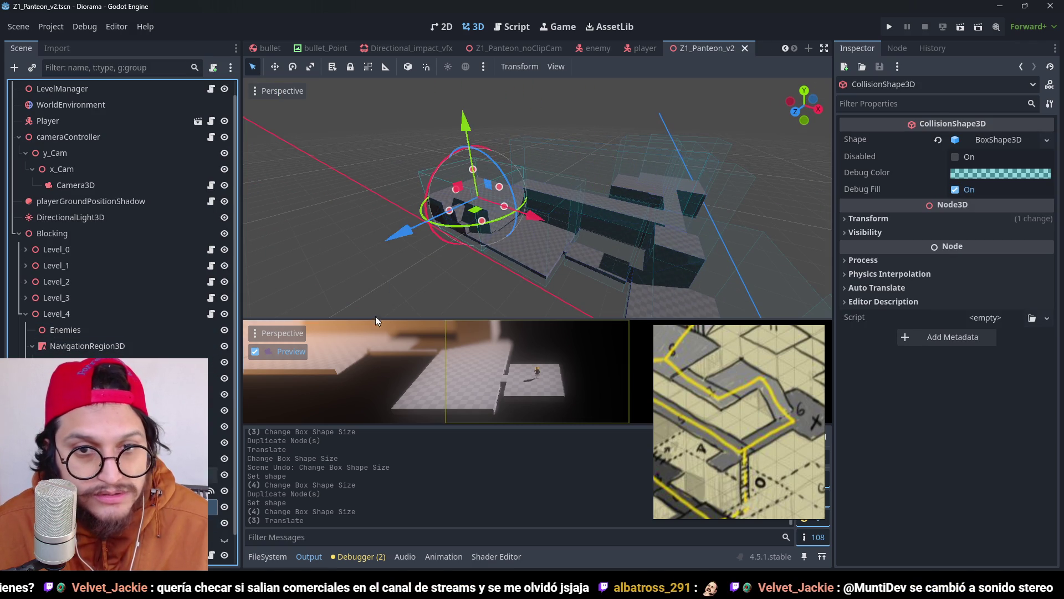
scroll(517, 172, up, 3)
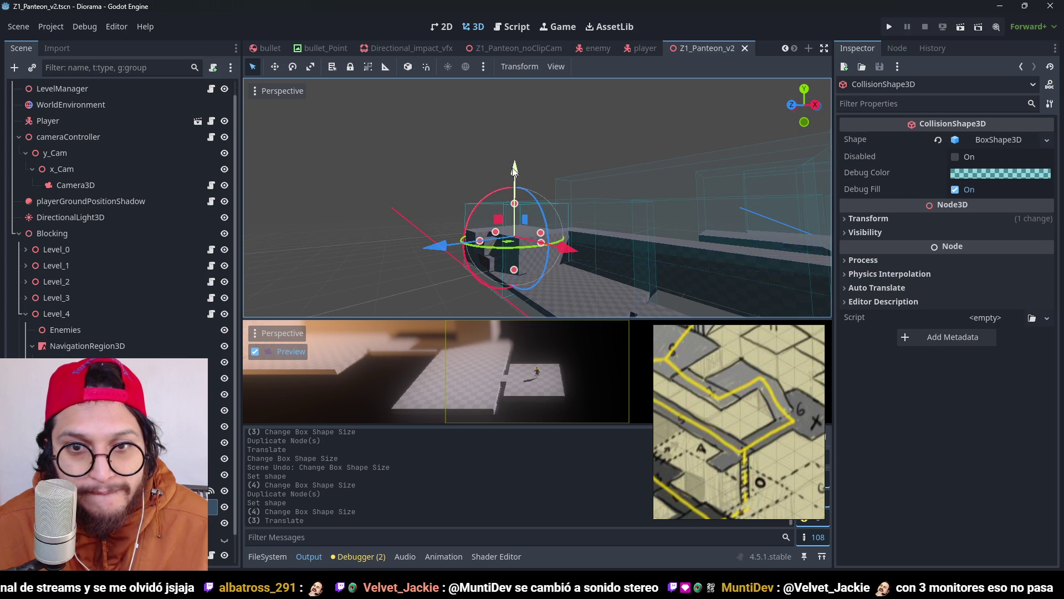
drag(518, 172, 504, 142)
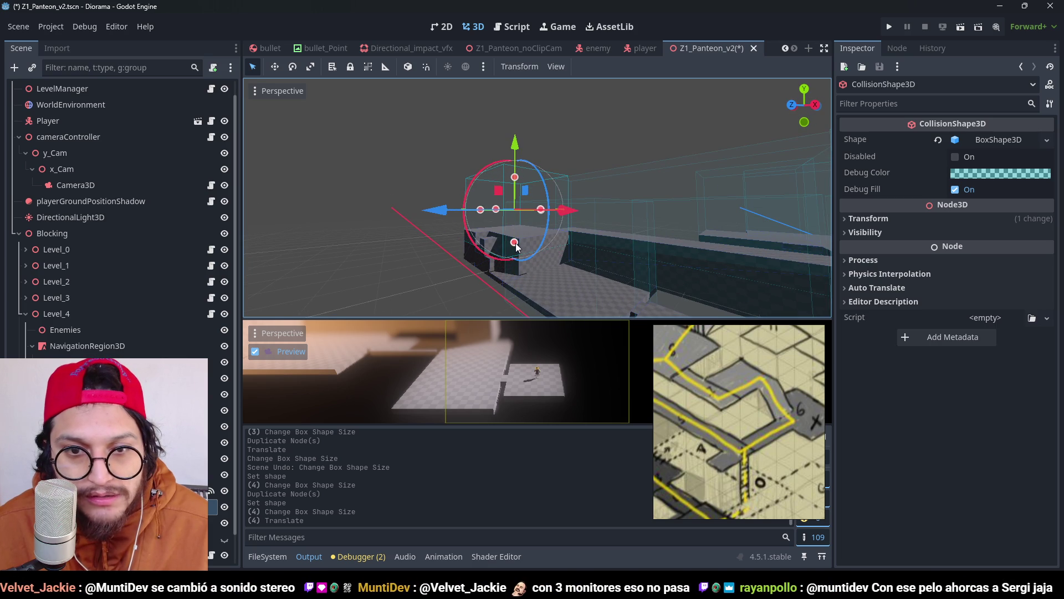
mouse_move(514, 243)
mouse_down()
mouse_move(502, 271)
mouse_move(499, 261)
mouse_up()
key(ctrl+s)
Step: Collapse Level_4 in the scene tree and select the Level_7 trigger area
scroll(584, 238, down, 3)
drag(567, 289, 543, 277)
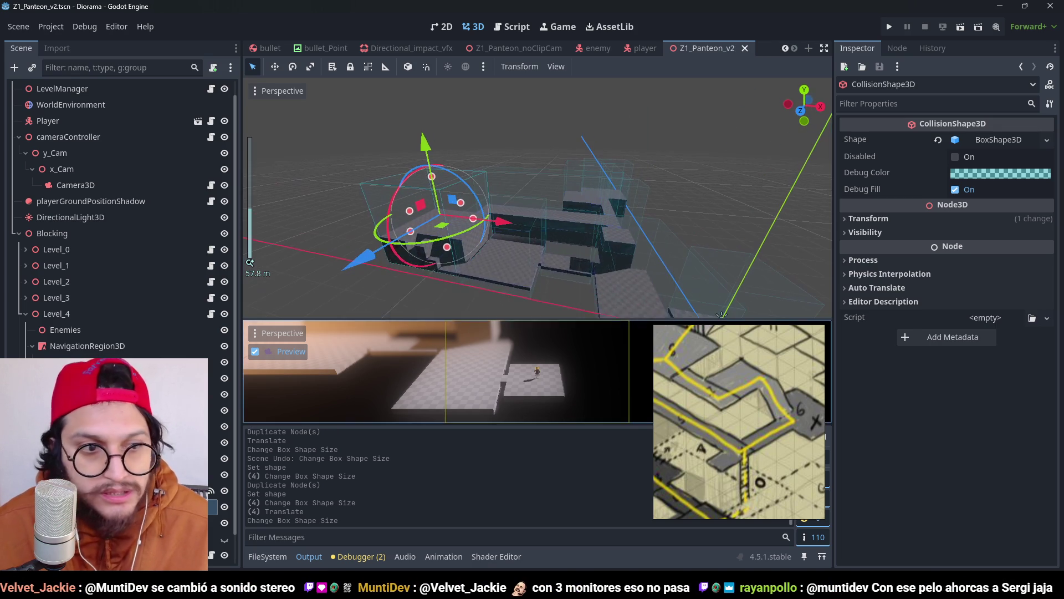
click(24, 313)
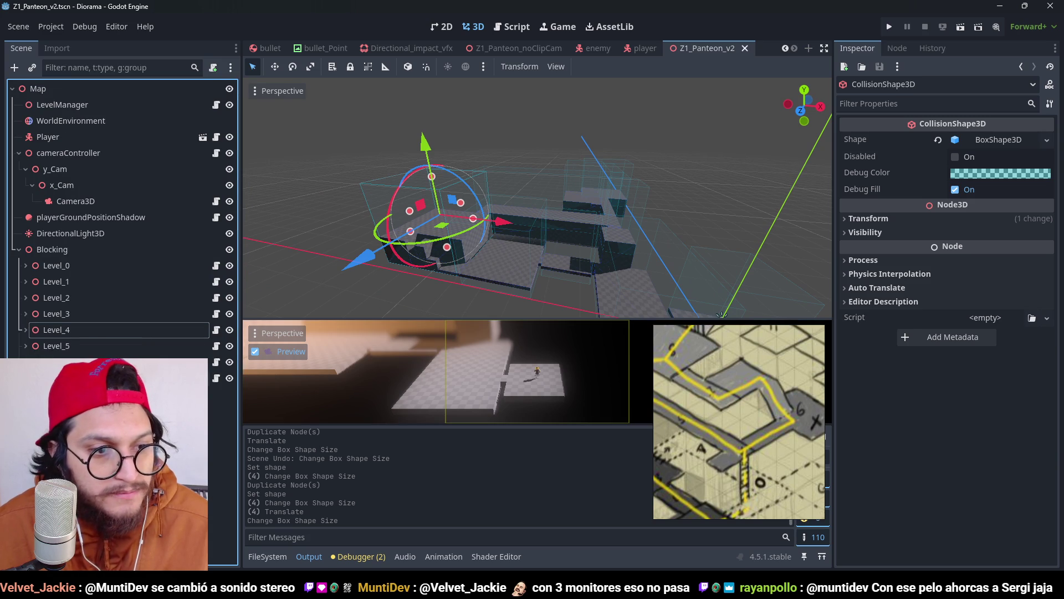
click(632, 228)
scroll(644, 234, up, 5)
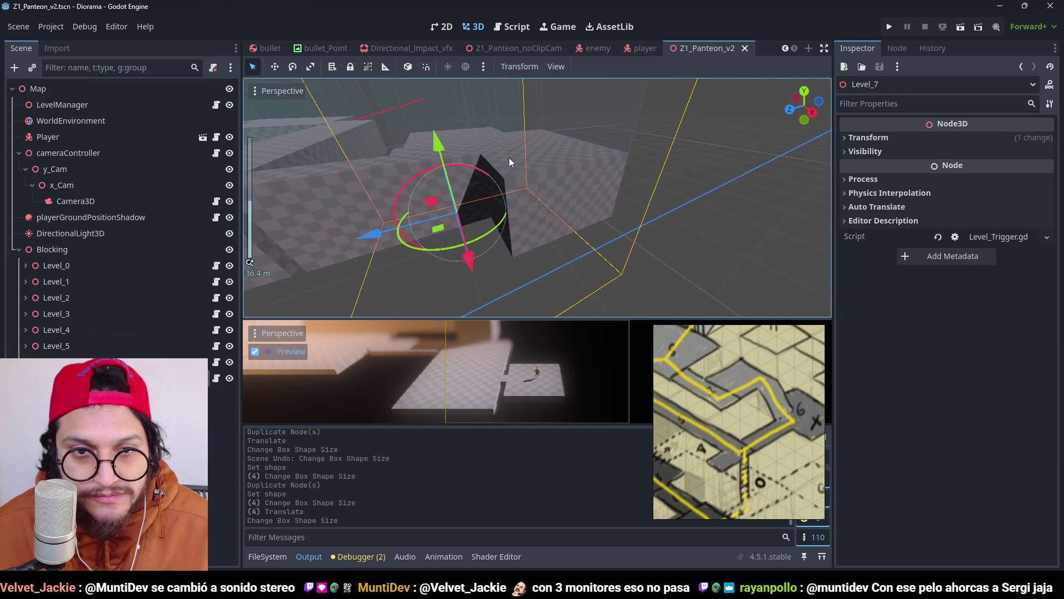
Step: Make Block15 16 m tall
mouse_move(509, 163)
mouse_down()
mouse_move(624, 209)
mouse_move(632, 233)
mouse_up()
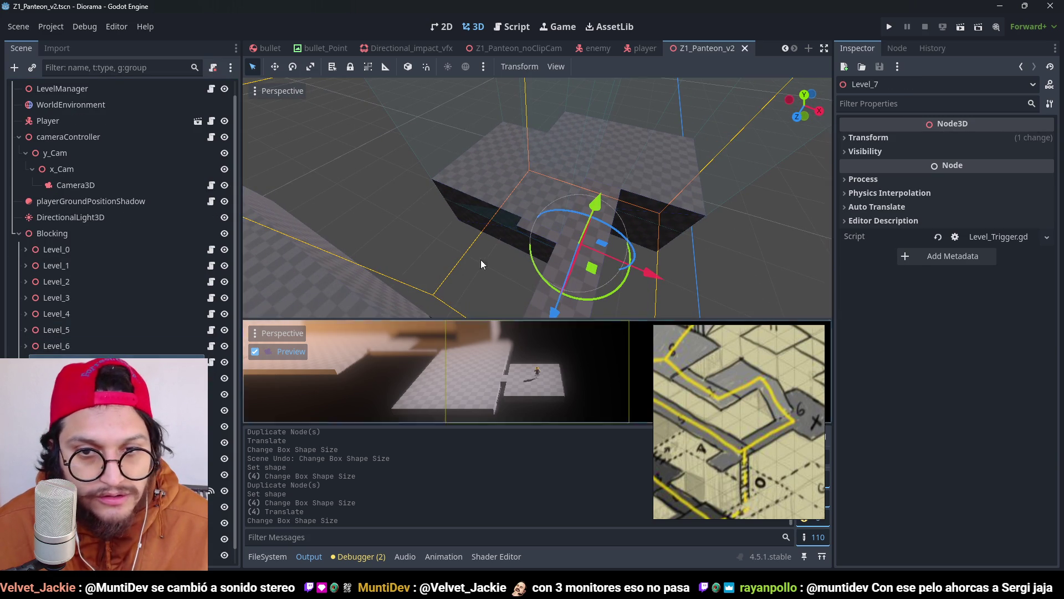
mouse_move(499, 233)
mouse_down()
mouse_move(560, 244)
mouse_move(524, 244)
mouse_move(533, 250)
mouse_up()
click(139, 442)
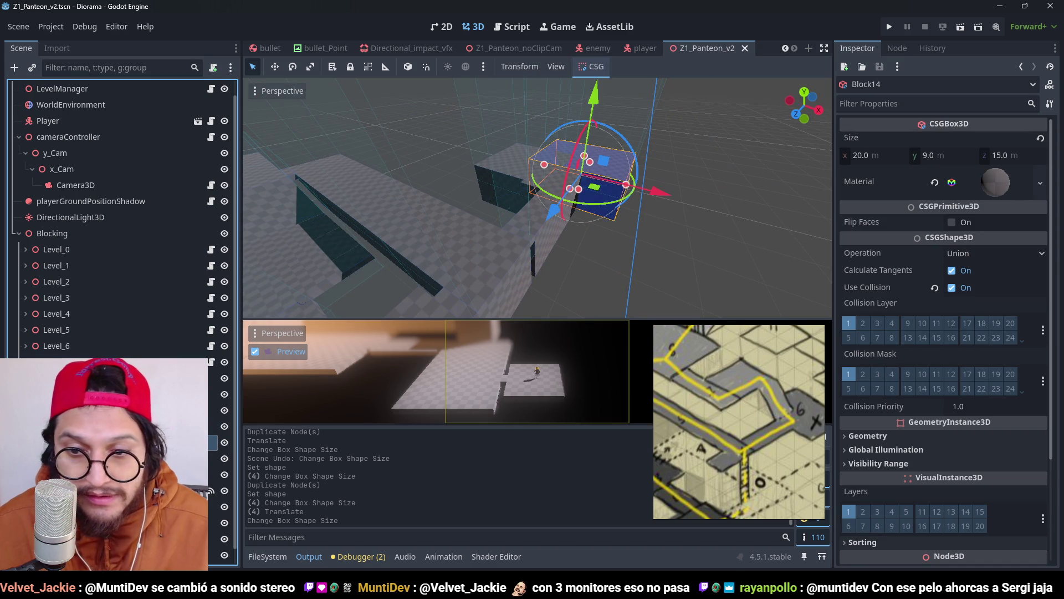
click(139, 426)
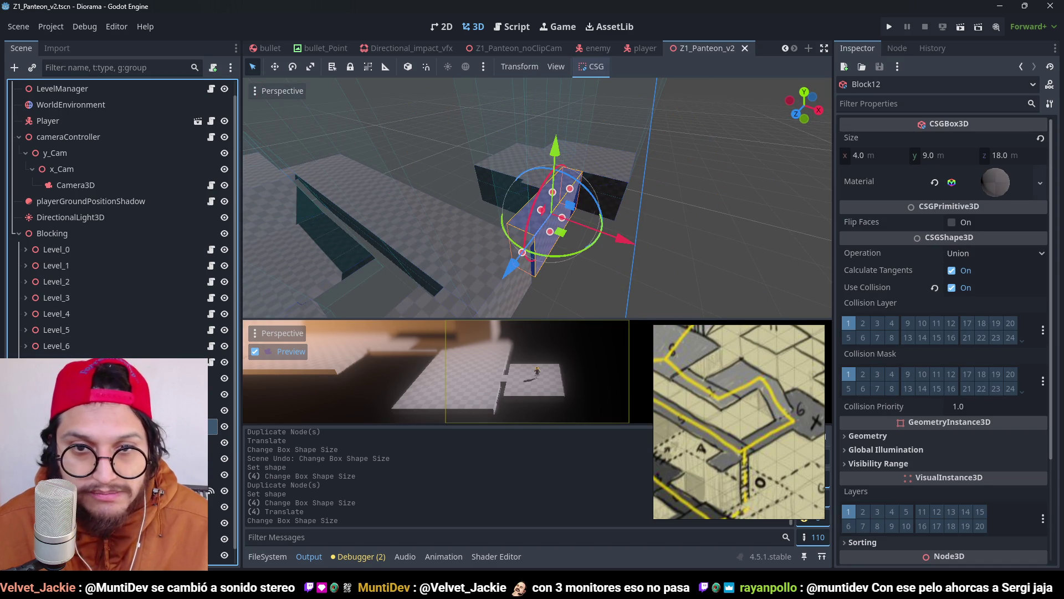
click(139, 442)
click(139, 458)
scroll(553, 171, down, 2)
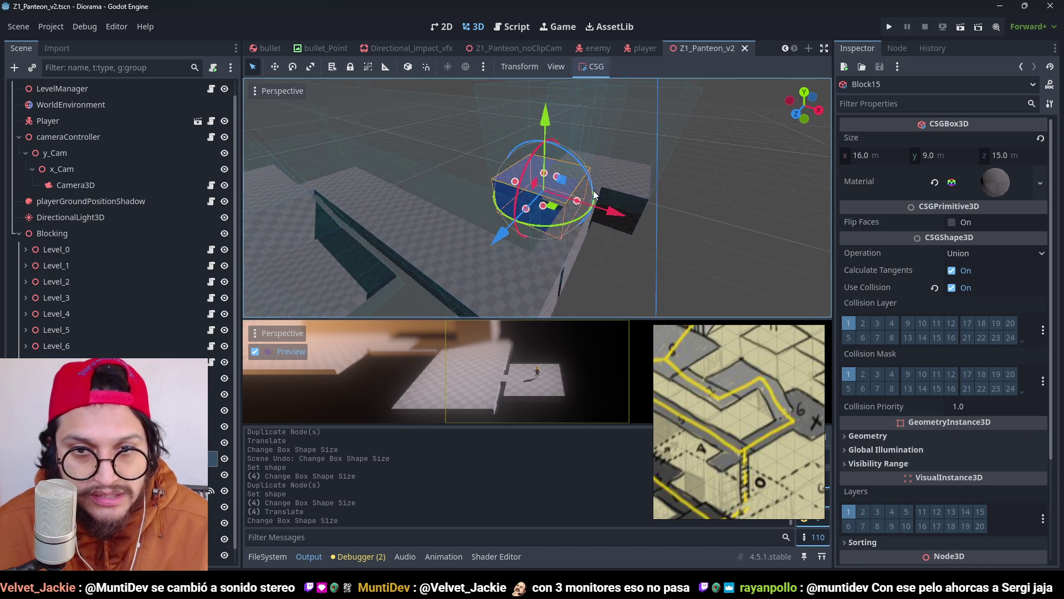
drag(549, 160, 553, 105)
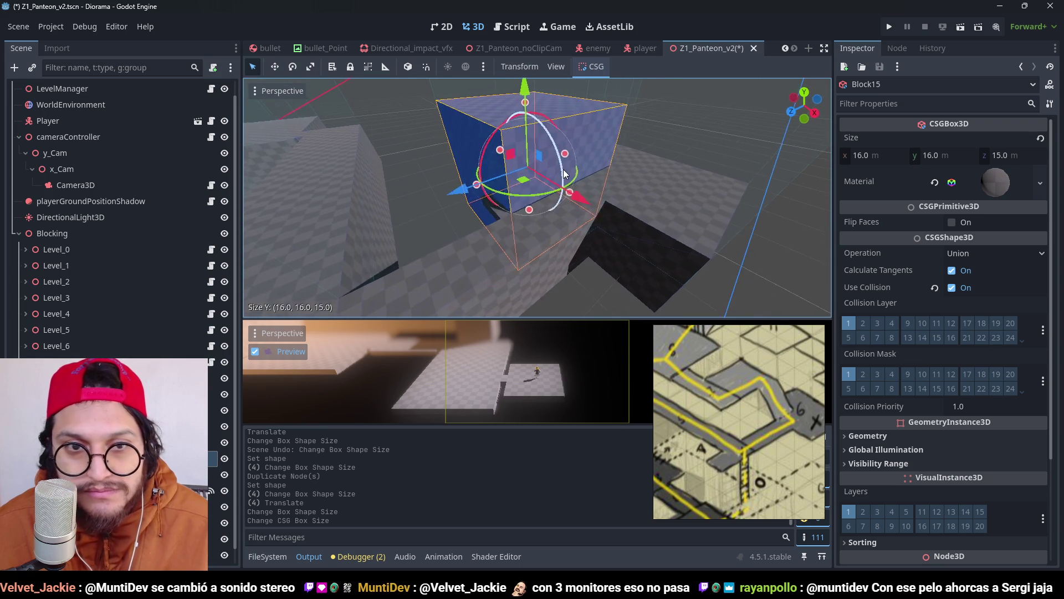
Step: Lift Block13 6 units higher and save the scene
click(488, 214)
mouse_move(485, 141)
mouse_down()
mouse_move(468, 5)
mouse_move(458, 164)
mouse_up()
key(ctrl+s)
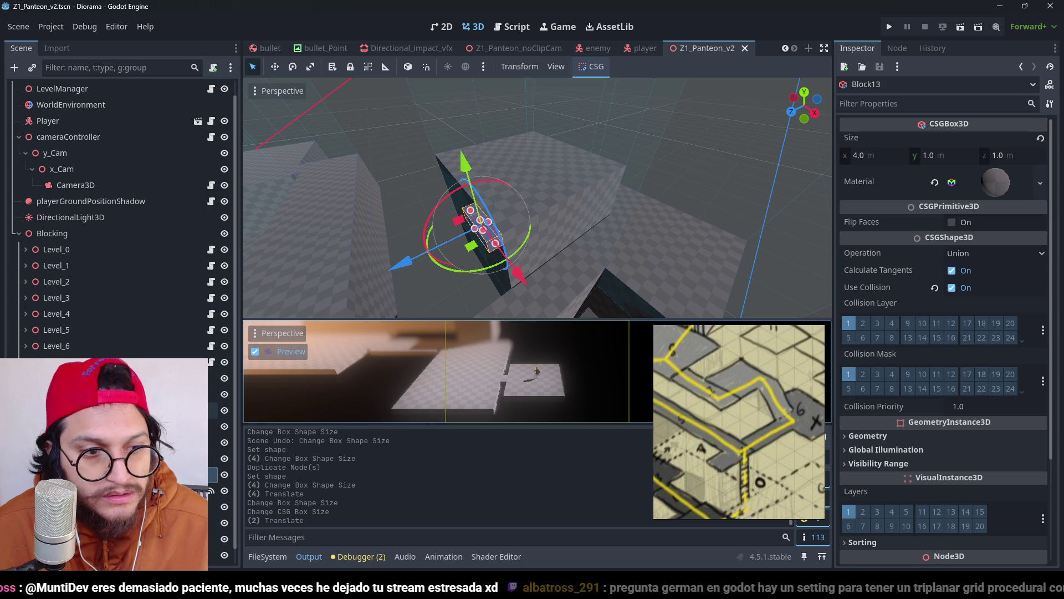
Step: Frame CollisionShape3D3 and raise its box height to Size Y 28 to cover the tall blocks
click(139, 506)
shift+click(139, 523)
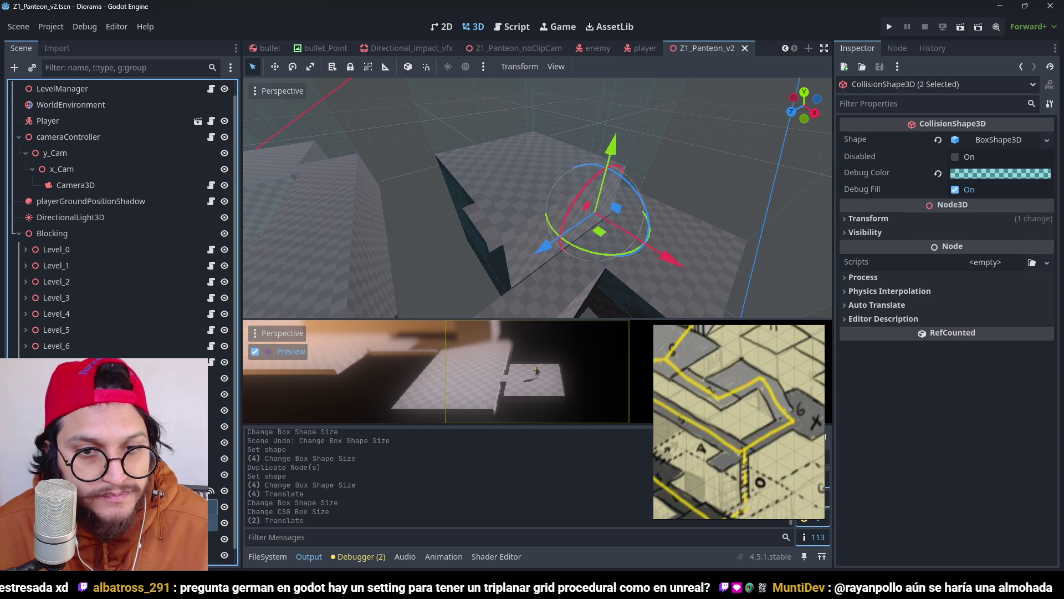
click(139, 506)
shift+click(139, 538)
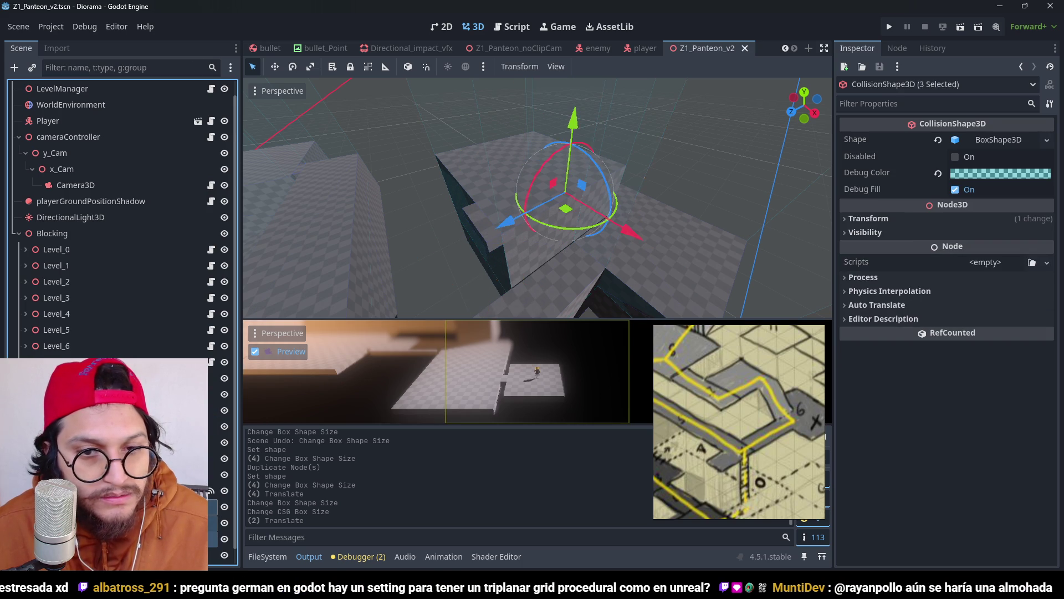
scroll(612, 238, down, 5)
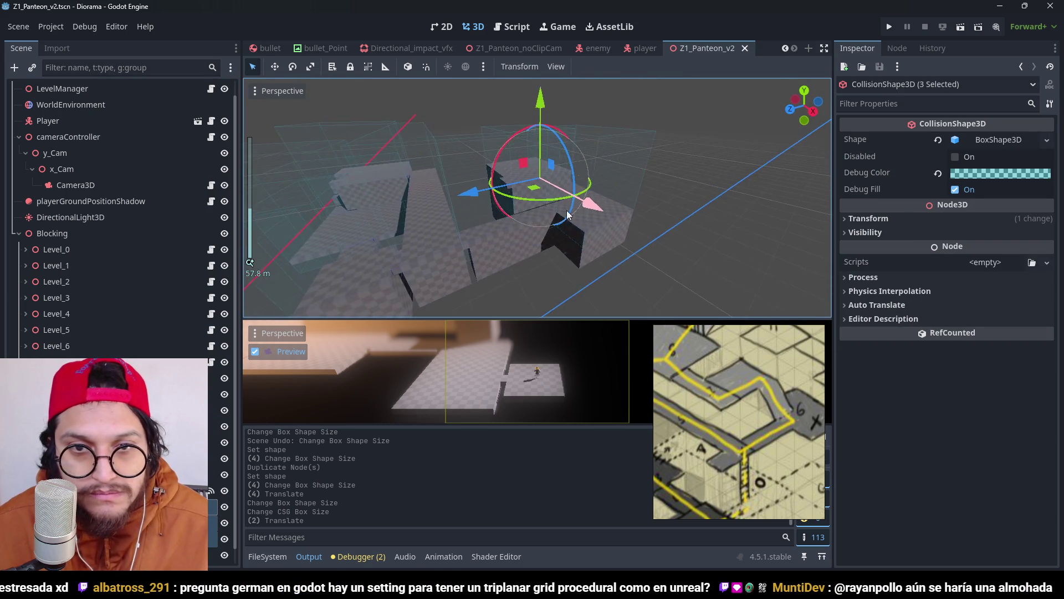
scroll(554, 210, up, 4)
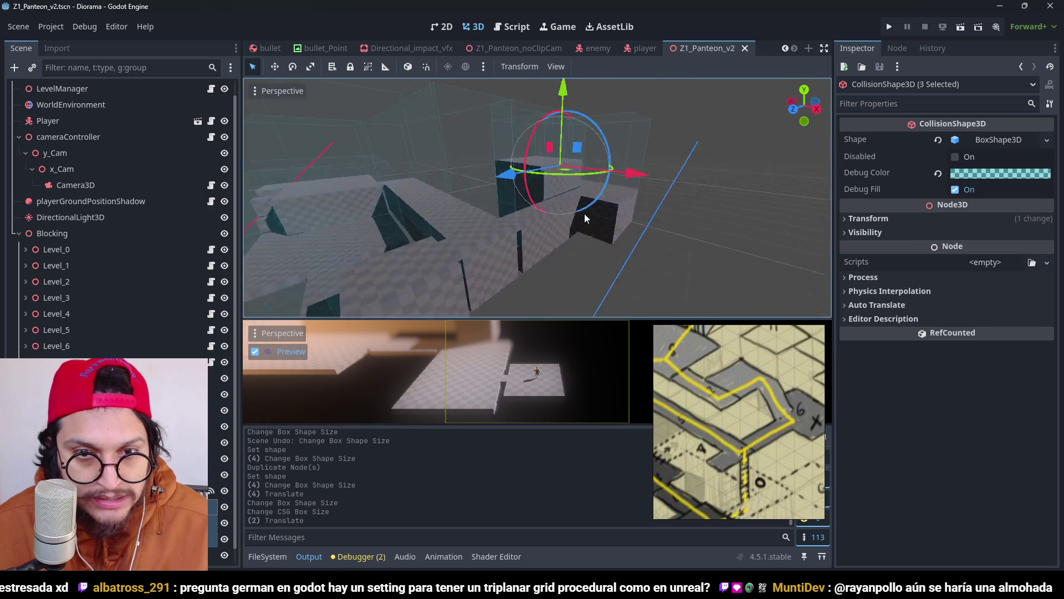
scroll(584, 214, up, 3)
click(138, 538)
key(f)
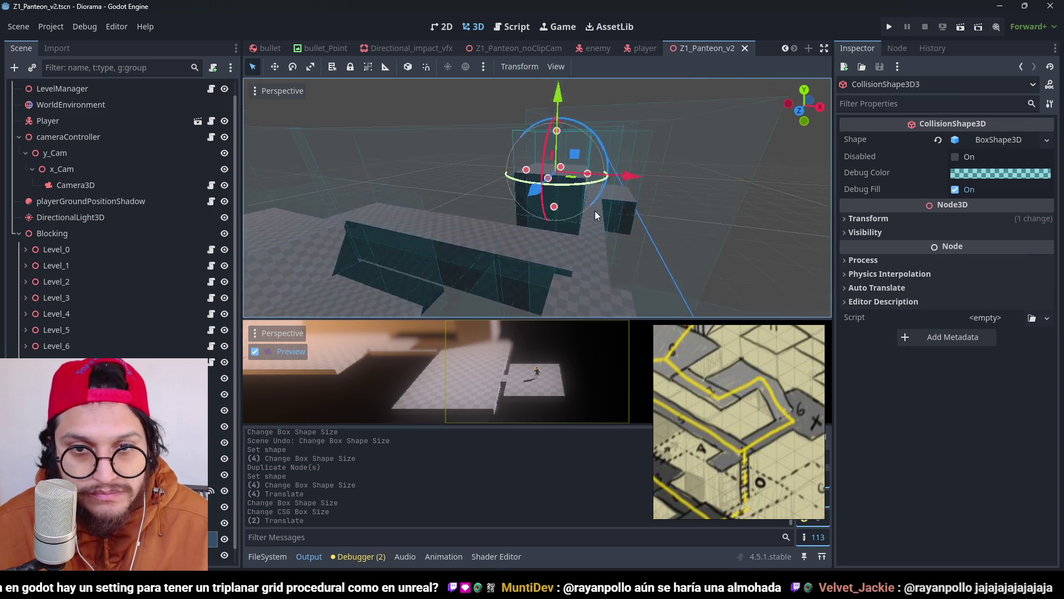
drag(521, 160, 522, 155)
mouse_move(478, 223)
mouse_down()
mouse_move(373, 239)
mouse_move(575, 211)
mouse_move(448, 225)
mouse_move(604, 221)
mouse_move(486, 192)
mouse_move(521, 192)
mouse_up()
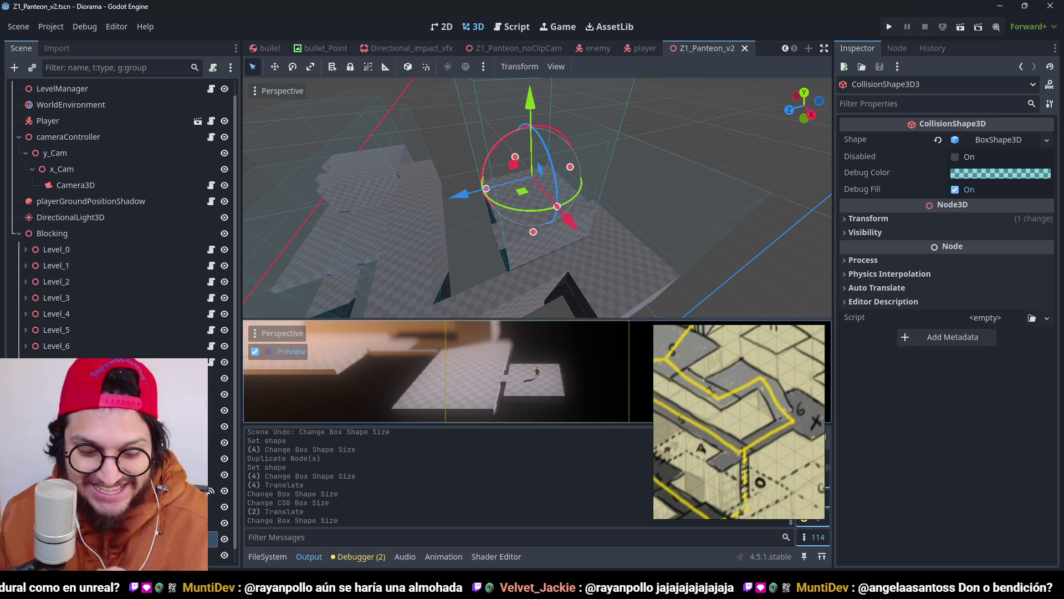
mouse_move(752, 78)
mouse_down()
mouse_move(657, 208)
mouse_move(604, 192)
mouse_move(550, 193)
mouse_move(674, 271)
mouse_move(568, 184)
mouse_move(689, 206)
mouse_move(812, 64)
mouse_move(887, 42)
mouse_up()
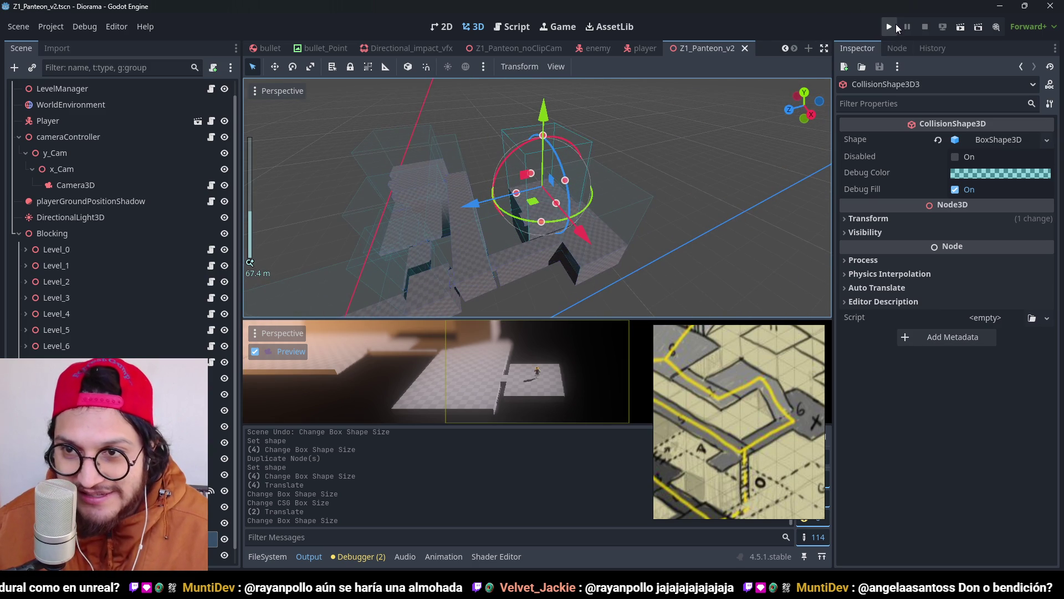
click(895, 26)
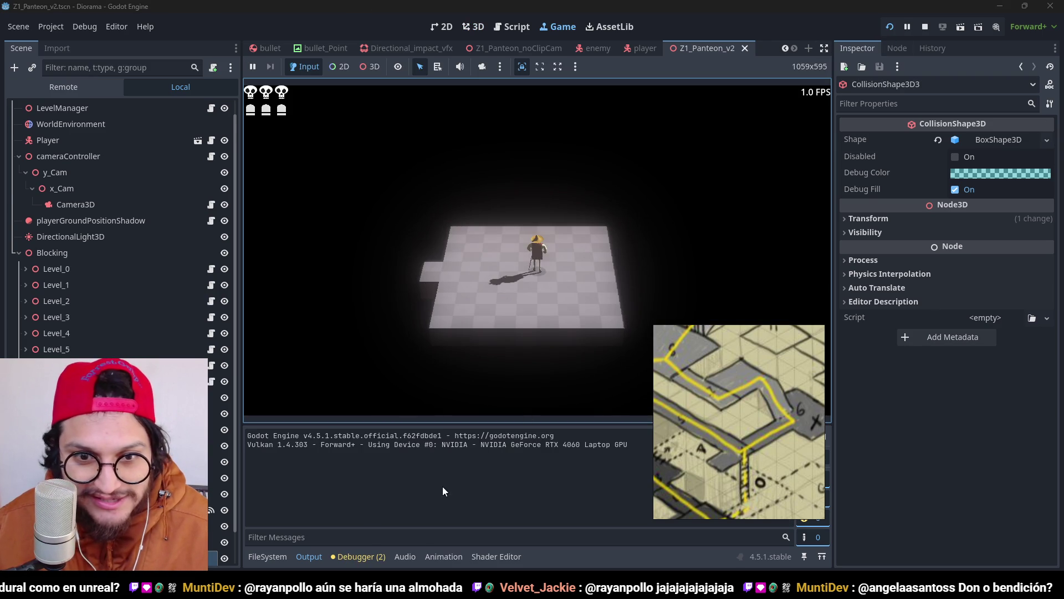
key(a)
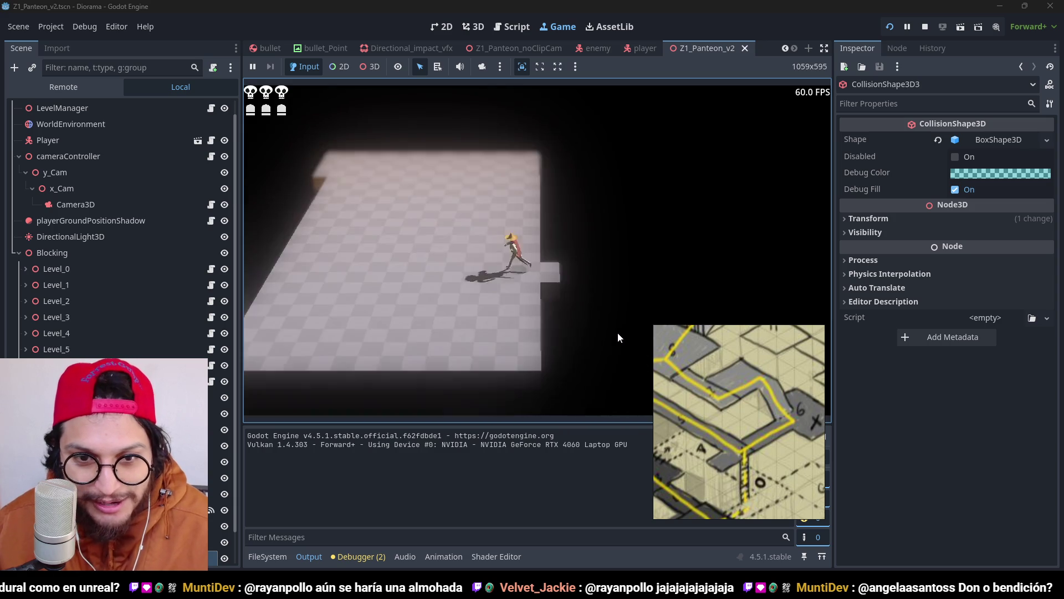
key(e)
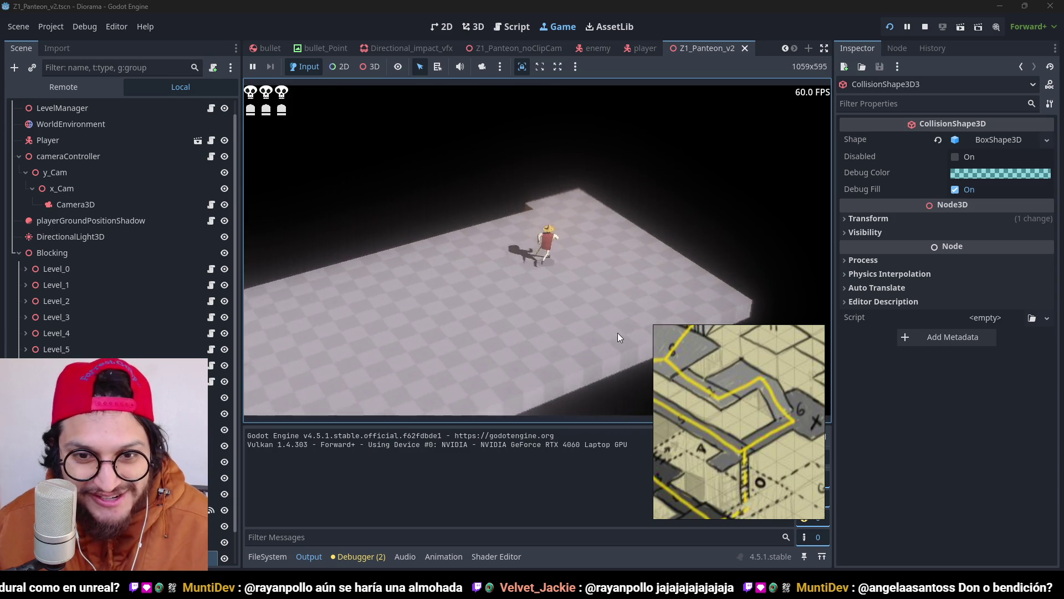
key(e)
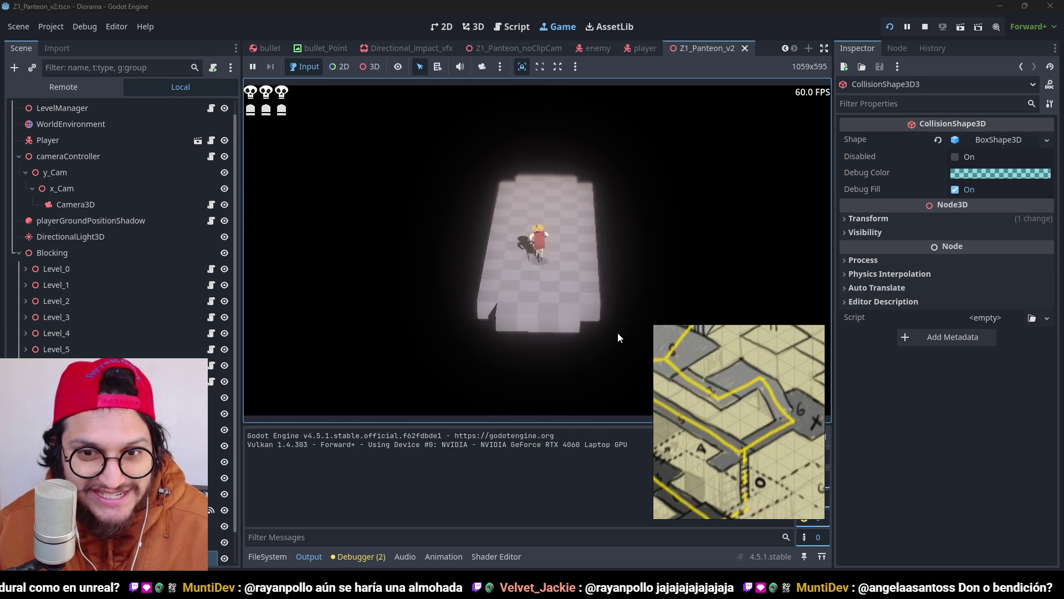
key(e)
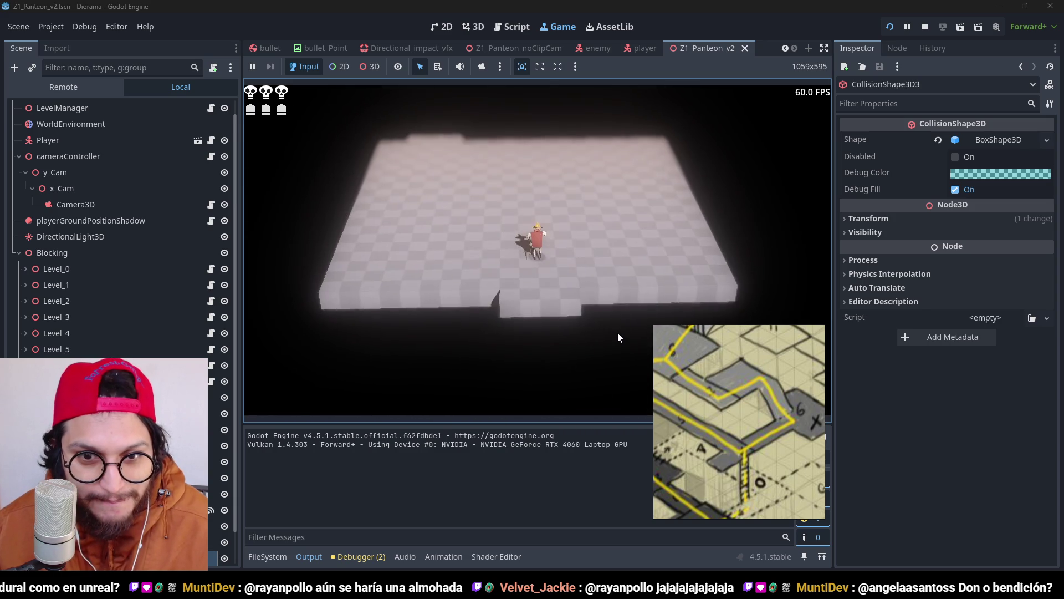
key(e)
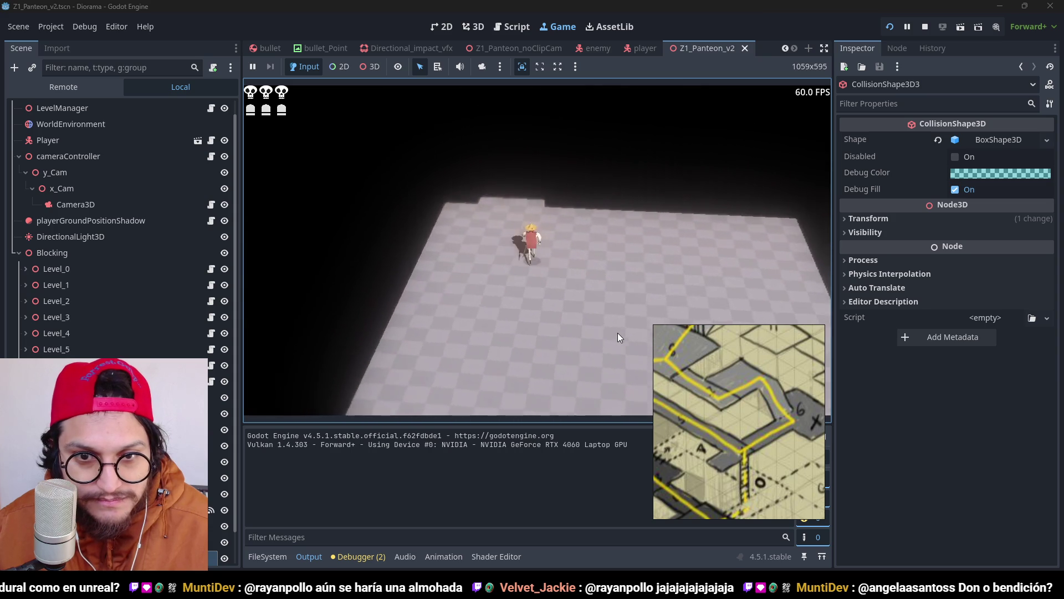
key(e)
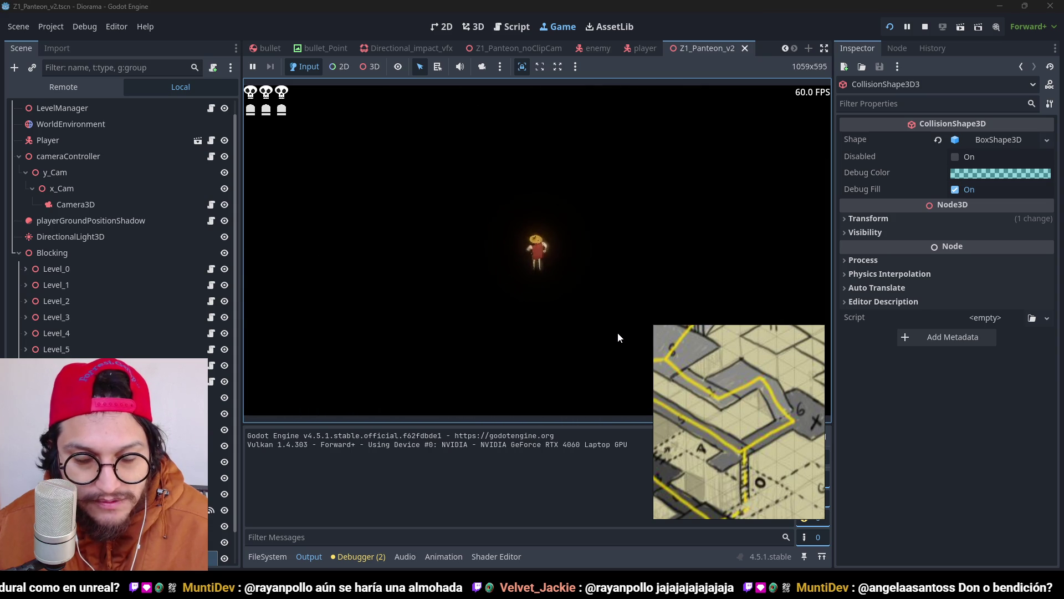
key(e)
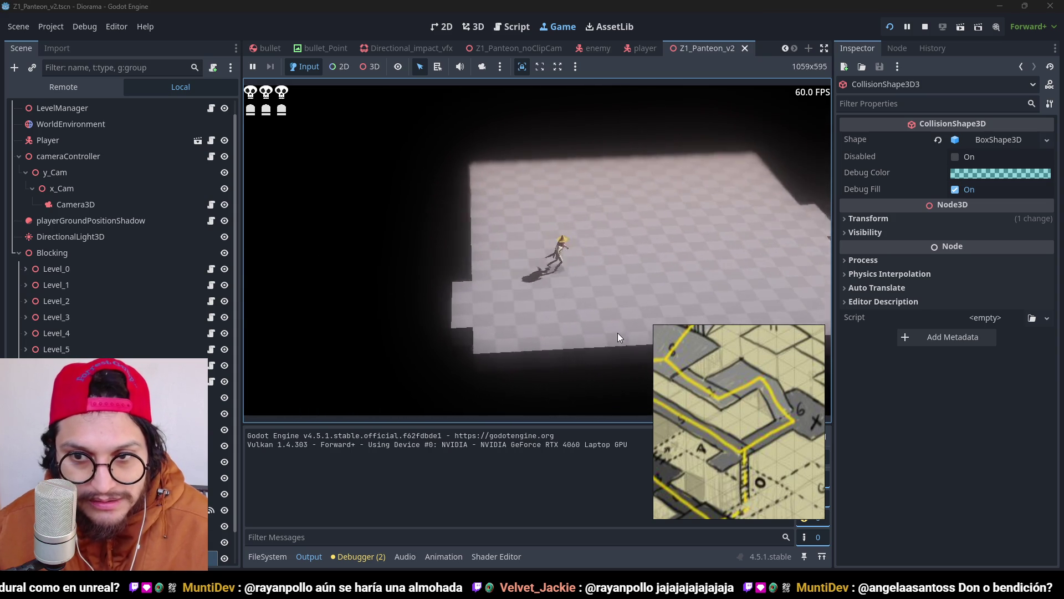
key(e)
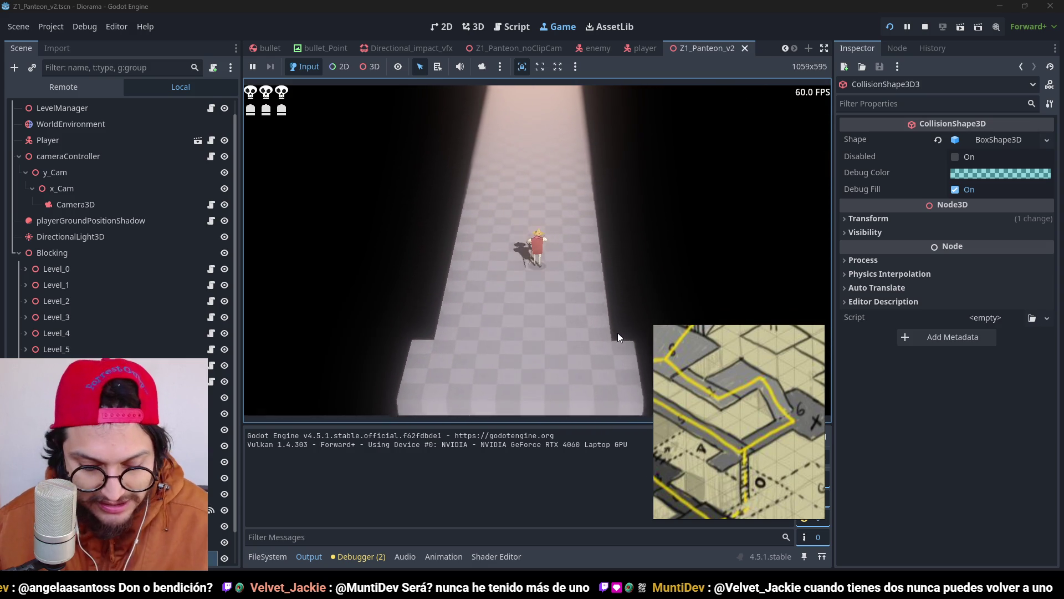
key(F8)
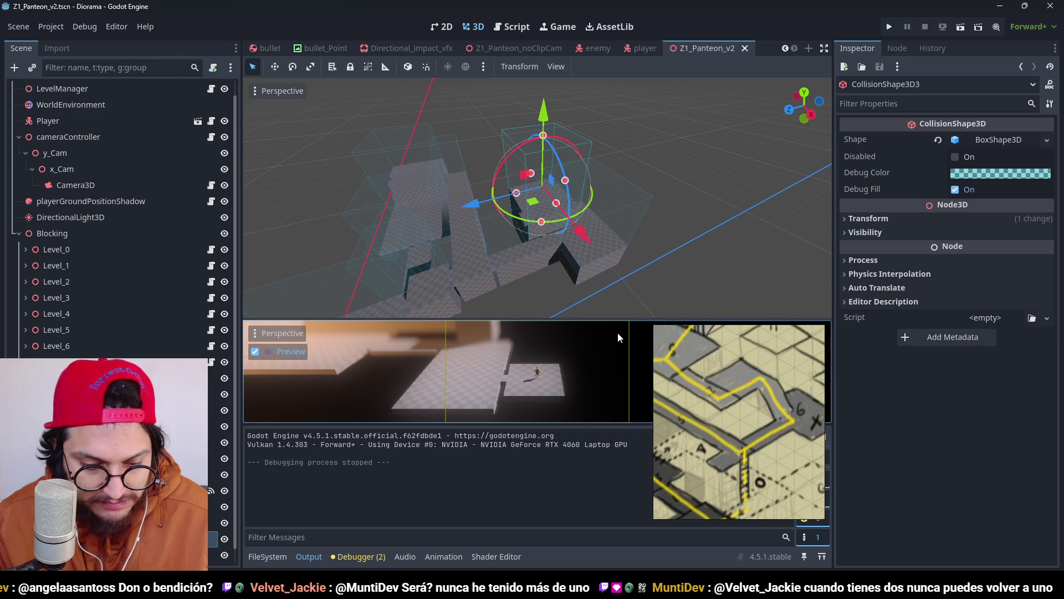
Step: Stretch a trigger collision shape inside Level_4 to height 28 and save the scene
key(ctrl+s)
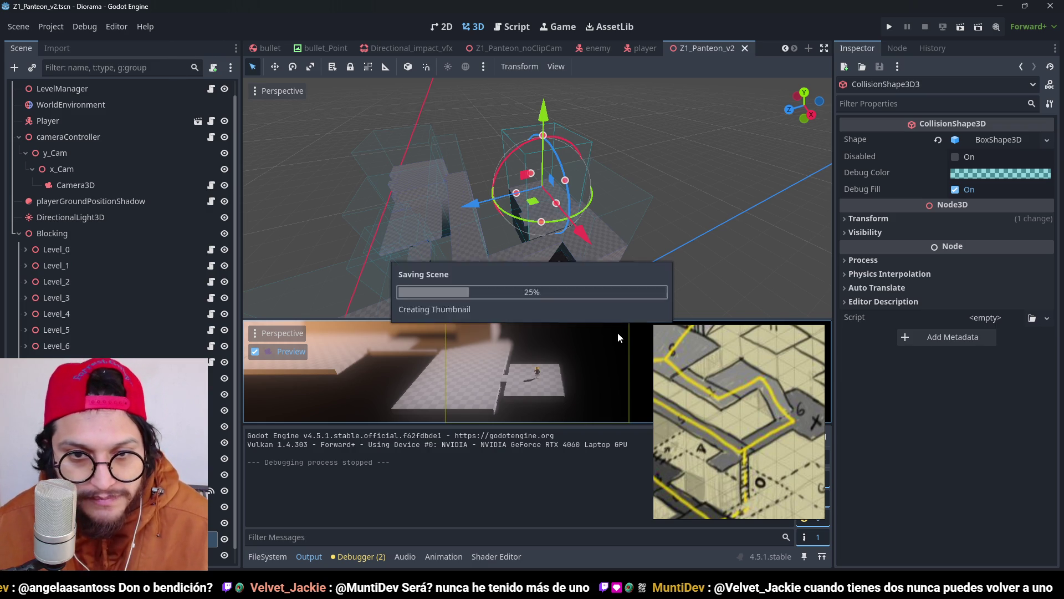
scroll(571, 184, up, 5)
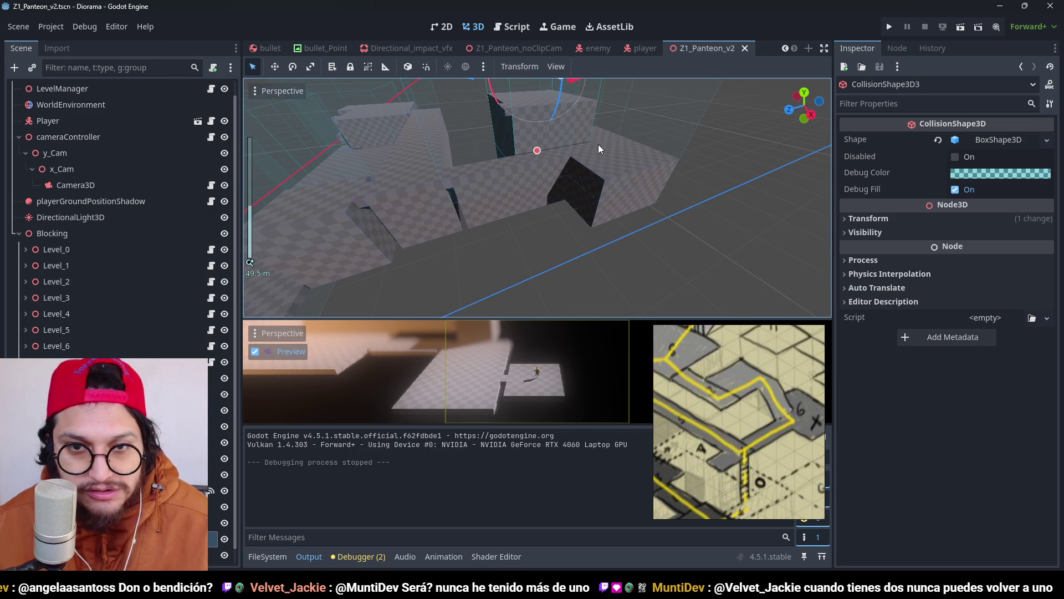
scroll(569, 175, down, 3)
click(546, 190)
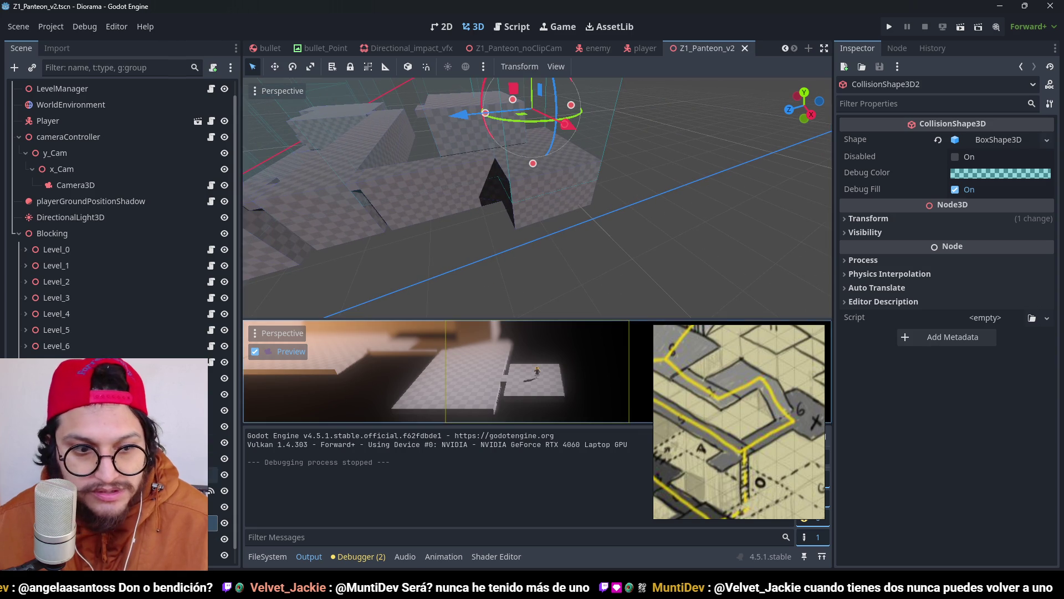
click(561, 211)
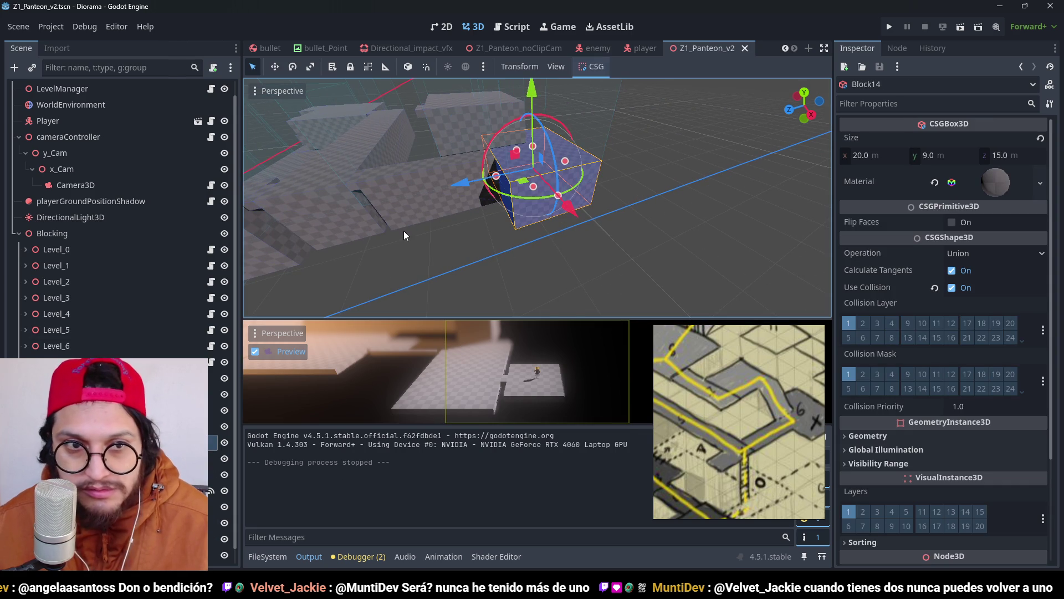
scroll(404, 231, up, 4)
mouse_move(516, 162)
mouse_down()
mouse_move(471, 189)
mouse_move(590, 140)
mouse_move(598, 223)
mouse_move(345, 134)
mouse_move(488, 145)
mouse_up()
click(349, 138)
scroll(503, 158, up, 3)
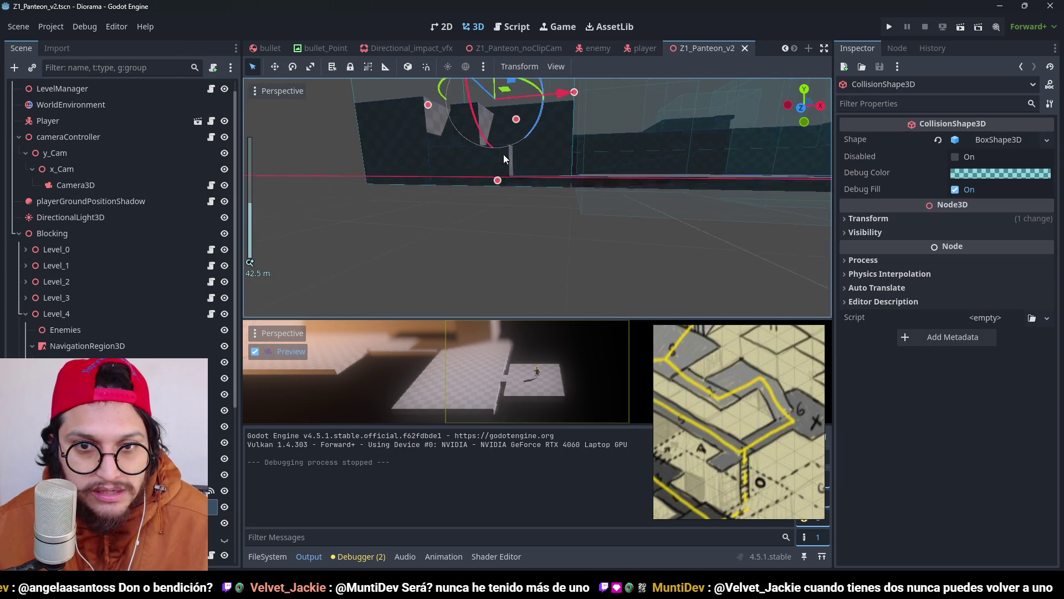
mouse_move(451, 211)
mouse_down()
mouse_move(471, 224)
mouse_move(411, 234)
mouse_move(480, 245)
mouse_move(466, 216)
mouse_up()
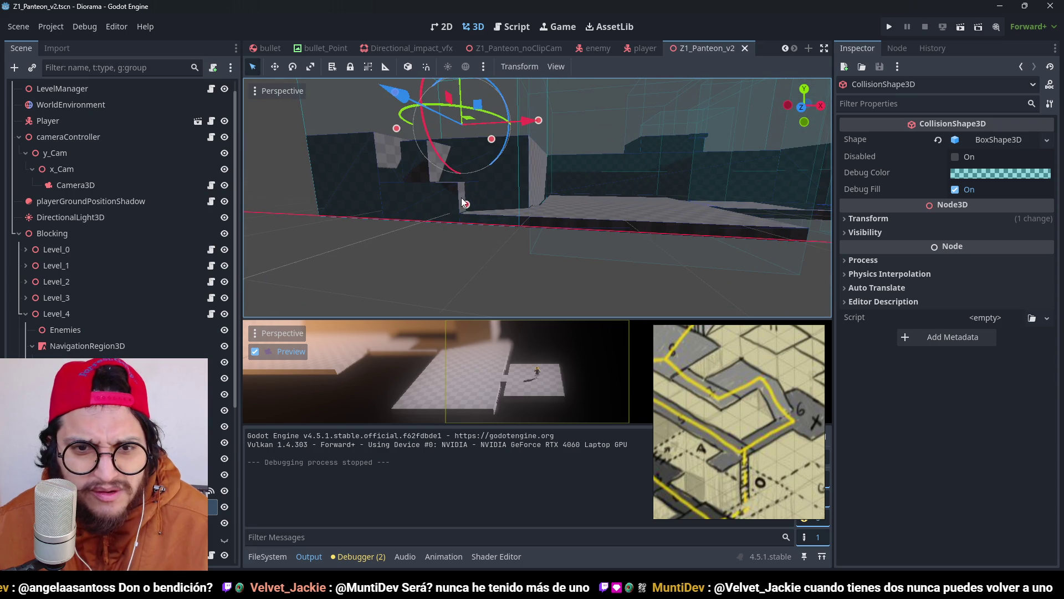
drag(465, 203, 467, 223)
key(ctrl+s)
Step: Collapse Level_4 and nudge the Level_7 trigger area about 1 m along Z
scroll(646, 161, down, 3)
mouse_move(647, 161)
mouse_down()
mouse_move(575, 242)
mouse_move(593, 244)
mouse_move(527, 267)
mouse_move(489, 168)
mouse_move(415, 211)
mouse_move(504, 243)
mouse_move(557, 191)
mouse_up()
scroll(579, 241, down, 4)
scroll(489, 169, up, 4)
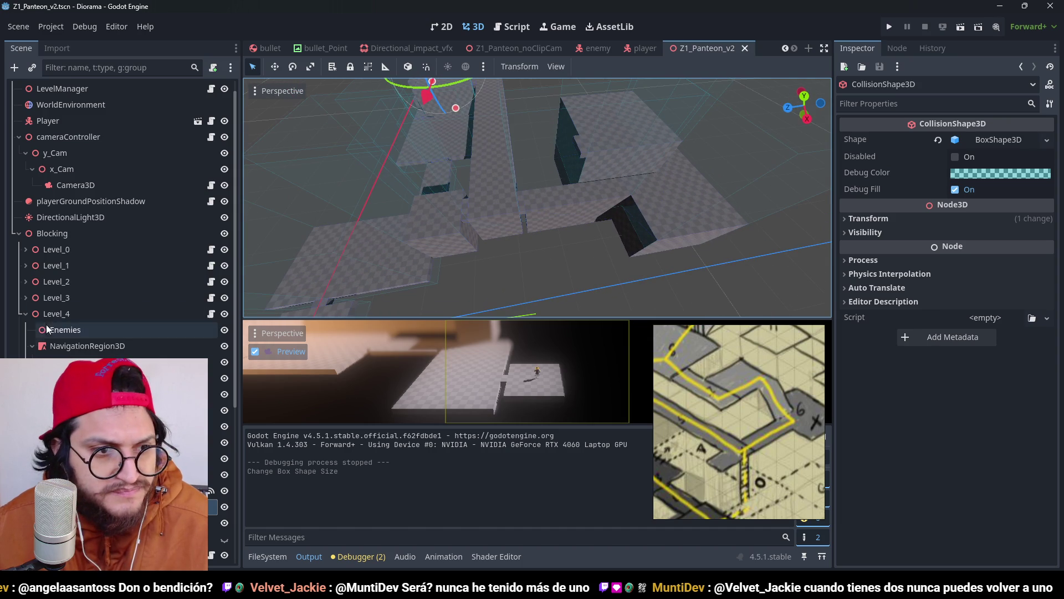
click(26, 314)
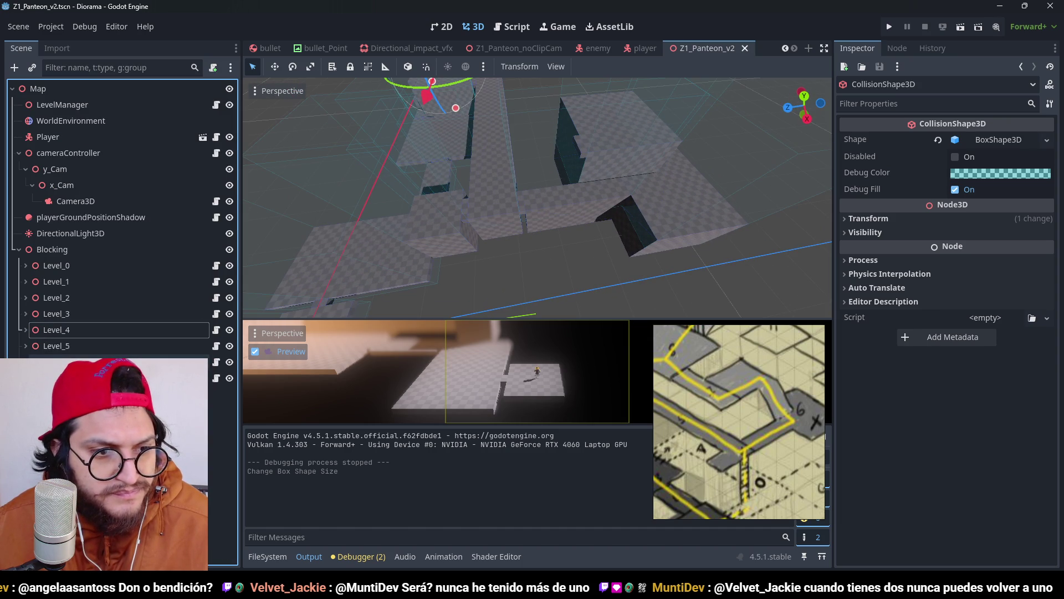
click(547, 240)
drag(526, 224, 525, 223)
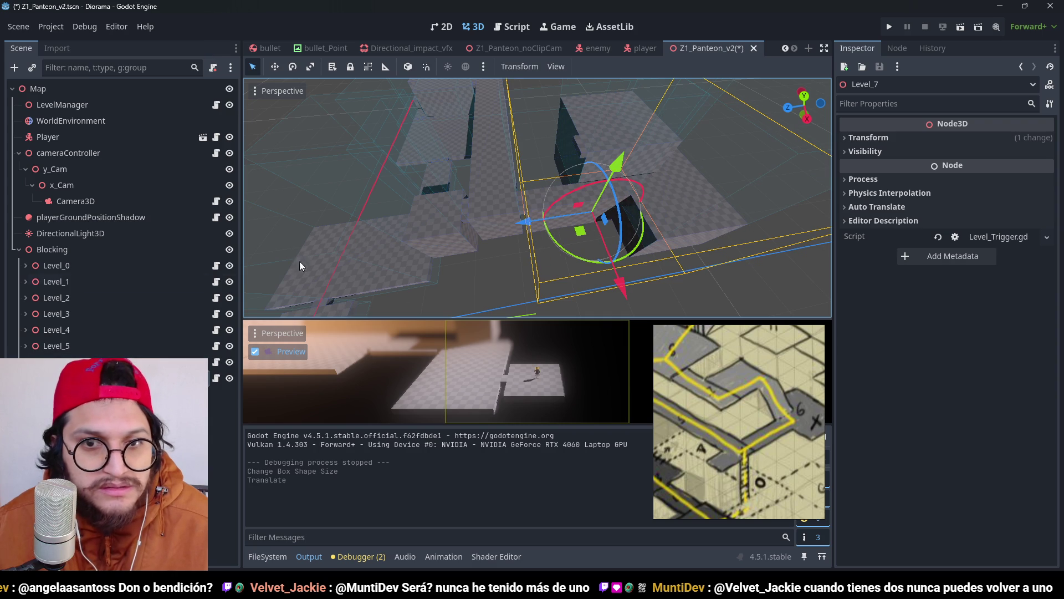
Step: In top view, shrink Level_7's collision box lengthwise to 4 × 19.5 × 18 m
click(26, 377)
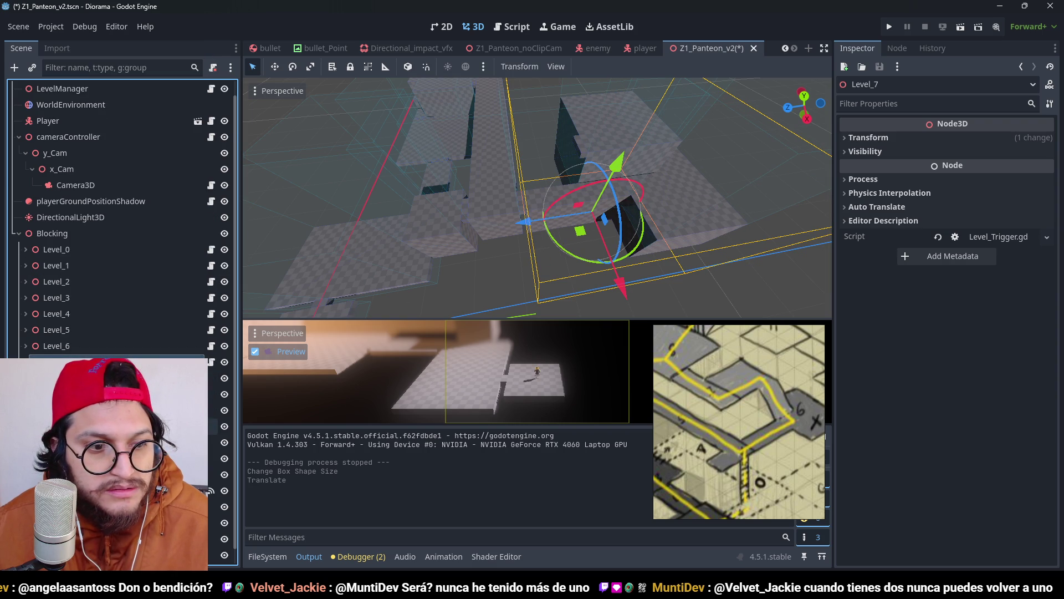
click(83, 506)
key(KP_7)
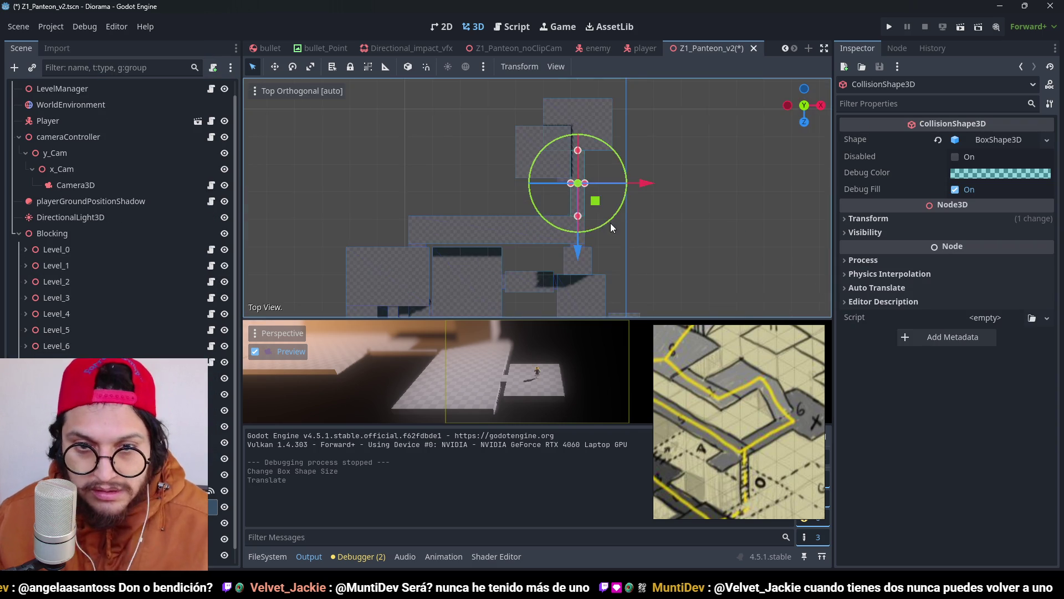
scroll(607, 244, up, 2)
drag(612, 233, 613, 226)
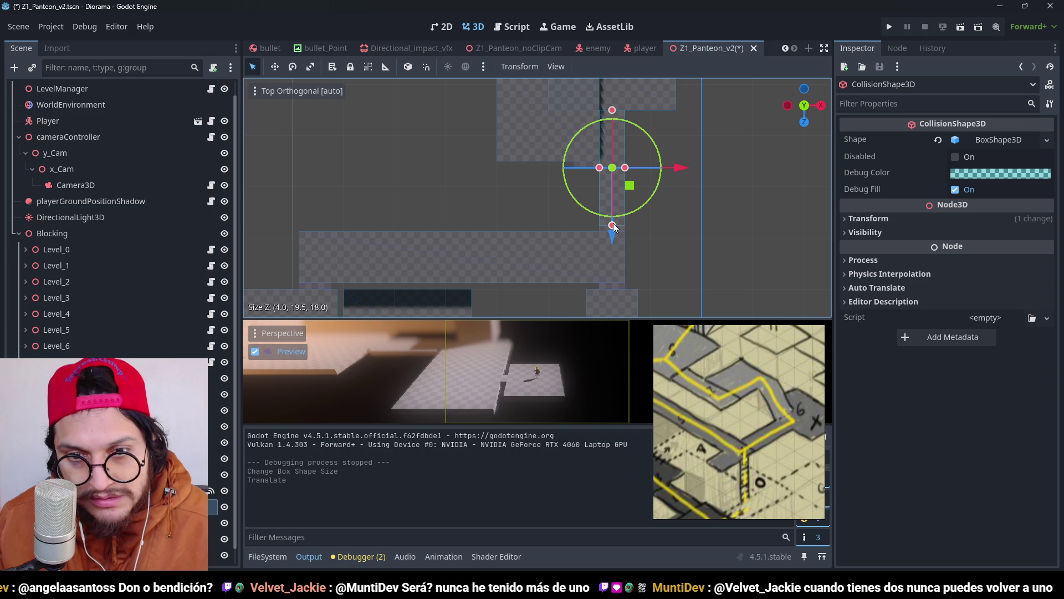
Step: Orbit back to a tilted perspective view and select the Block14 box
scroll(633, 231, up, 3)
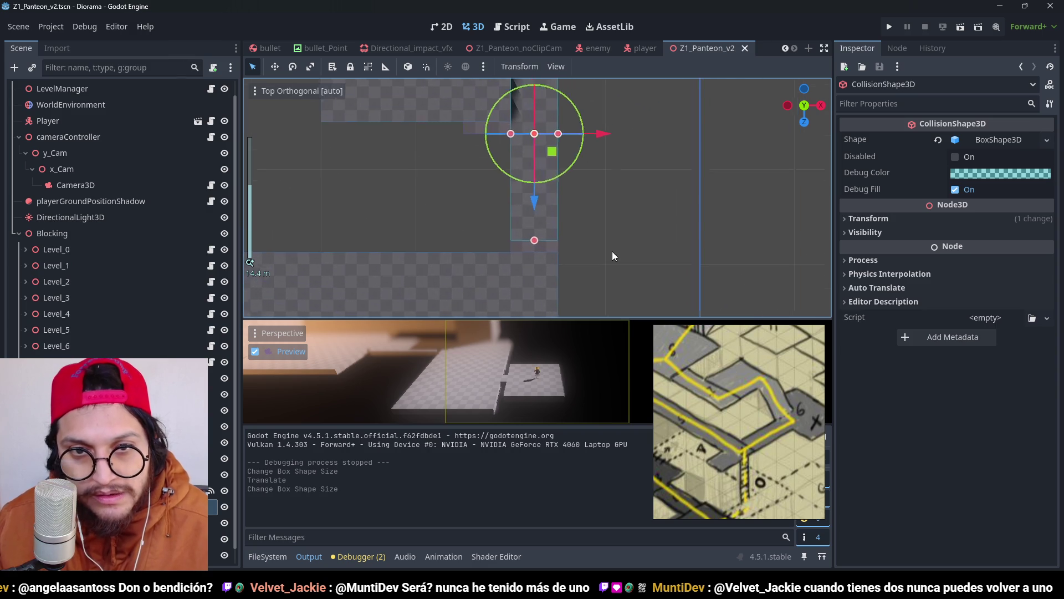
mouse_move(564, 277)
mouse_down()
mouse_move(626, 192)
mouse_move(484, 136)
mouse_move(520, 240)
mouse_move(377, 165)
mouse_move(493, 159)
mouse_move(677, 228)
mouse_move(494, 239)
mouse_up()
scroll(529, 218, up, 5)
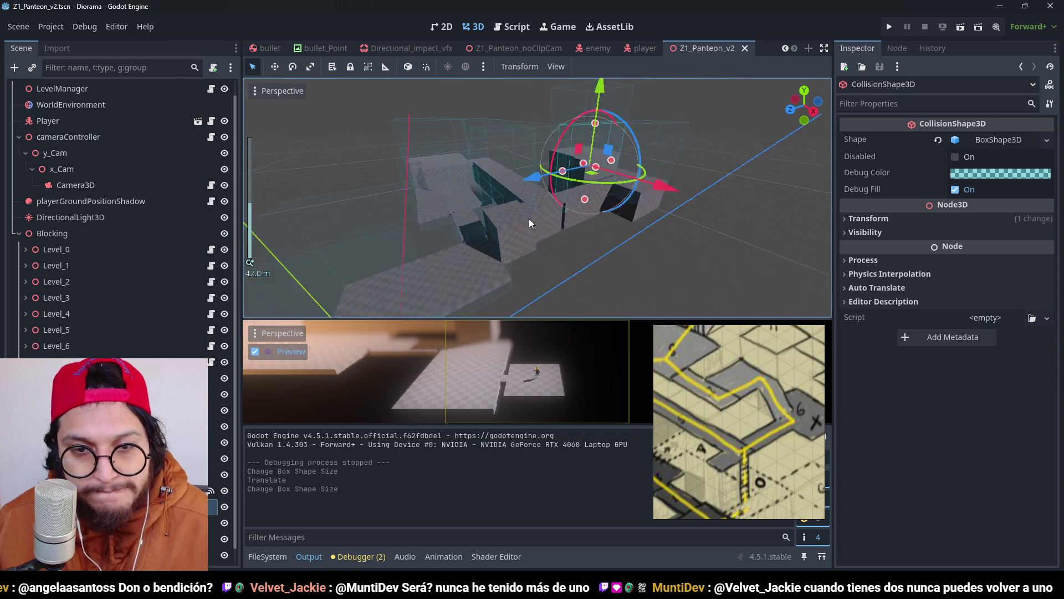
click(626, 213)
Step: Expand Block14's material UV1 settings, showing scale 0.5 with triplanar and world triplanar enabled
click(981, 180)
scroll(938, 271, down, 5)
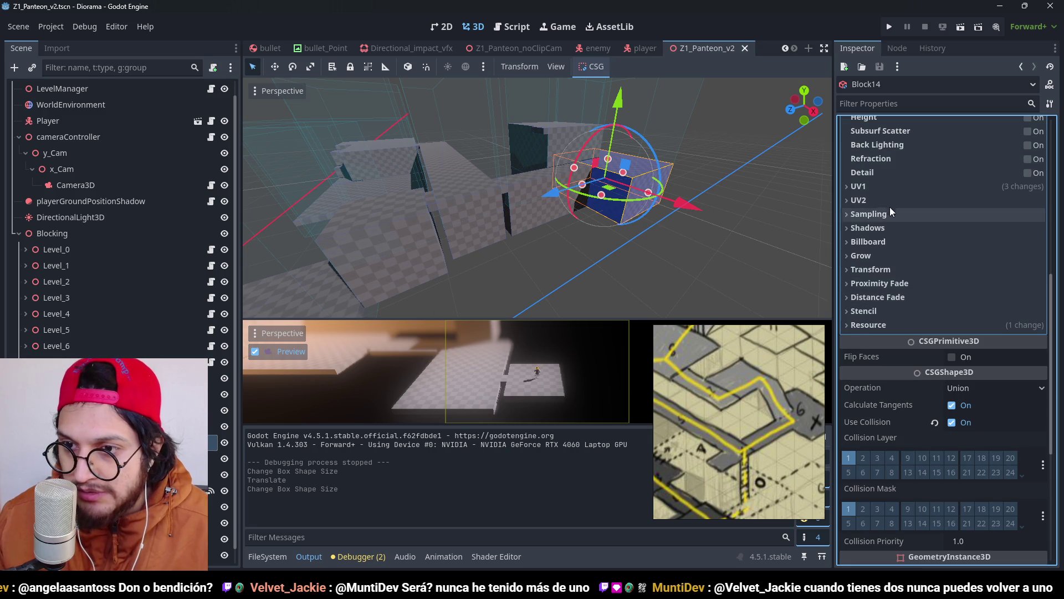
click(885, 188)
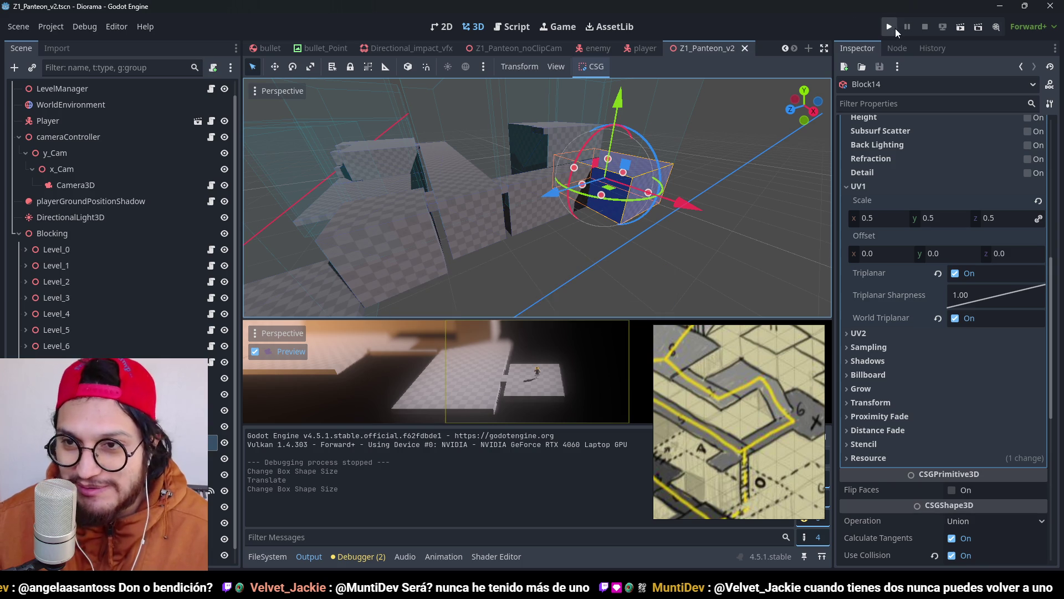
Step: Launch the game, move the mood board window aside, and walk the character with A
click(891, 27)
mouse_move(610, 503)
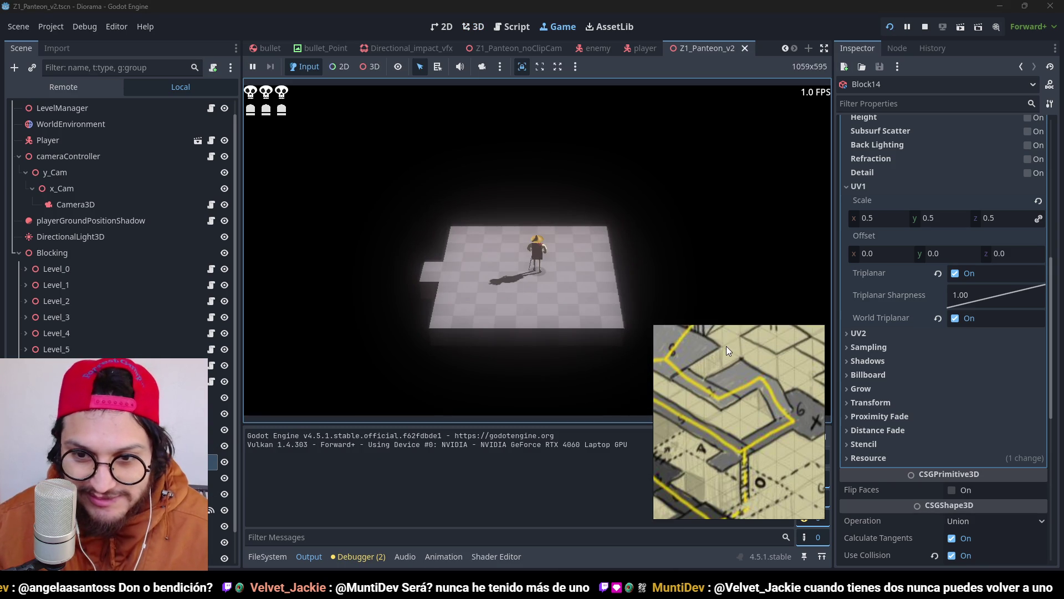
mouse_move(733, 331)
mouse_down()
mouse_move(903, 310)
mouse_move(939, 266)
mouse_up()
click(711, 272)
key(a)
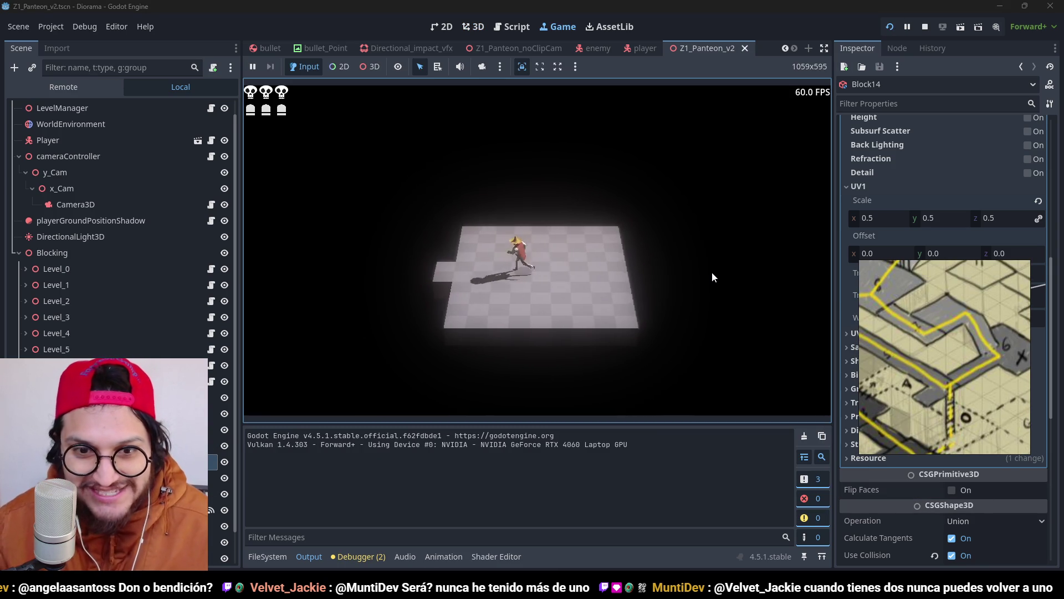
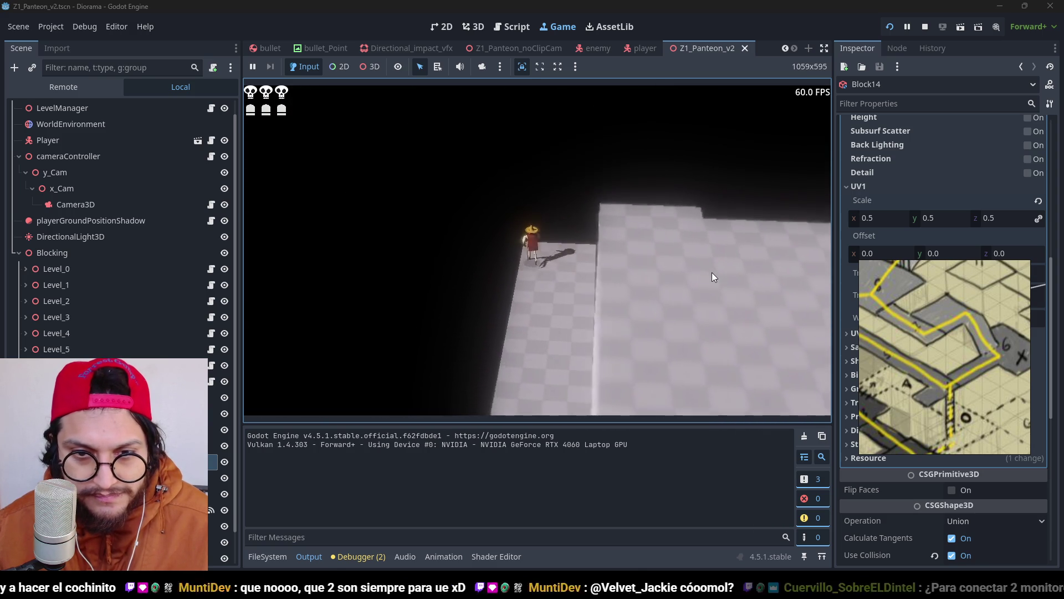
Step: Restart the game and walk the player up the corridor
key(F8)
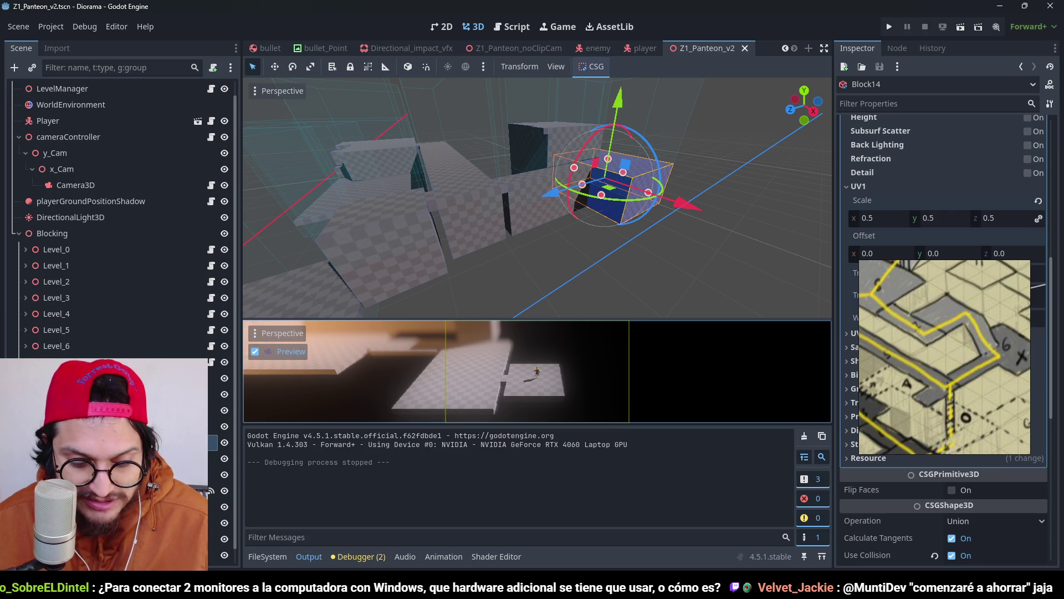
click(887, 31)
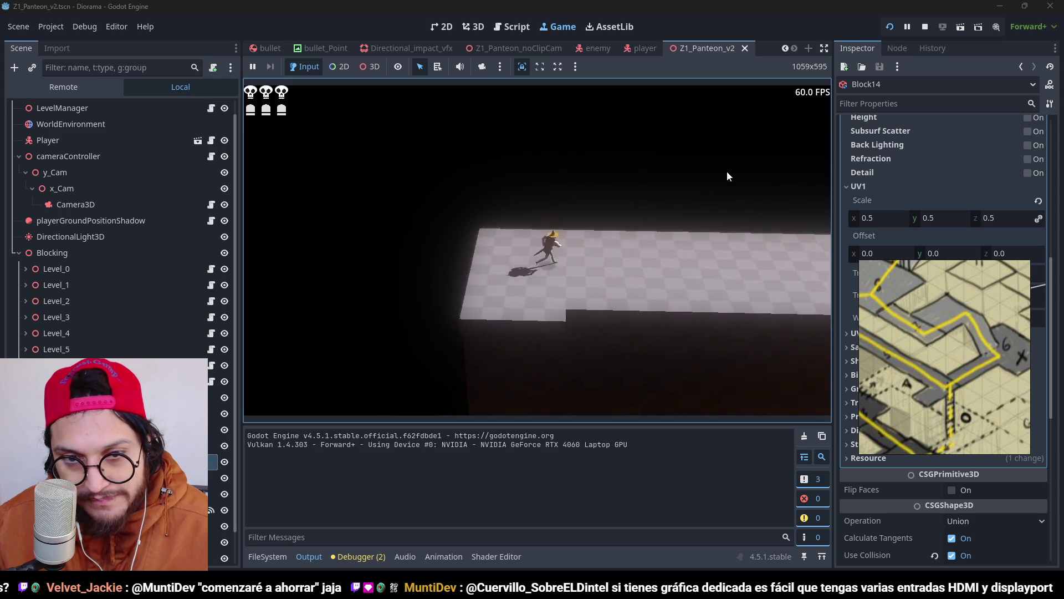
key(w)
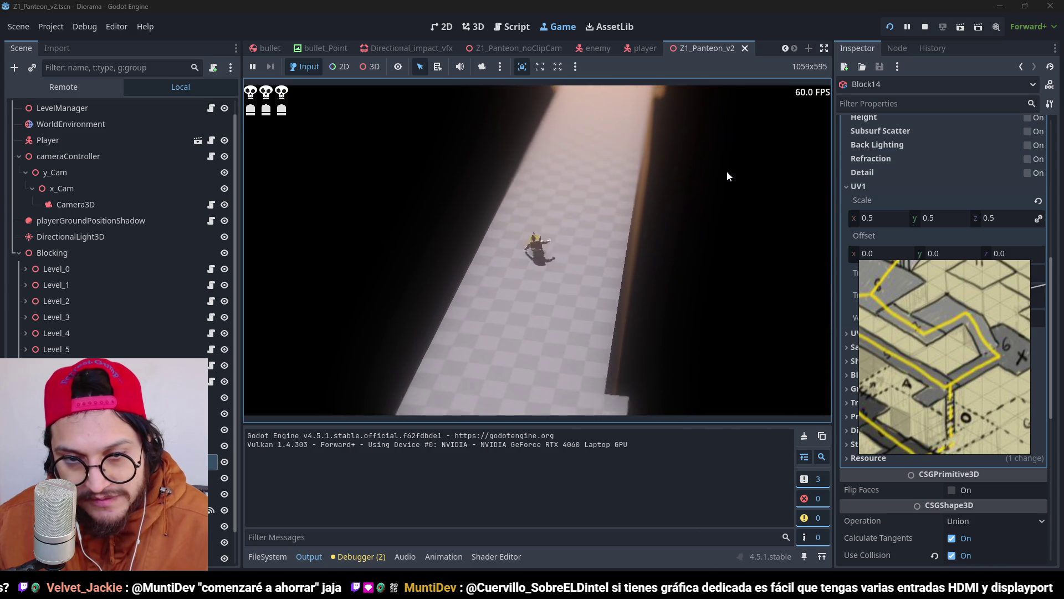
key(w)
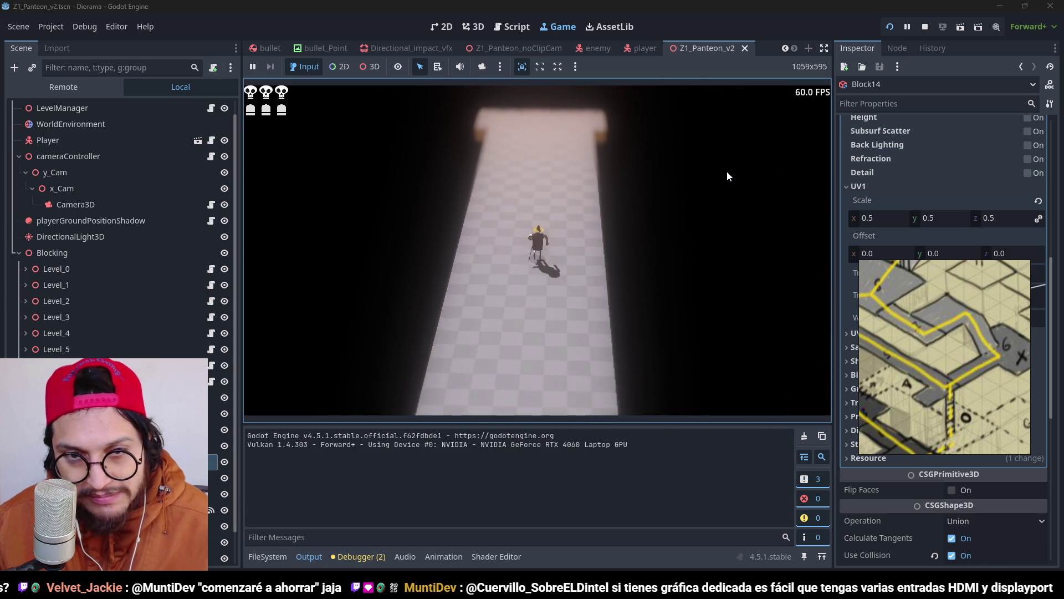
key(w)
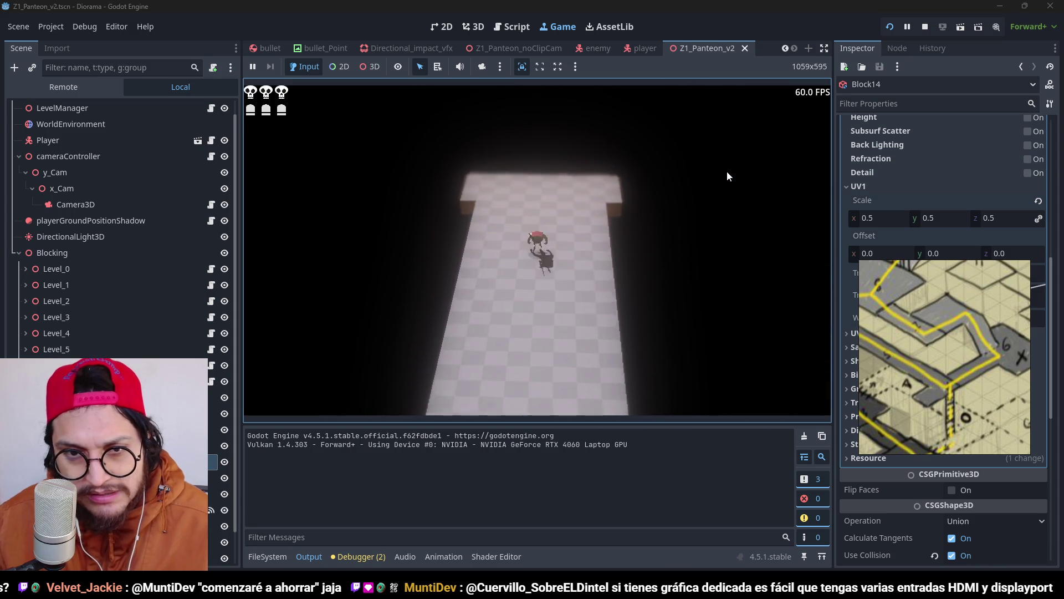
Step: Turn right toward the platform edge, swing the game camera around, then stop the game with F8
key(d)
key(e)
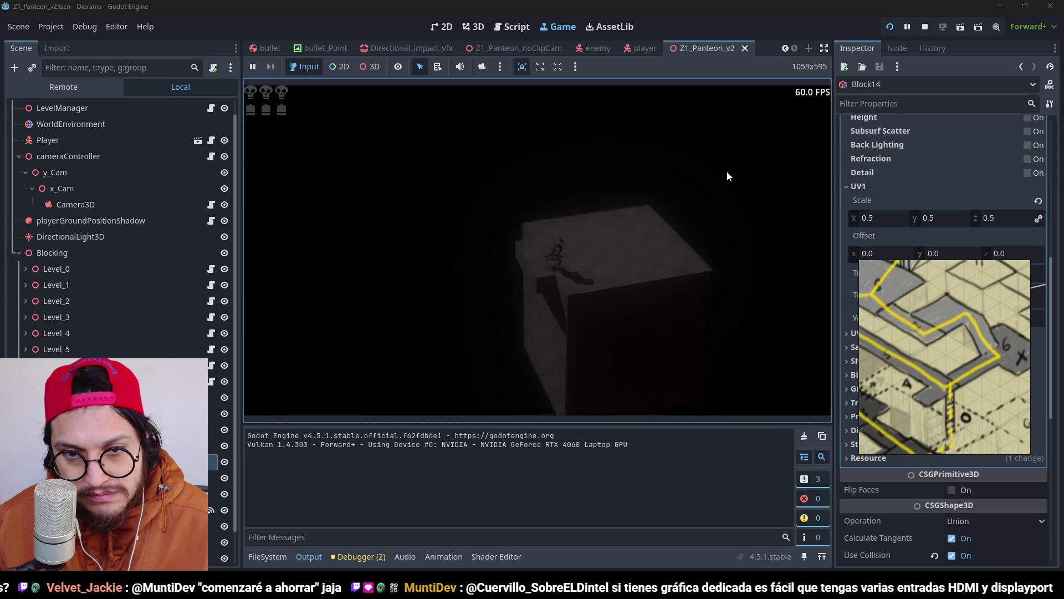
key(w)
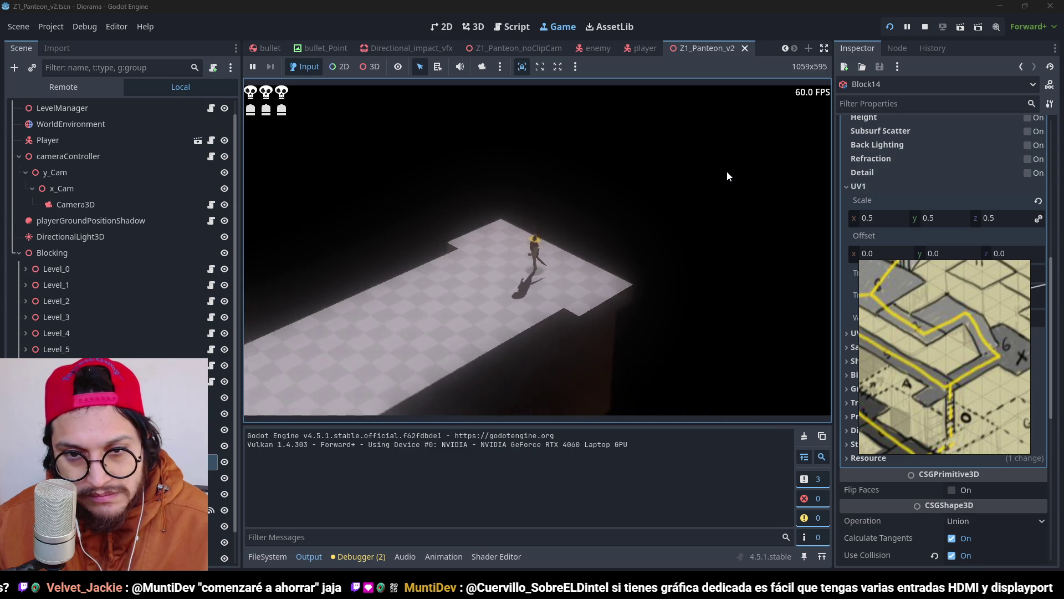
key(e)
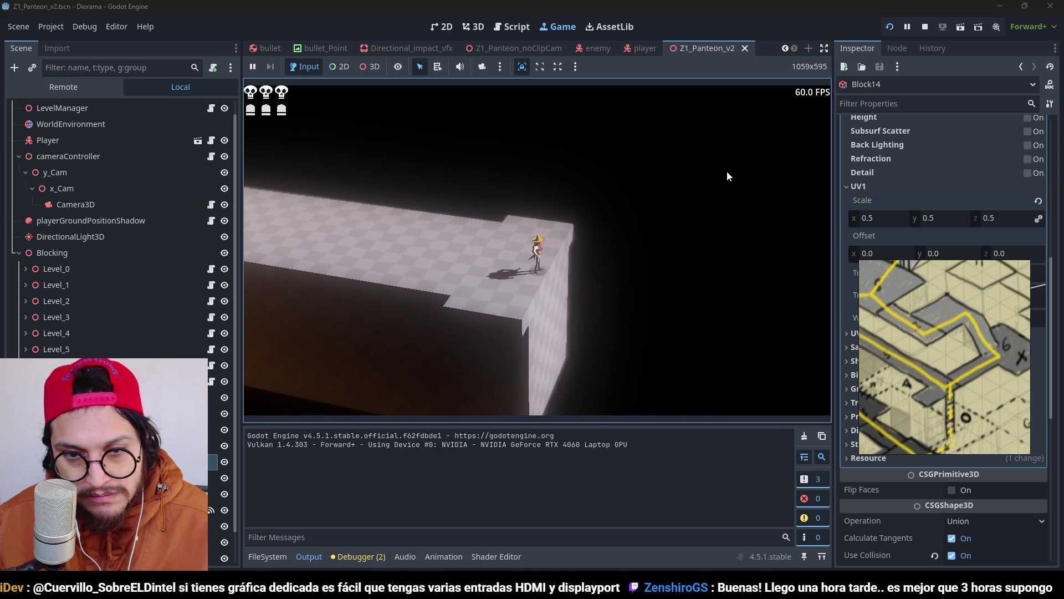
key(e)
key(e)
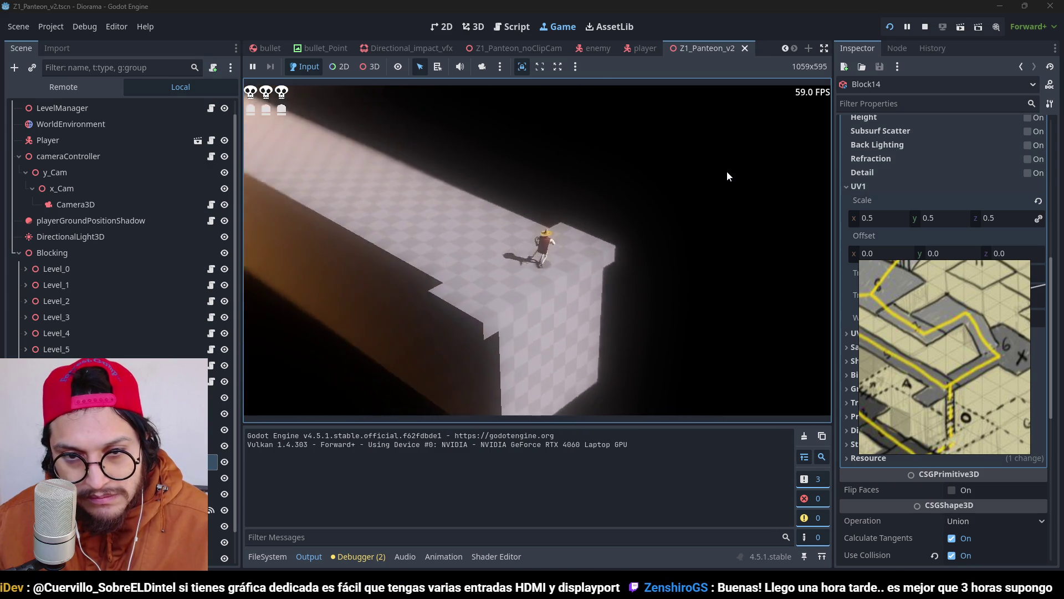
key(e)
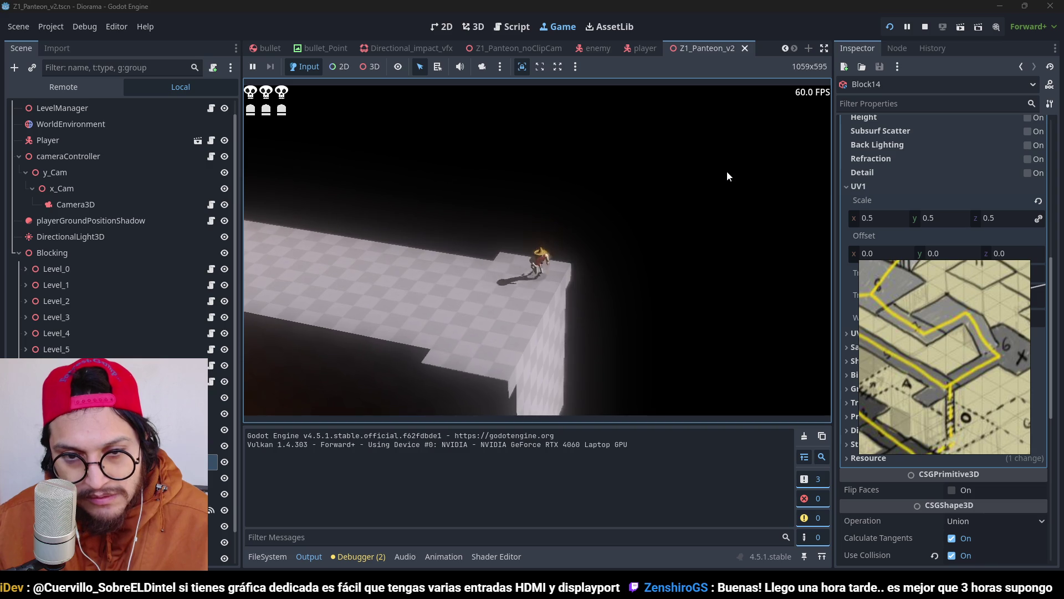
key(F8)
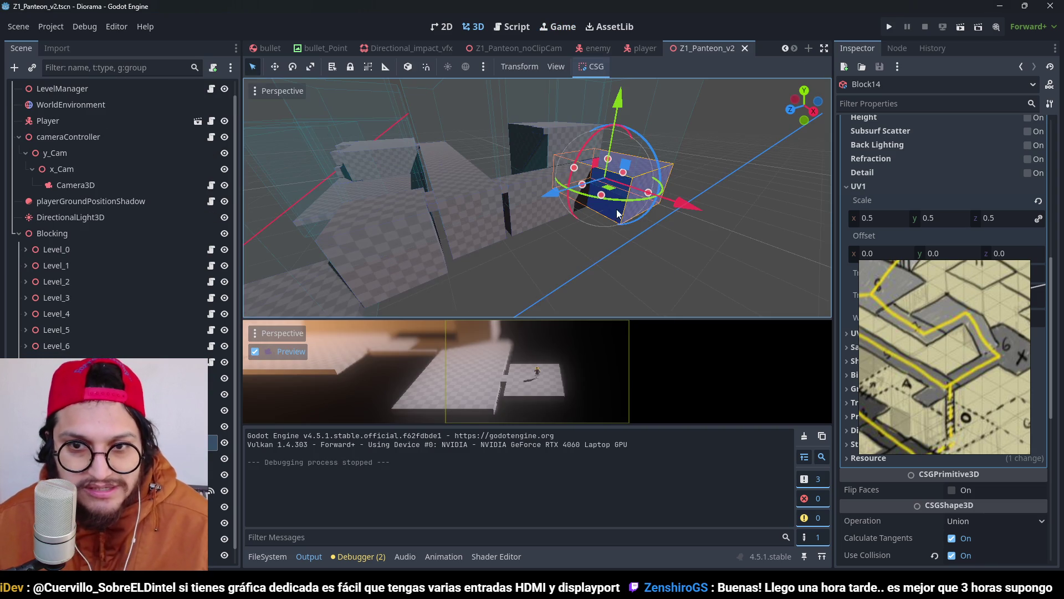
Step: Duplicate Block11 and slide the copy along Z in top view
scroll(583, 231, down, 3)
mouse_move(583, 231)
mouse_down()
mouse_move(439, 203)
mouse_move(613, 245)
mouse_move(576, 254)
mouse_move(670, 176)
mouse_move(527, 185)
mouse_move(517, 235)
mouse_move(401, 215)
mouse_move(502, 271)
mouse_move(460, 198)
mouse_move(547, 196)
mouse_move(497, 194)
mouse_move(554, 186)
mouse_move(576, 221)
mouse_move(623, 242)
mouse_up()
click(548, 196)
key(ctrl+d)
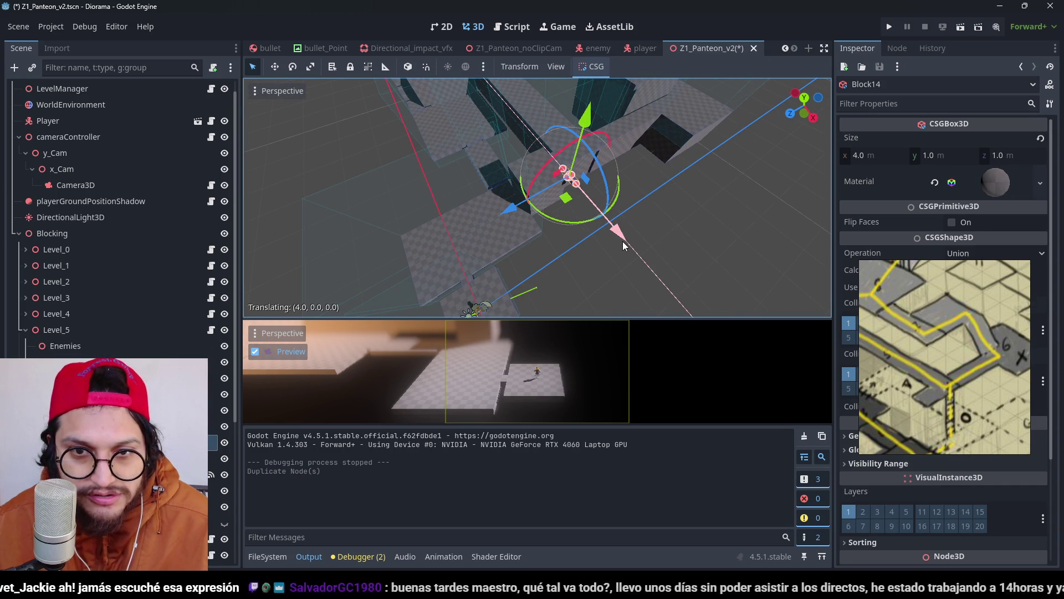
key(KP_7)
scroll(509, 198, up, 1)
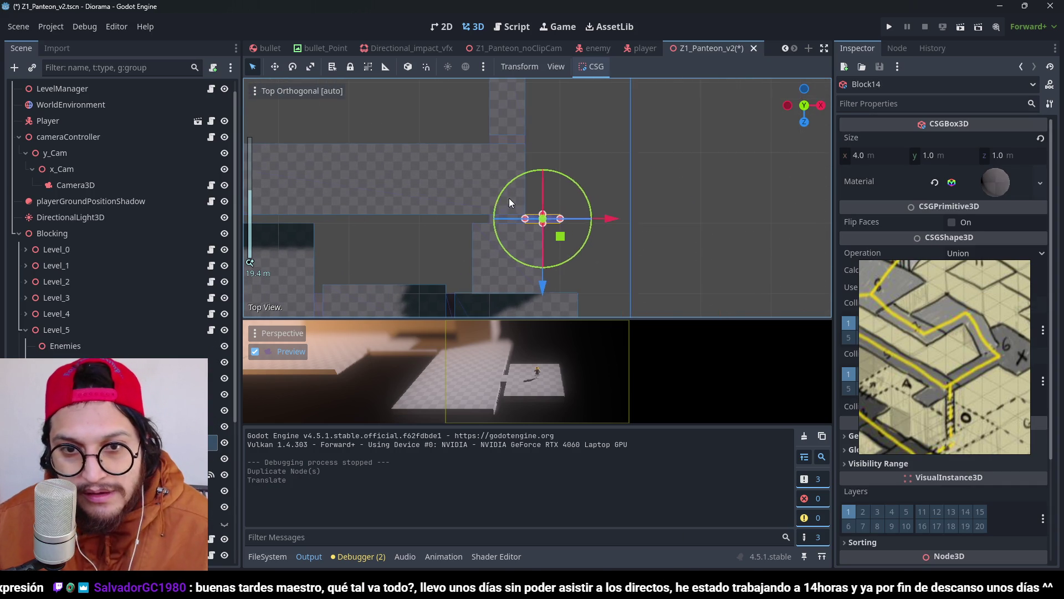
drag(546, 290, 542, 266)
Step: Resize the new block into a 1×1×4 m strip
scroll(544, 220, up, 6)
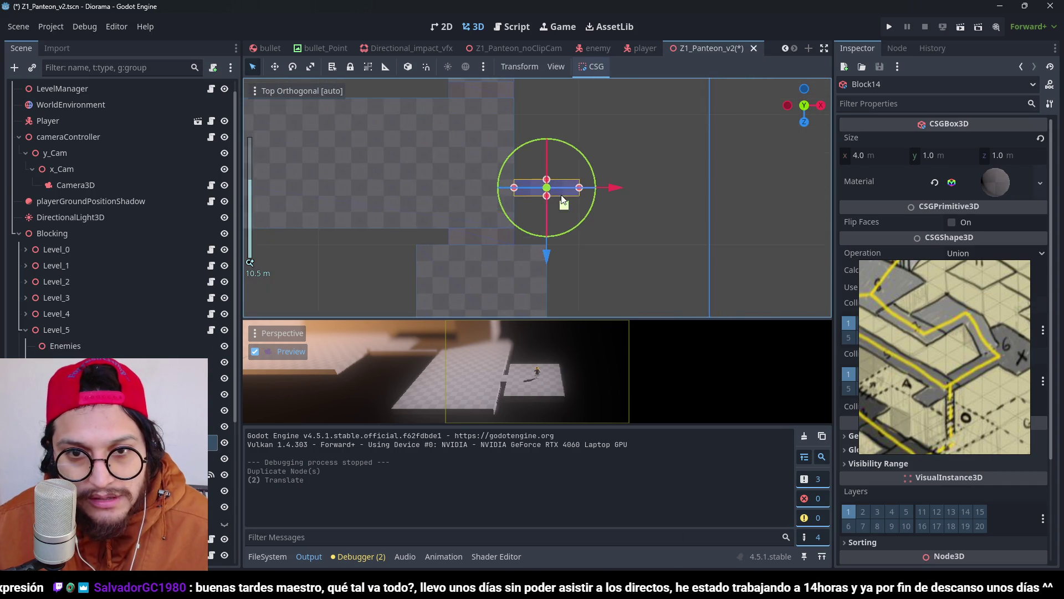
mouse_move(595, 215)
mouse_down()
mouse_move(530, 215)
mouse_move(516, 138)
mouse_up()
key(ctrl+s)
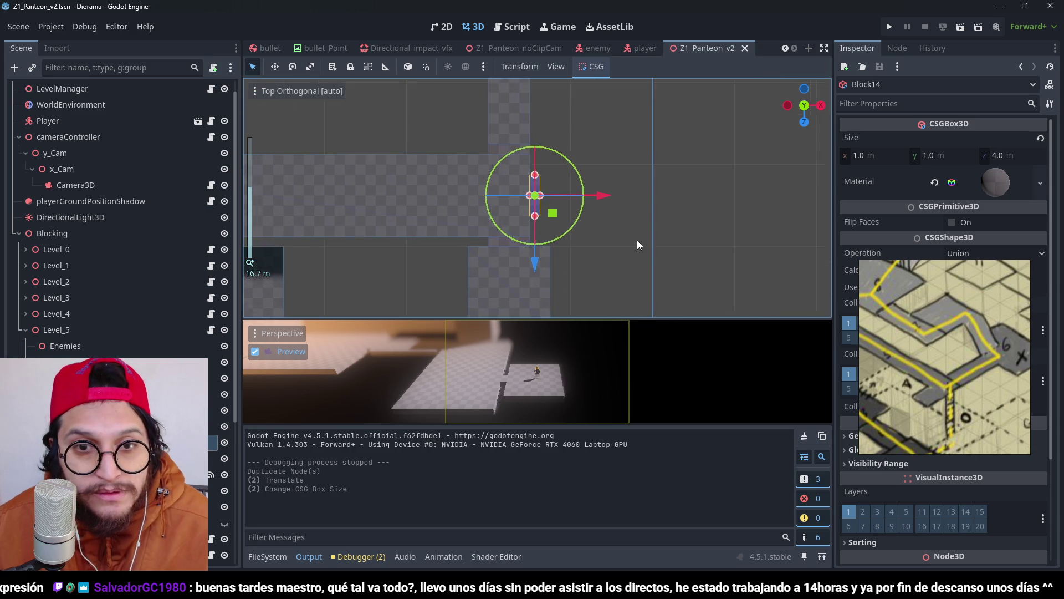
mouse_move(637, 241)
mouse_down()
mouse_move(520, 107)
mouse_move(537, 212)
mouse_move(543, 151)
mouse_move(564, 232)
mouse_move(554, 209)
mouse_move(484, 248)
mouse_move(521, 267)
mouse_up()
scroll(540, 116, up, 3)
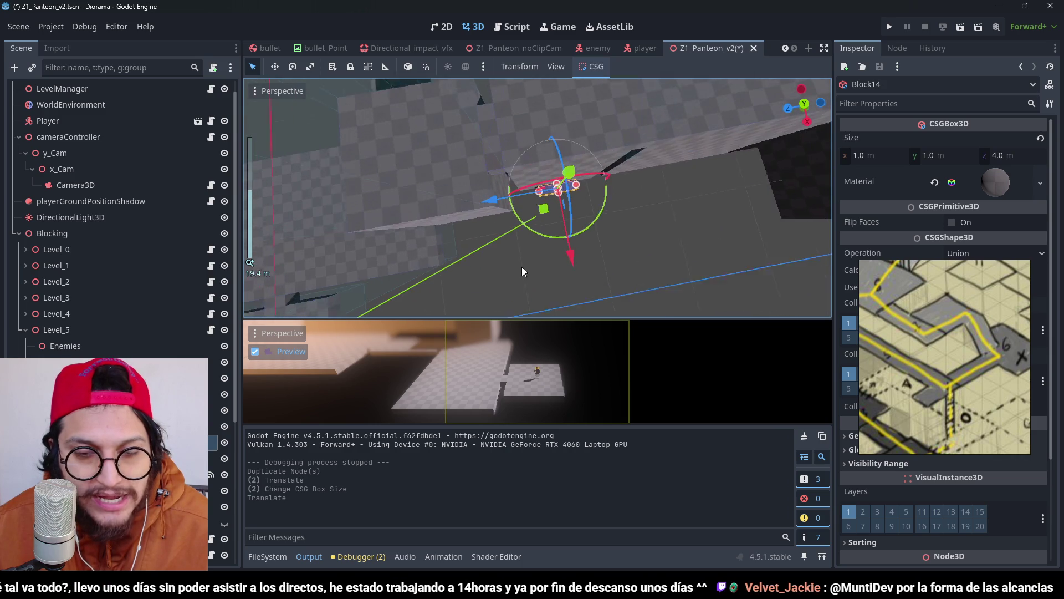
Step: Shift the new strip right along X beside the platform and save the scene
scroll(521, 267, down, 3)
mouse_move(461, 206)
mouse_down()
mouse_move(533, 138)
mouse_move(583, 151)
mouse_move(617, 141)
mouse_move(421, 193)
mouse_move(507, 178)
mouse_move(645, 184)
mouse_move(537, 198)
mouse_move(480, 179)
mouse_move(578, 208)
mouse_move(471, 255)
mouse_up()
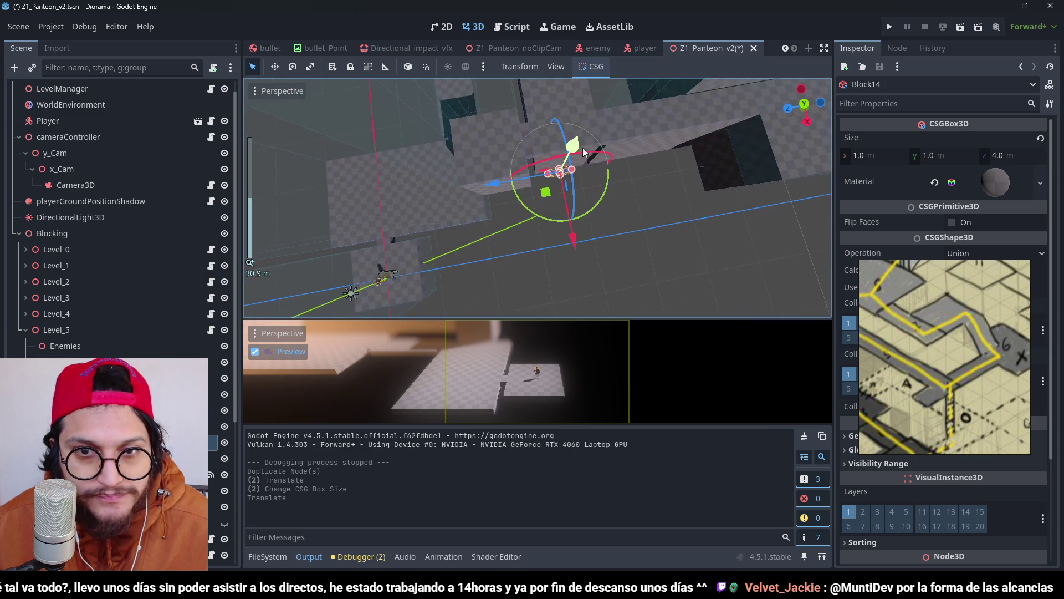
key(KP_7)
scroll(584, 184, up, 1)
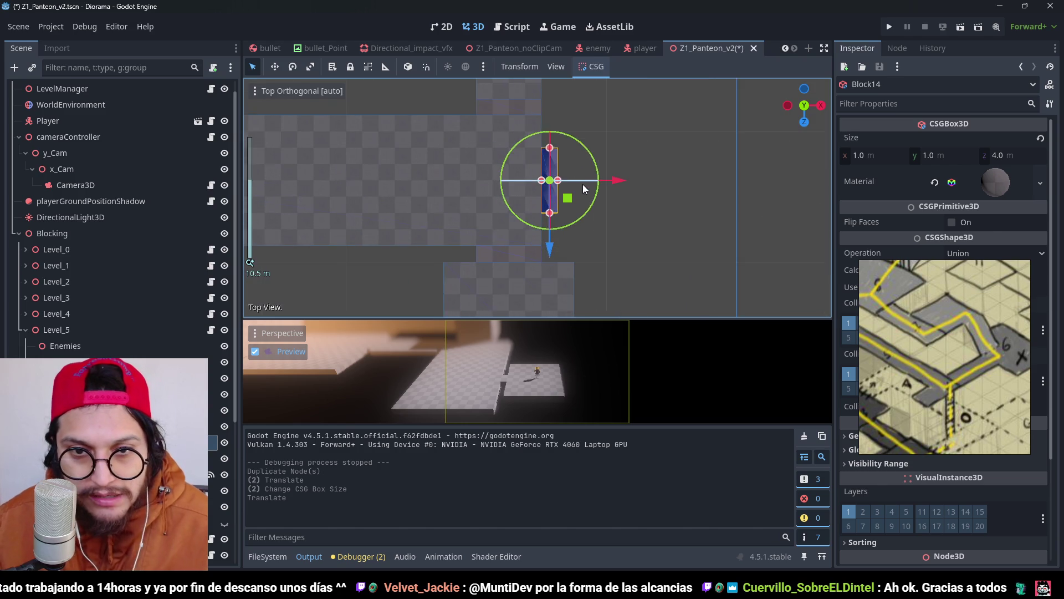
drag(593, 195, 624, 192)
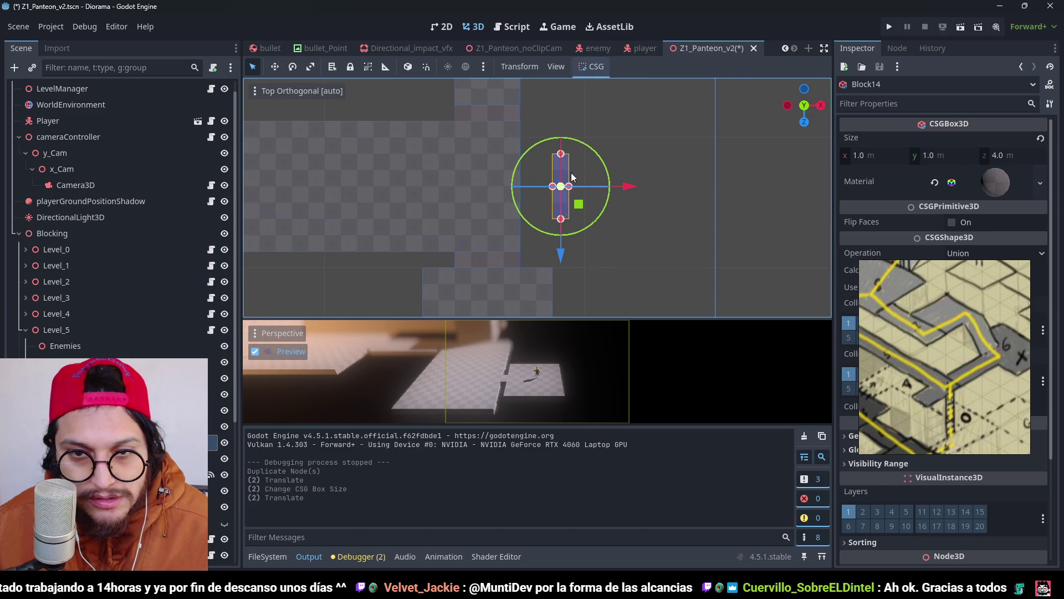
key(ctrl+s)
Step: Extend Block12 from 51 to 53 m along X and save
click(507, 161)
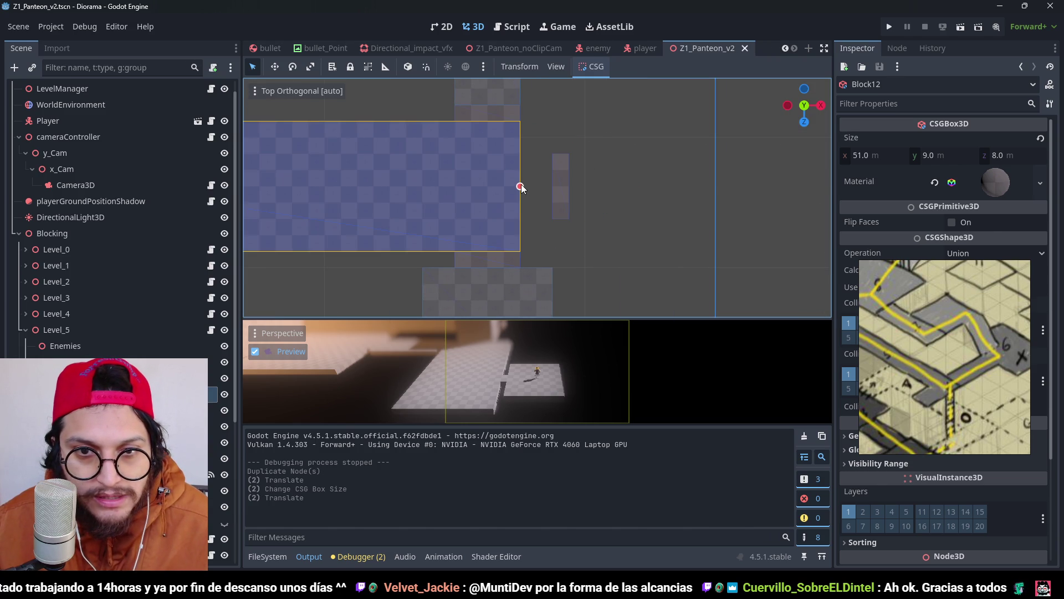
drag(521, 188, 545, 189)
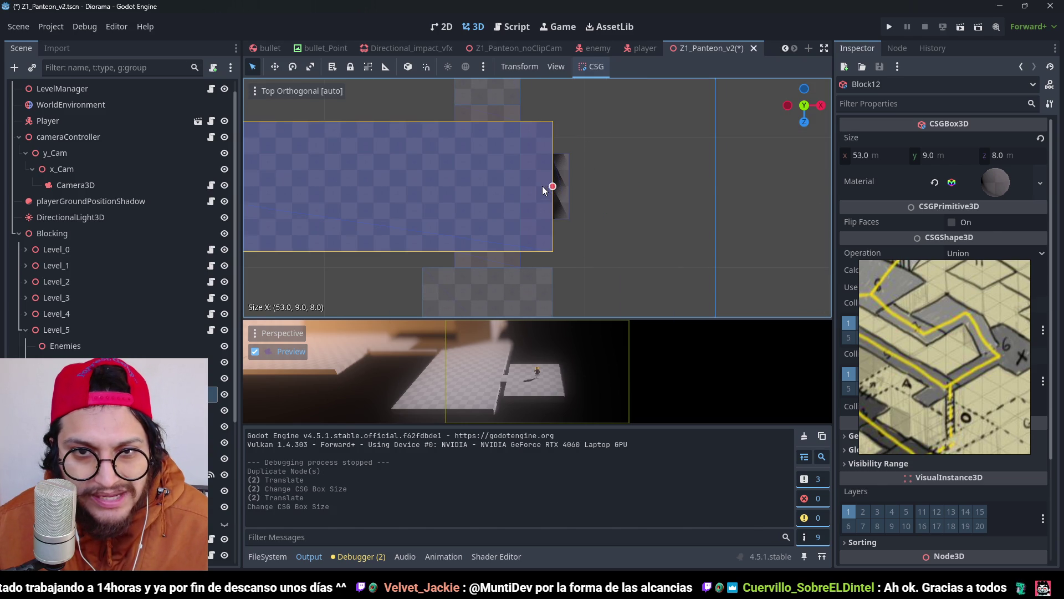
key(ctrl+s)
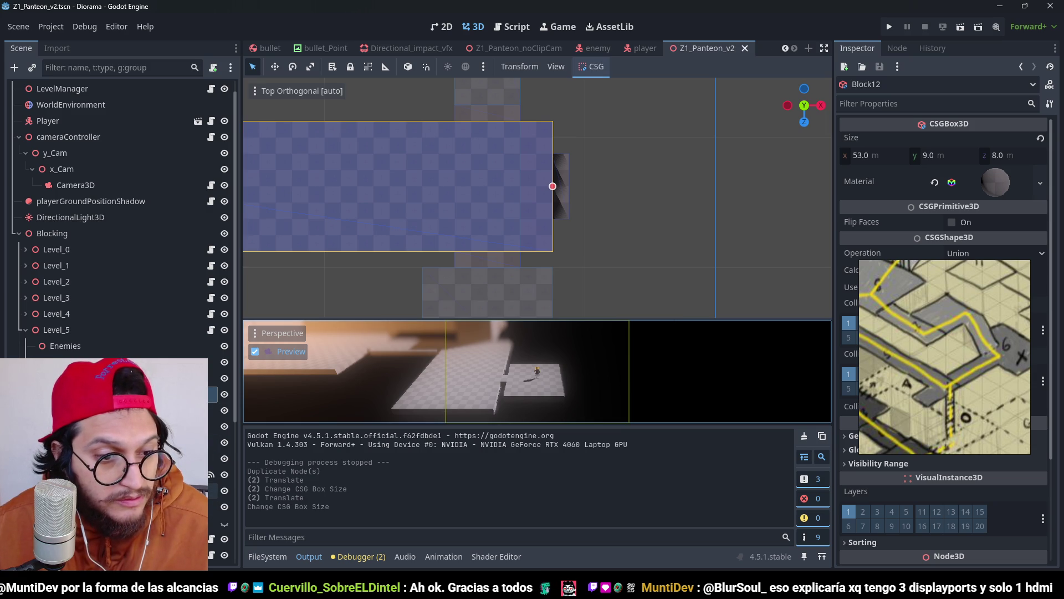
Step: Stretch the LevelCameraArea collision box to Block12's new edge and save
click(542, 174)
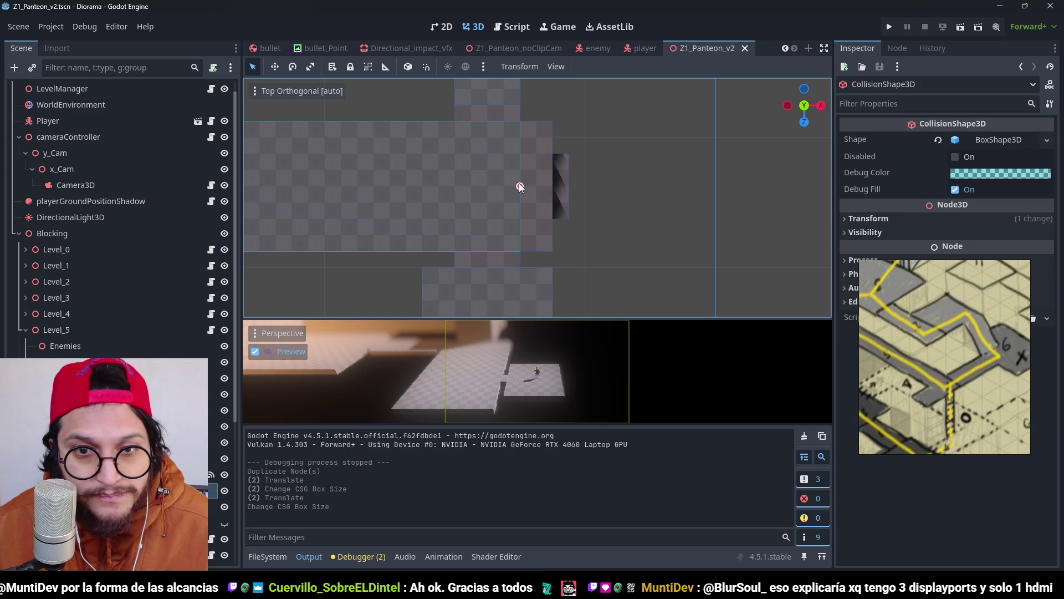
drag(520, 187, 554, 187)
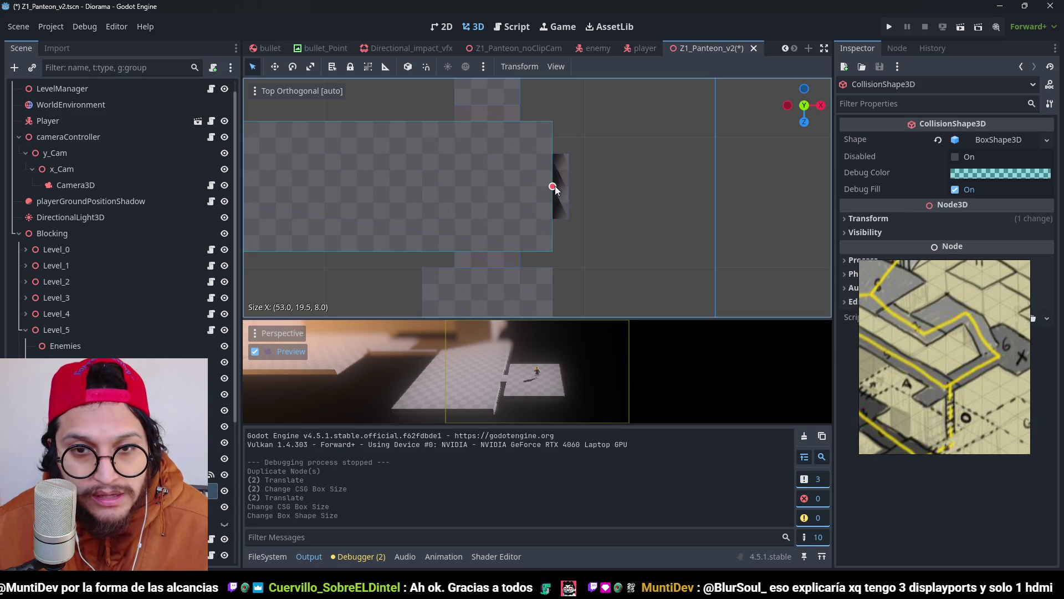
key(ctrl+s)
scroll(555, 190, down, 5)
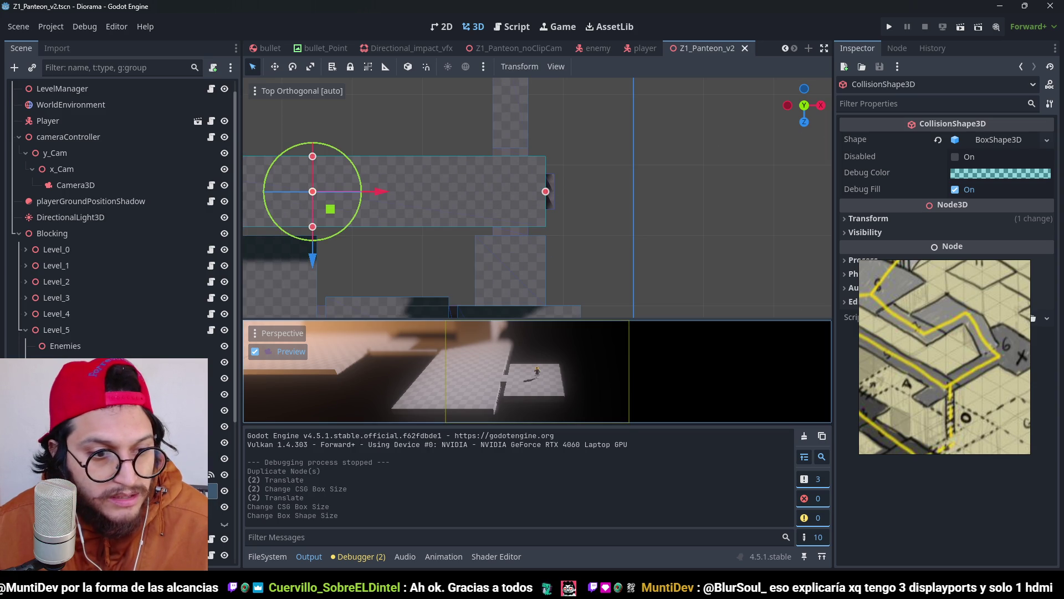
click(520, 138)
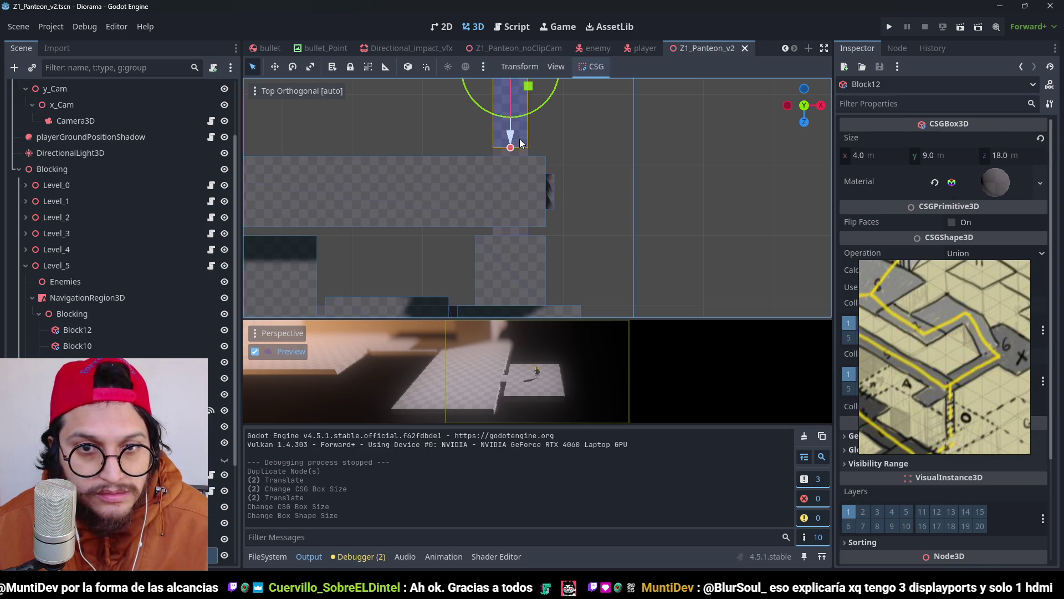
click(479, 153)
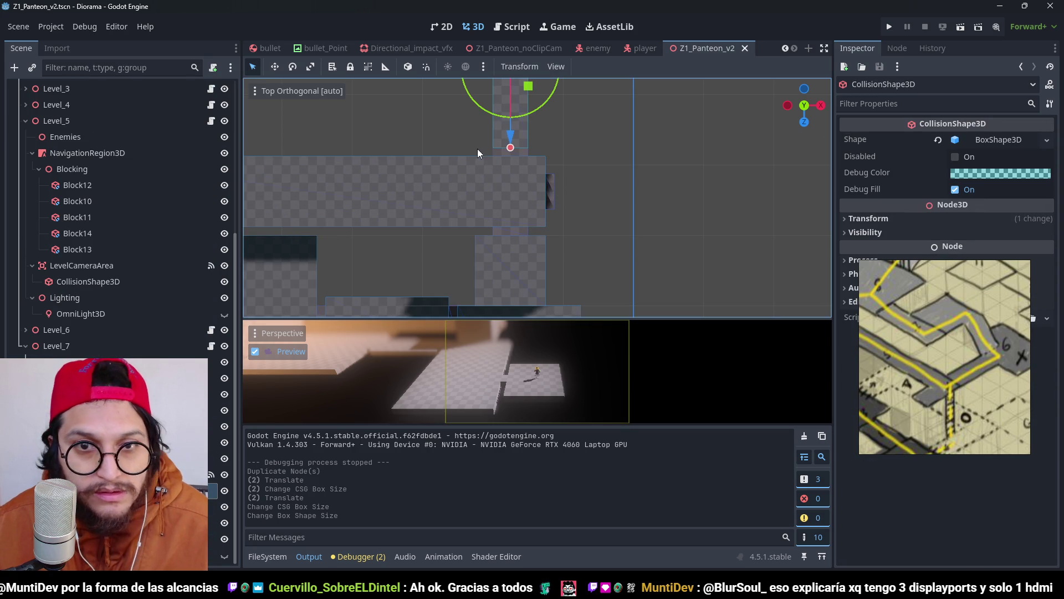
click(511, 148)
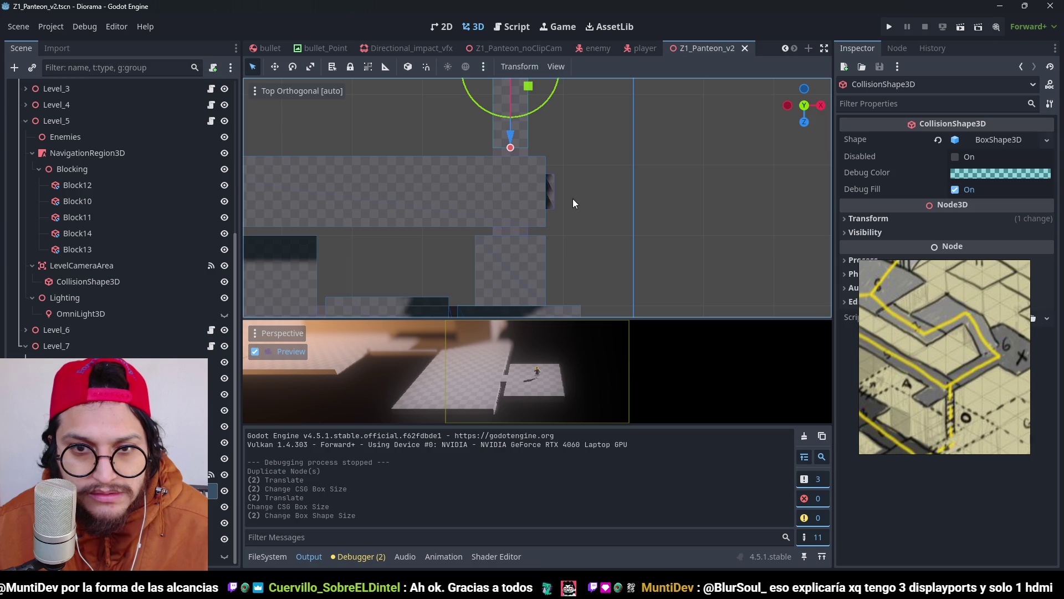
drag(573, 198, 574, 185)
scroll(574, 184, down, 2)
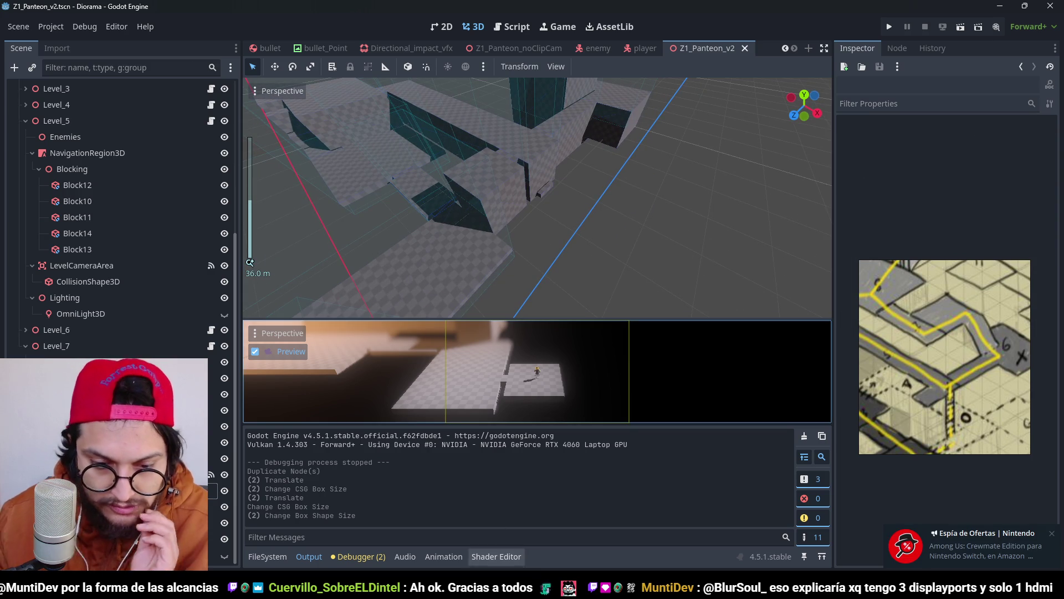
Step: Collapse Level_5, duplicate a level group, and rename its trigger to Level_7_Shortcut
drag(976, 373, 953, 308)
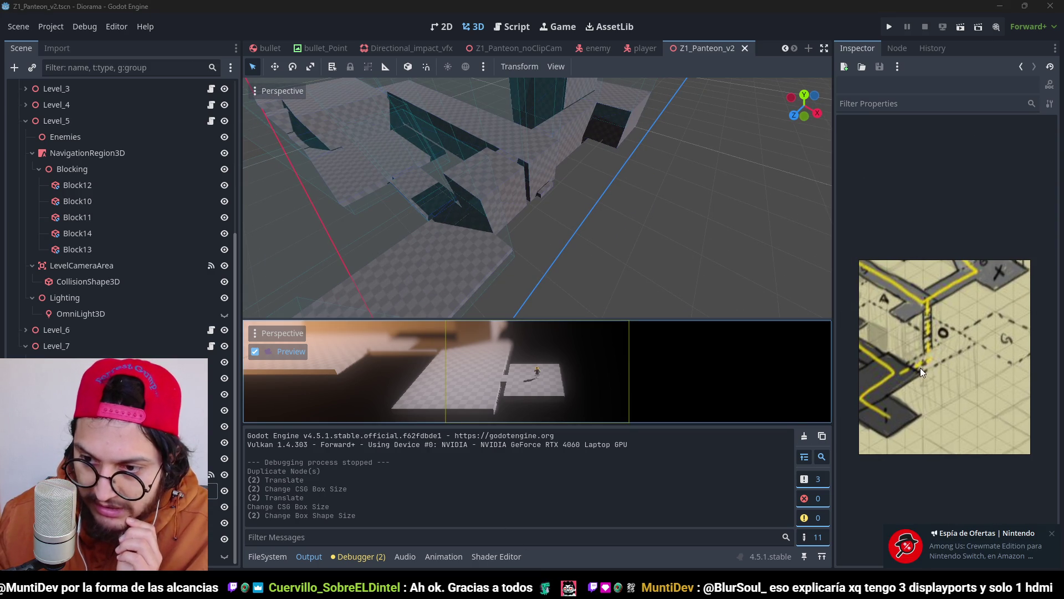
scroll(30, 346, up, 5)
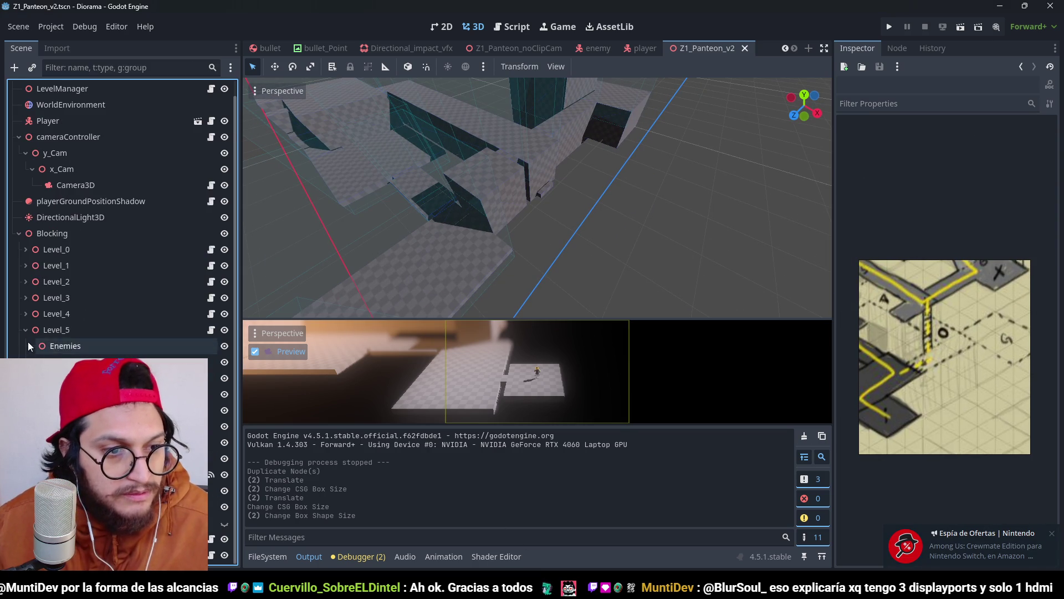
click(25, 330)
key(ctrl+d)
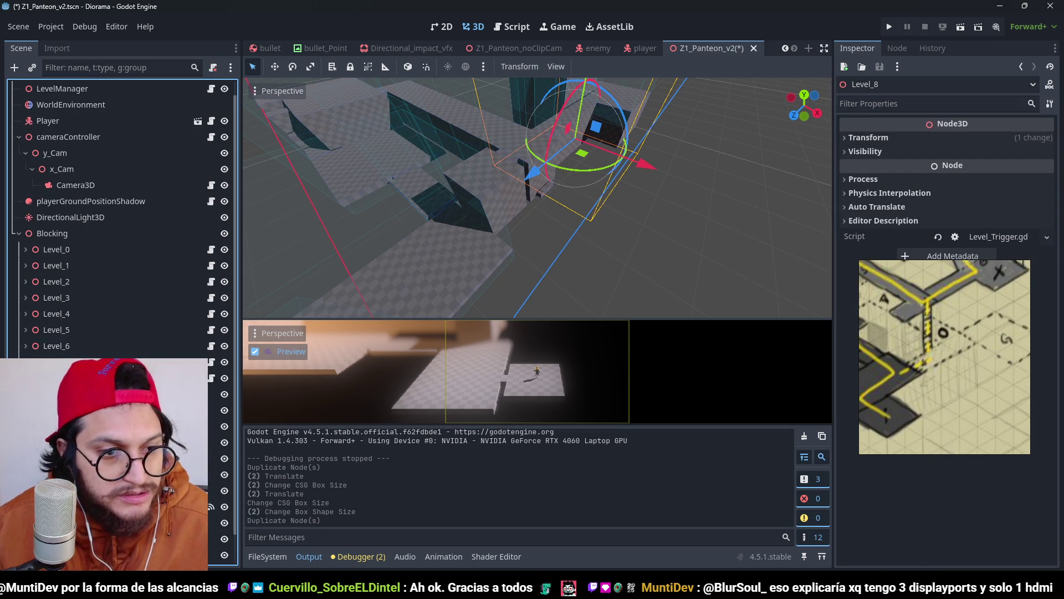
scroll(119, 221, up, 1)
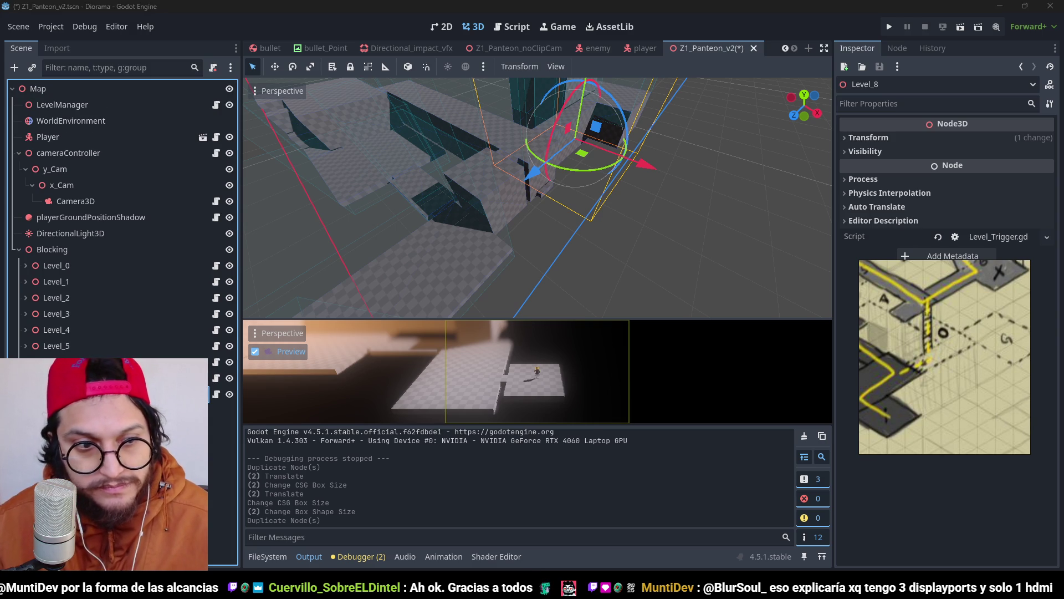
key(Return)
Step: Hide and re-show Level_7 and its shortcut trigger box in the viewport
double_click(227, 380)
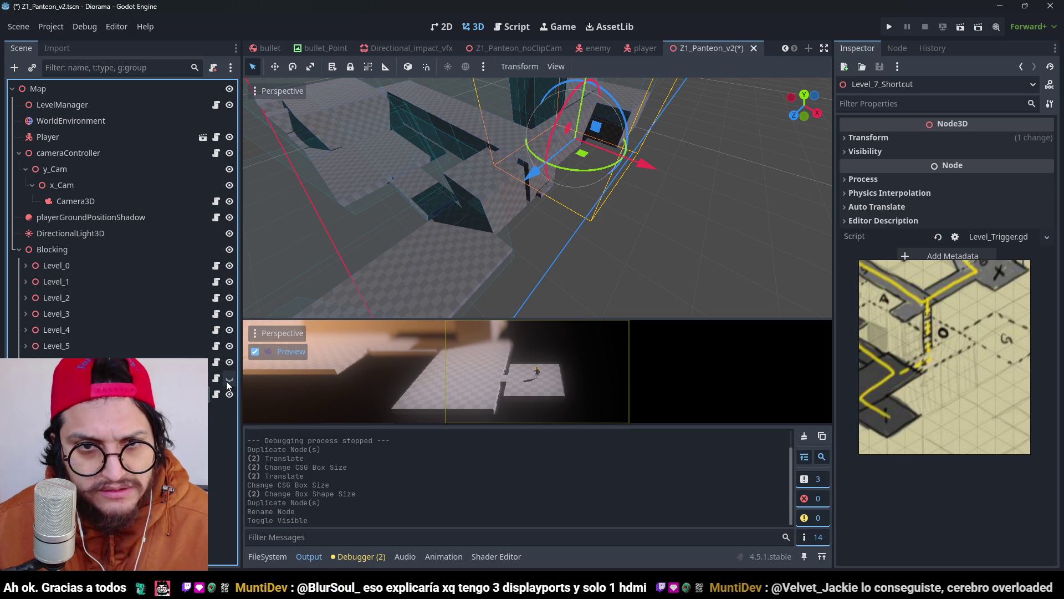
double_click(226, 381)
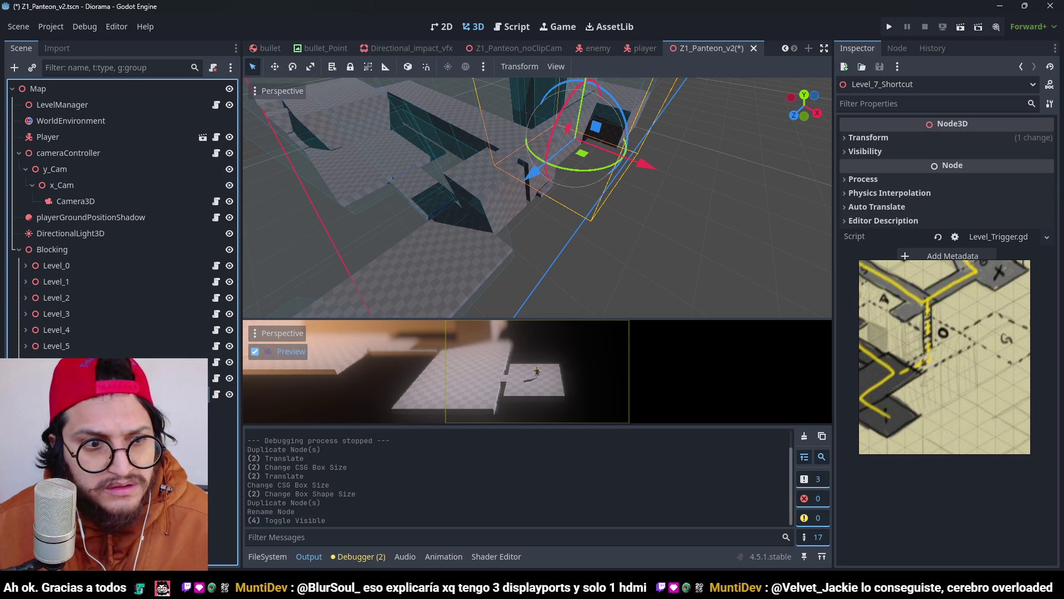
click(223, 377)
click(230, 378)
double_click(230, 378)
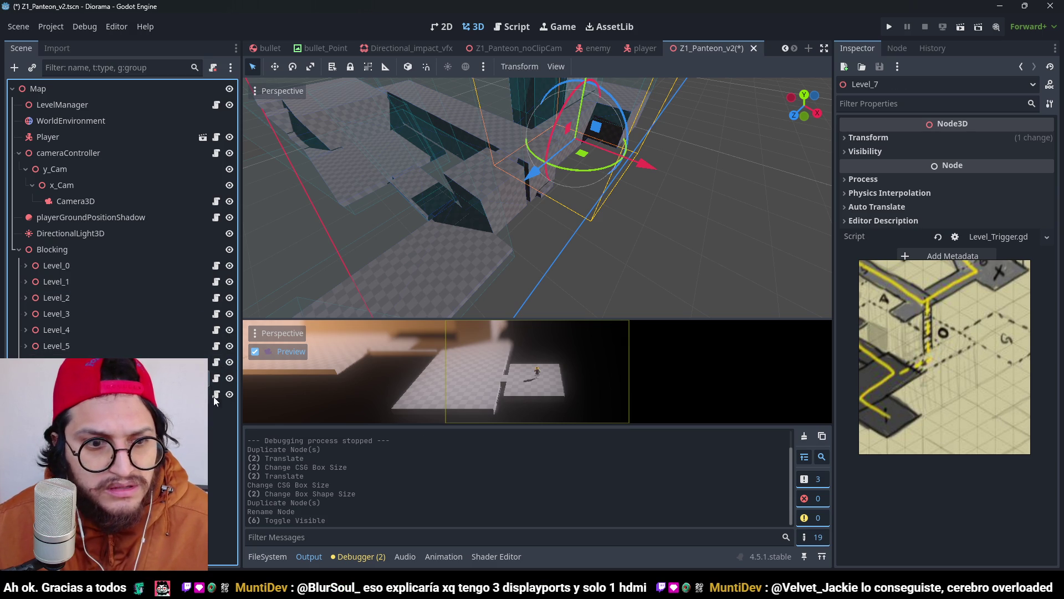
click(229, 394)
click(226, 378)
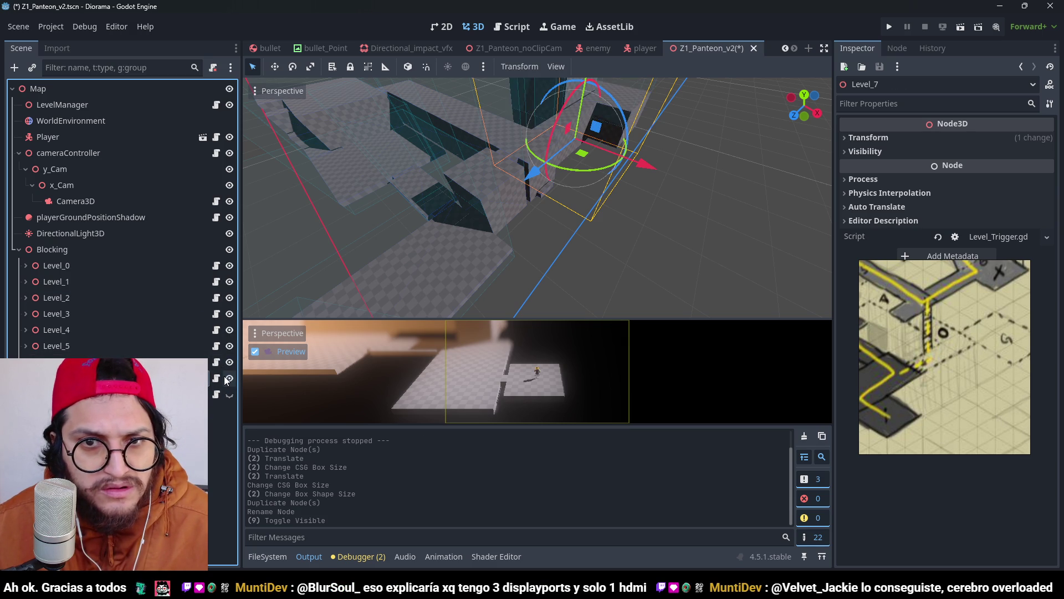
click(226, 378)
click(228, 378)
click(228, 395)
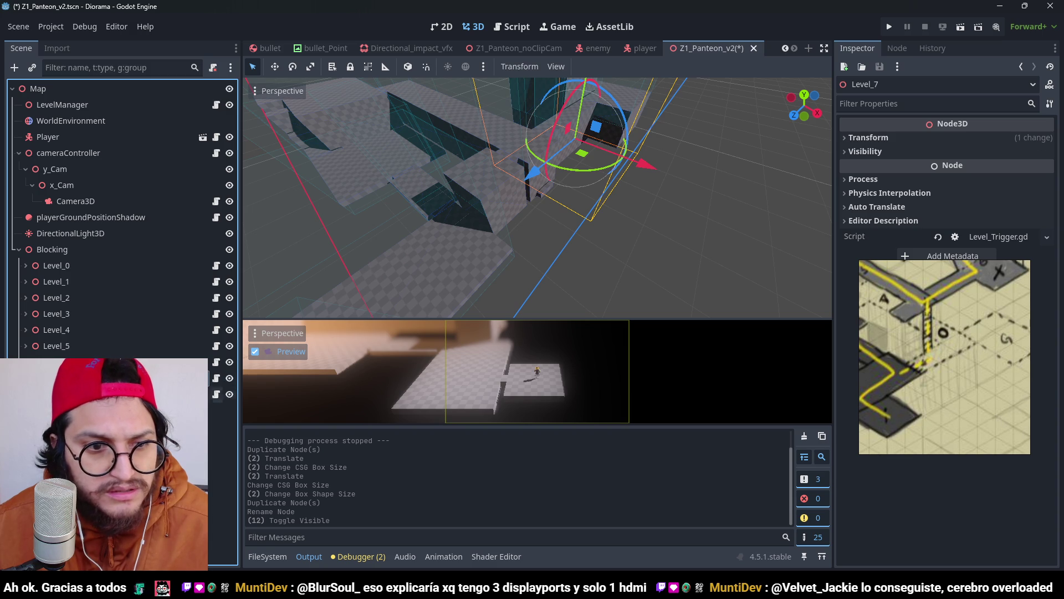
click(110, 395)
Step: Reparent the trigger, rename it Level_6_Shortcut, and hide levels to inspect the walls
drag(111, 394, 111, 378)
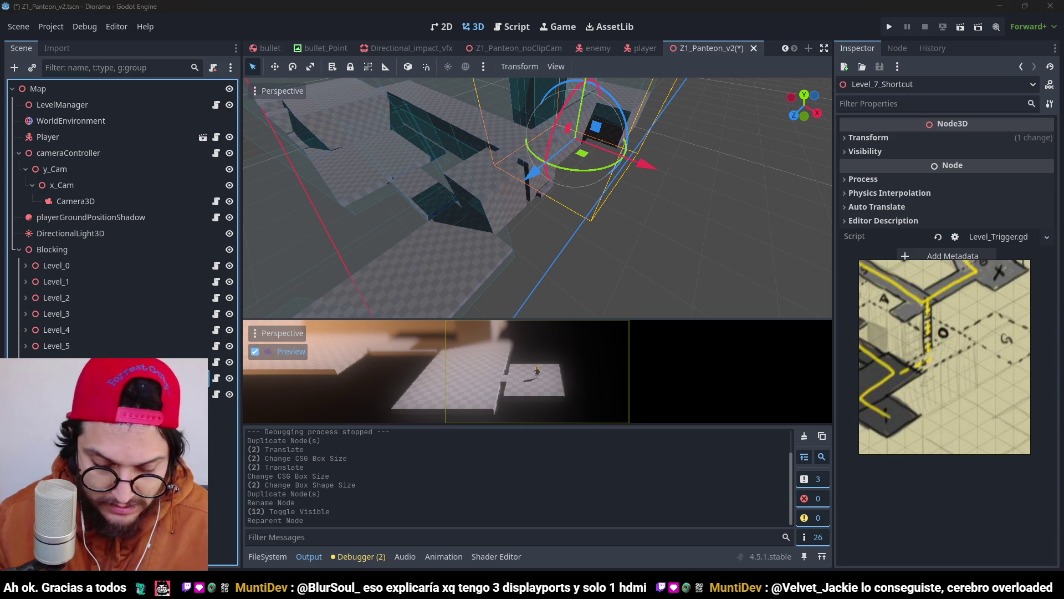
key(ctrl+s)
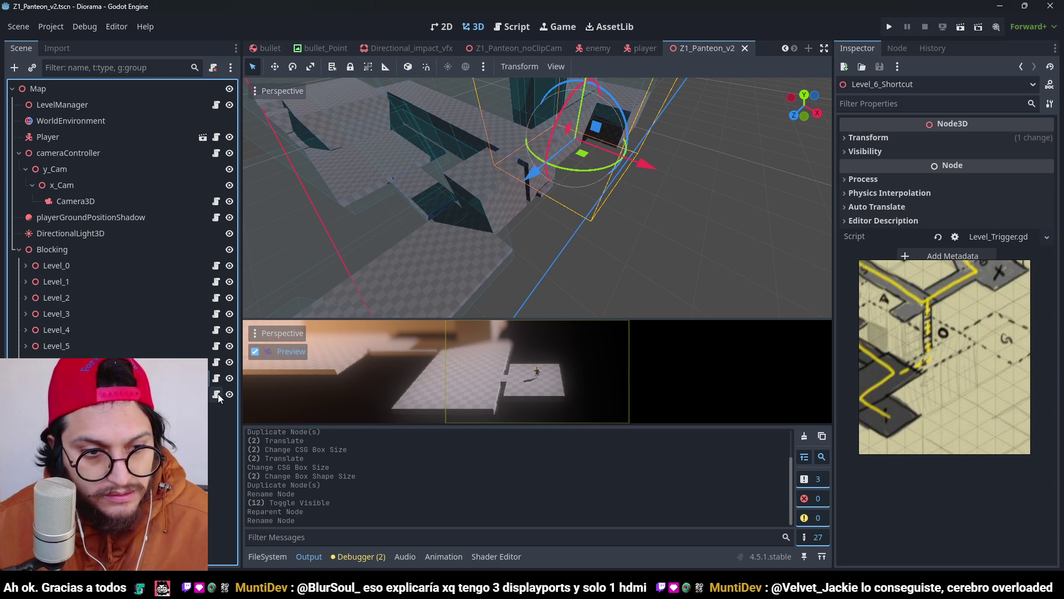
click(229, 378)
click(229, 378)
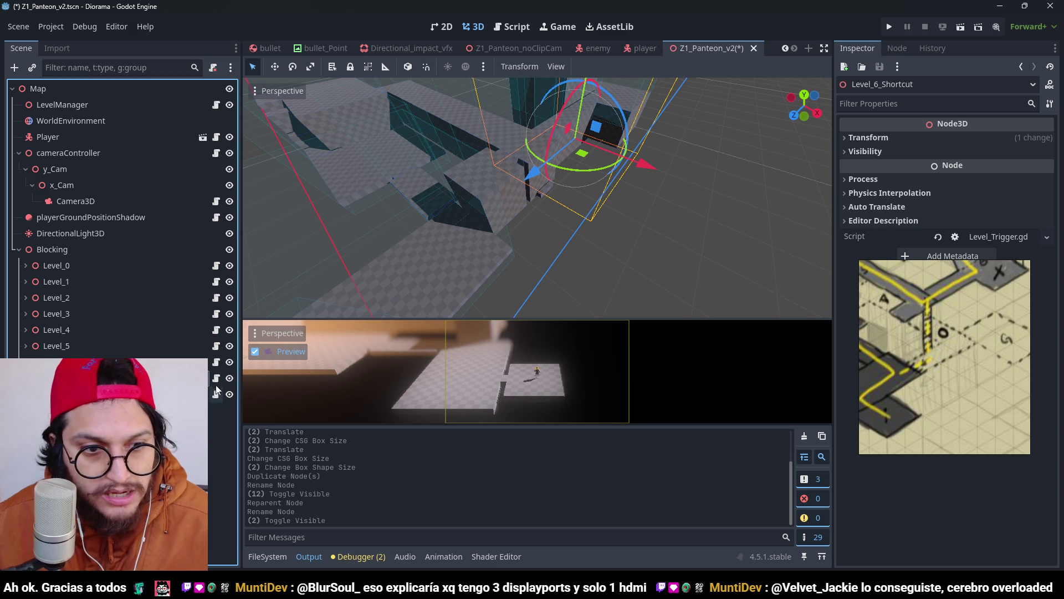
click(229, 362)
click(229, 378)
click(229, 378)
click(229, 378)
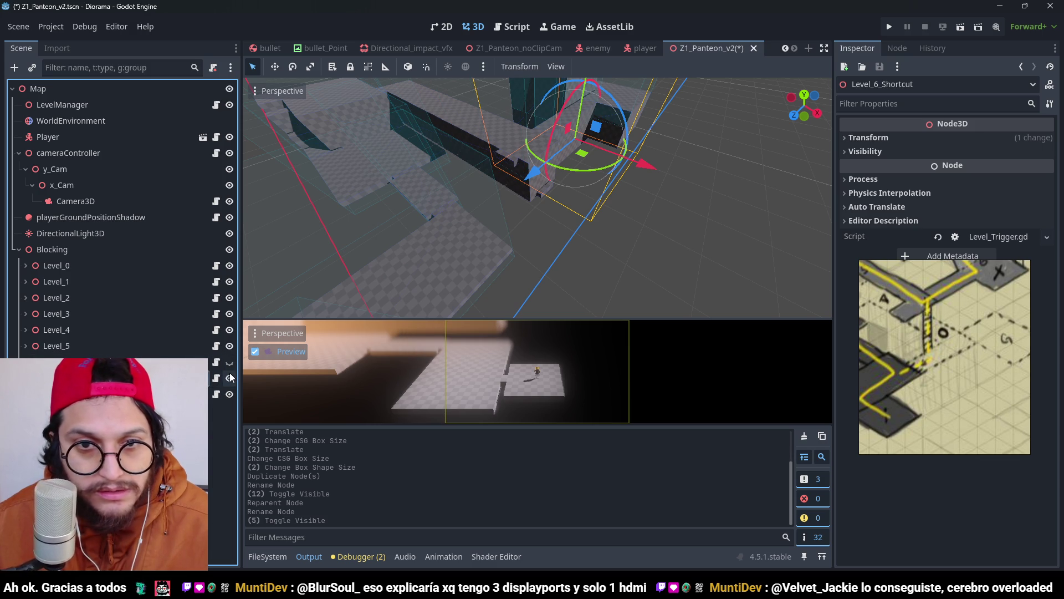
click(229, 362)
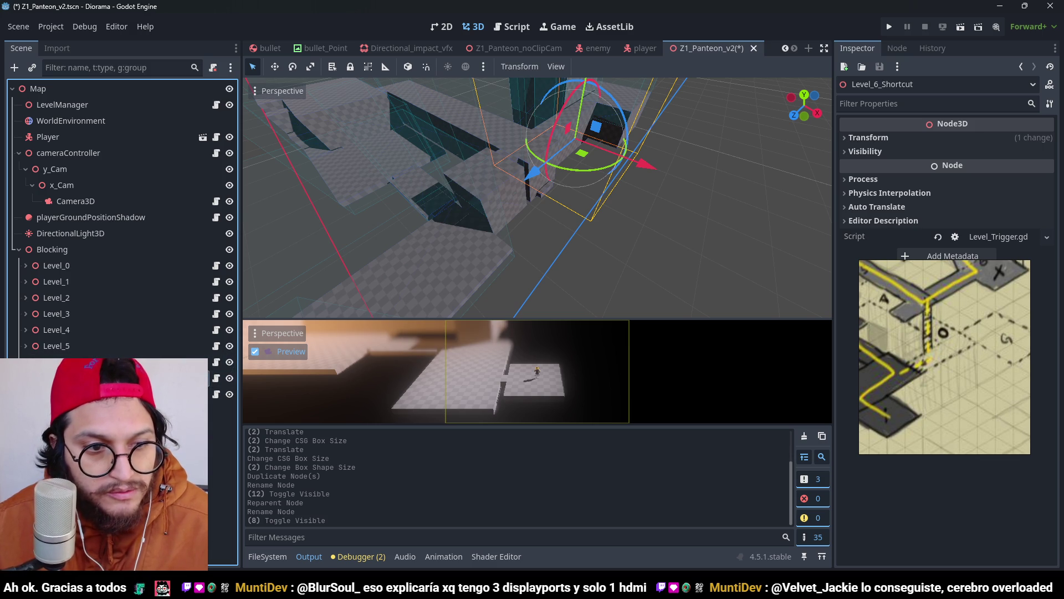
Step: Frame and delete Level_6_Shortcut, then select Level_6 and restore its visibility
key(f)
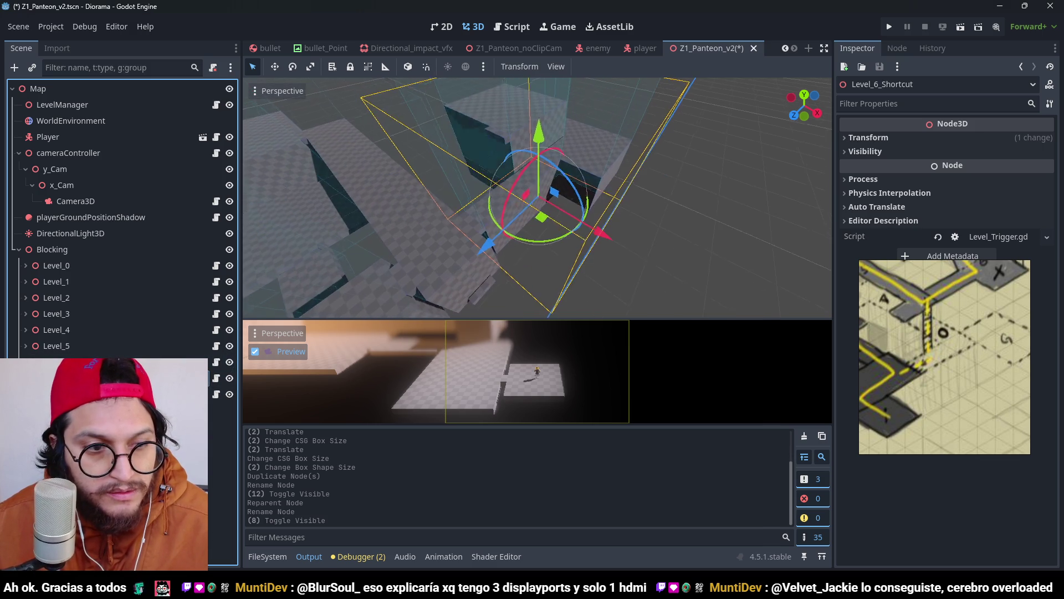
key(Delete)
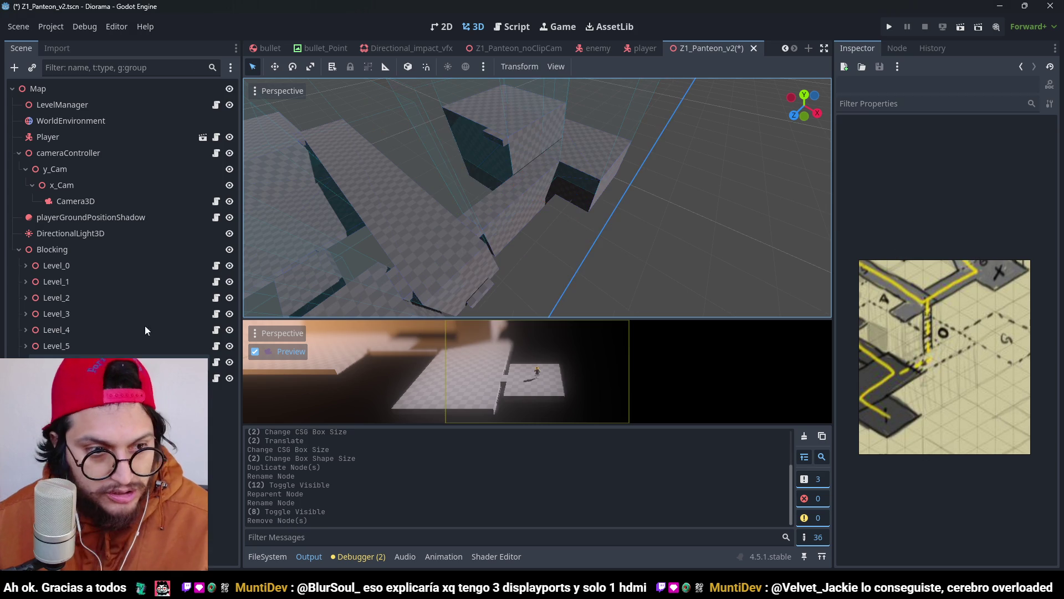
click(55, 362)
scroll(478, 198, up, 2)
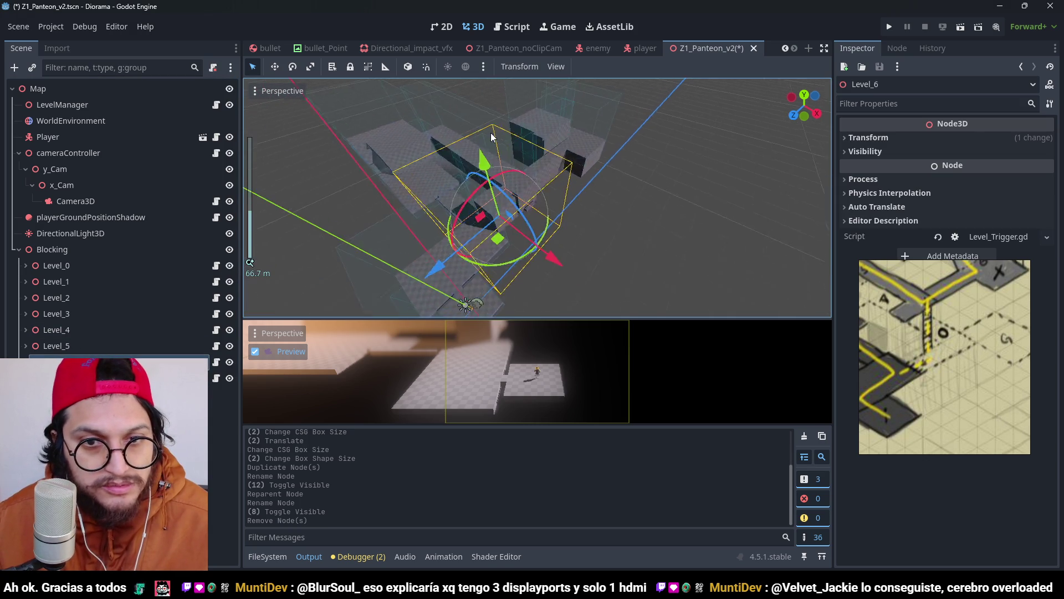
click(230, 362)
click(230, 362)
click(229, 362)
click(229, 362)
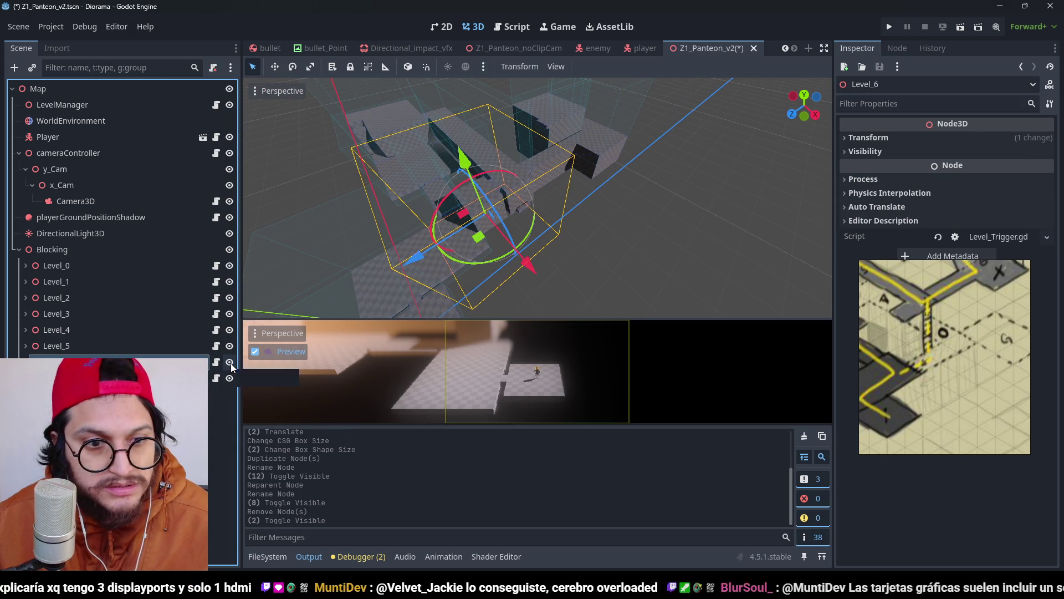
Step: Duplicate the trigger as Level_5_Shortcut, reparent it, and save the scene
key(ctrl+d)
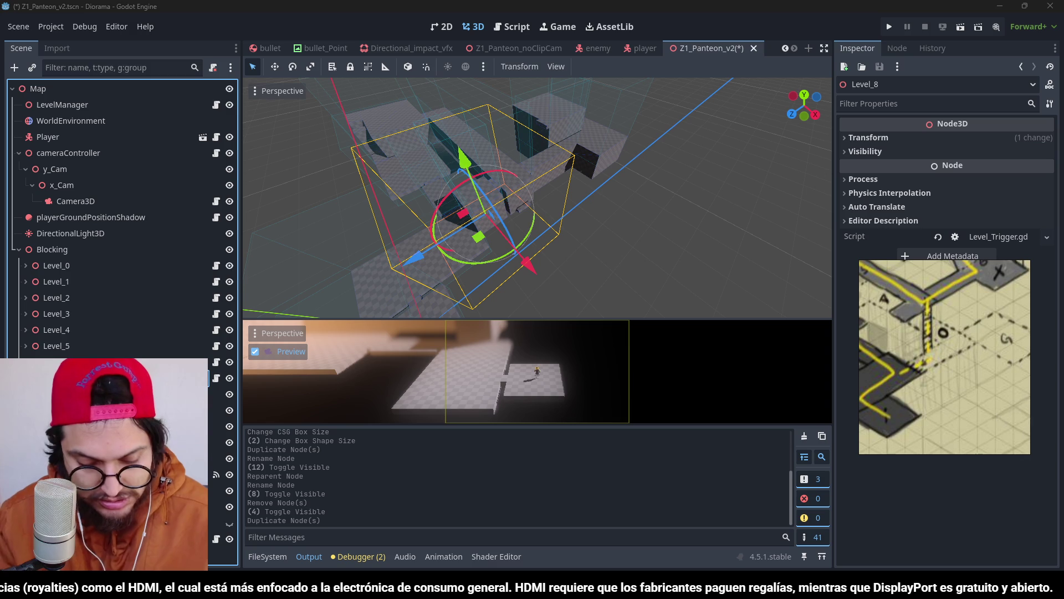
key(Return)
key(ctrl+s)
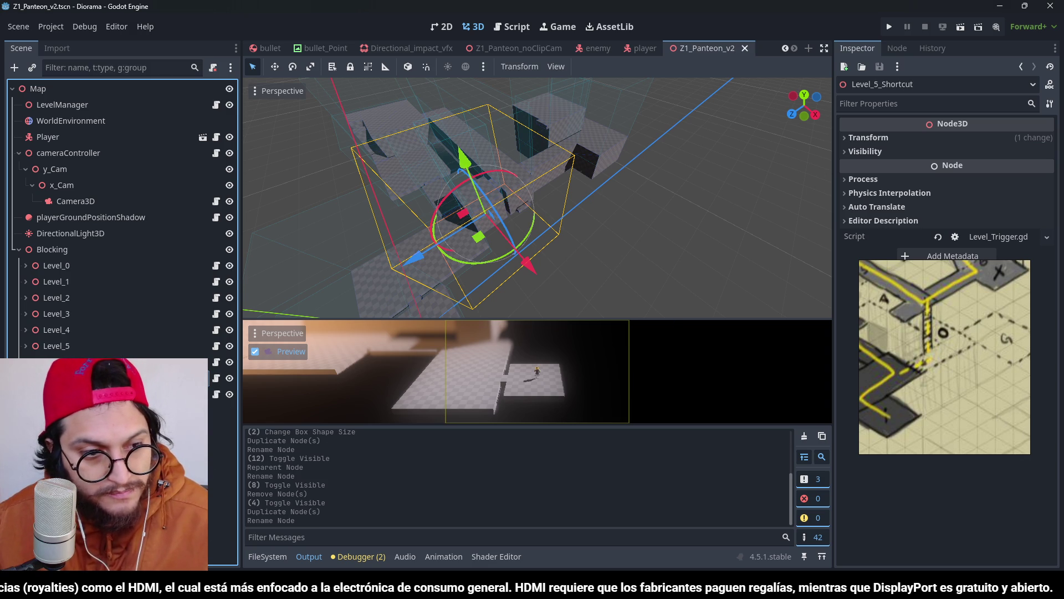
drag(78, 358, 78, 349)
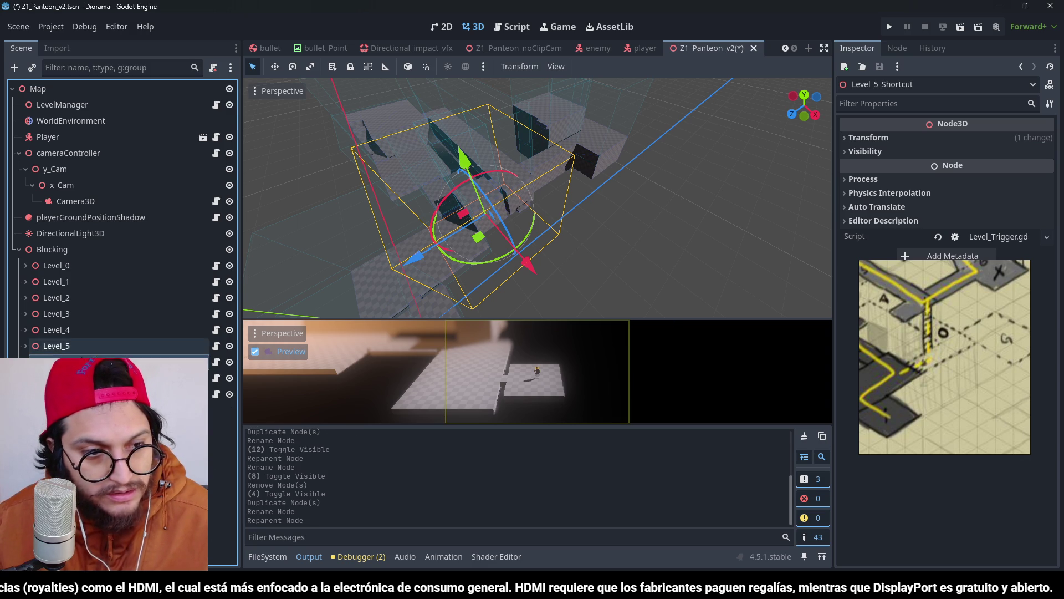
key(ctrl+s)
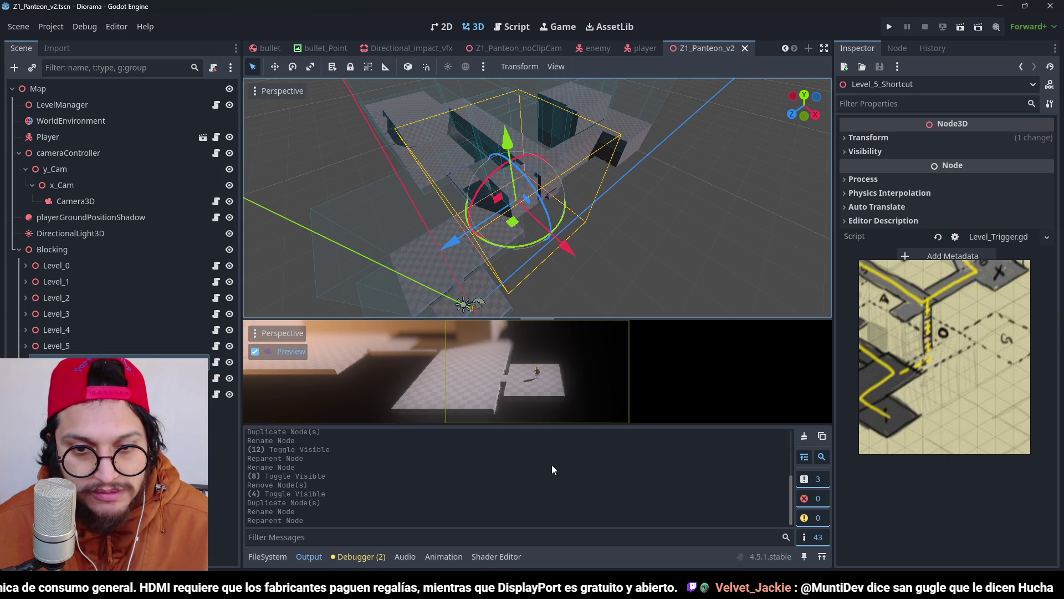
Step: Hide the output log and shift Level_5_Shortcut 7 m along X in top view
click(315, 560)
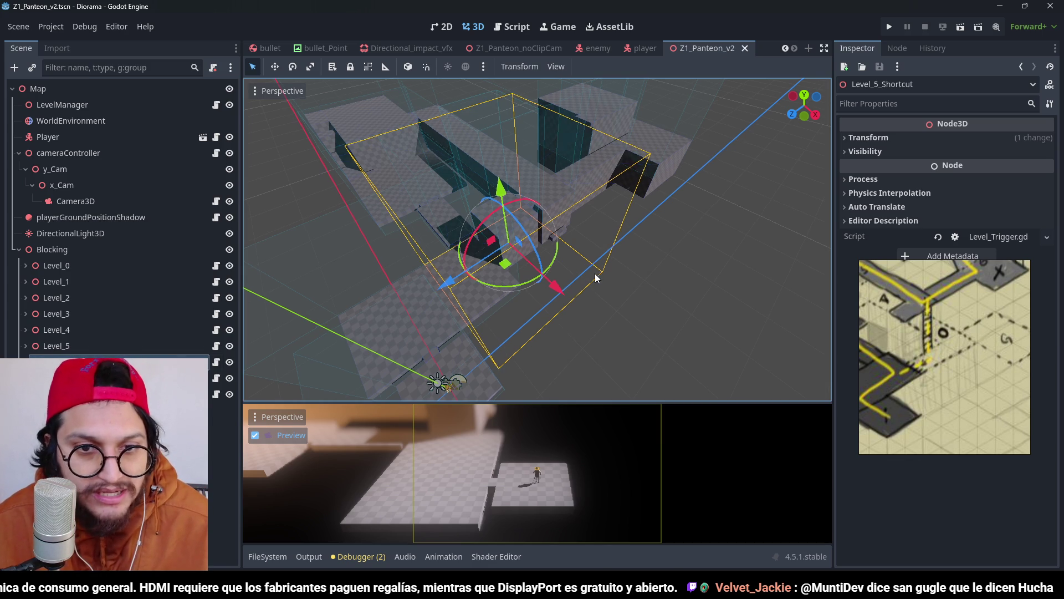
key(KP_7)
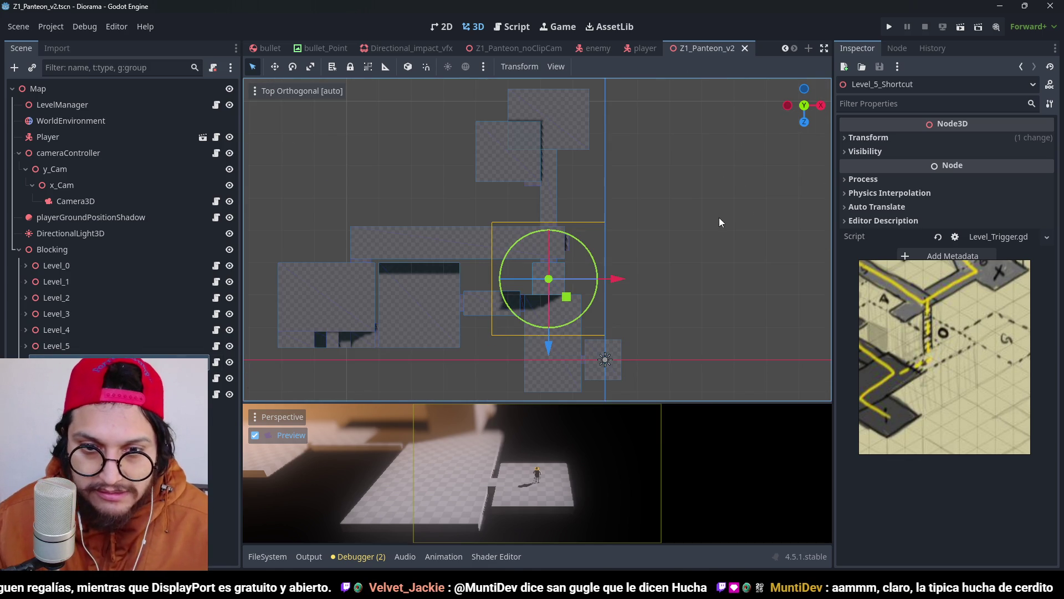
scroll(557, 271, up, 3)
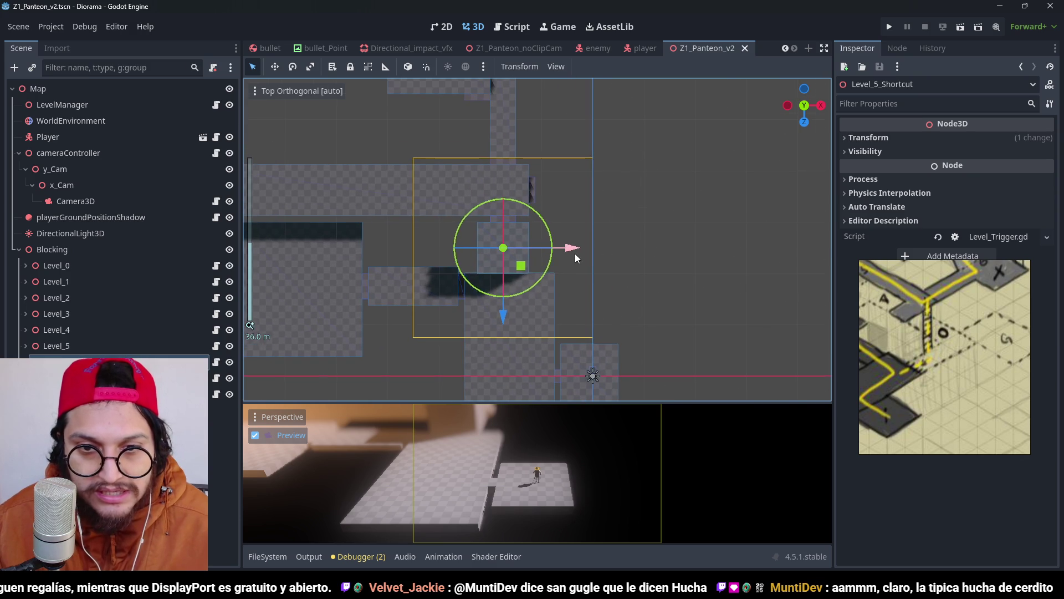
mouse_move(574, 254)
mouse_down()
mouse_move(623, 253)
mouse_move(614, 259)
mouse_up()
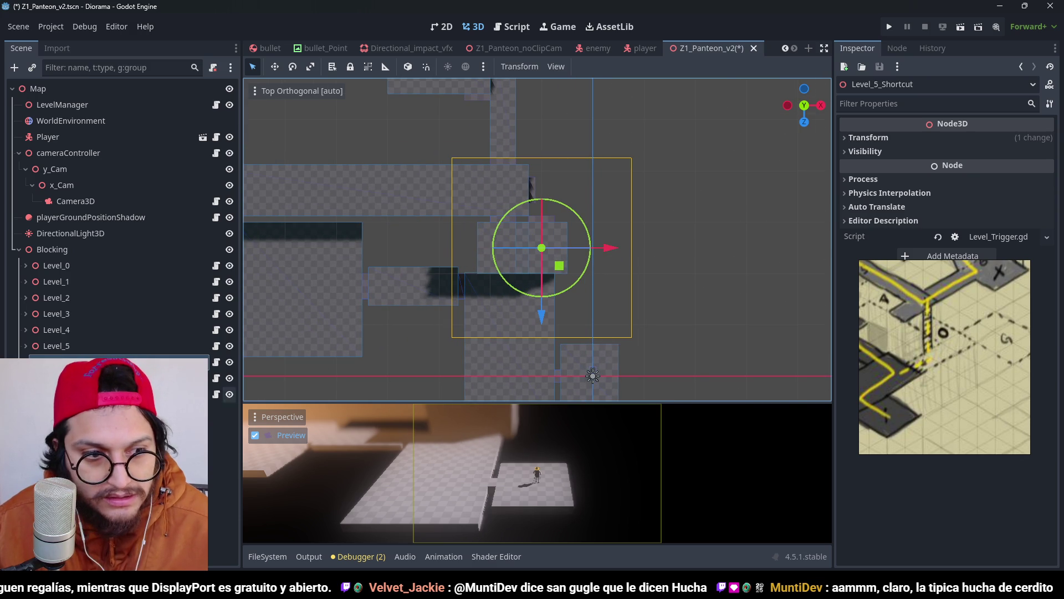
click(26, 361)
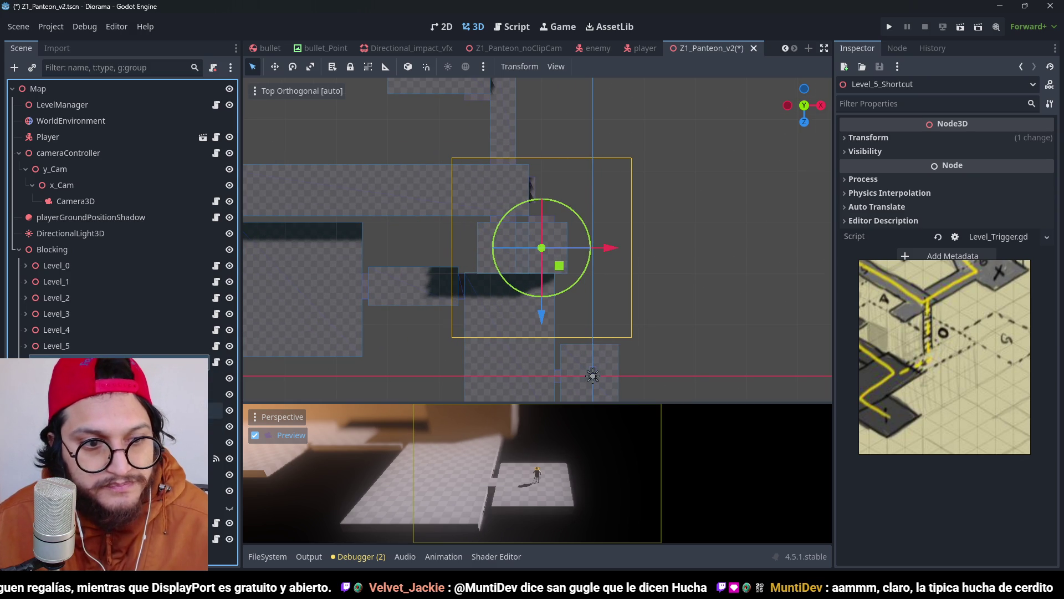
Step: Resize Block12 to 3 m wide, 24 m long and 1 m tall
click(111, 427)
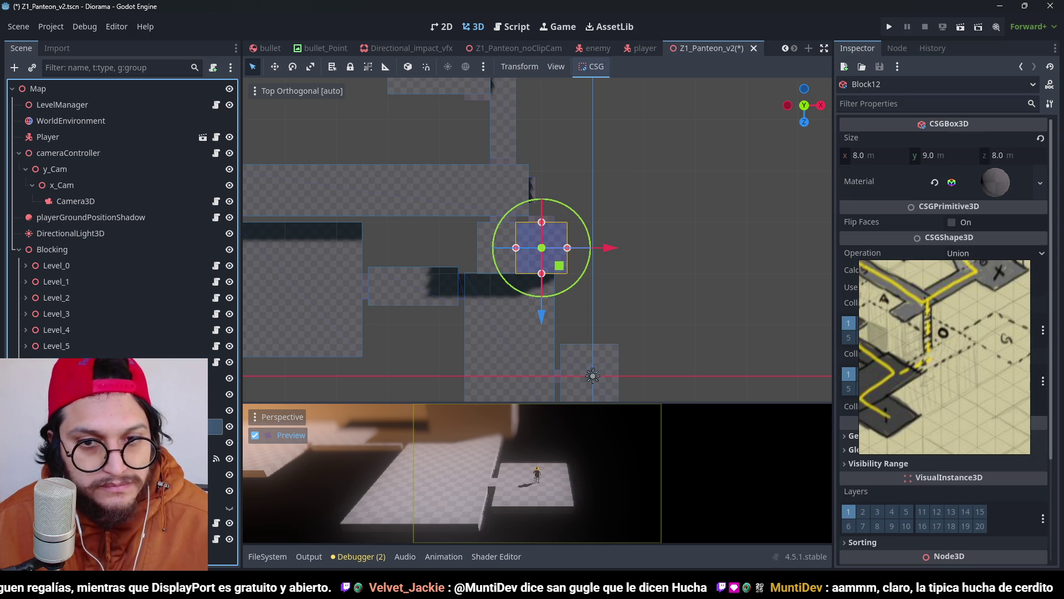
scroll(340, 328, up, 4)
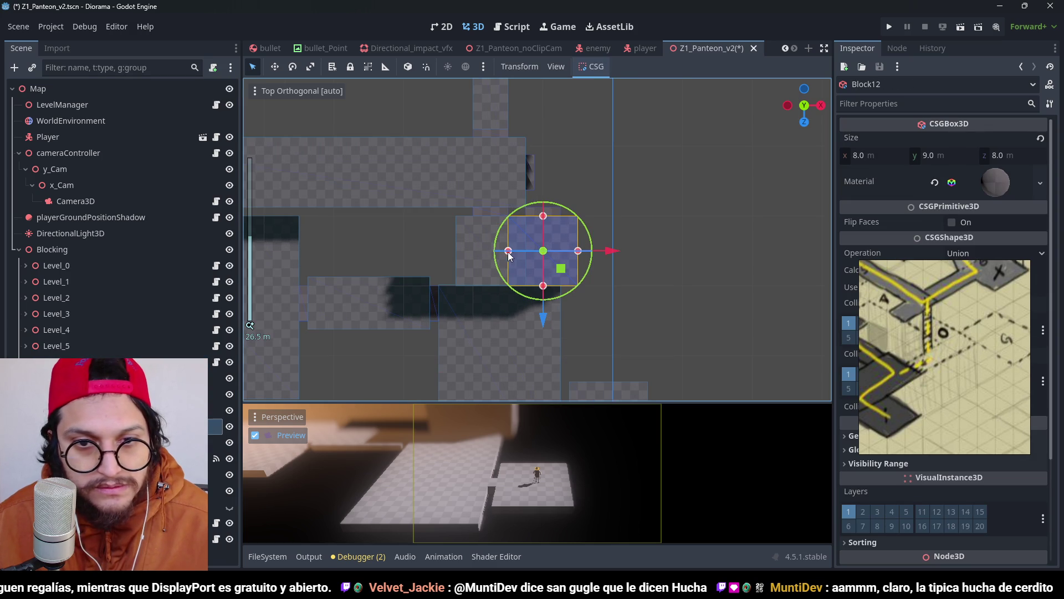
mouse_move(509, 252)
mouse_down()
mouse_move(562, 253)
mouse_move(543, 105)
mouse_up()
scroll(543, 254, down, 3)
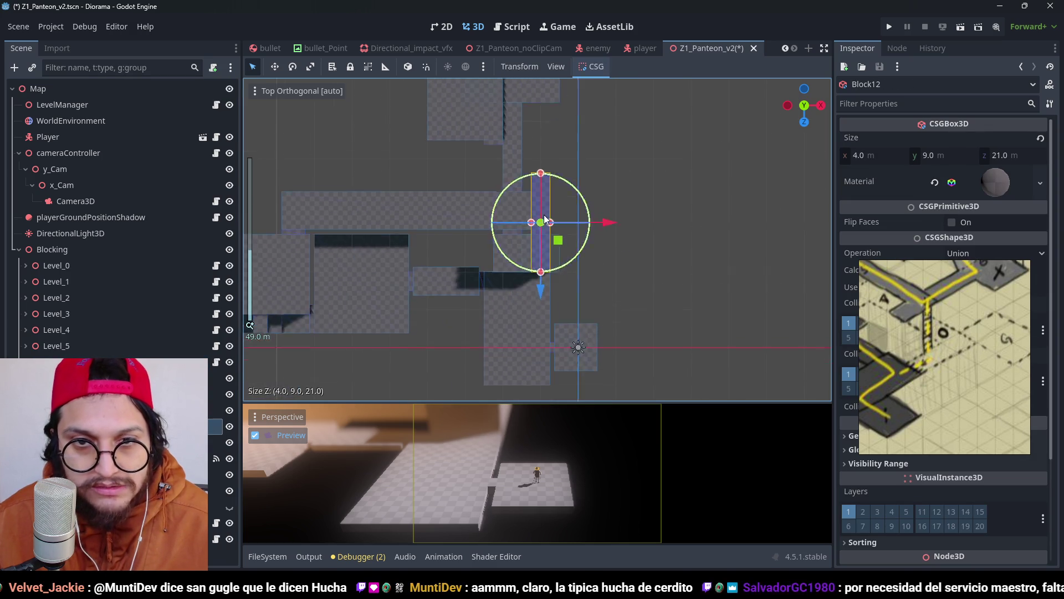
drag(544, 253, 545, 260)
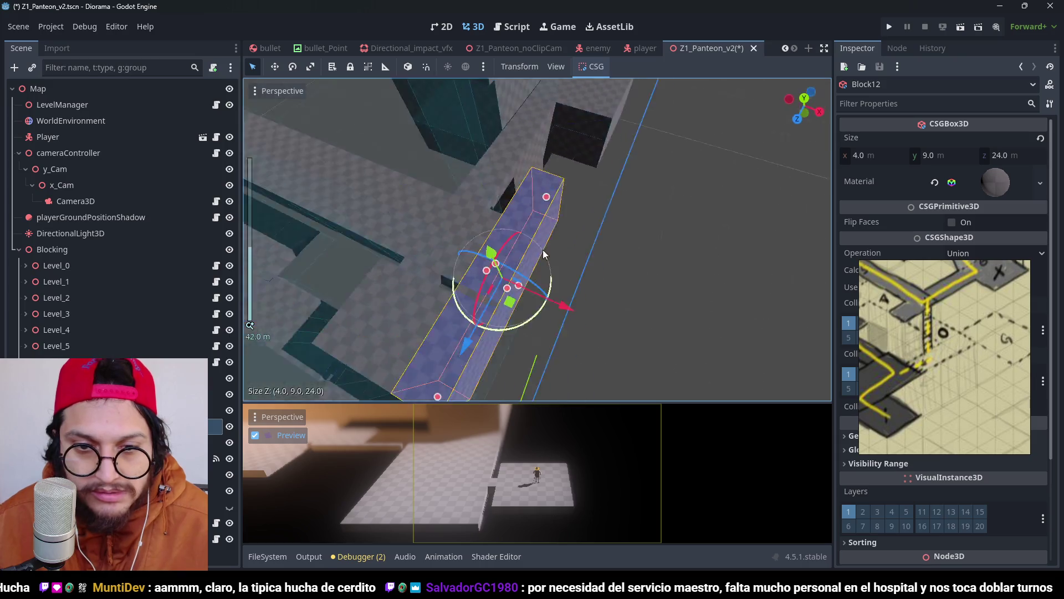
drag(558, 92, 570, 193)
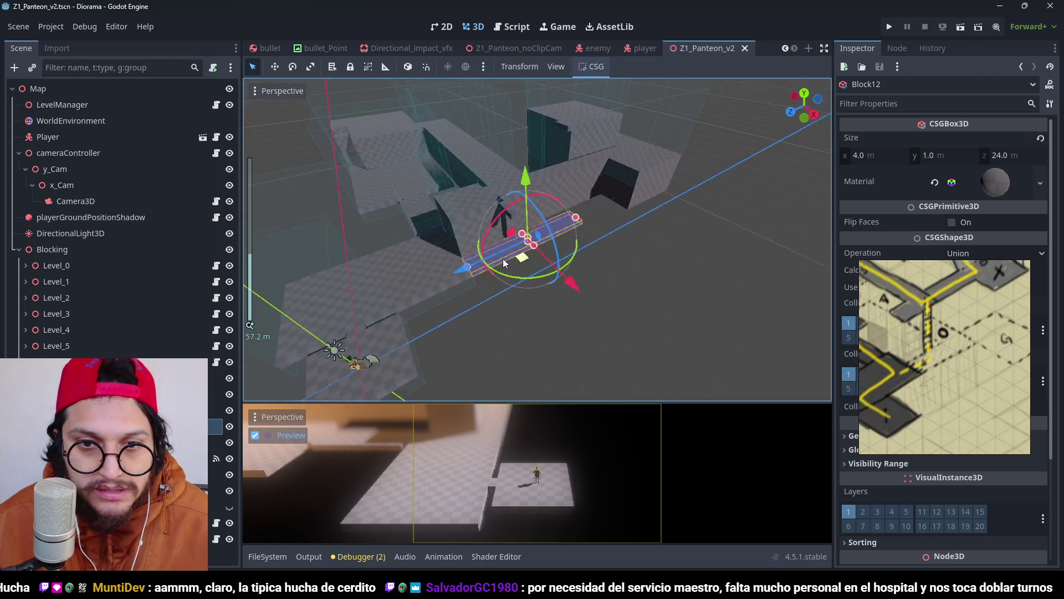
scroll(529, 258, down, 2)
scroll(516, 264, up, 2)
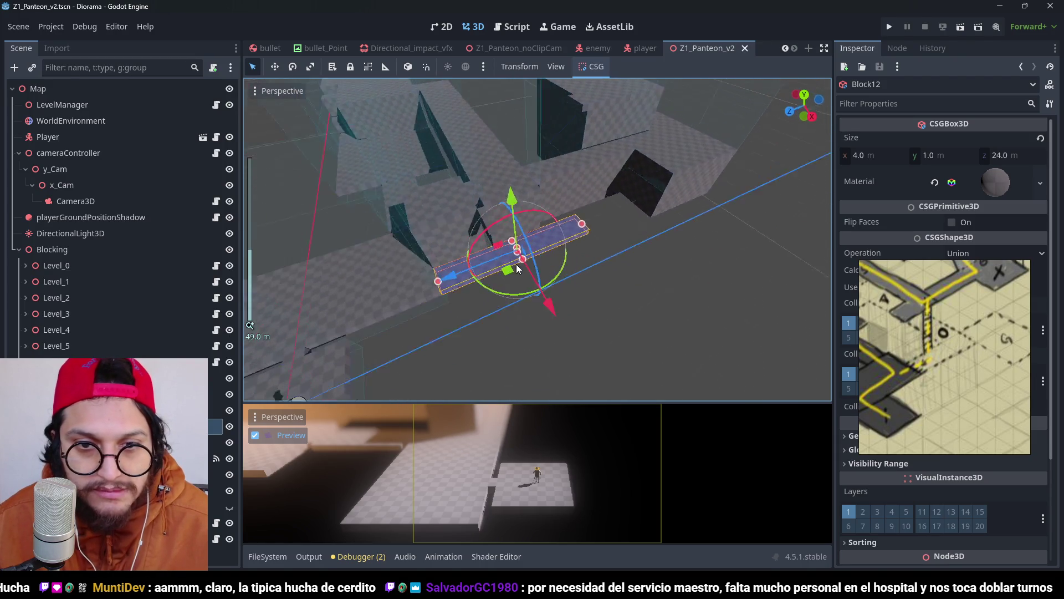
scroll(547, 265, up, 2)
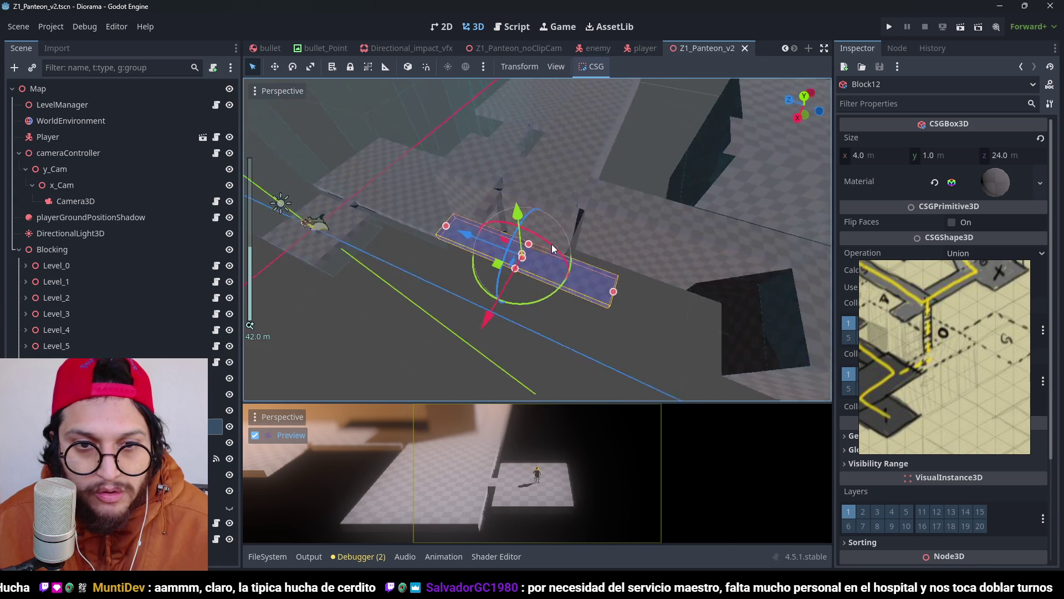
scroll(526, 286, up, 1)
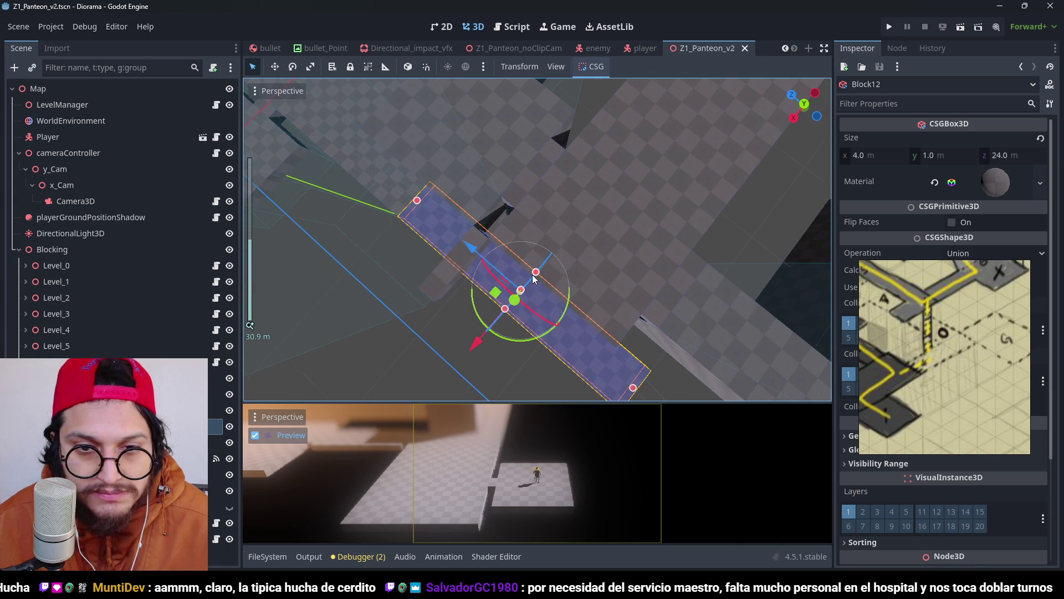
drag(533, 279, 523, 292)
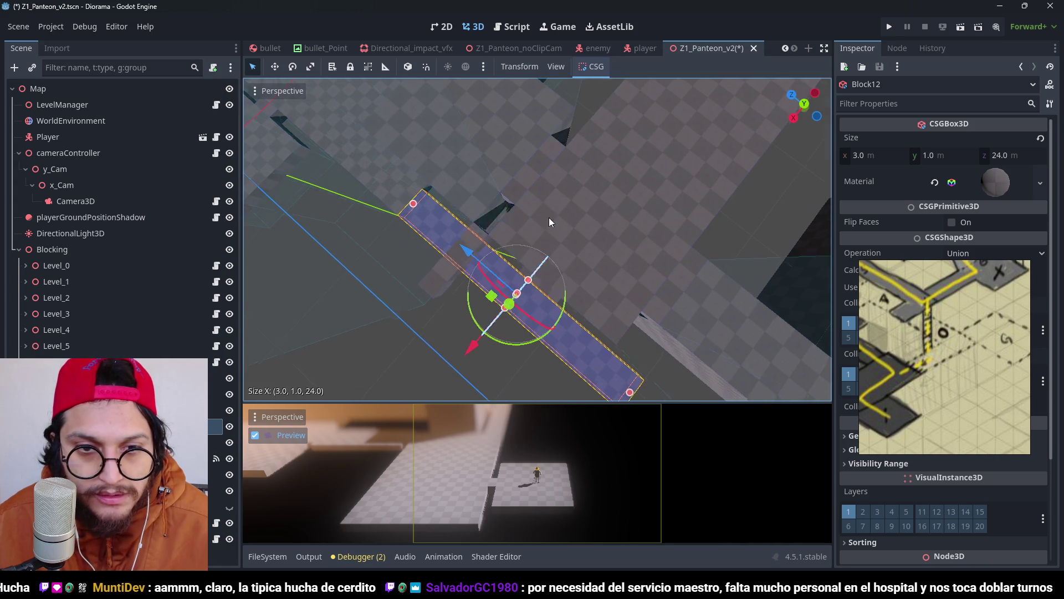
drag(465, 144, 477, 216)
Step: Reshape Block13 into a 1×1×4 m strip, restoring its 1 m width, and save
click(467, 195)
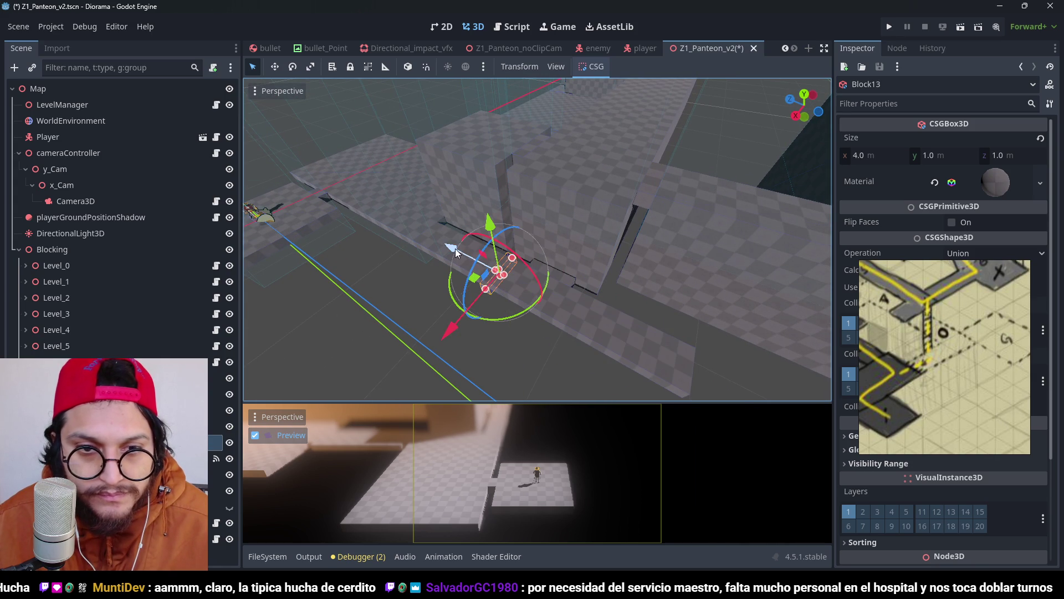
scroll(480, 265, up, 3)
mouse_move(480, 265)
mouse_down()
mouse_move(536, 290)
mouse_move(614, 142)
mouse_move(546, 182)
mouse_move(570, 307)
mouse_move(570, 251)
mouse_up()
scroll(570, 251, up, 1)
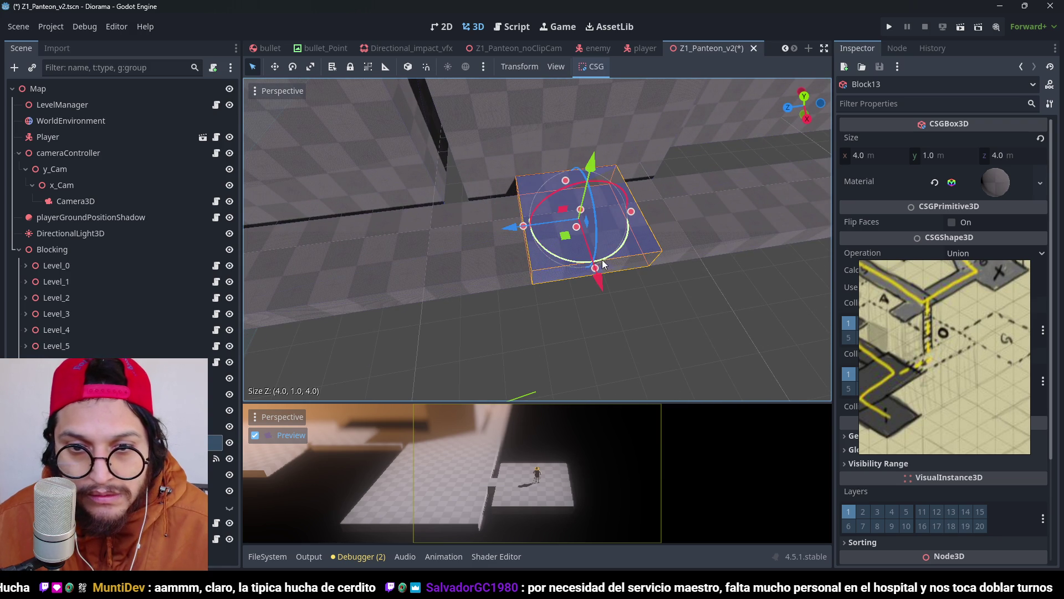
key(ctrl+z)
key(ctrl+s)
scroll(567, 241, down, 3)
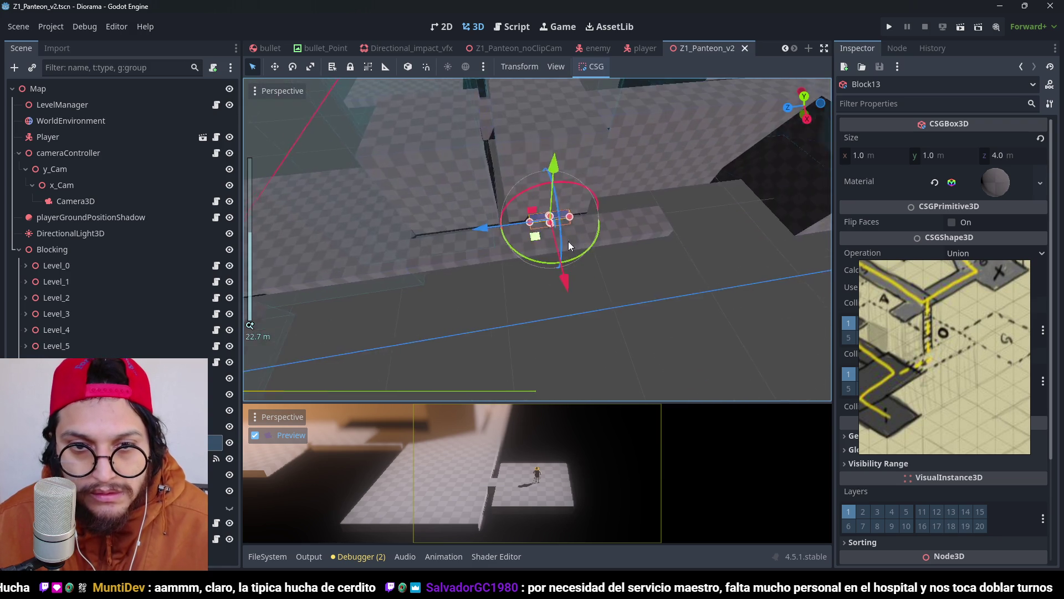
mouse_move(568, 241)
mouse_down()
mouse_move(563, 205)
mouse_move(502, 204)
mouse_move(672, 206)
mouse_move(572, 215)
mouse_up()
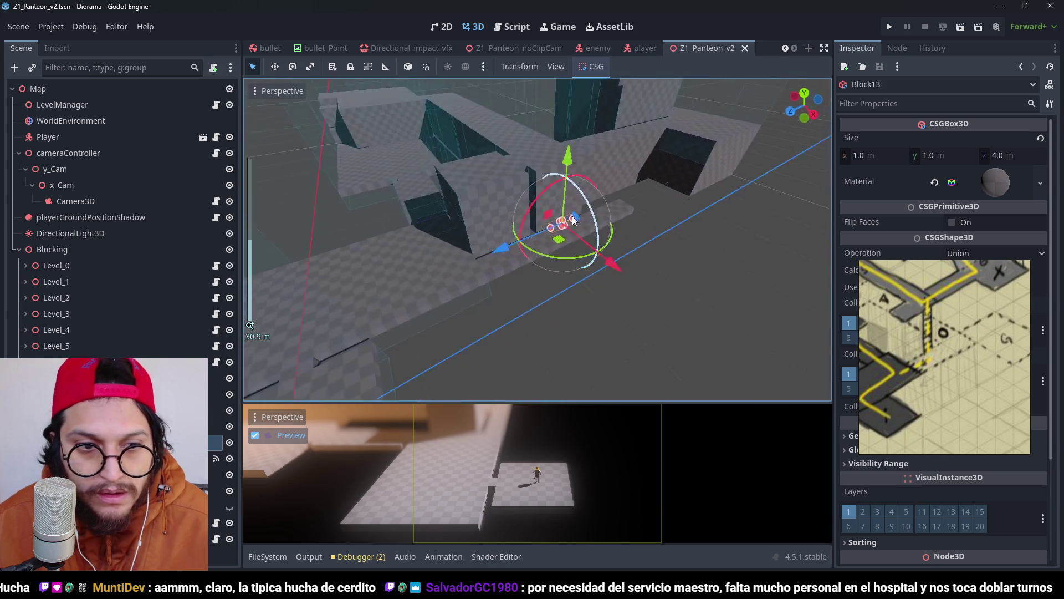
key(ctrl+s)
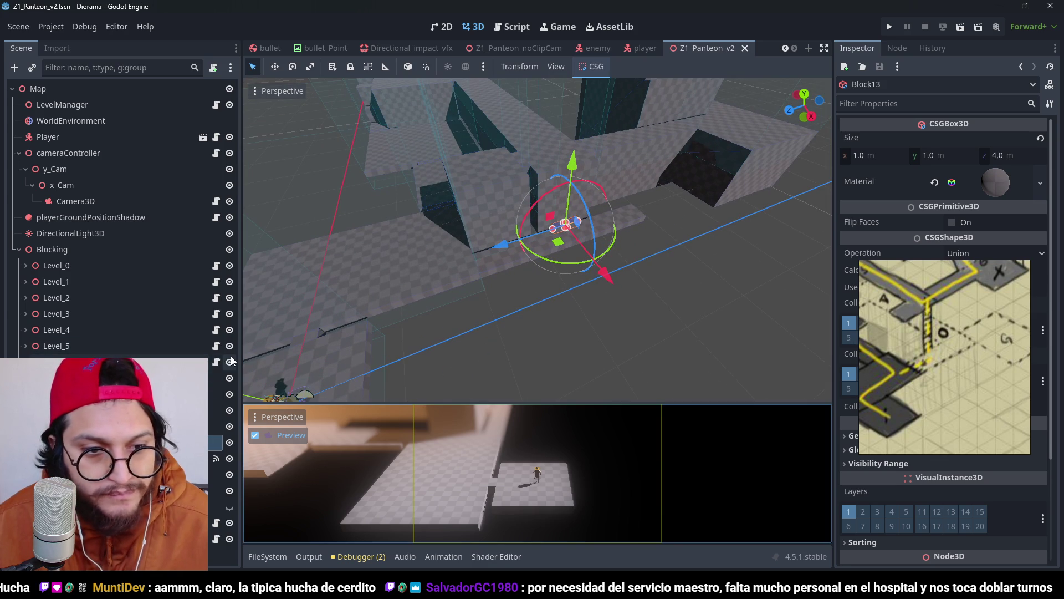
click(229, 361)
click(229, 361)
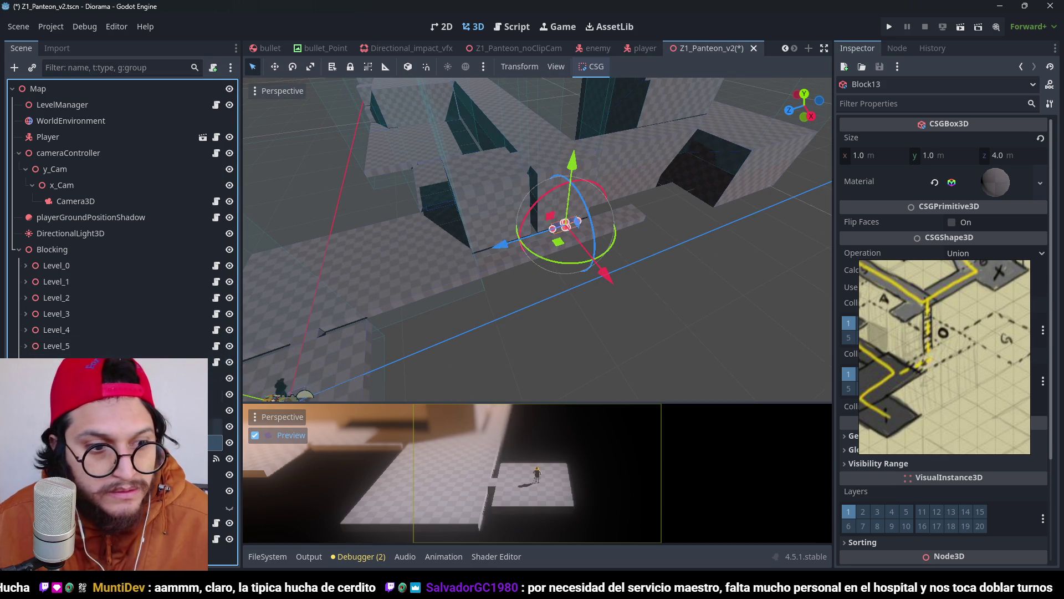
click(139, 442)
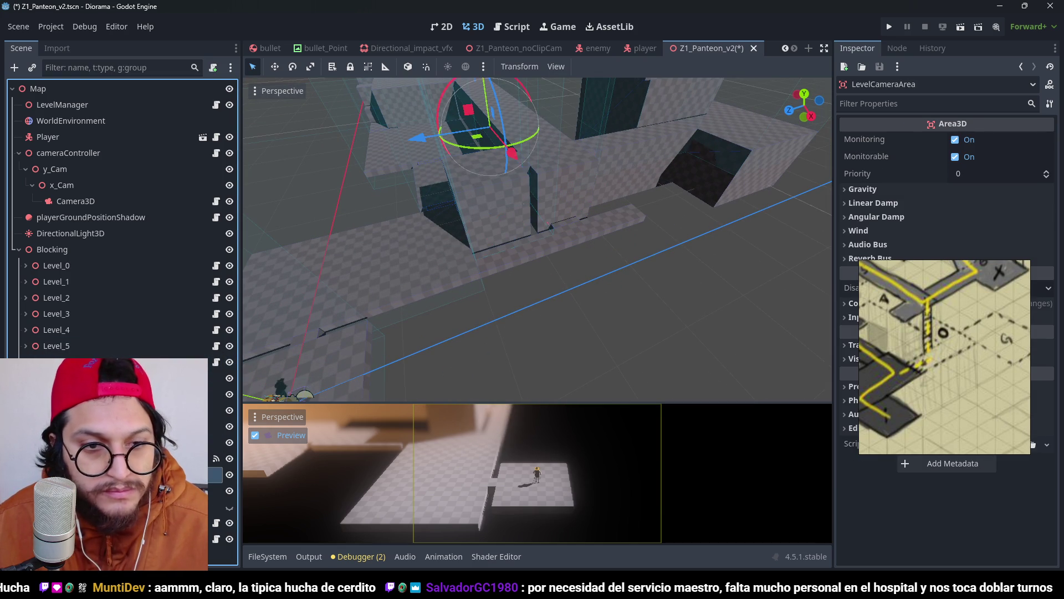
Step: Select the camera area's collision shape in top view, keeping its box shape type
click(652, 195)
key(KP_7)
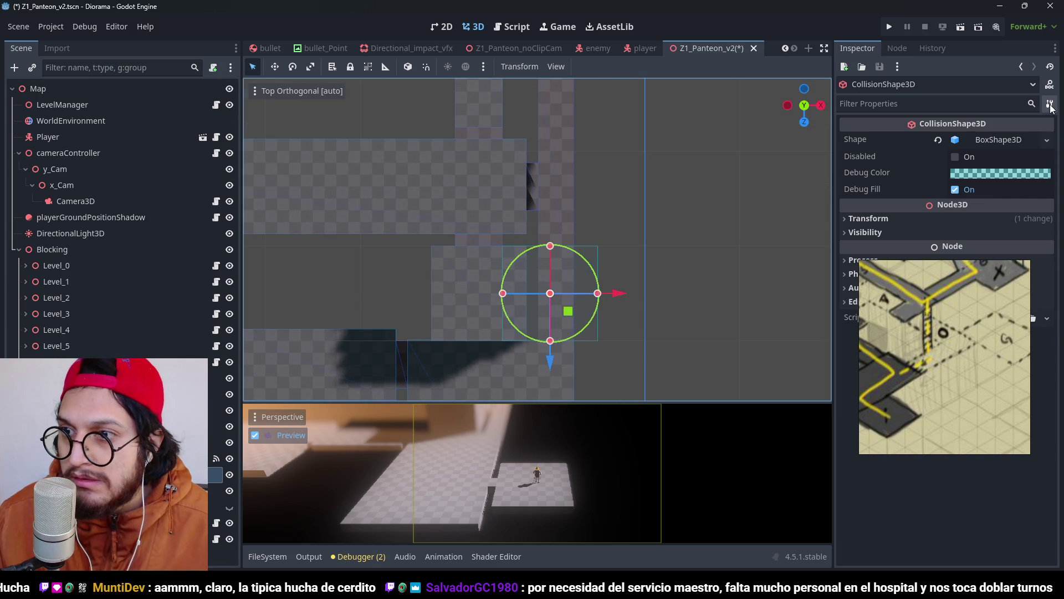
click(1047, 140)
mouse_move(970, 297)
mouse_down()
mouse_move(723, 271)
mouse_move(887, 440)
mouse_move(907, 426)
mouse_move(747, 433)
mouse_up()
click(1045, 138)
click(1048, 146)
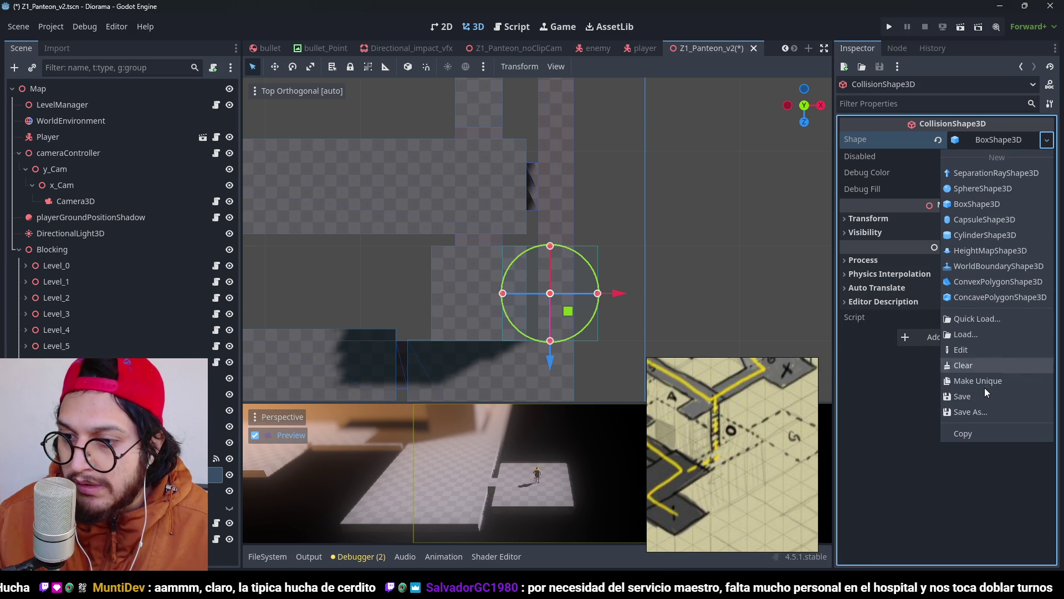
click(980, 378)
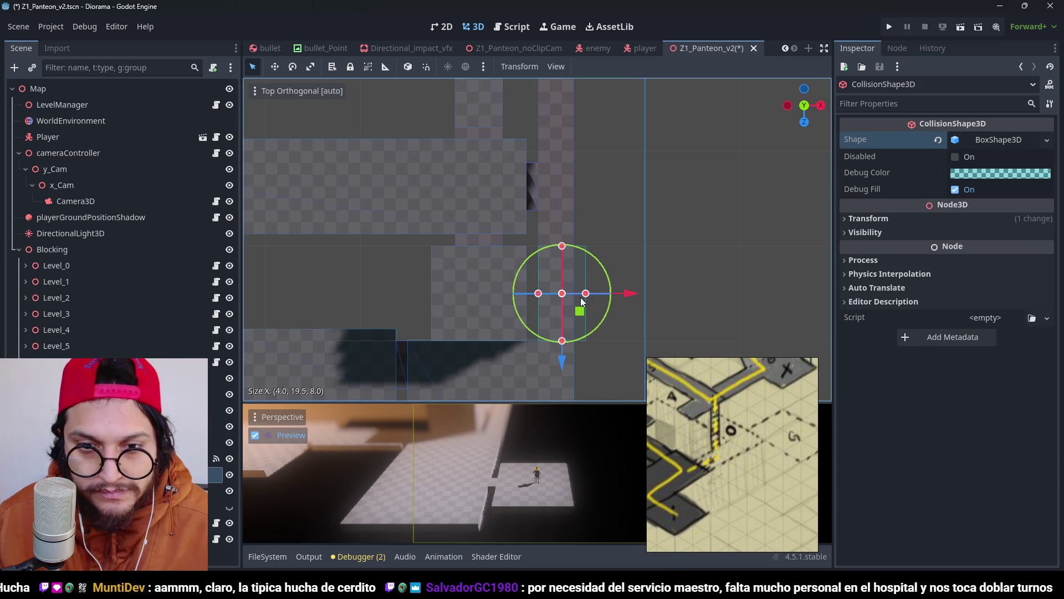
Step: Lengthen the collision box along the strip and lower its height to 3 × 6 × 23 m
scroll(571, 293, down, 3)
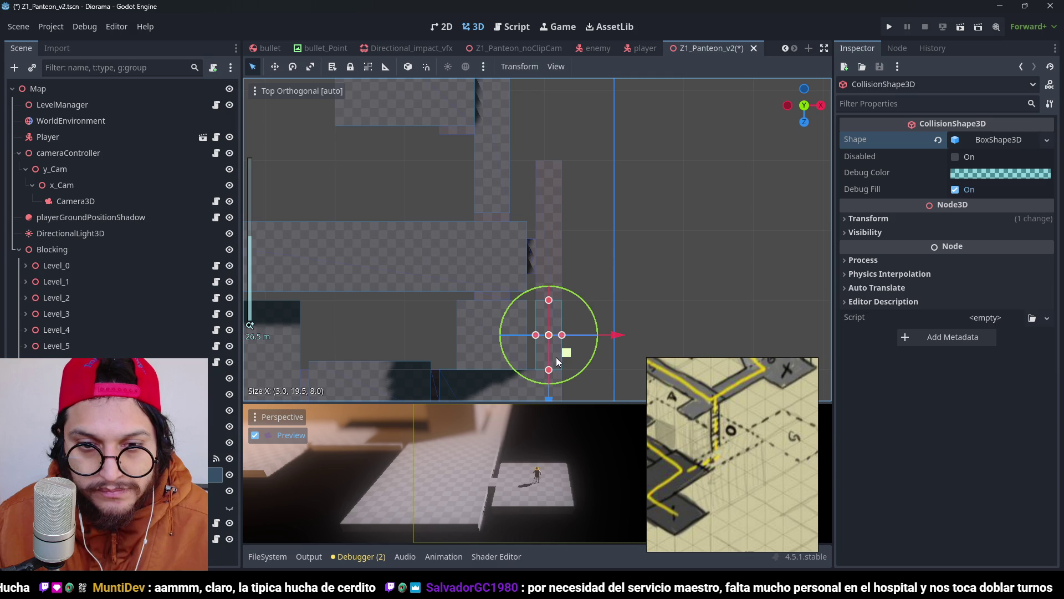
drag(567, 235, 571, 159)
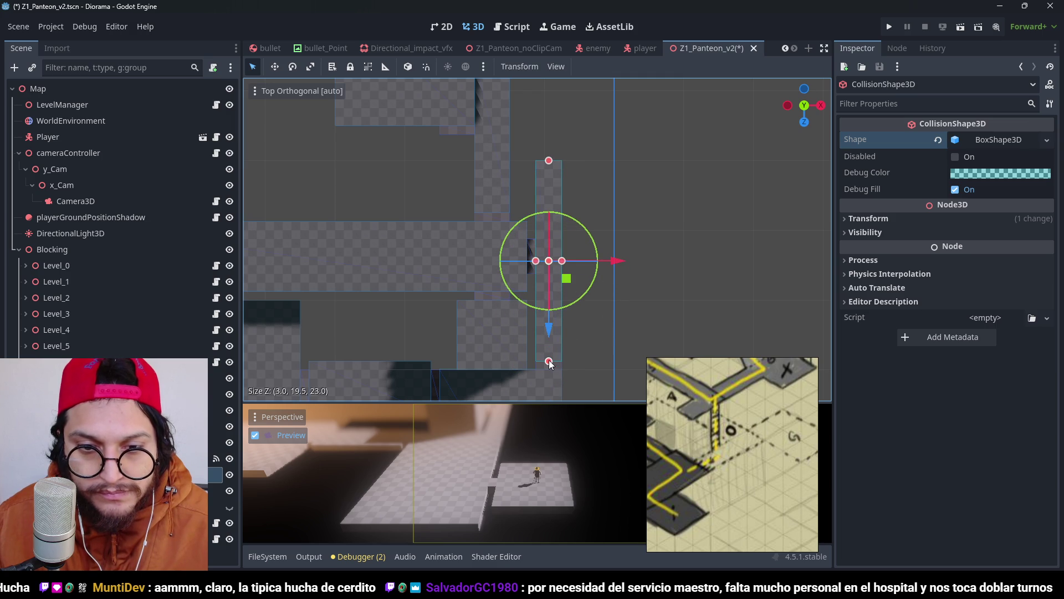
key(ctrl+s)
drag(602, 240, 480, 91)
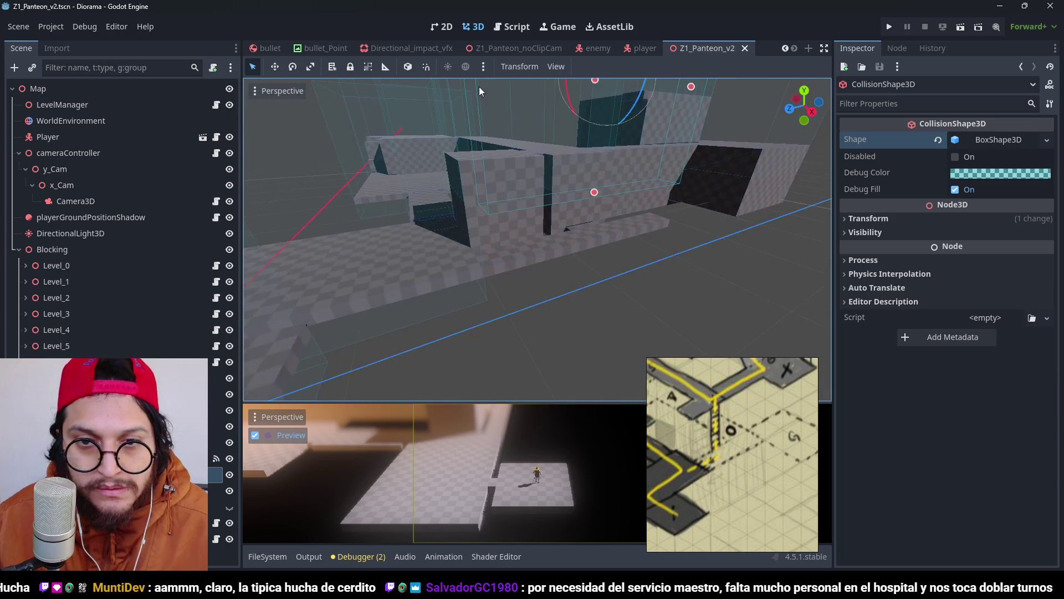
mouse_move(562, 174)
mouse_down()
mouse_move(576, 154)
mouse_move(586, 240)
mouse_move(578, 222)
mouse_up()
drag(578, 222, 540, 154)
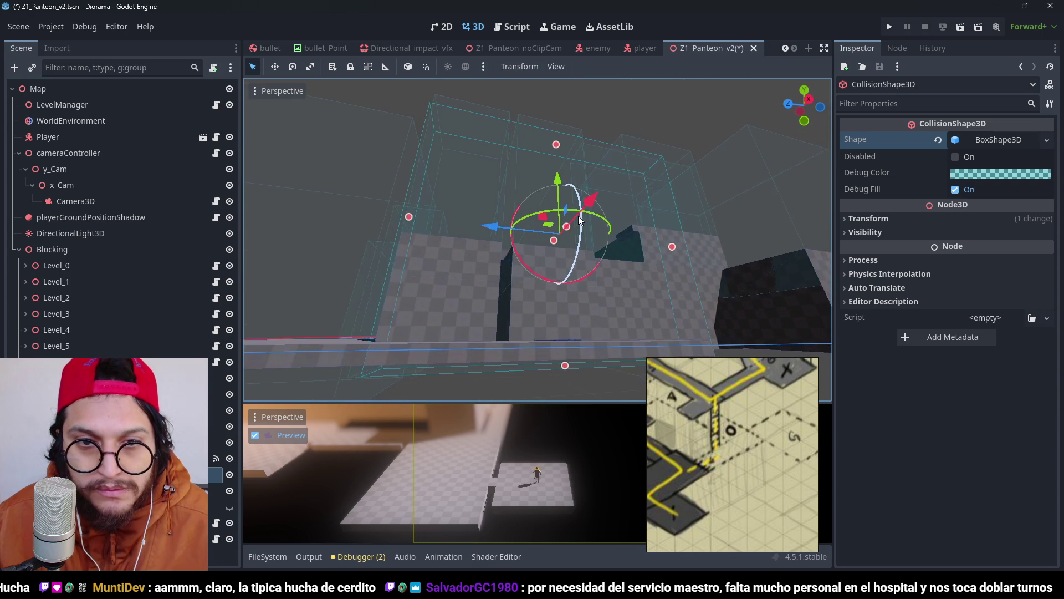
scroll(541, 153, up, 2)
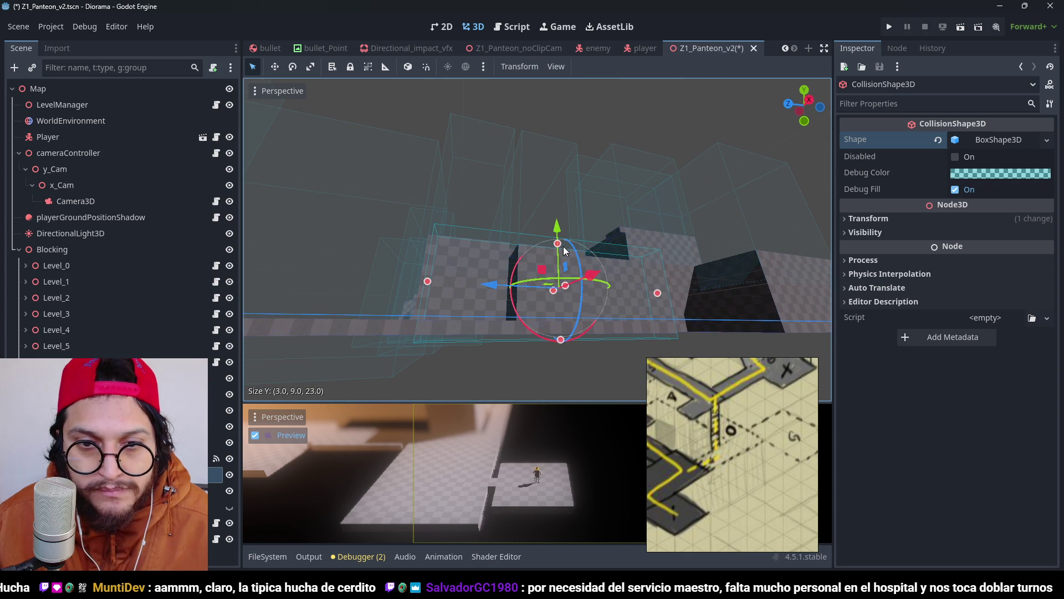
mouse_move(565, 250)
mouse_down()
mouse_move(570, 289)
mouse_move(540, 234)
mouse_up()
key(ctrl+s)
Step: Save the scene, review the collision box, and close the moodboard reference window
scroll(540, 233, down, 1)
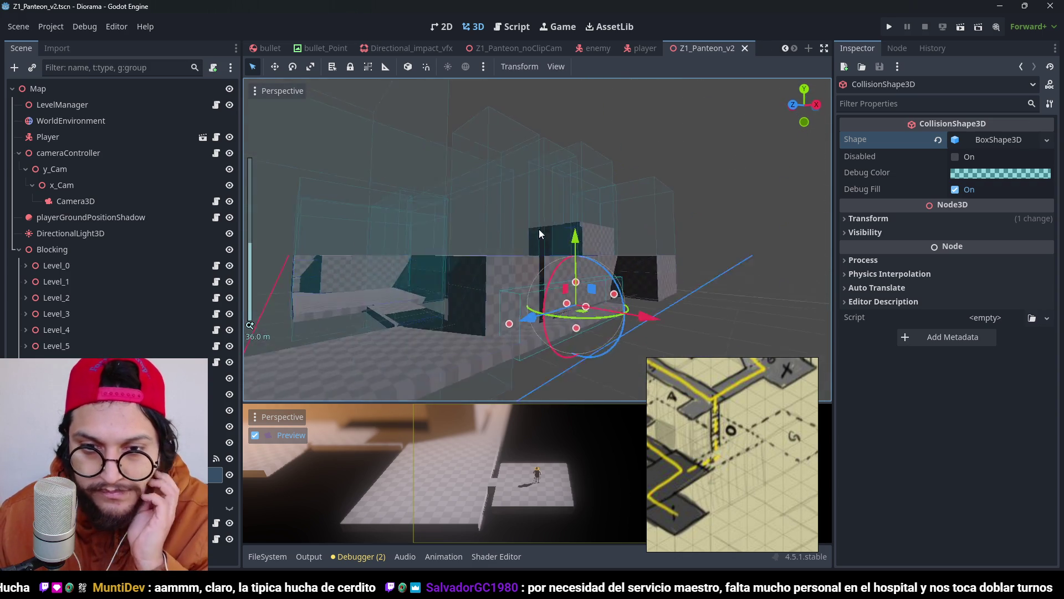
scroll(539, 233, up, 4)
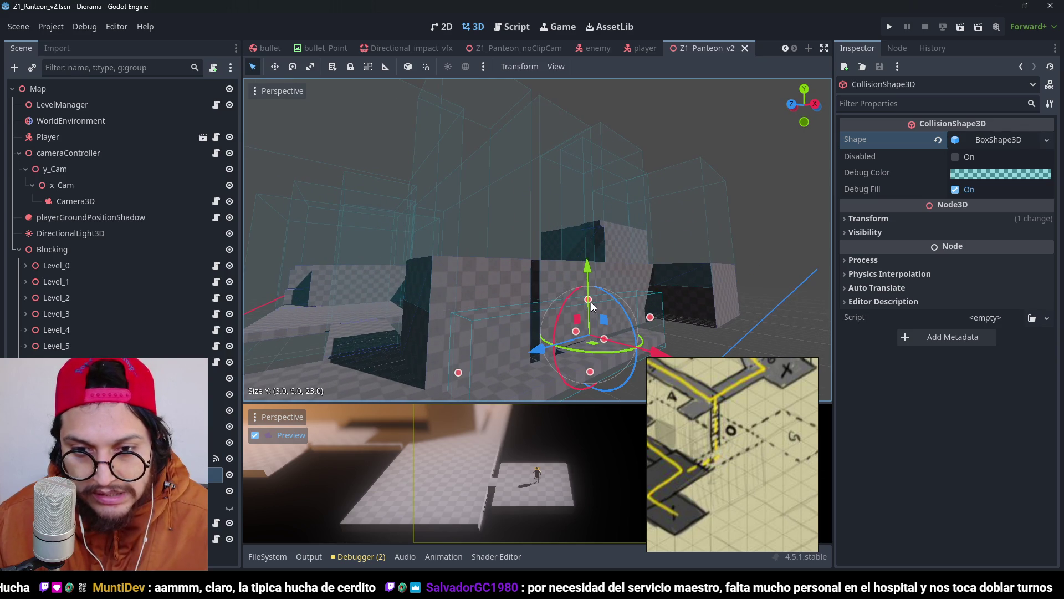
key(ctrl+s)
mouse_move(593, 280)
mouse_down()
mouse_move(576, 266)
mouse_move(709, 438)
mouse_up()
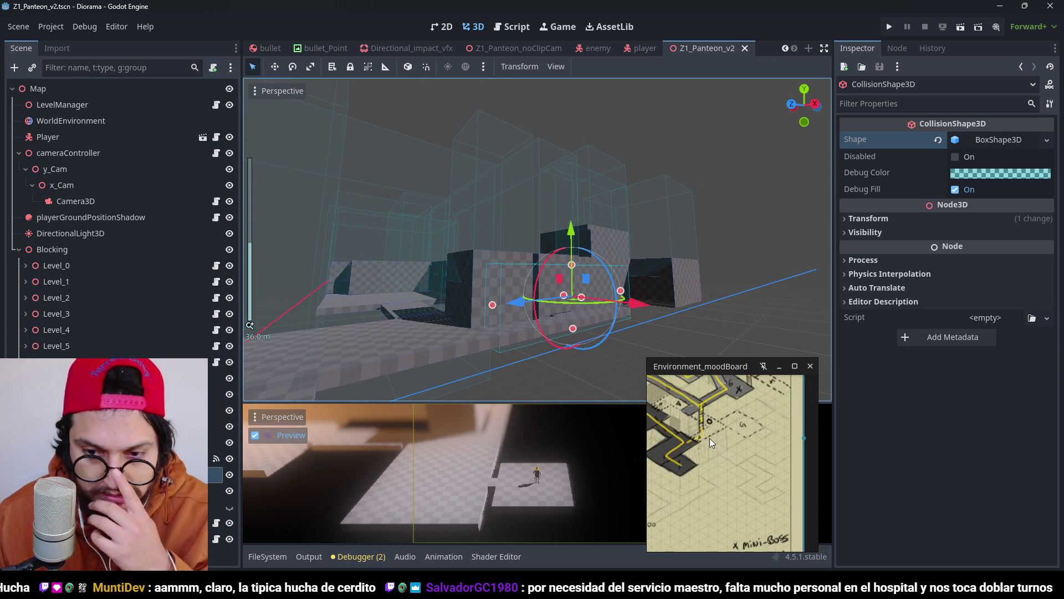
scroll(709, 438, down, 3)
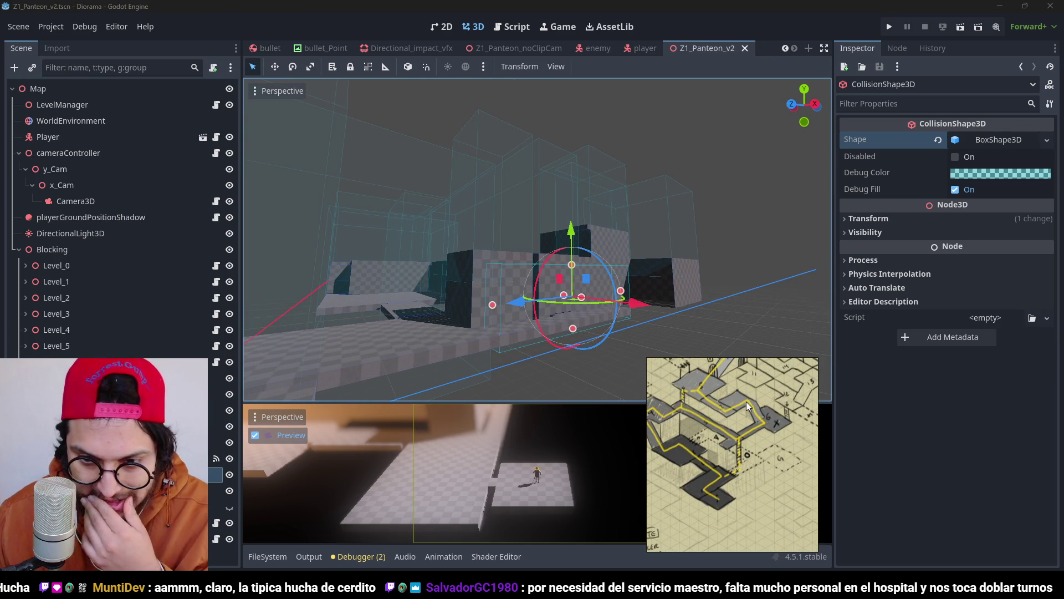
drag(724, 402, 750, 440)
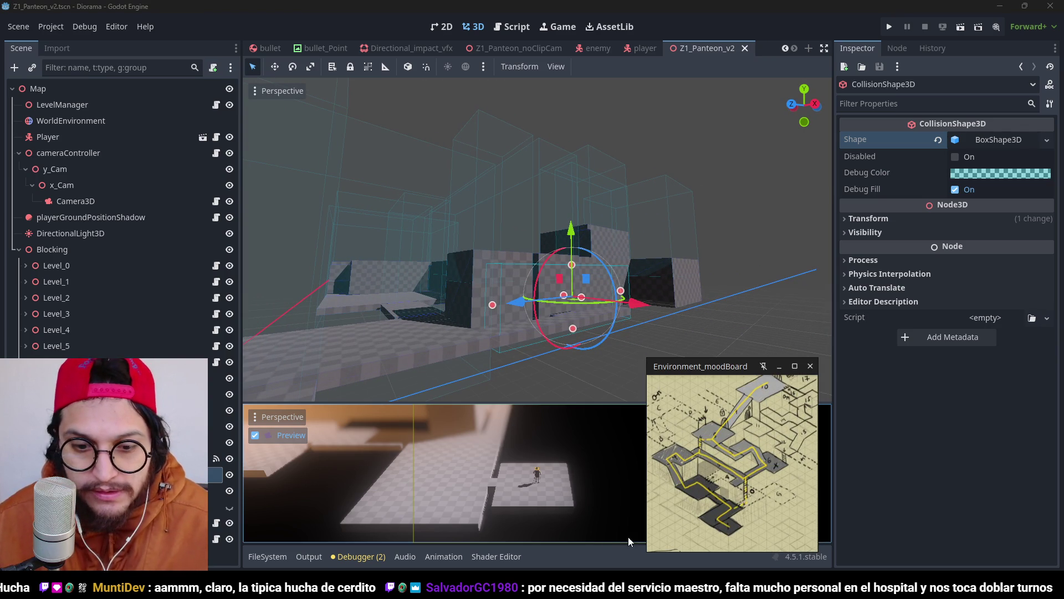
click(832, 20)
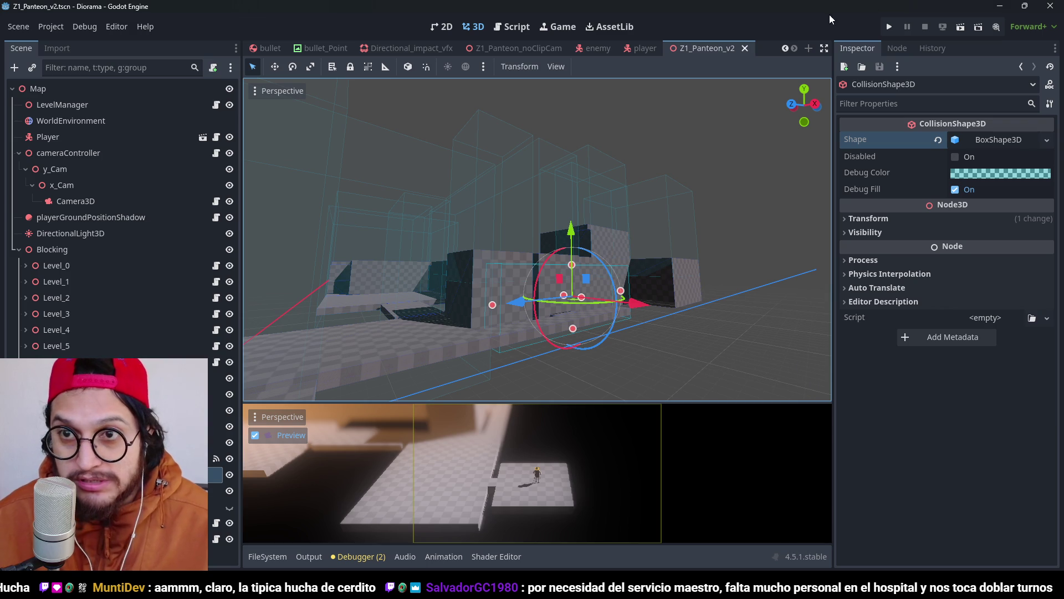
Step: Run the game, walk the character across the floor, and stop it with F8
click(889, 27)
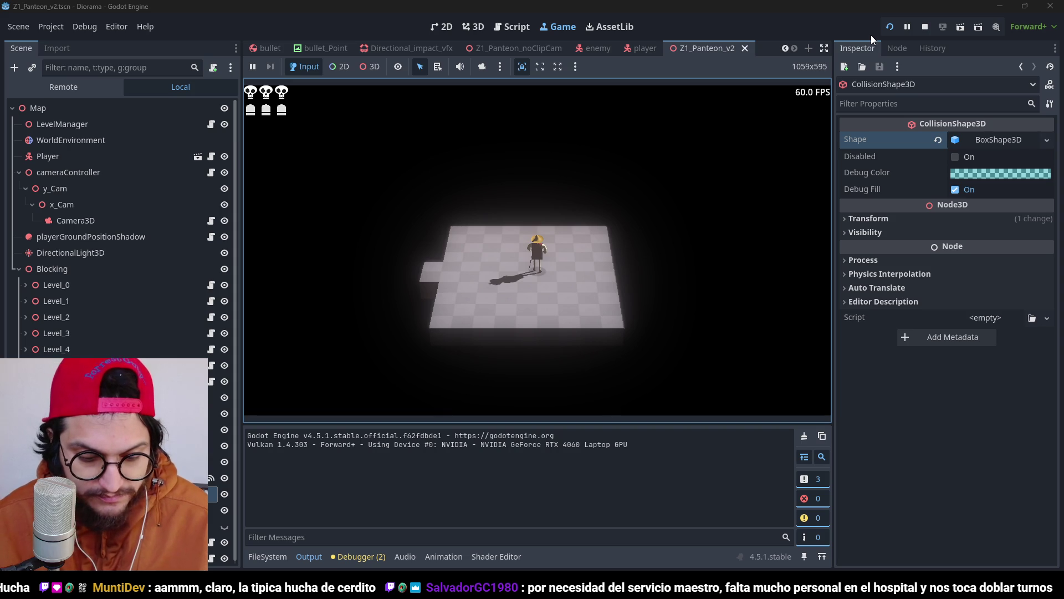
key(a)
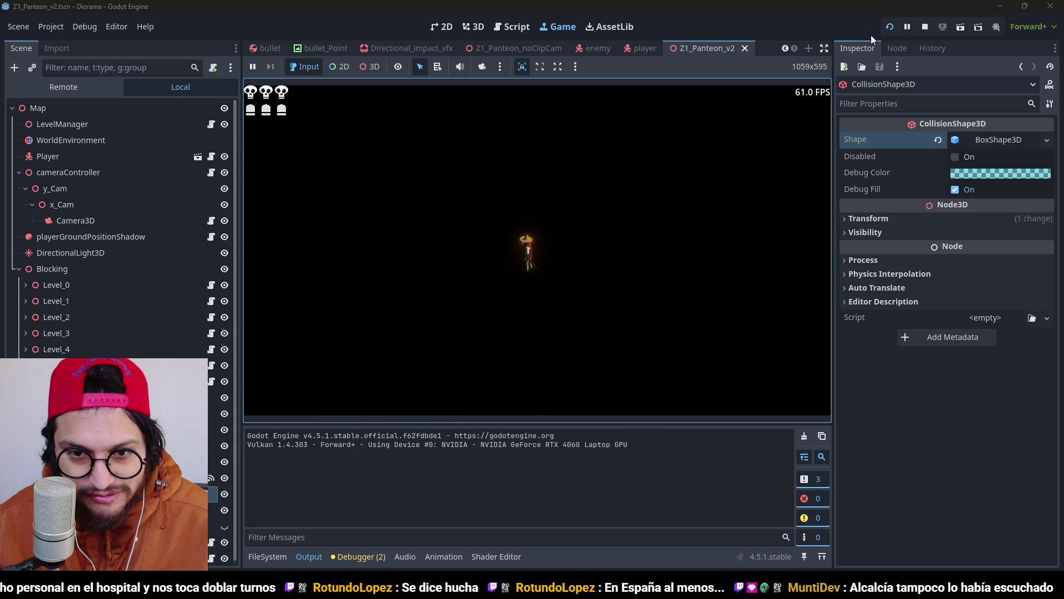
key(F8)
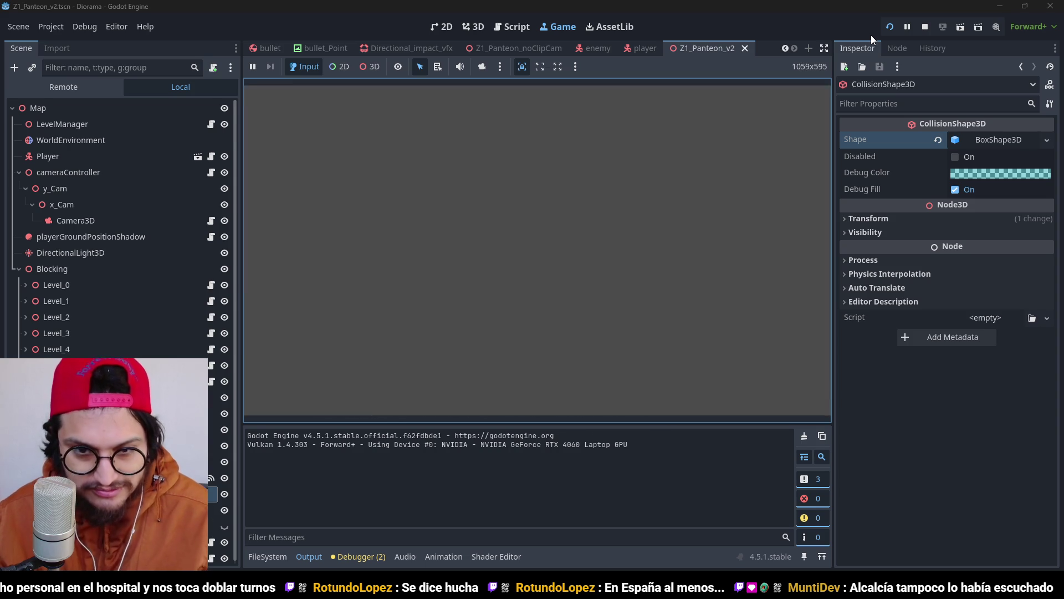
Step: Return the viewport to a top-down orthographic view of the level
mouse_move(595, 209)
mouse_down()
mouse_move(561, 293)
mouse_move(567, 256)
mouse_move(530, 184)
mouse_move(629, 201)
mouse_move(637, 226)
mouse_move(555, 166)
mouse_move(638, 233)
mouse_move(587, 245)
mouse_up()
scroll(628, 202, up, 2)
scroll(586, 245, up, 2)
key(KP_7)
scroll(629, 161, up, 8)
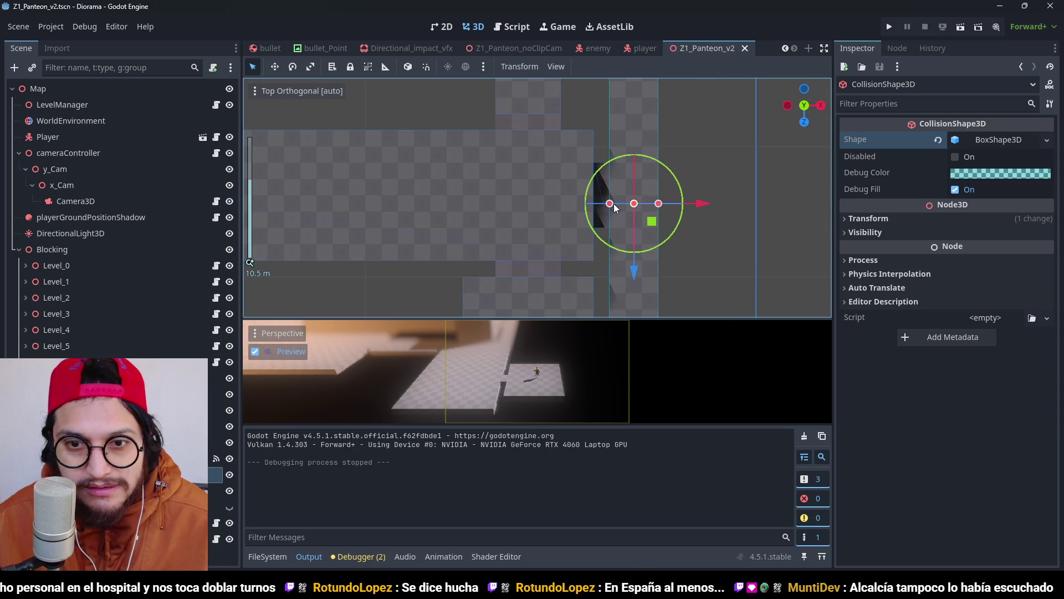
mouse_move(599, 208)
mouse_down()
mouse_move(612, 226)
mouse_move(593, 108)
mouse_move(541, 85)
mouse_move(610, 88)
mouse_move(534, 111)
mouse_move(665, 88)
mouse_up()
click(86, 139)
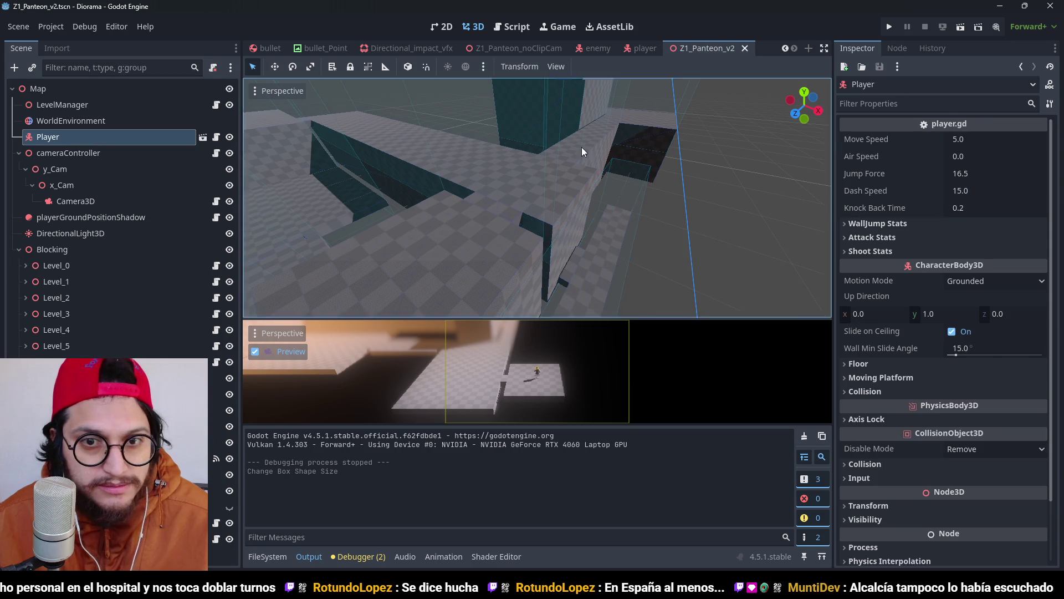
key(KP_7)
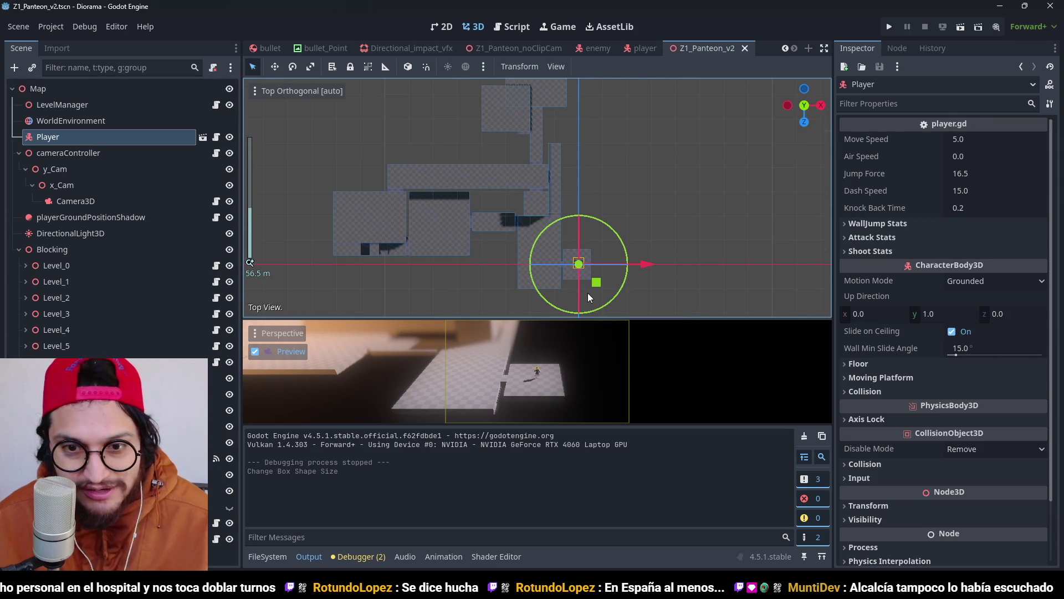
mouse_move(597, 281)
mouse_down()
mouse_move(528, 202)
mouse_move(541, 192)
mouse_move(587, 211)
mouse_move(550, 150)
mouse_up()
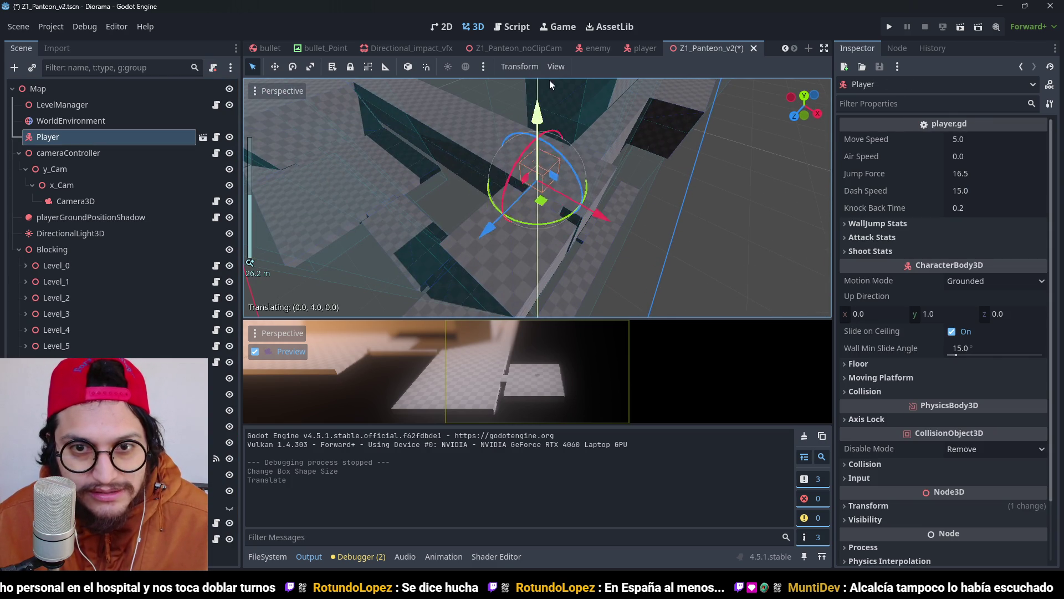
drag(550, 85, 541, 5)
click(889, 26)
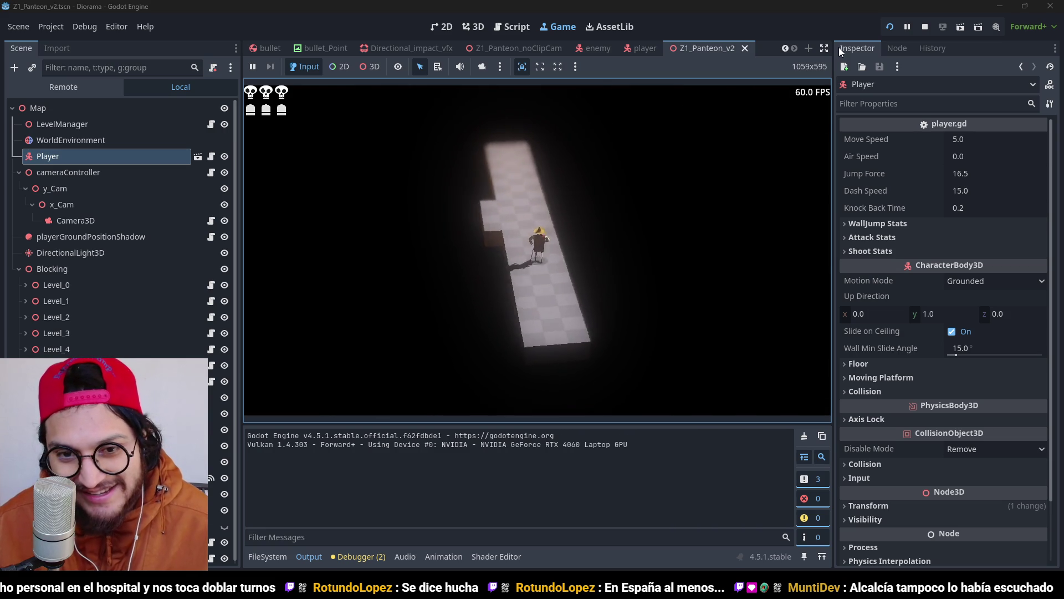
key(F8)
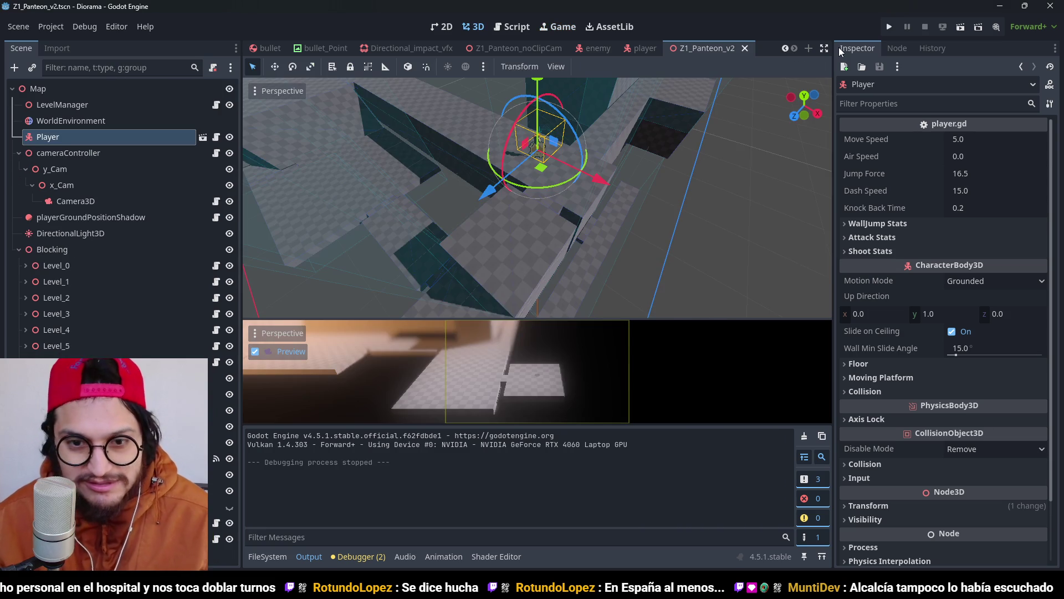
mouse_move(741, 289)
mouse_down()
mouse_move(700, 226)
mouse_move(636, 254)
mouse_move(553, 207)
mouse_move(659, 231)
mouse_up()
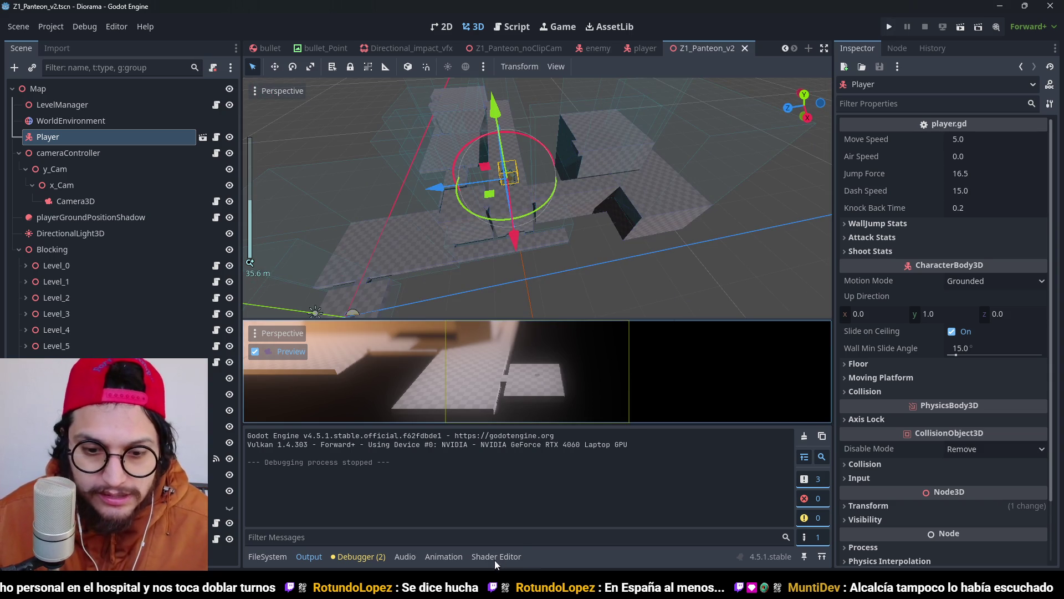
key(alt+Tab)
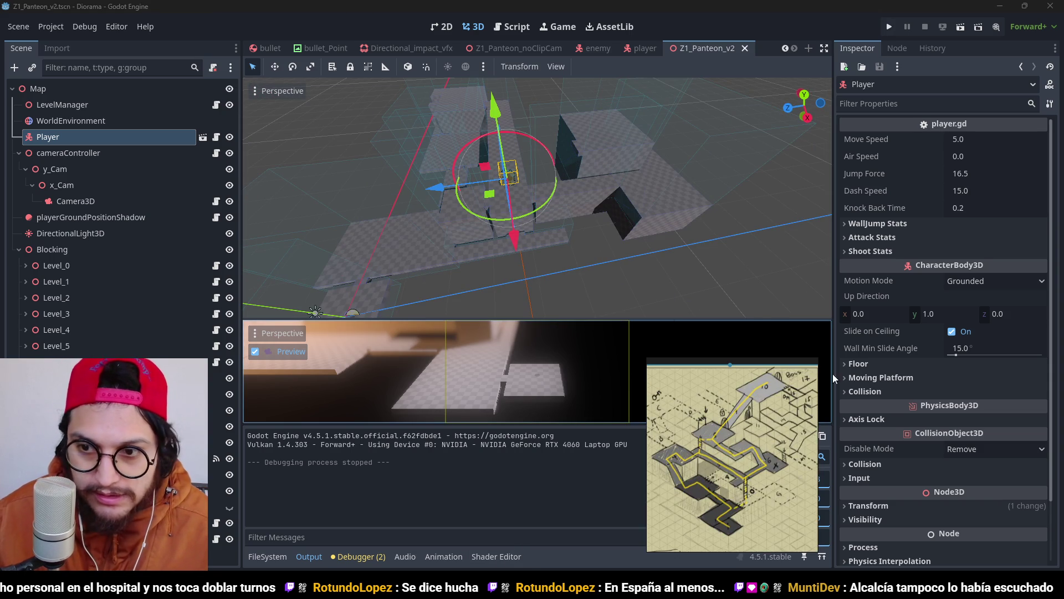
scroll(732, 454, up, 3)
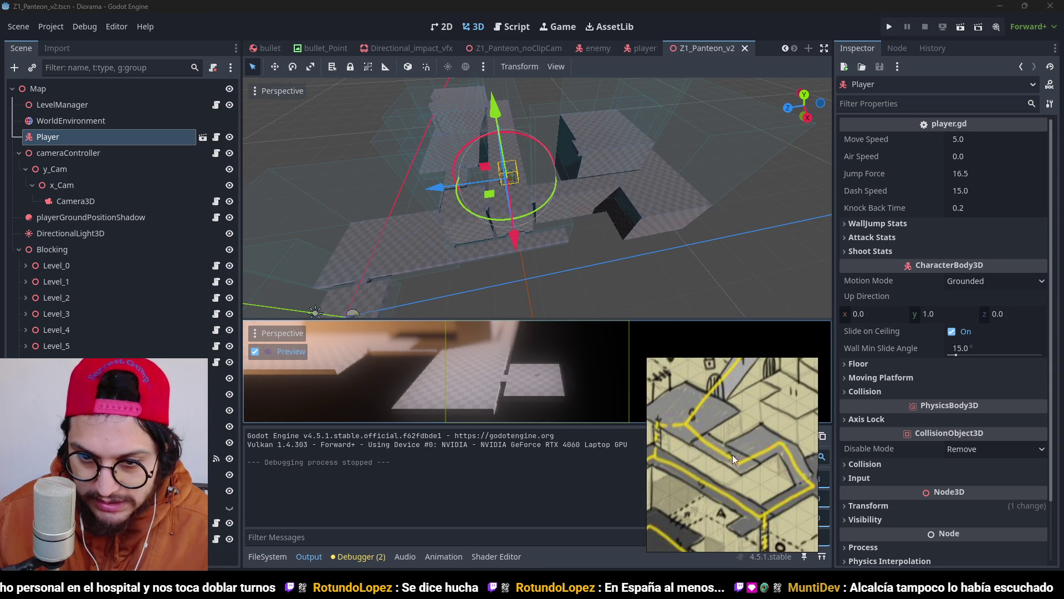
scroll(733, 455, up, 2)
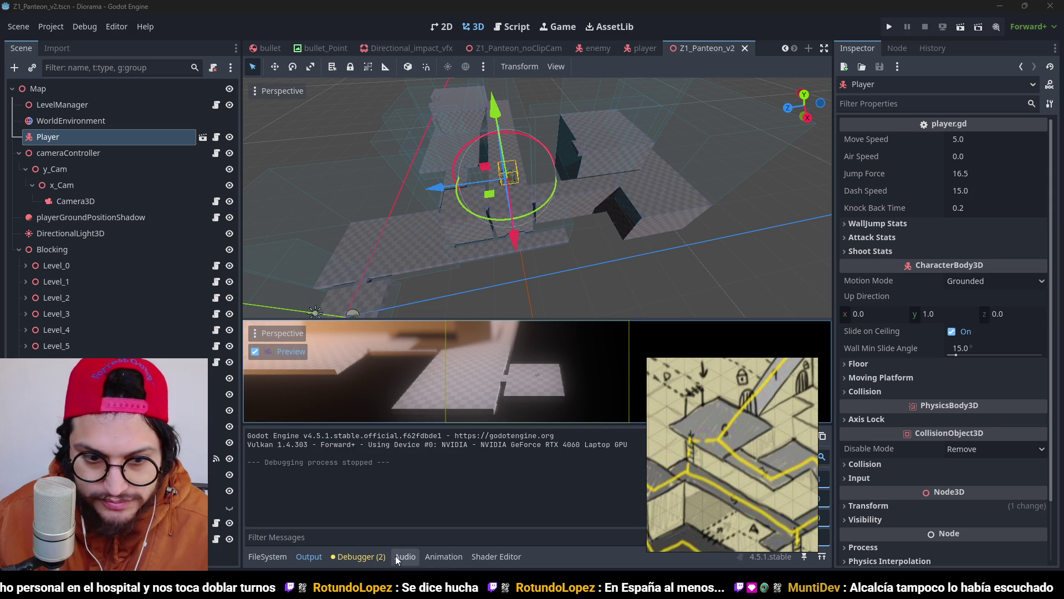
key(alt+Tab)
mouse_move(499, 172)
mouse_down()
mouse_move(548, 165)
mouse_move(533, 164)
mouse_up()
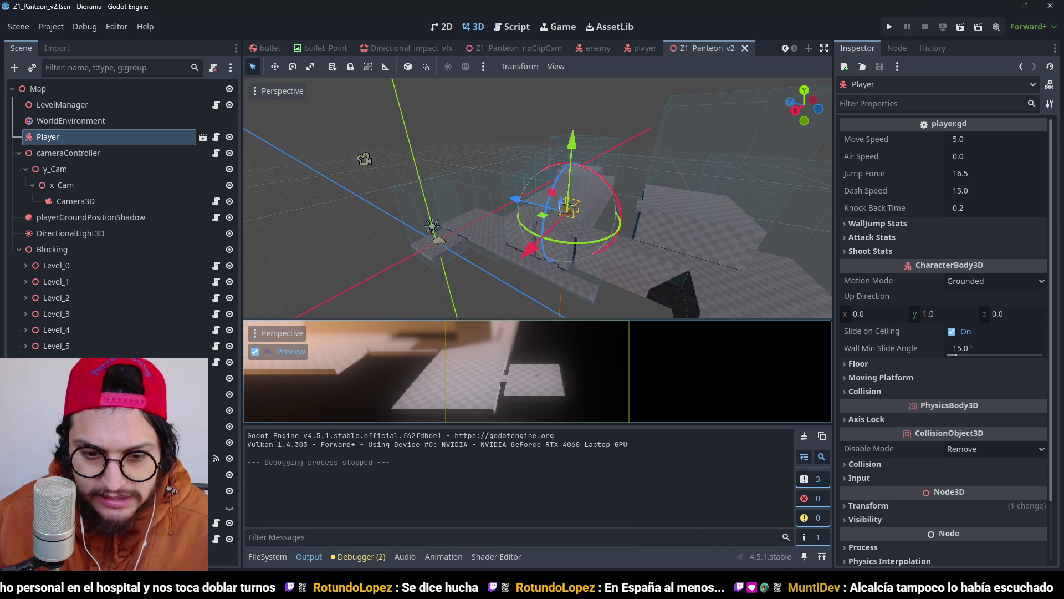
key(alt+Tab)
scroll(786, 454, up, 2)
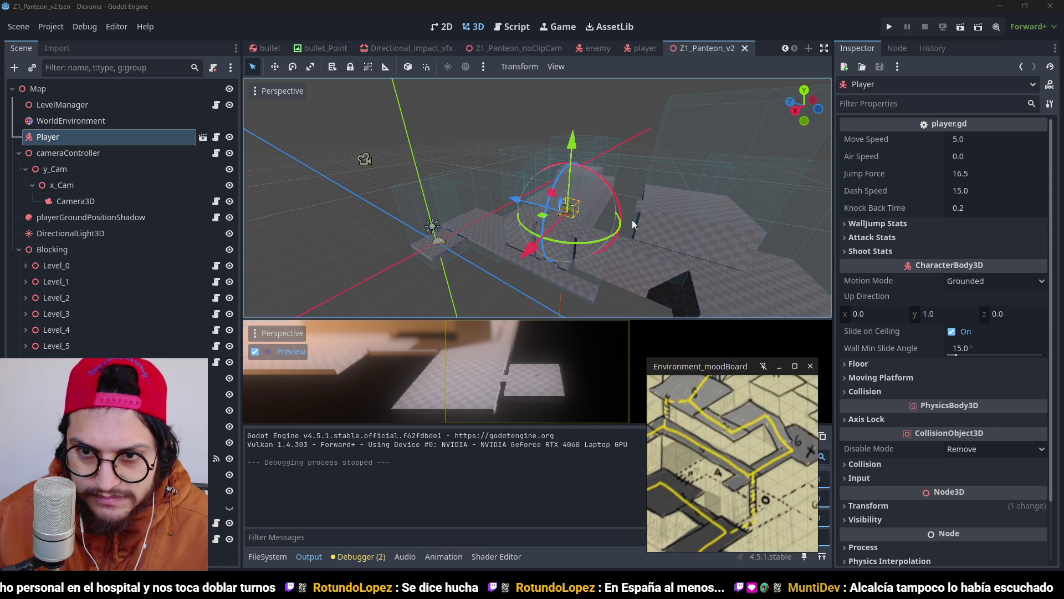
mouse_move(634, 224)
mouse_down()
mouse_move(575, 196)
mouse_move(490, 274)
mouse_up()
scroll(615, 216, up, 2)
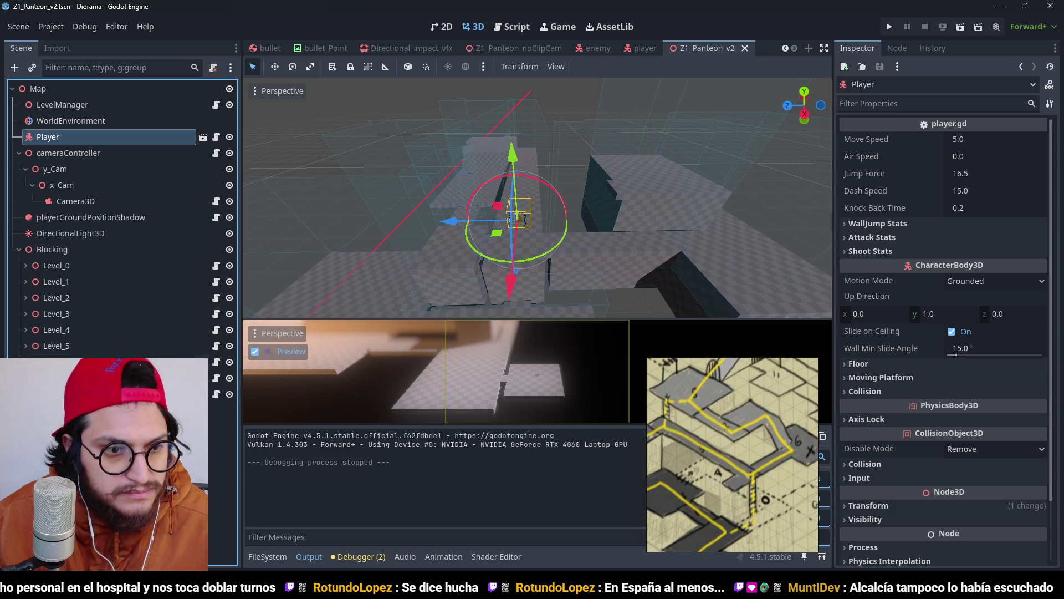
Step: Duplicate the Level_7 trigger into Level_8 and shift it -18 m on X and 9 m on Z
click(692, 181)
key(ctrl+d)
scroll(629, 225, down, 2)
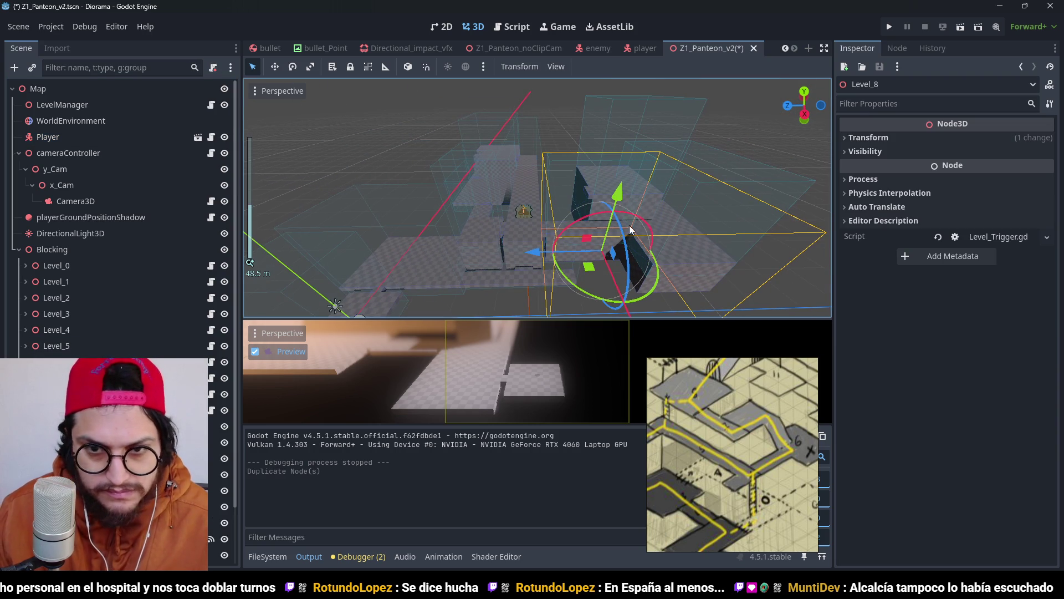
key(KP_7)
scroll(669, 212, up, 4)
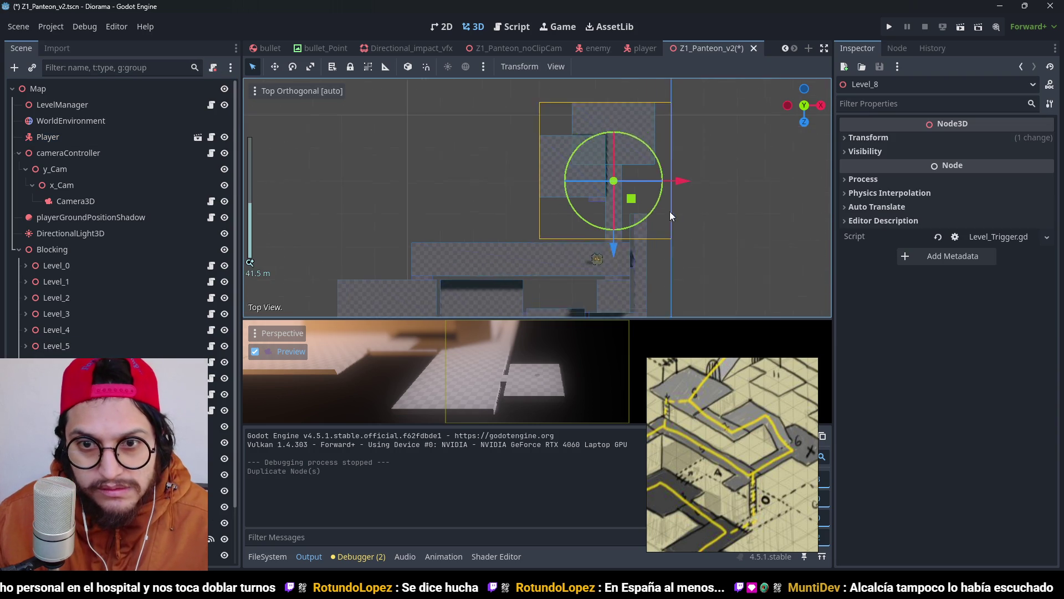
mouse_move(643, 196)
mouse_down()
mouse_move(527, 254)
mouse_move(589, 238)
mouse_move(540, 231)
mouse_move(554, 234)
mouse_up()
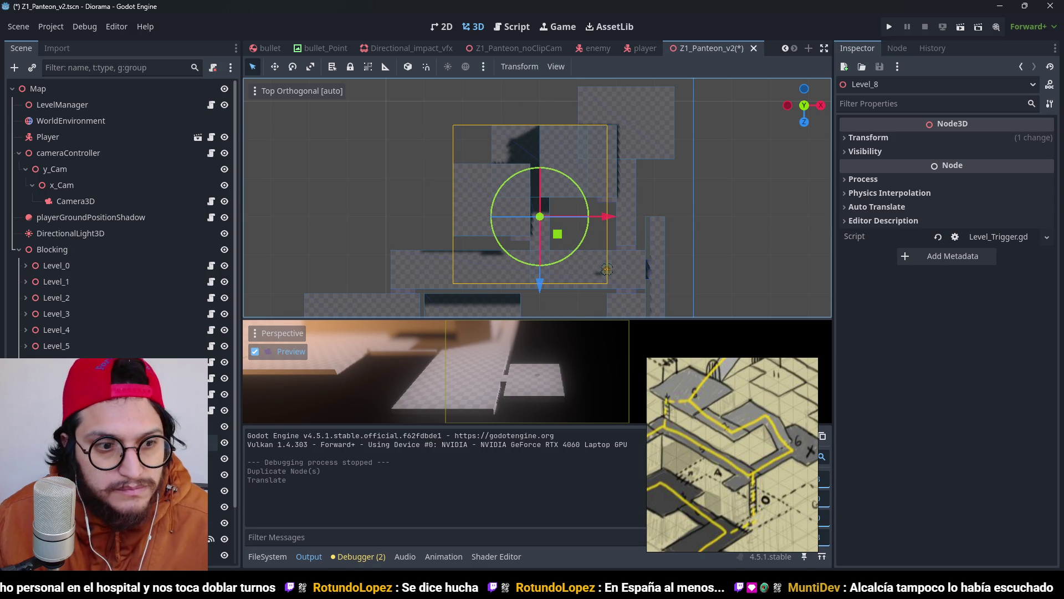
Step: Delete three old CSG boxes from the level
click(521, 237)
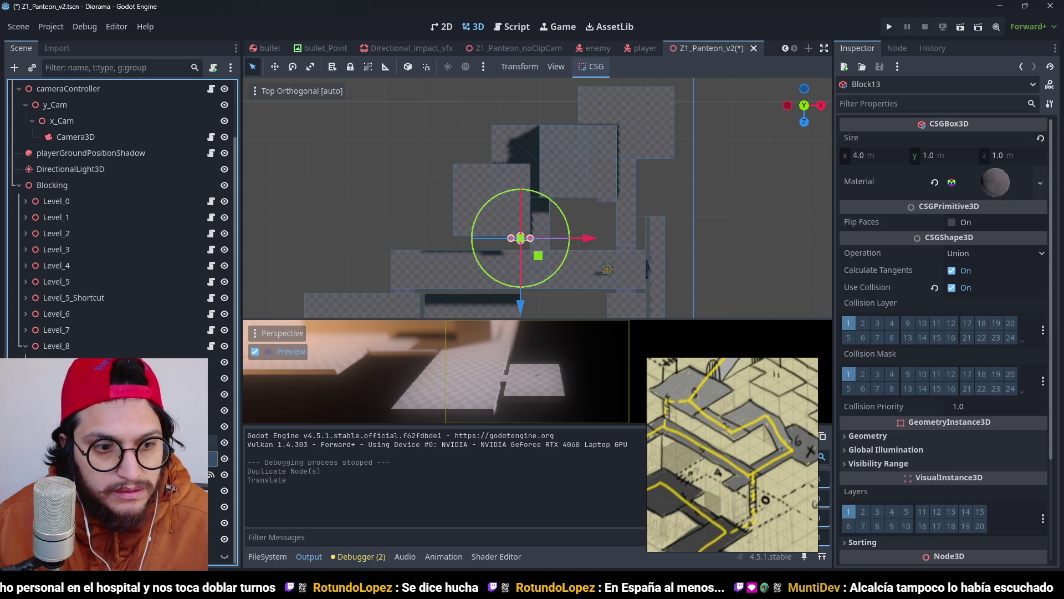
shift+click(492, 200)
shift+click(566, 161)
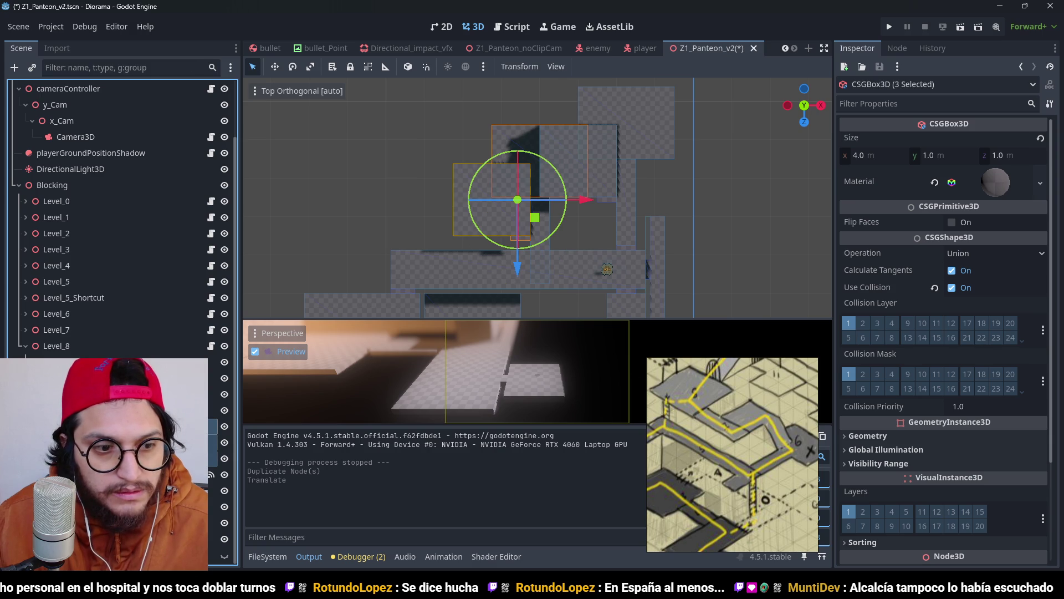
key(Delete)
key(Return)
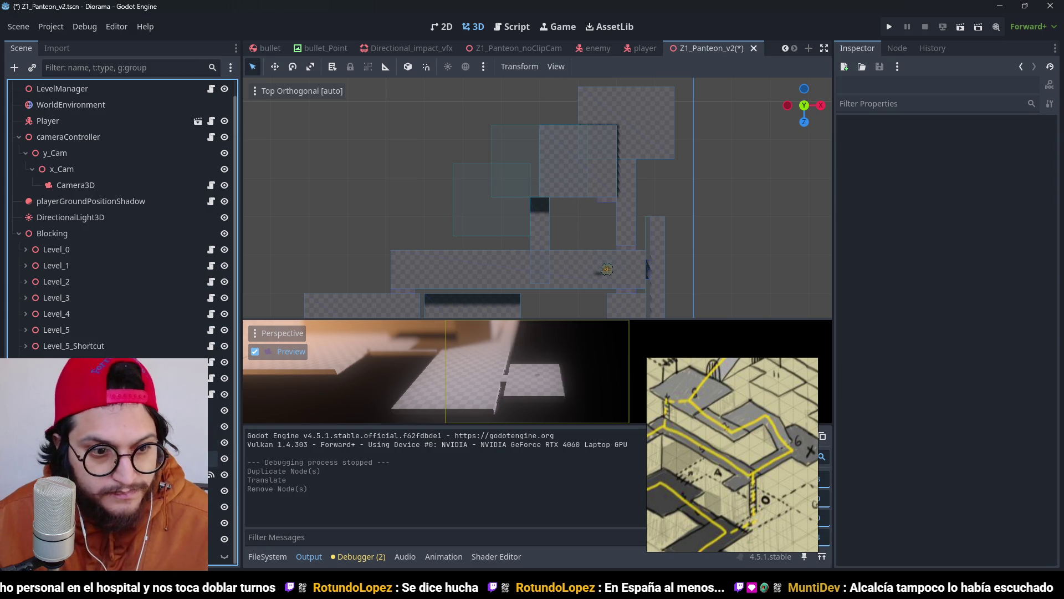
Step: Resize Block12 to an 18 × 9 × 7 m platform with its size handles
click(540, 239)
scroll(629, 222, up, 3)
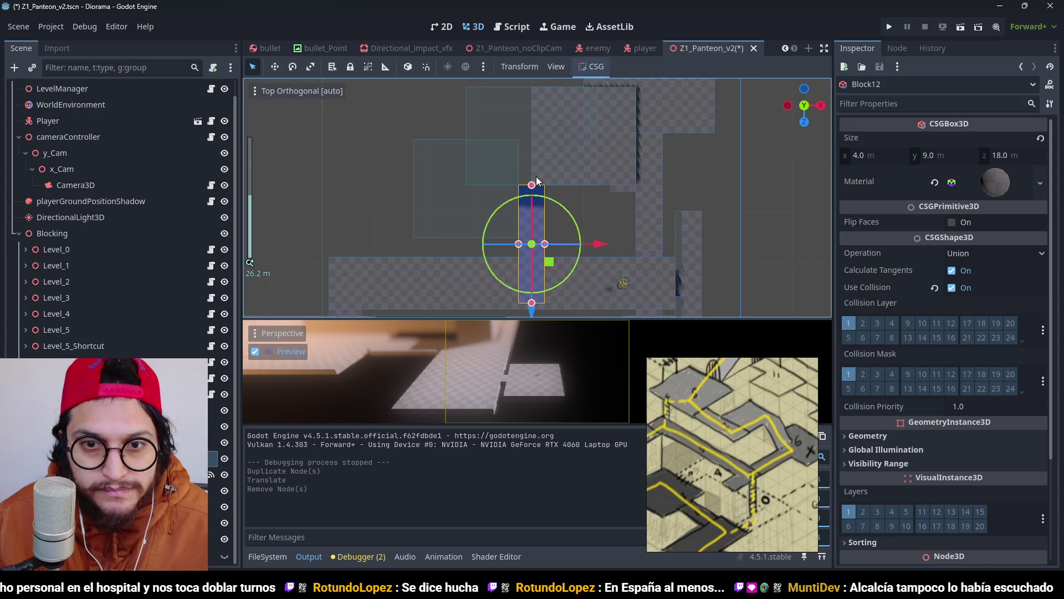
drag(531, 185, 532, 197)
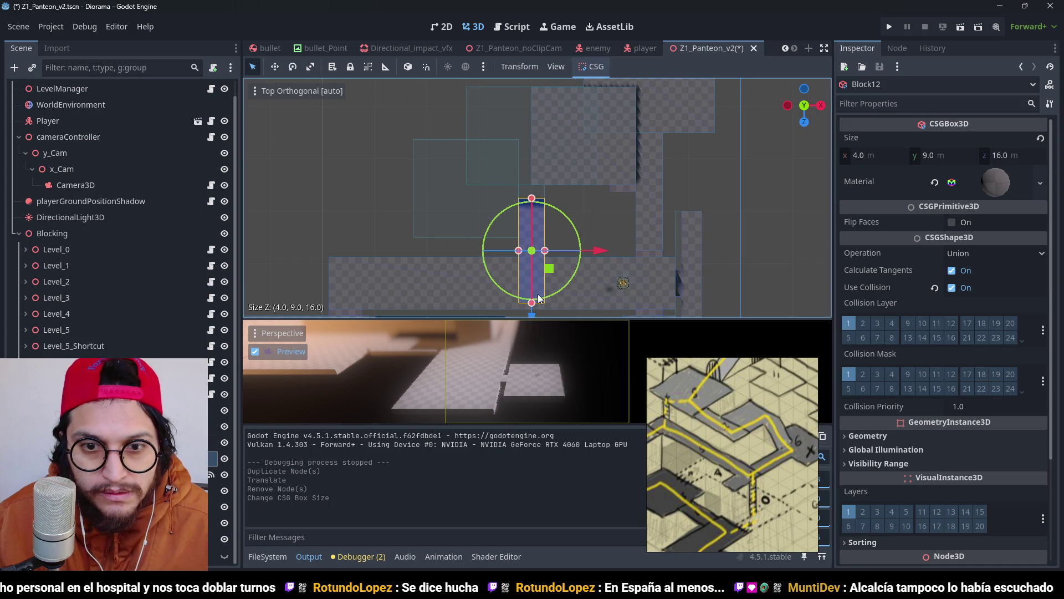
mouse_move(538, 300)
mouse_down()
mouse_move(544, 227)
mouse_move(637, 219)
mouse_up()
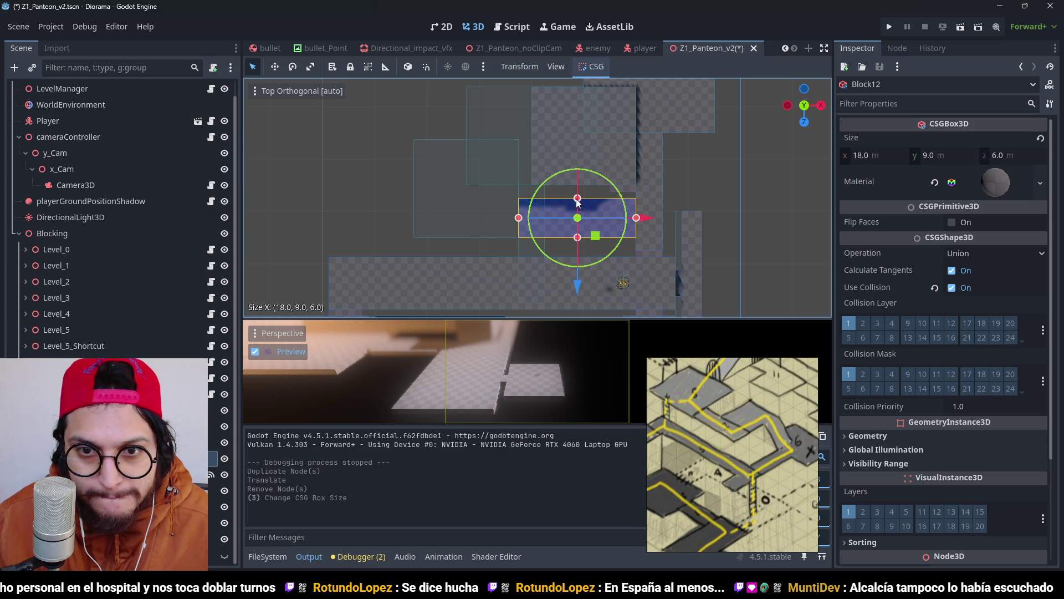
drag(577, 201, 576, 194)
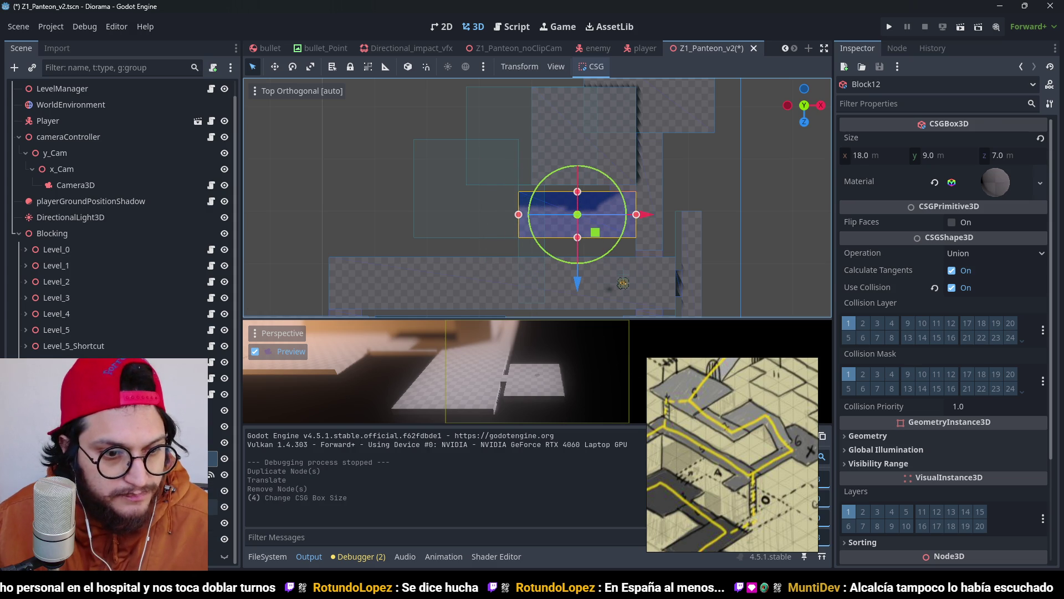
key(Delete)
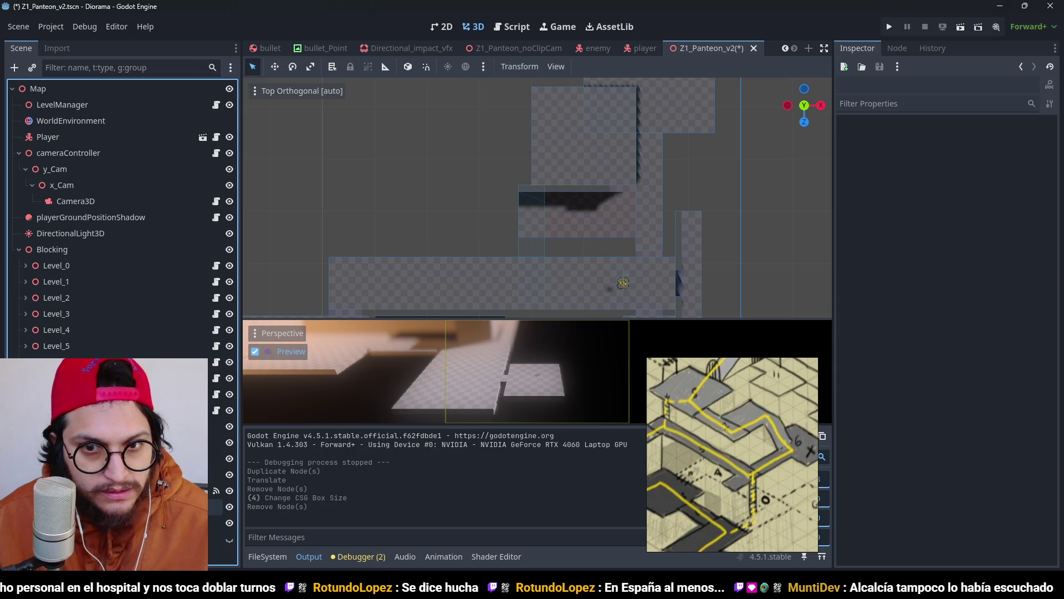
key(ctrl+z)
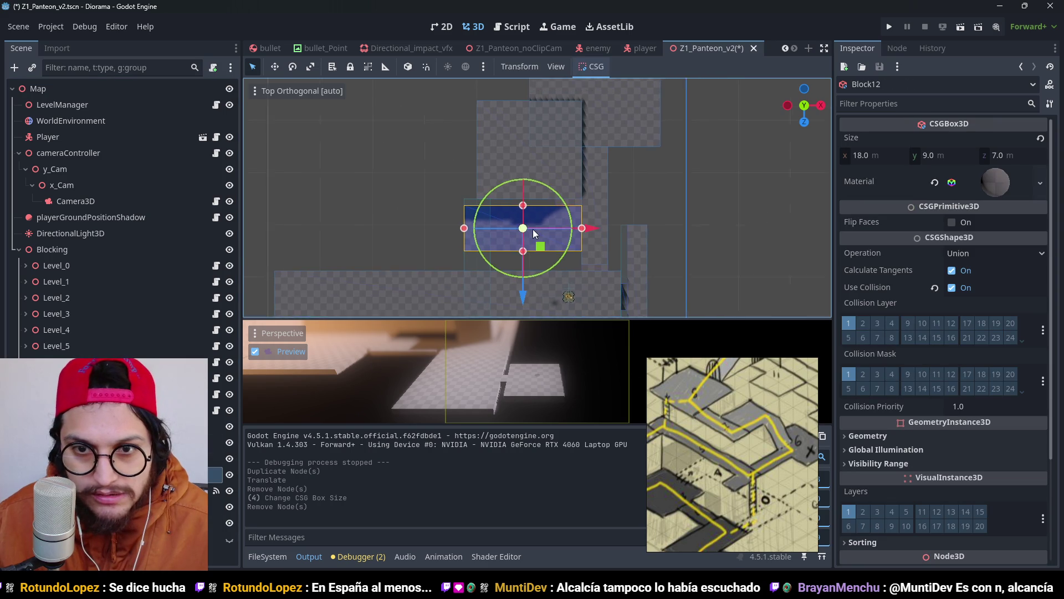
Step: Duplicate Block12 into Block13 beside it, shrink it to 4 × 1 × 1 m, and save
scroll(535, 233, up, 1)
key(ctrl+d)
drag(521, 297, 521, 290)
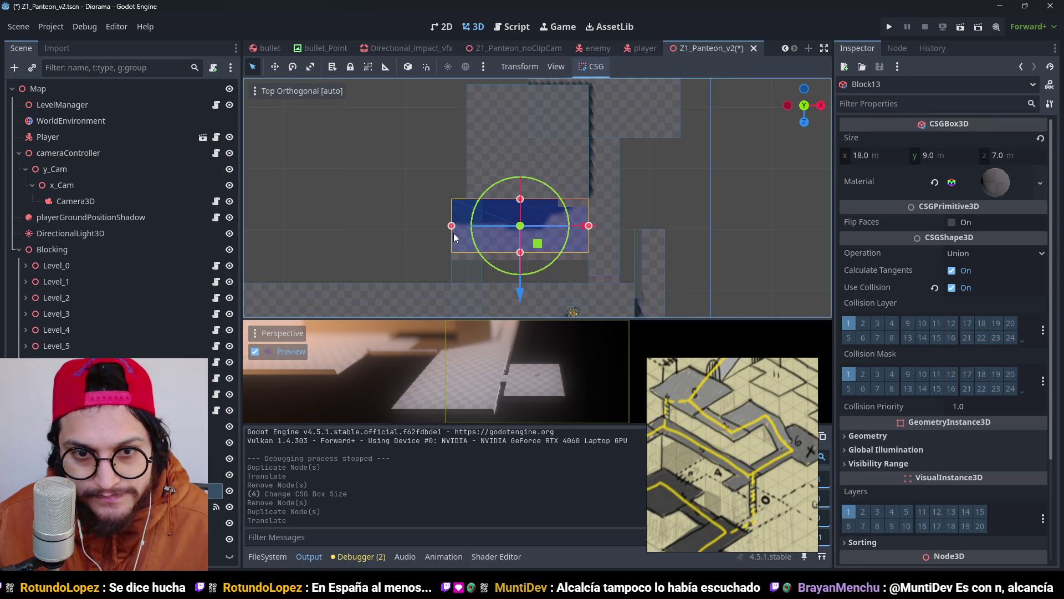
mouse_move(452, 226)
mouse_down()
mouse_move(554, 244)
mouse_move(565, 256)
mouse_move(575, 201)
mouse_up()
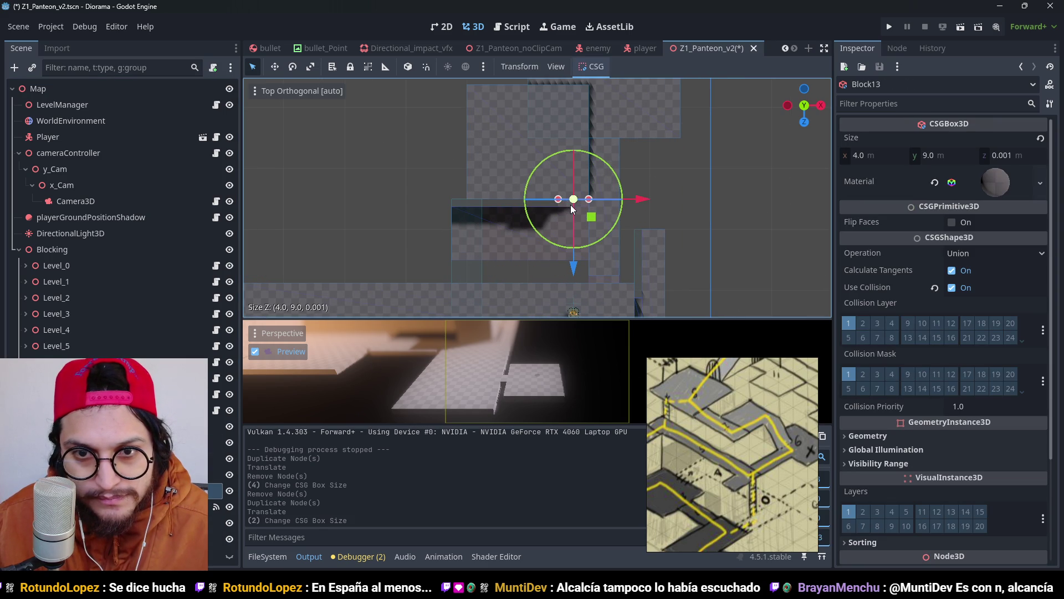
key(ctrl+z)
mouse_move(573, 253)
mouse_down()
mouse_move(581, 208)
mouse_move(505, 92)
mouse_move(584, 194)
mouse_move(517, 132)
mouse_move(587, 276)
mouse_move(557, 244)
mouse_move(557, 257)
mouse_move(556, 189)
mouse_up()
key(ctrl+s)
scroll(585, 193, up, 8)
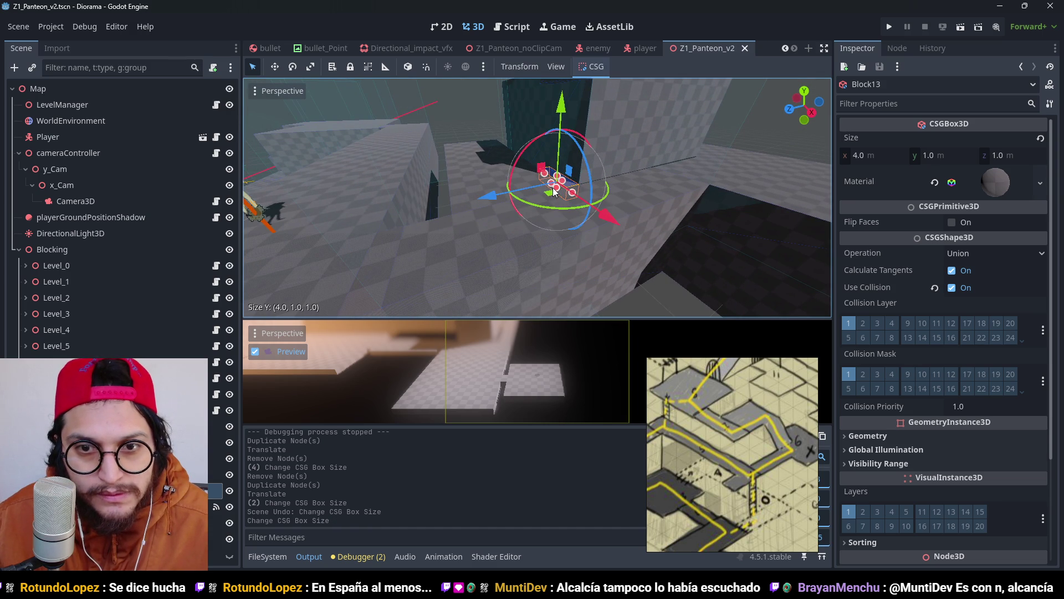
Step: Save the scene and raise the Level_8 trigger by 6 m
key(ctrl+s)
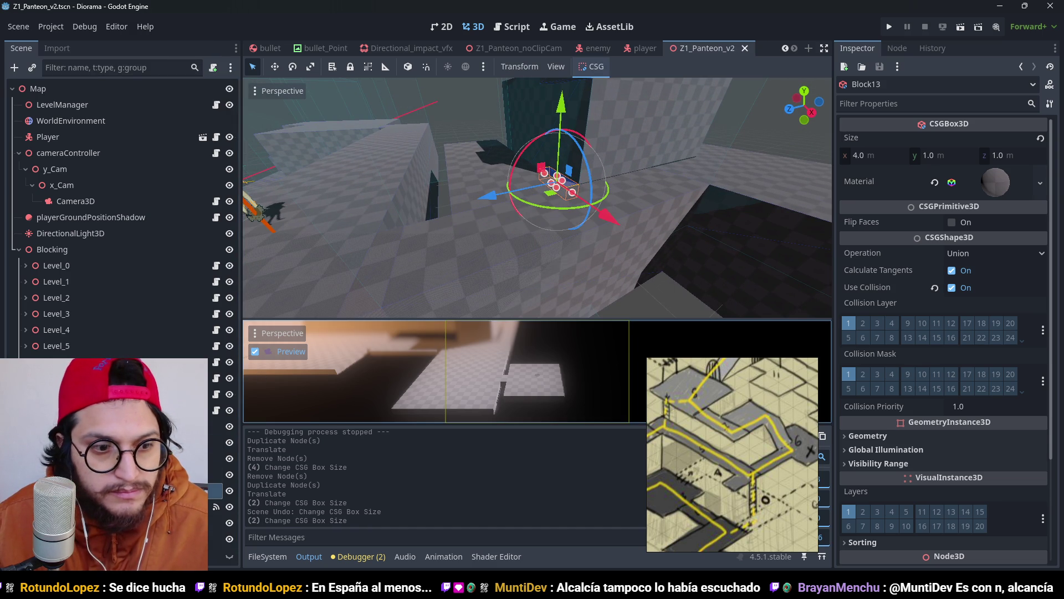
click(488, 200)
scroll(482, 219, down, 3)
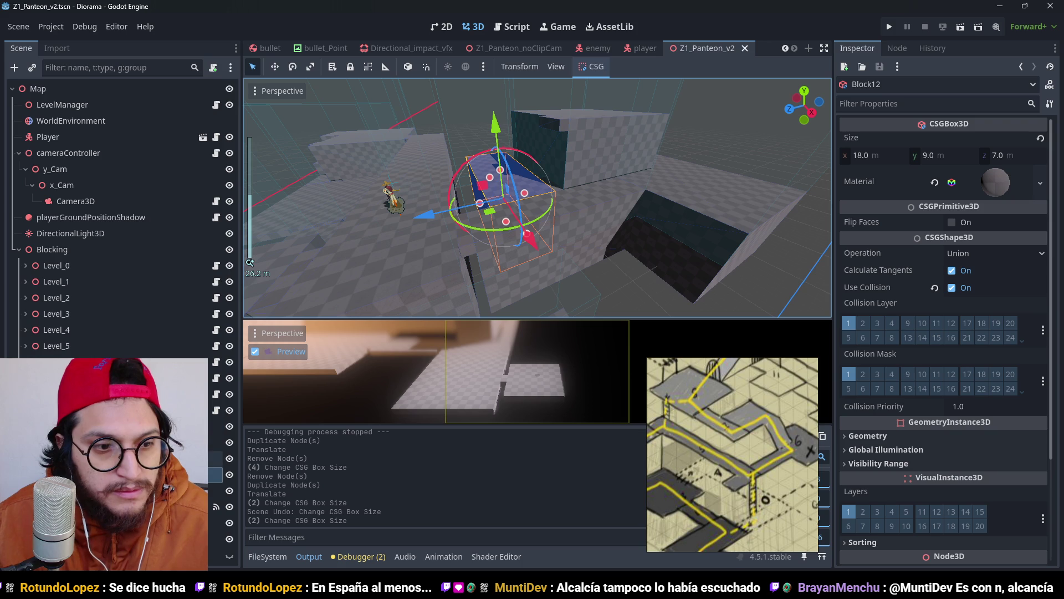
click(61, 410)
scroll(582, 171, down, 3)
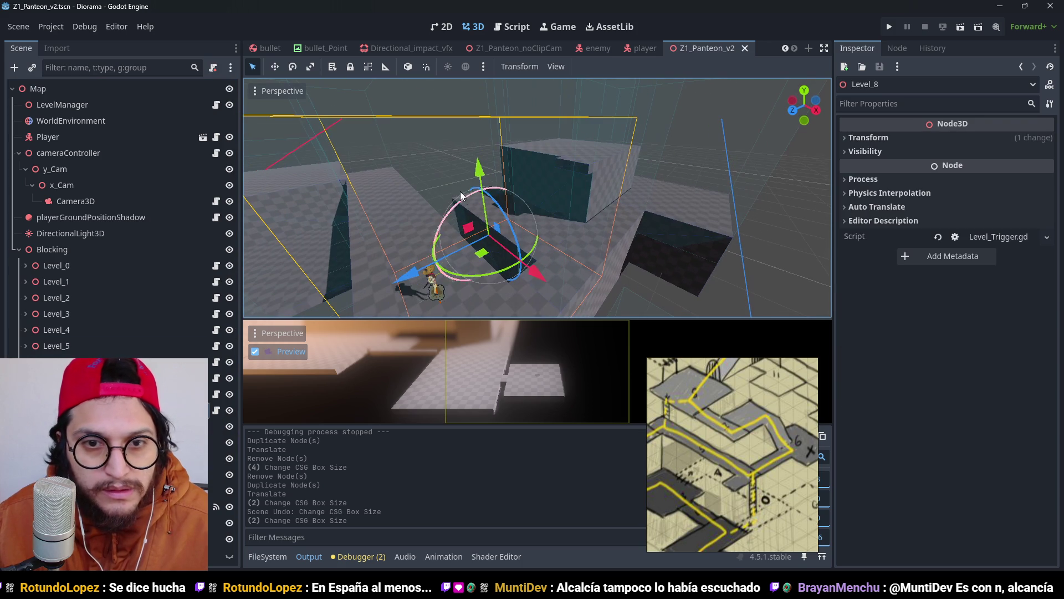
drag(478, 183, 463, 131)
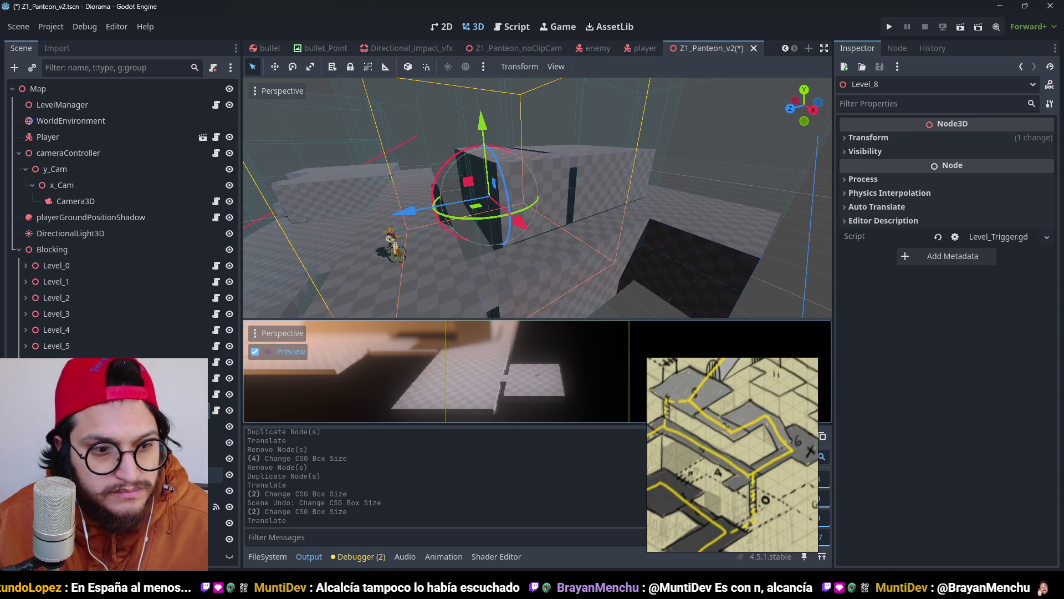
Step: Flatten Block12 into a thin slab and save
click(510, 258)
drag(503, 218, 495, 168)
key(ctrl+s)
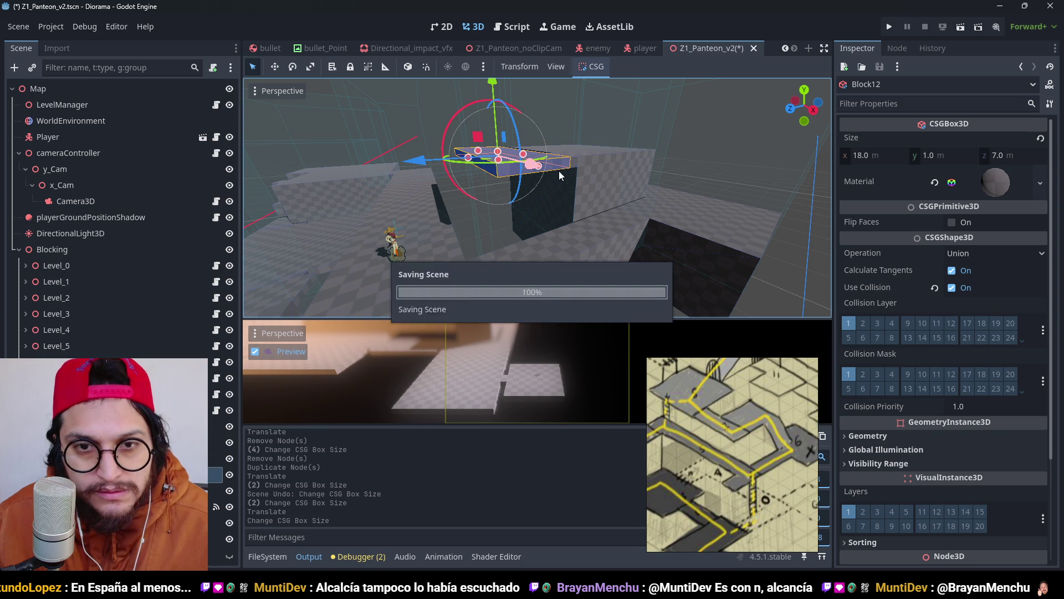
scroll(630, 180, up, 2)
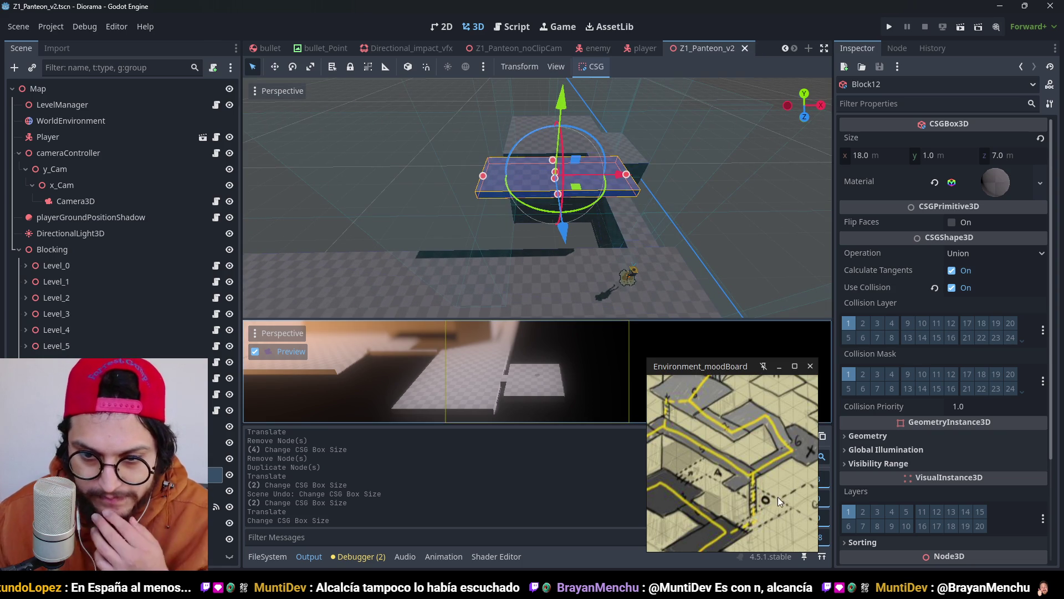
scroll(709, 420, up, 3)
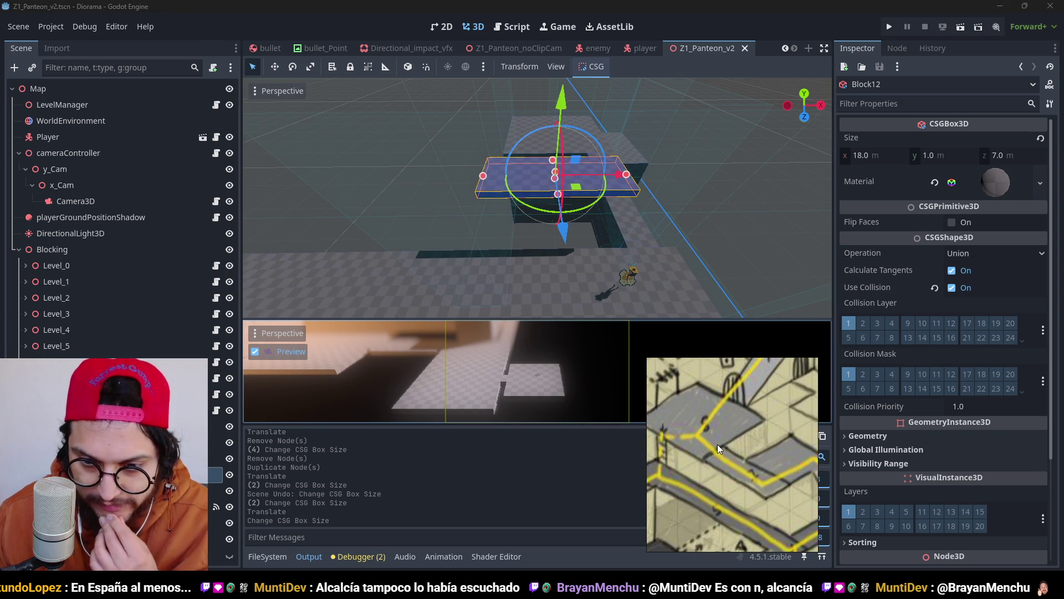
scroll(670, 177, down, 3)
scroll(704, 456, down, 2)
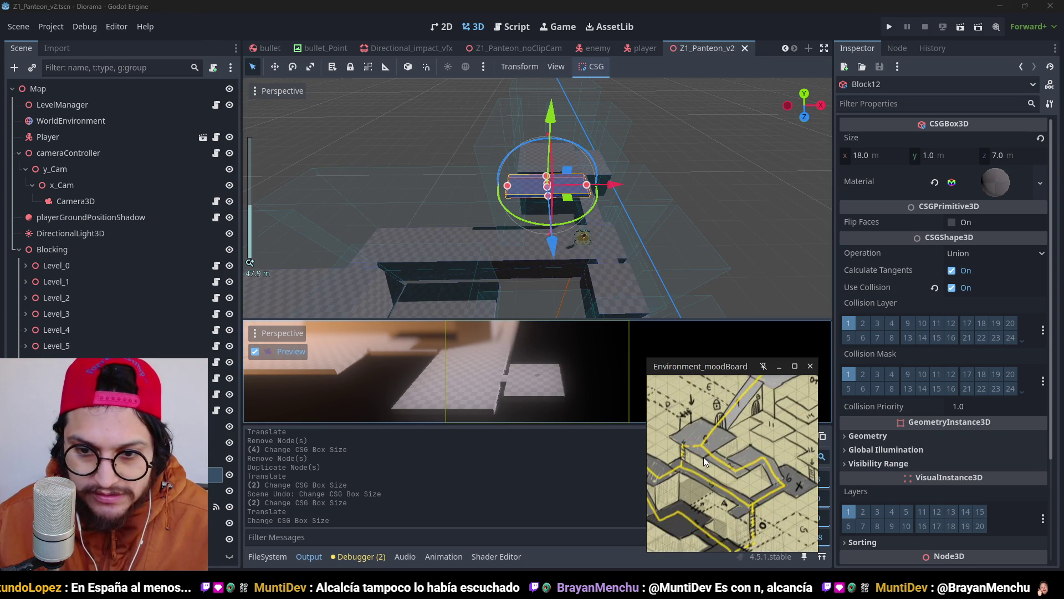
Step: From the top view, stretch Block12 wider along X and save
key(KP_7)
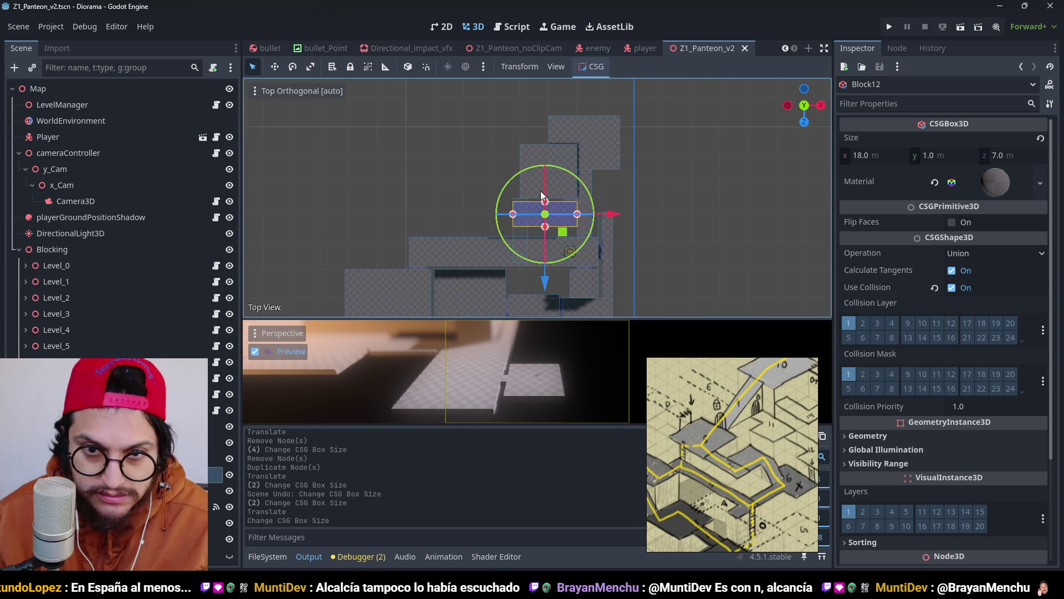
scroll(542, 195, up, 6)
drag(499, 223, 467, 227)
key(ctrl+s)
scroll(546, 226, down, 2)
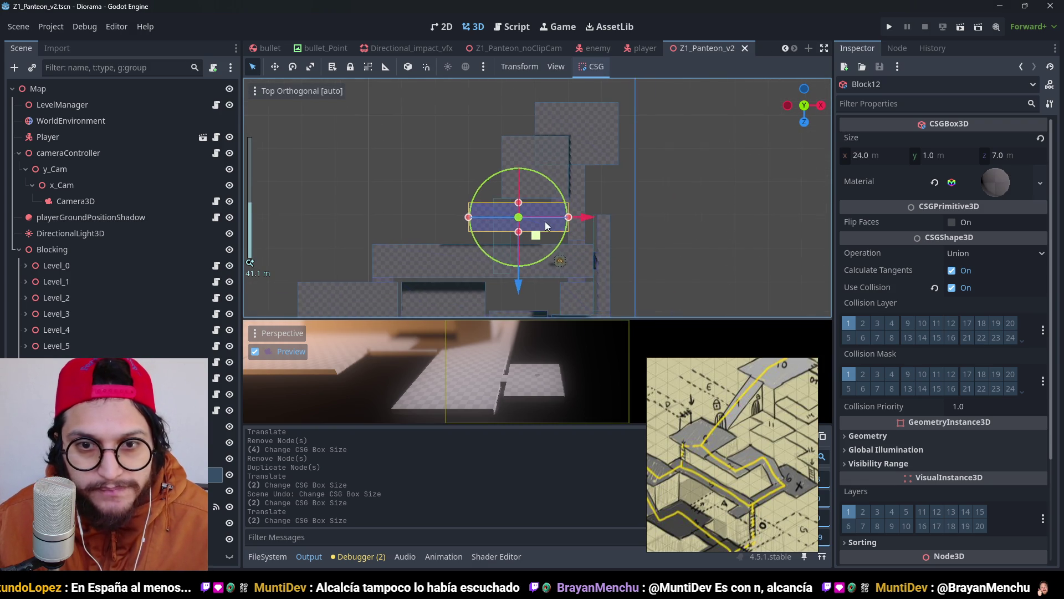
scroll(546, 226, up, 2)
Step: Make the level's collision shape unique to this trigger
click(128, 523)
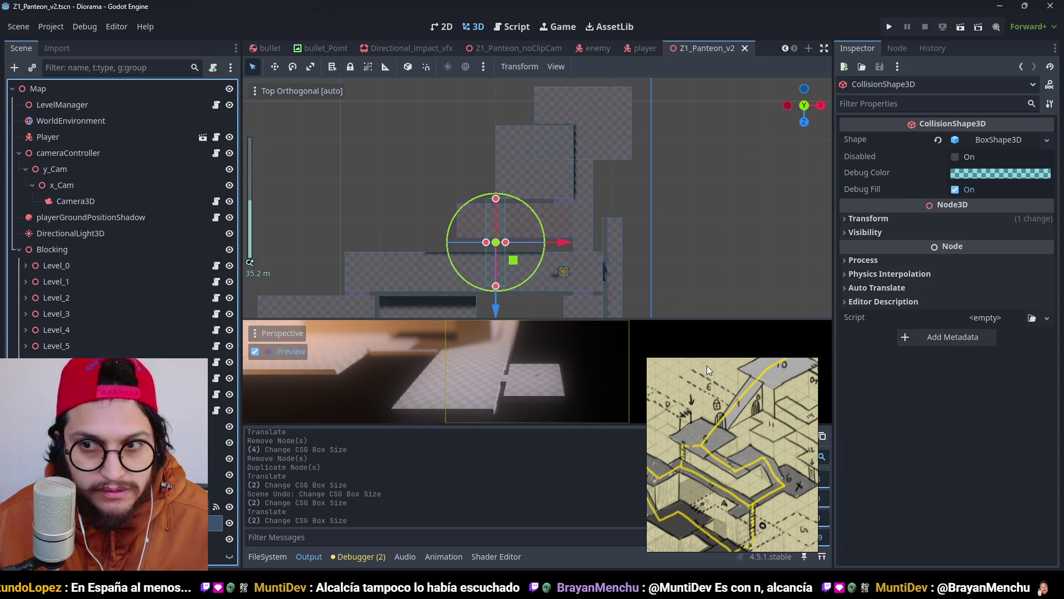
click(1046, 139)
click(969, 384)
scroll(488, 256, up, 5)
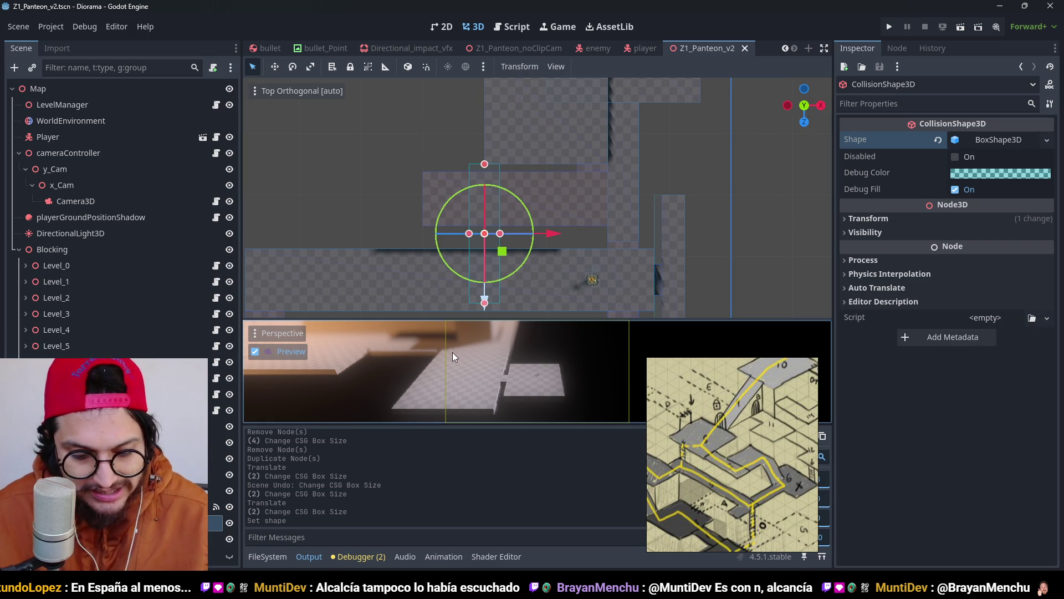
Step: Trim the collision box depth to 7 m, widen it across the platform, and save
drag(484, 308, 488, 221)
mouse_move(484, 165)
mouse_down()
mouse_move(492, 190)
mouse_move(607, 203)
mouse_up()
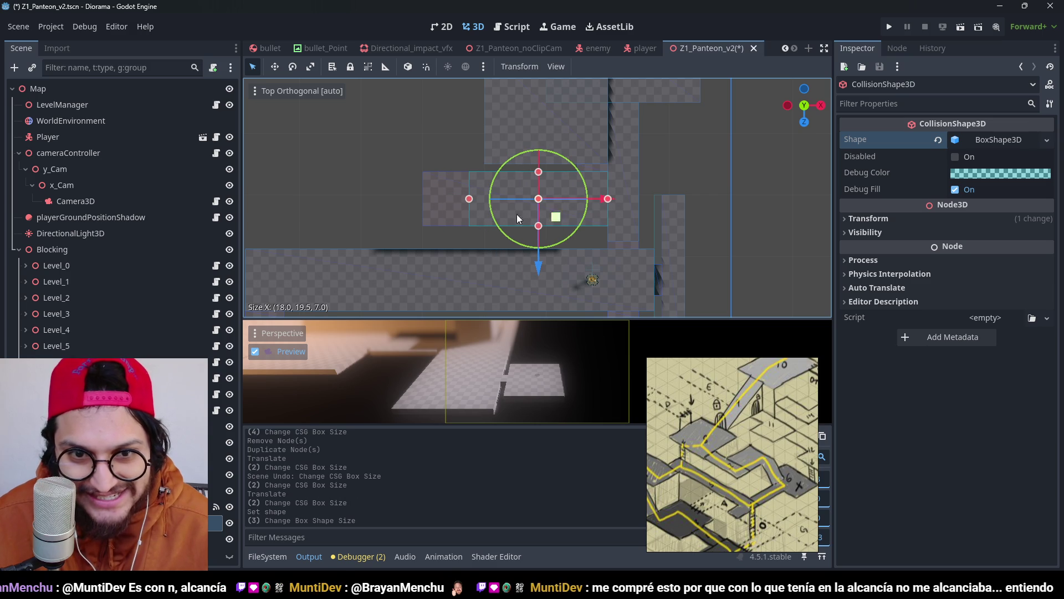
drag(470, 201, 418, 200)
key(ctrl+s)
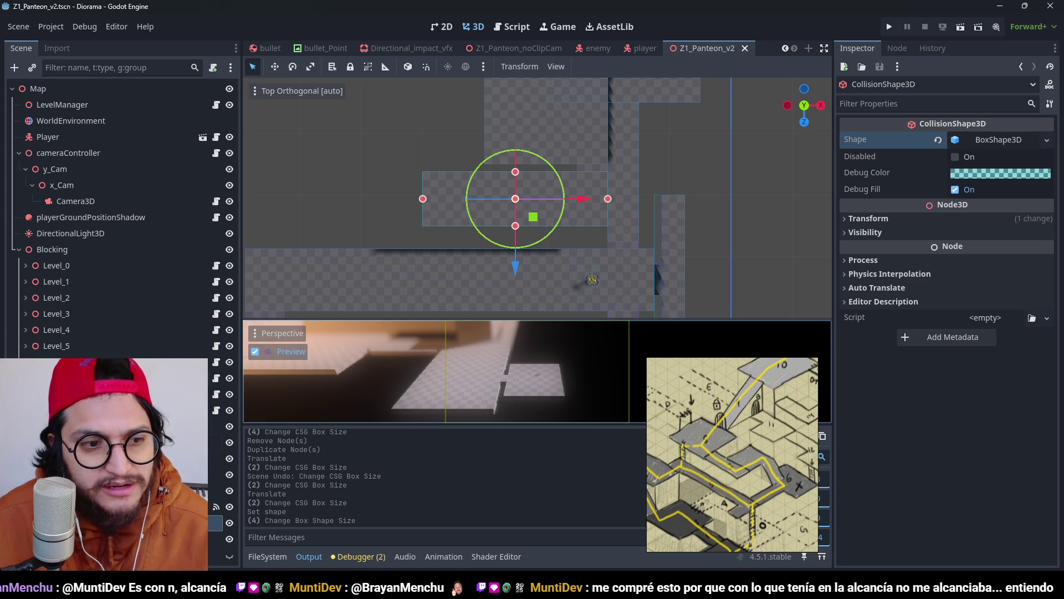
Step: Select the Level_8 trigger node
click(633, 168)
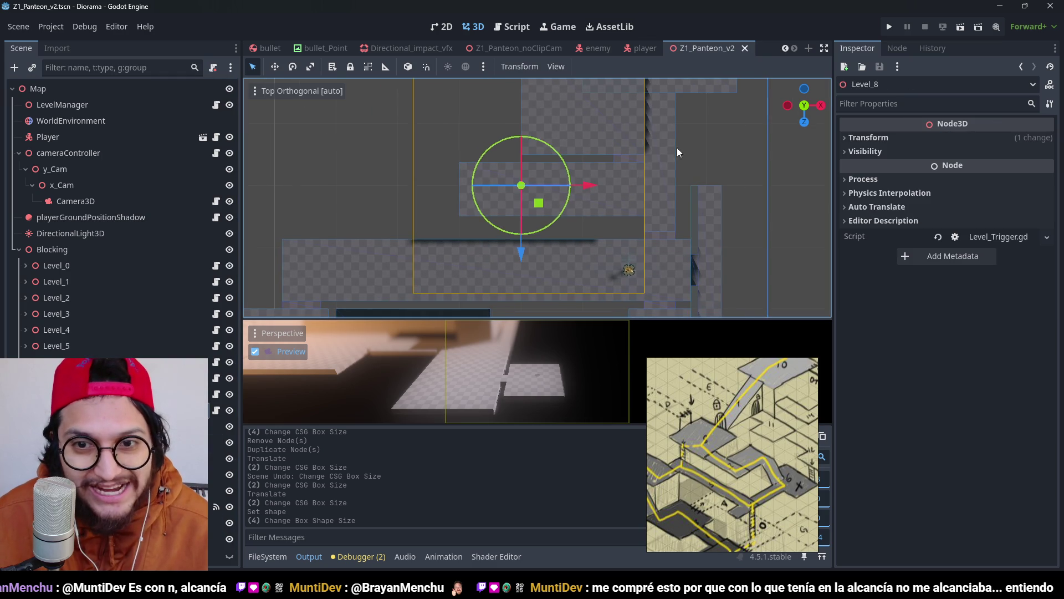
scroll(676, 148, up, 2)
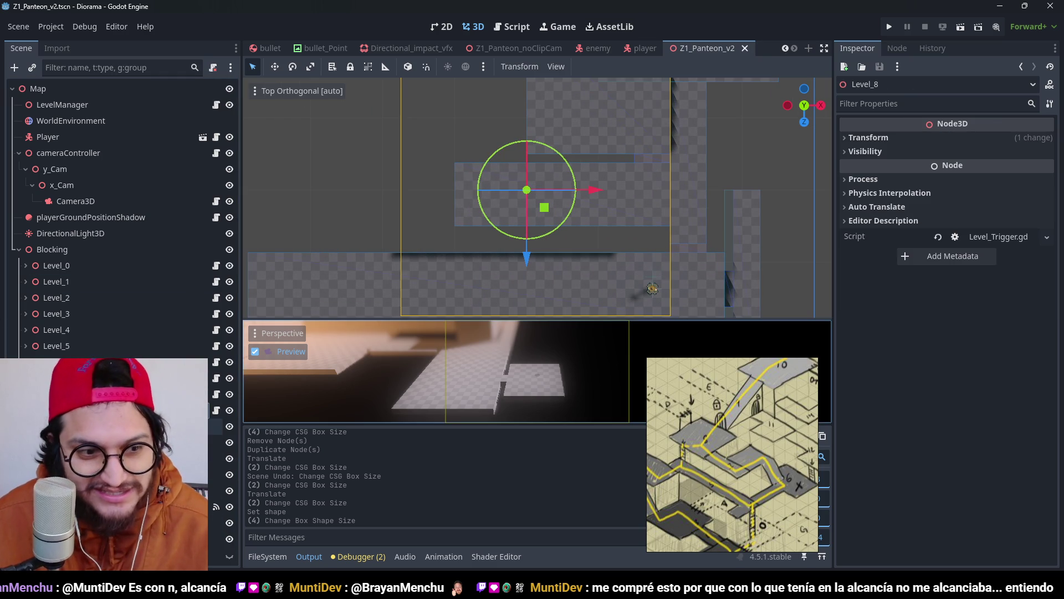
scroll(624, 198, down, 2)
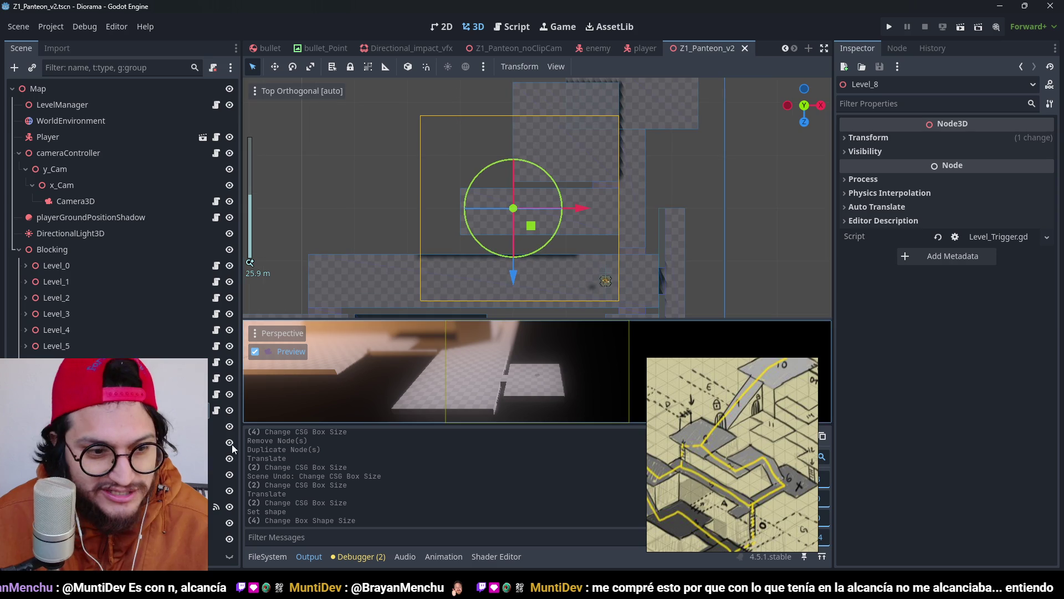
Step: Duplicate Block13 into Block14, move it 24 m left, and narrow it to 1 m wide
click(211, 491)
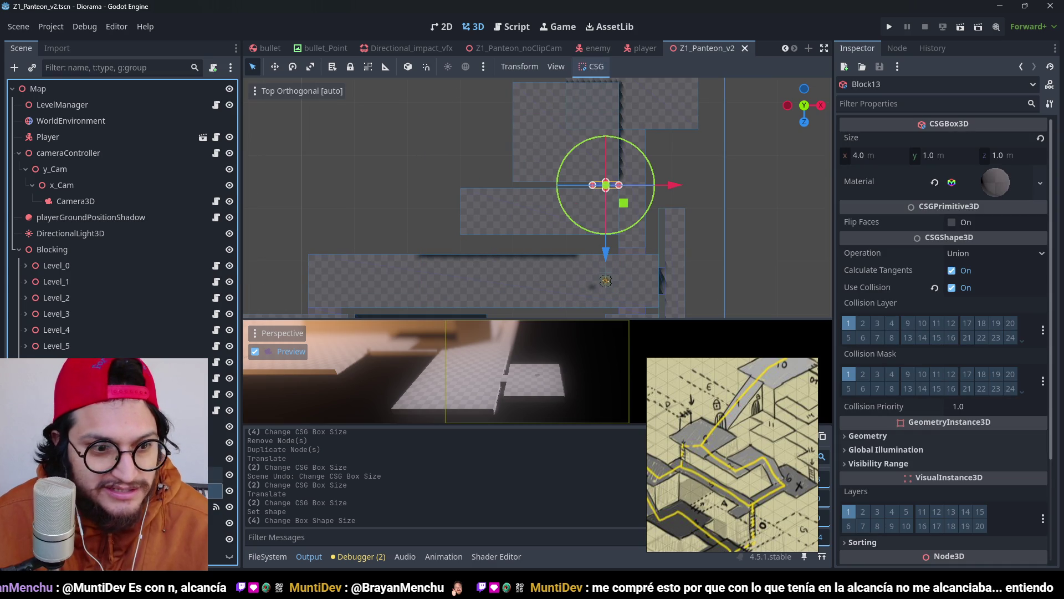
key(ctrl+d)
mouse_move(641, 187)
mouse_down()
mouse_move(504, 209)
mouse_move(520, 208)
mouse_up()
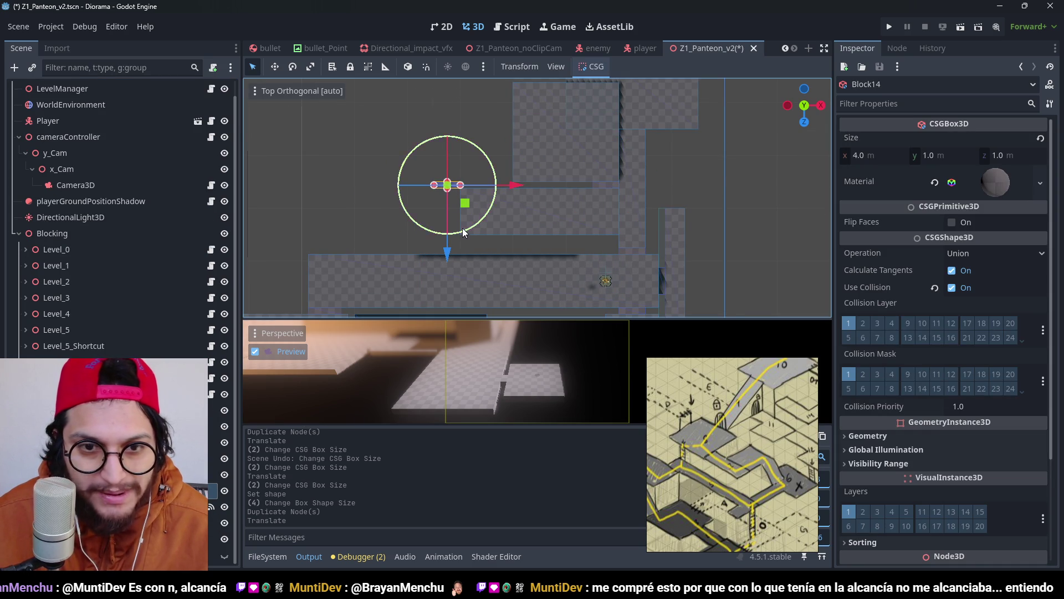
scroll(488, 209, up, 5)
drag(459, 239, 455, 269)
drag(522, 208, 539, 205)
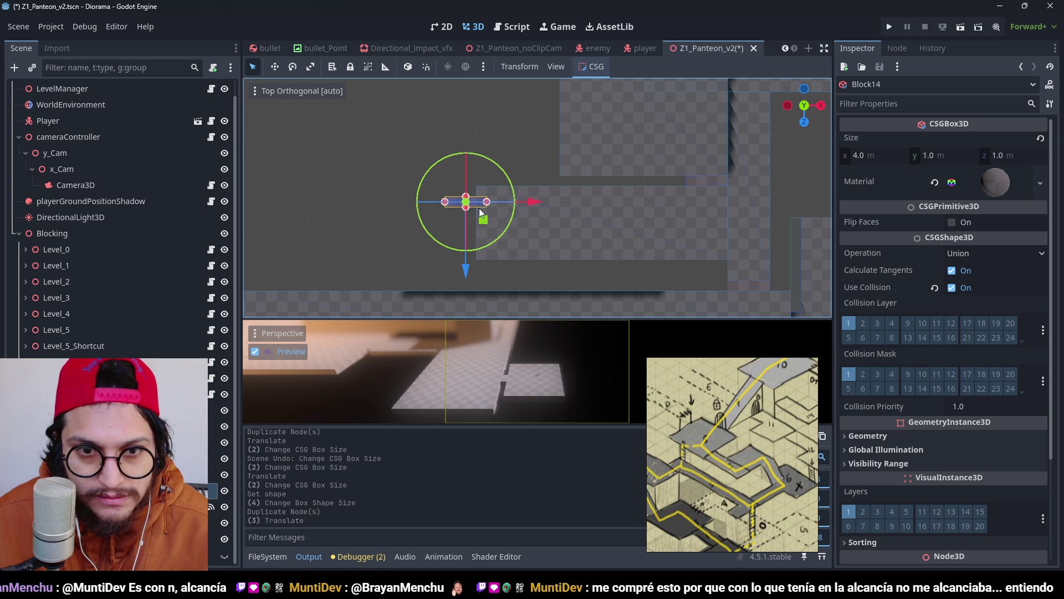
mouse_move(446, 204)
mouse_down()
mouse_move(470, 205)
mouse_move(484, 250)
mouse_up()
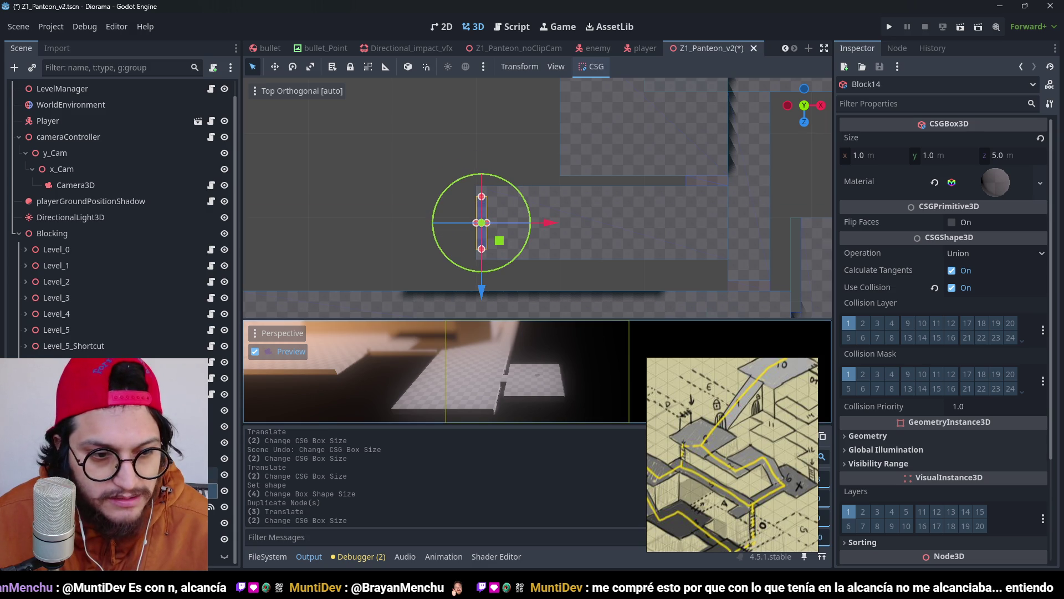
Step: Narrow Block12 to 23 m and save the scene
click(499, 227)
click(499, 227)
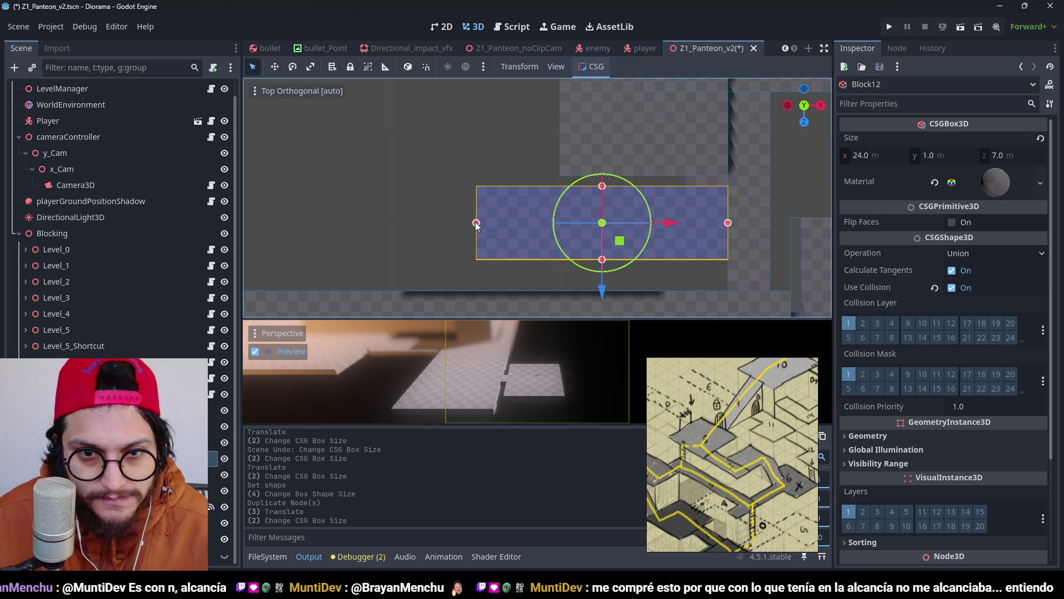
drag(476, 222, 484, 221)
key(ctrl+s)
Step: Duplicate the level trigger as Level_9, move it 18 m left and 9 m back, and save
click(535, 263)
key(ctrl+s)
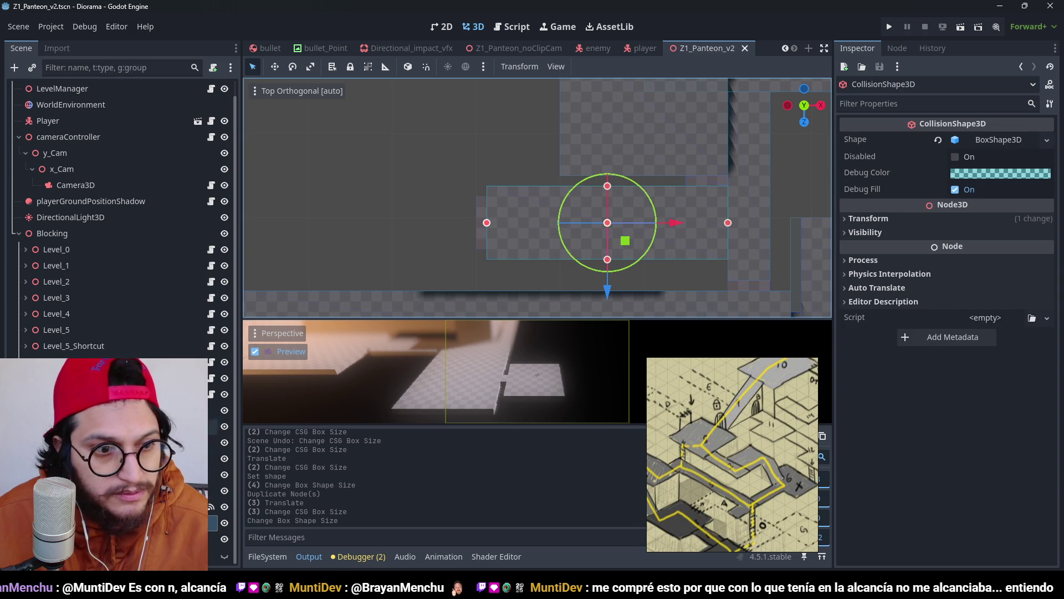
key(ctrl+d)
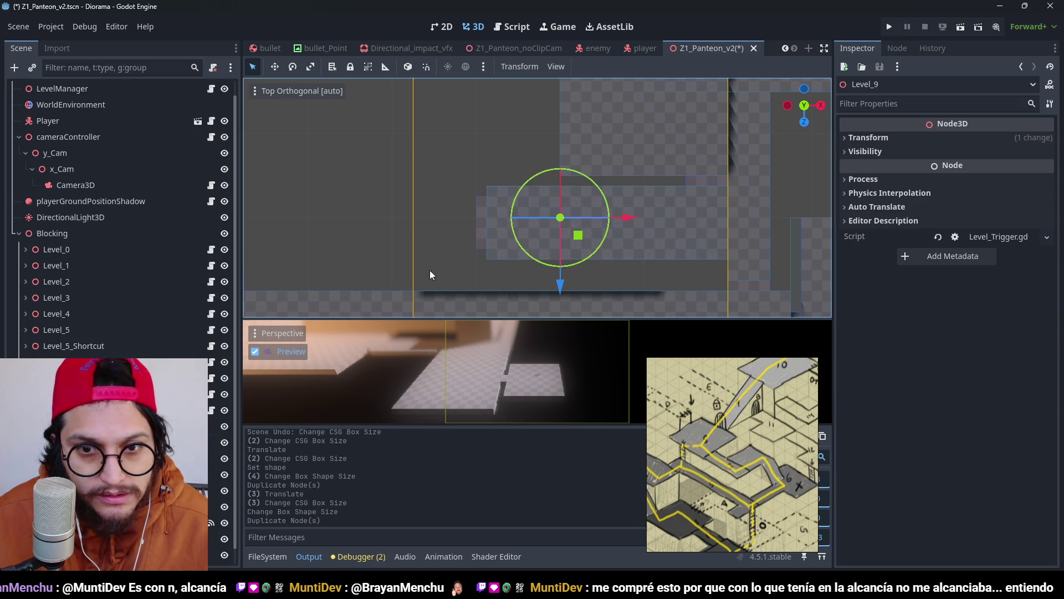
scroll(457, 264, down, 2)
mouse_move(654, 195)
mouse_down()
mouse_move(670, 194)
mouse_move(533, 149)
mouse_move(535, 125)
mouse_up()
mouse_move(458, 267)
mouse_down()
mouse_move(484, 182)
mouse_move(510, 191)
mouse_up()
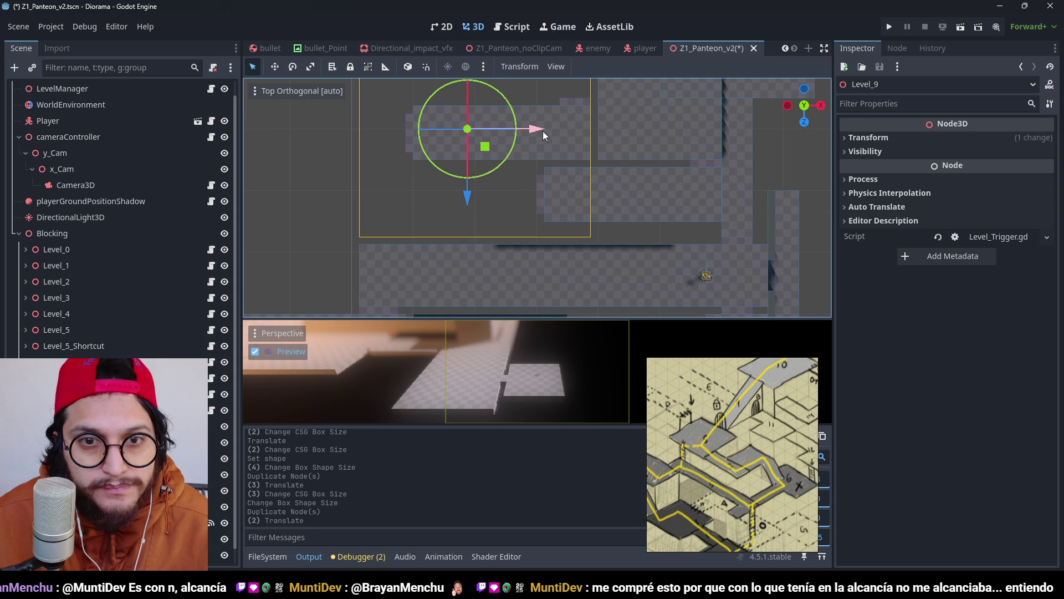
drag(543, 131, 551, 131)
key(ctrl+s)
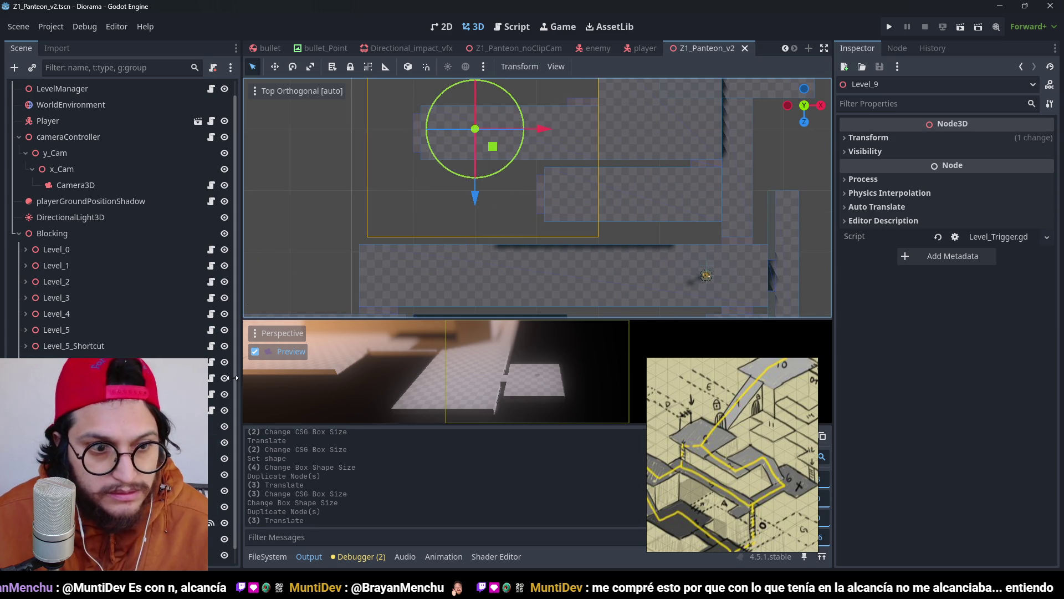
Step: Widen Block12 to 19 m and save
click(556, 167)
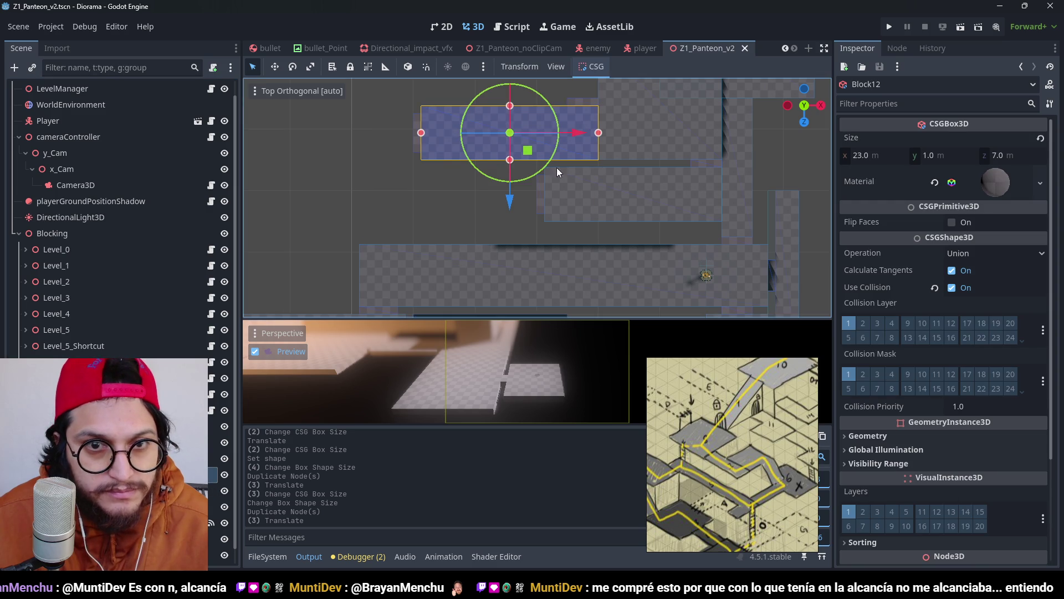
mouse_move(609, 162)
mouse_down()
mouse_move(513, 170)
mouse_move(489, 281)
mouse_move(487, 271)
mouse_up()
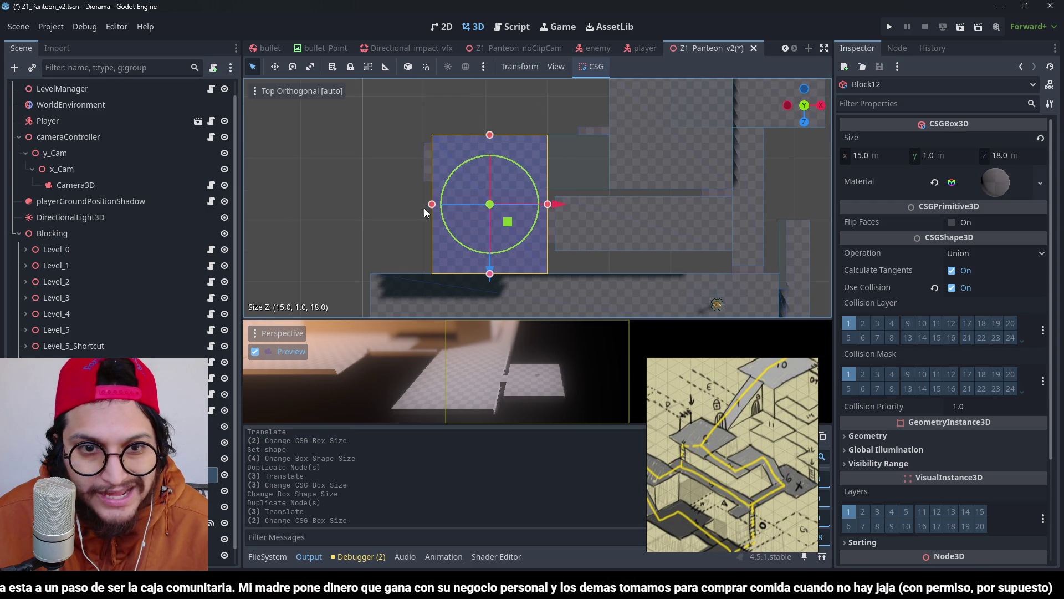
mouse_move(431, 204)
mouse_down()
mouse_move(395, 207)
mouse_move(404, 205)
mouse_up()
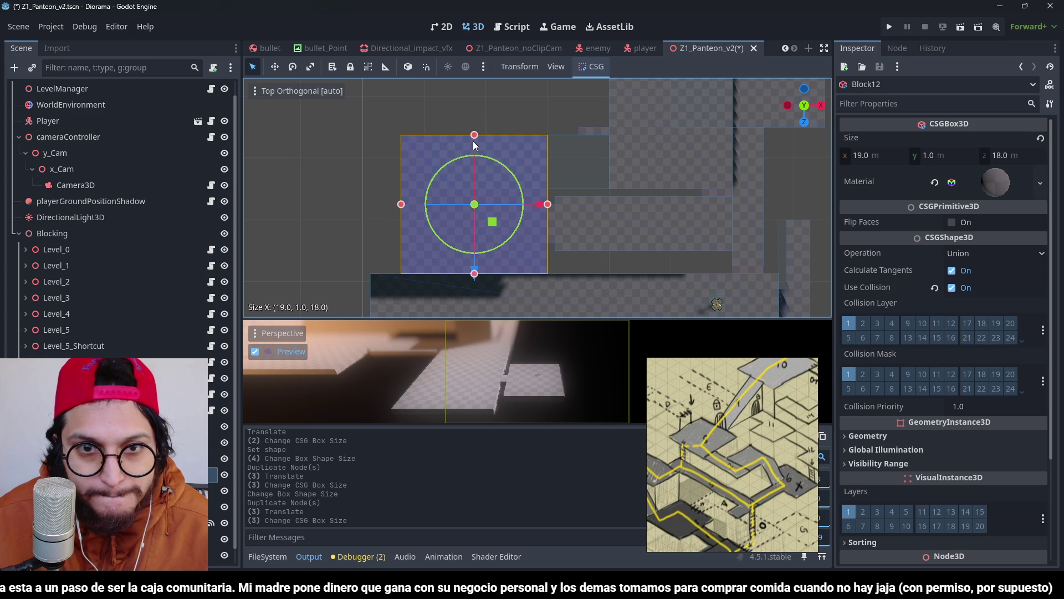
key(ctrl+s)
Step: Move Block13 to the left and Block14 15 m right and 8 m down
click(111, 490)
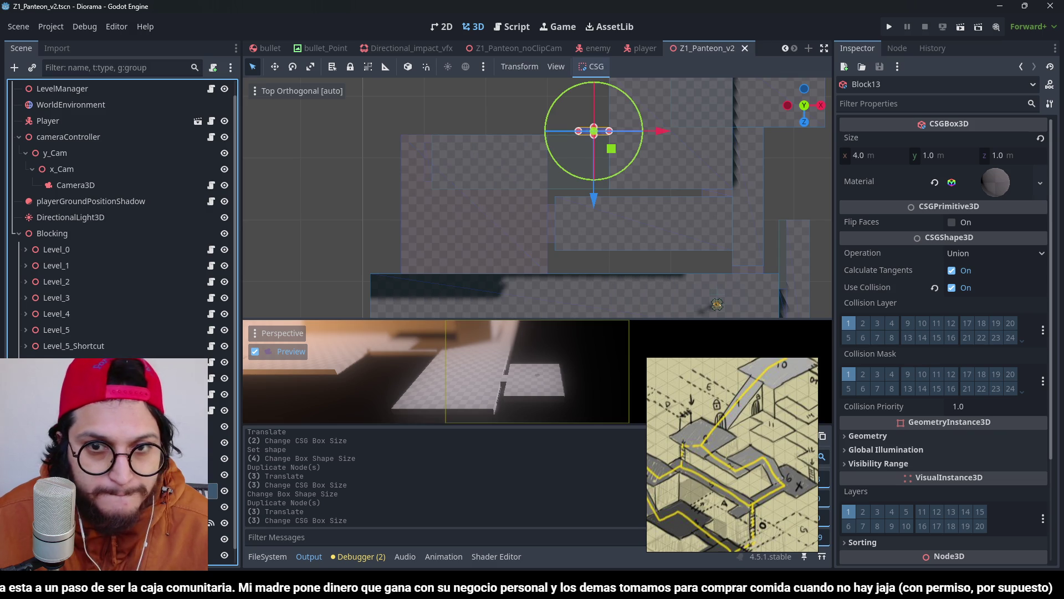
click(733, 400)
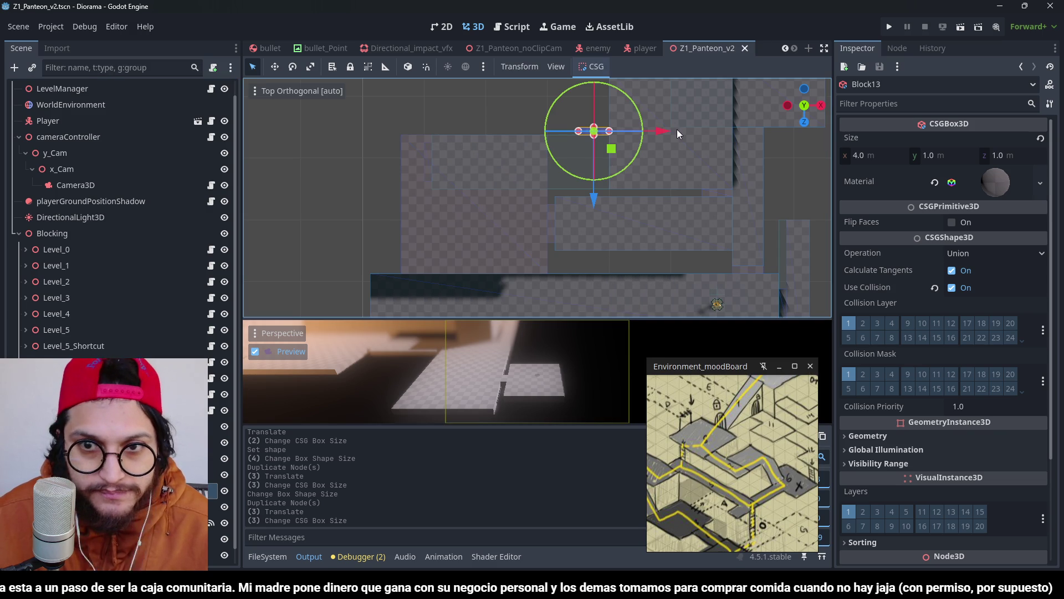
mouse_move(677, 129)
mouse_down()
mouse_move(527, 149)
mouse_move(533, 123)
mouse_up()
key(ctrl+s)
scroll(514, 128, up, 2)
click(111, 506)
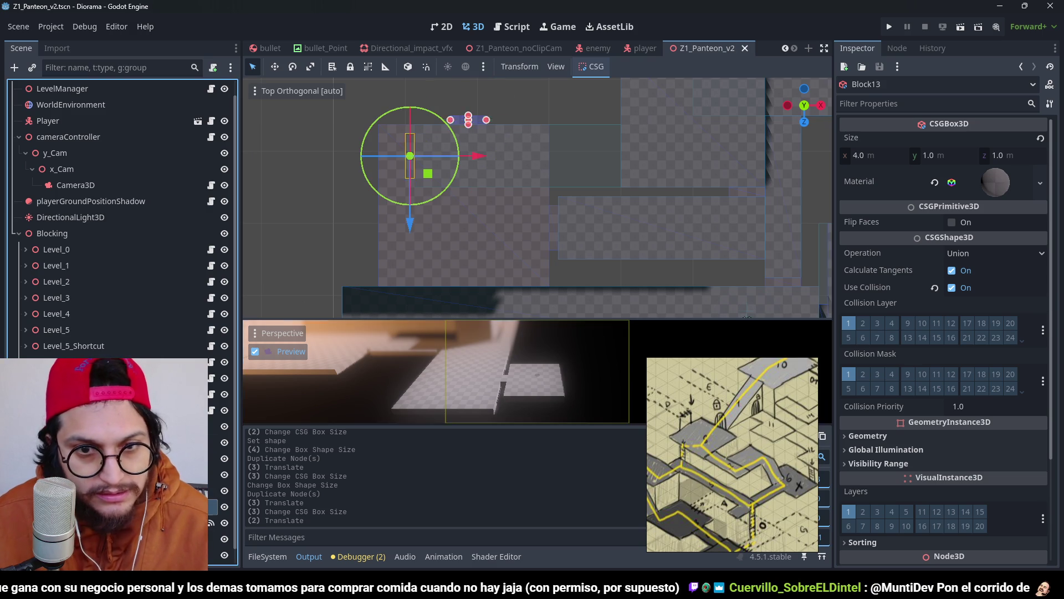
scroll(557, 210, down, 2)
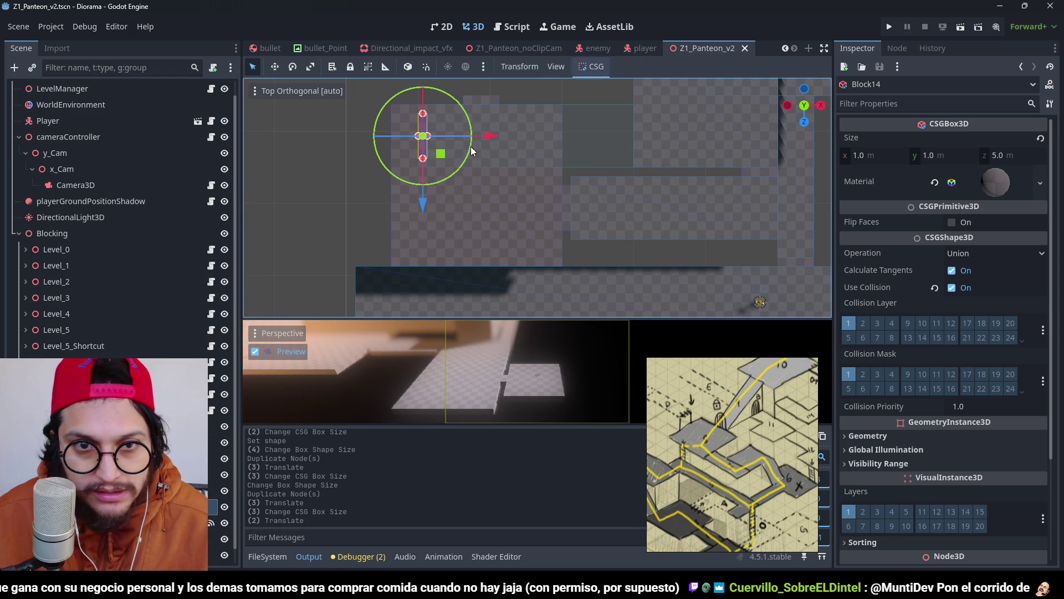
drag(442, 153, 586, 225)
Step: Give the trigger's collision a new BoxShape3D, widen it to 19 m, extend it along Z, and save
click(111, 539)
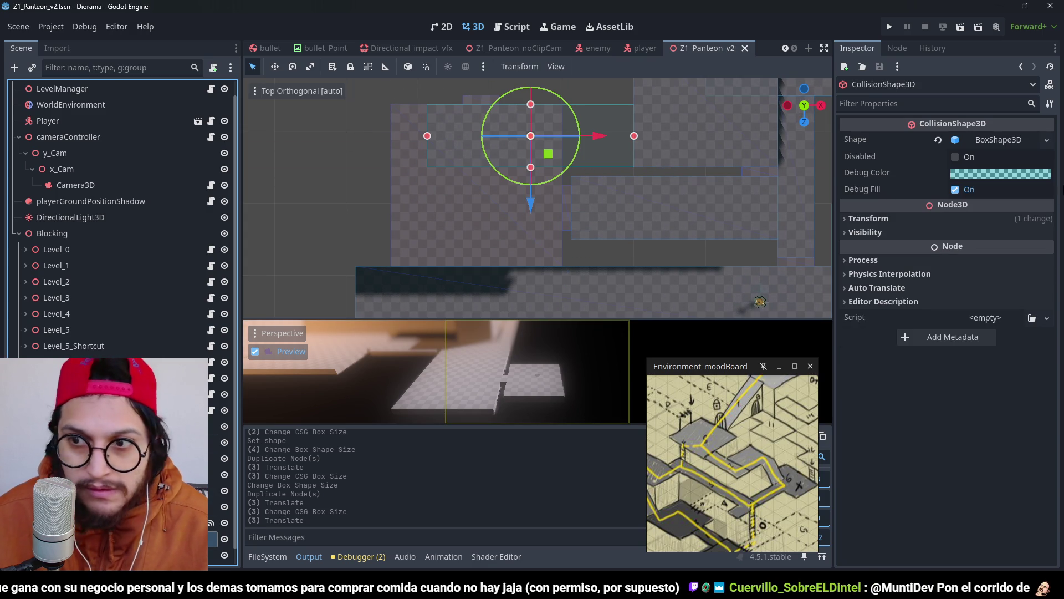
click(1047, 140)
click(986, 386)
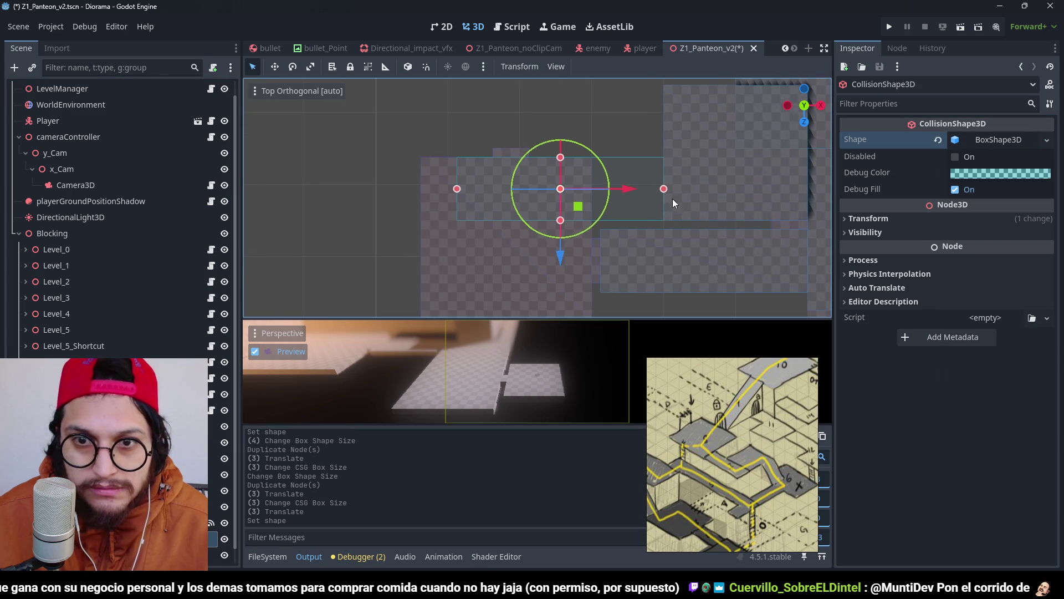
drag(664, 189, 593, 195)
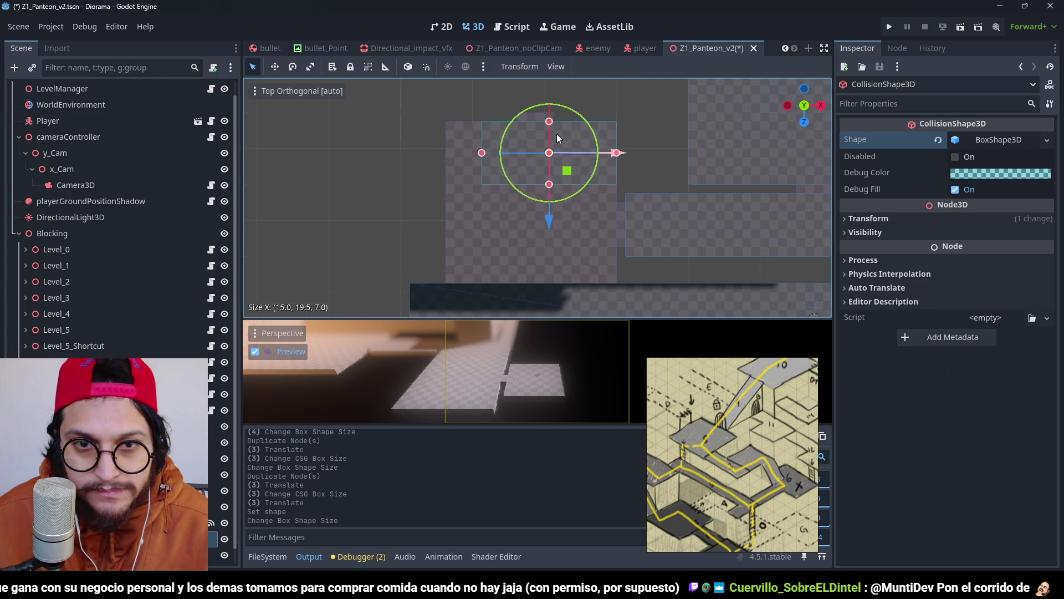
drag(471, 158, 447, 161)
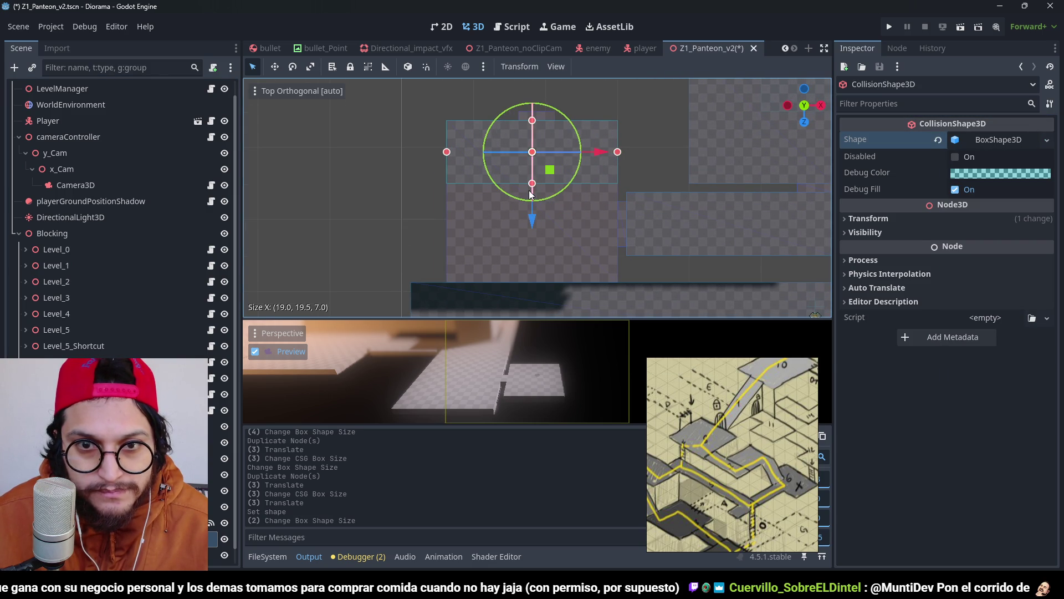
mouse_move(534, 205)
mouse_down()
mouse_move(539, 287)
mouse_move(653, 249)
mouse_move(591, 105)
mouse_move(600, 206)
mouse_move(538, 161)
mouse_move(539, 179)
mouse_up()
key(ctrl+s)
key(ctrl+s)
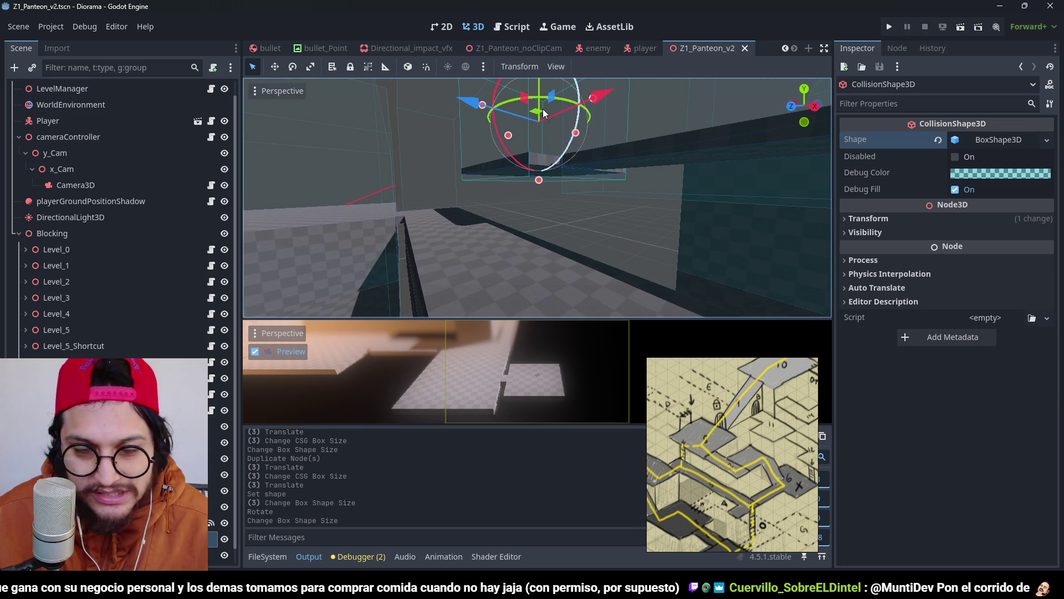
Step: Orbit the view to inspect the collision box against the level
scroll(638, 247, down, 3)
mouse_move(636, 247)
mouse_down()
mouse_move(641, 198)
mouse_move(597, 181)
mouse_up()
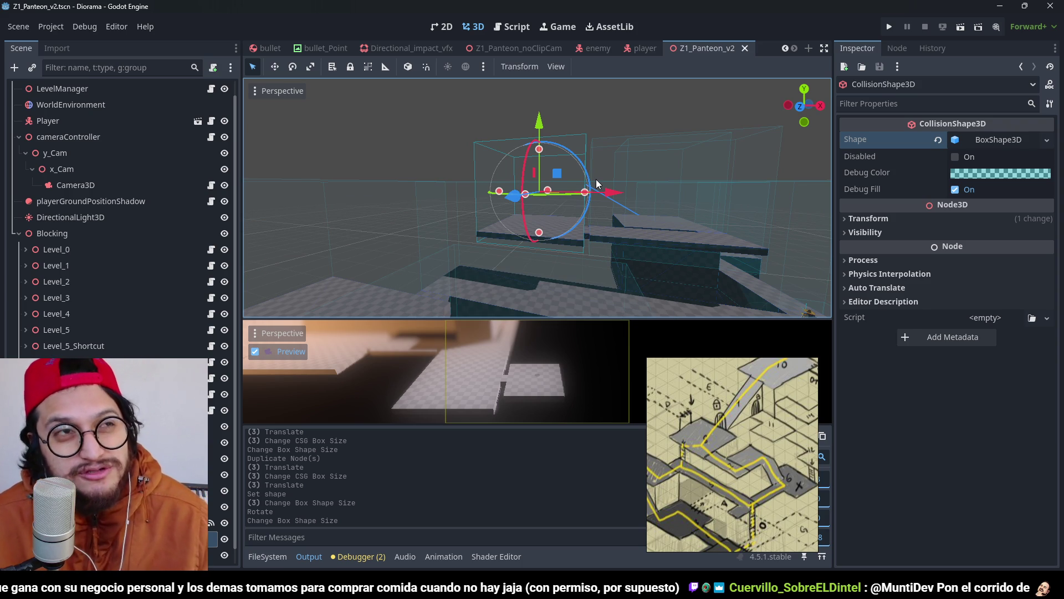
mouse_move(596, 178)
mouse_down()
mouse_move(520, 210)
mouse_move(548, 239)
mouse_move(666, 271)
mouse_move(620, 190)
mouse_up()
scroll(667, 271, down, 2)
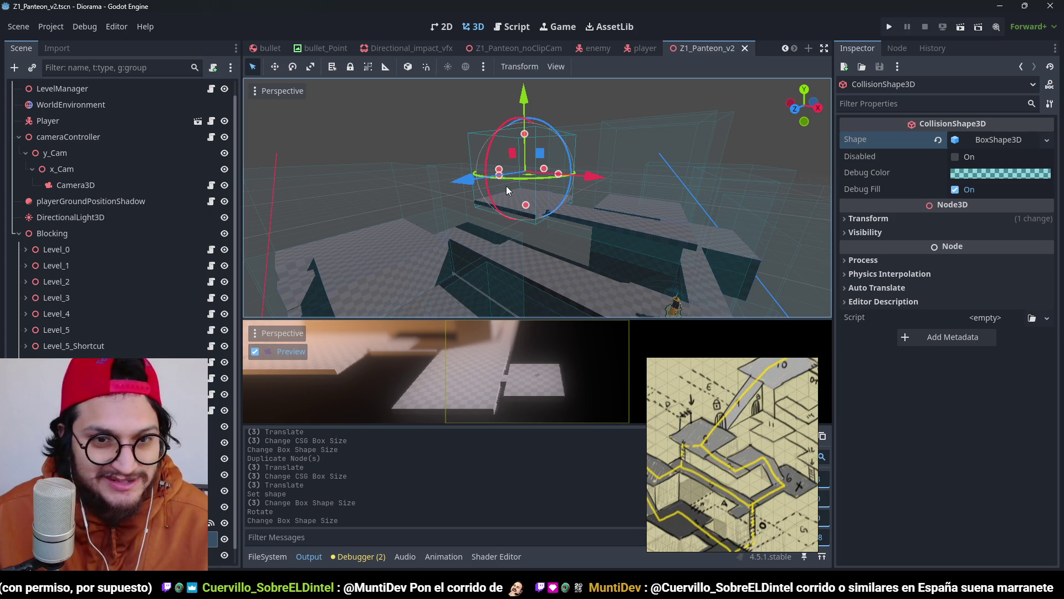
click(396, 116)
scroll(495, 138, up, 5)
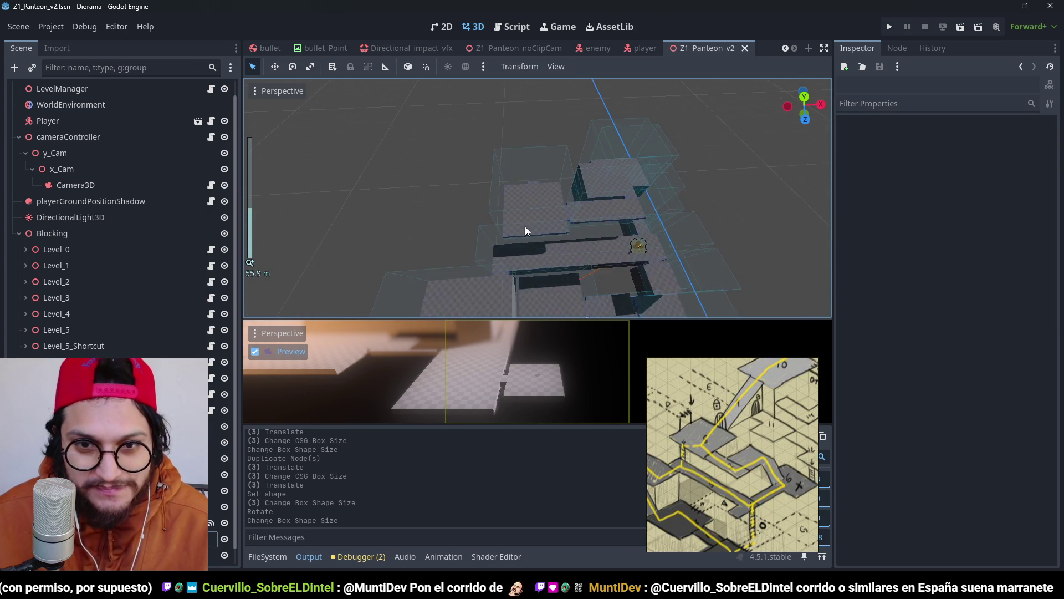
mouse_move(496, 224)
mouse_down()
mouse_move(510, 173)
mouse_move(649, 220)
mouse_move(564, 198)
mouse_move(607, 194)
mouse_move(591, 176)
mouse_move(534, 166)
mouse_move(640, 176)
mouse_move(541, 172)
mouse_move(578, 192)
mouse_move(600, 191)
mouse_move(497, 178)
mouse_move(549, 189)
mouse_up()
scroll(600, 190, up, 3)
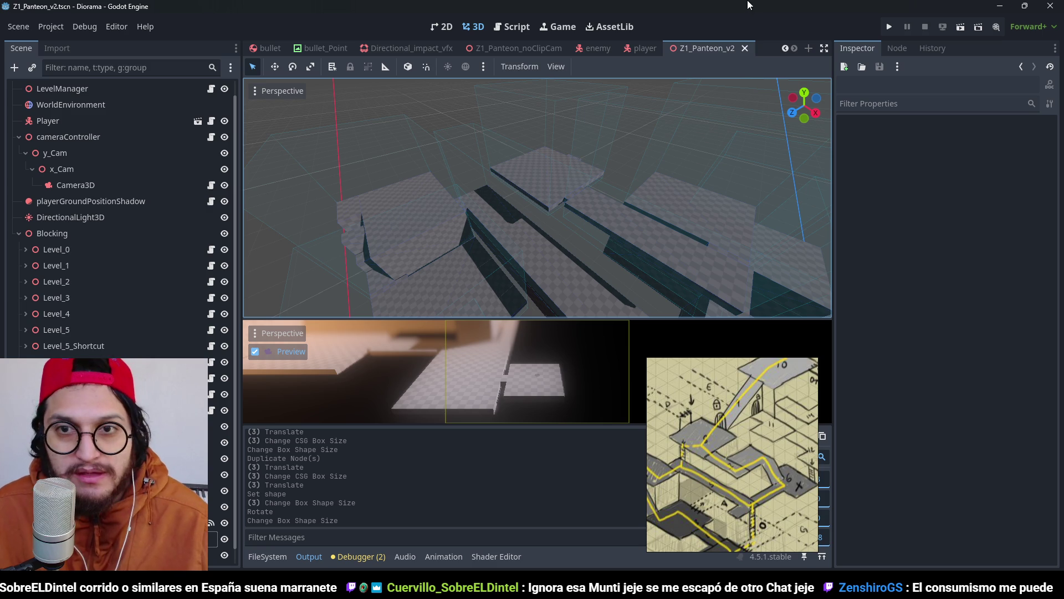
key(ctrl+s)
scroll(607, 137, down, 4)
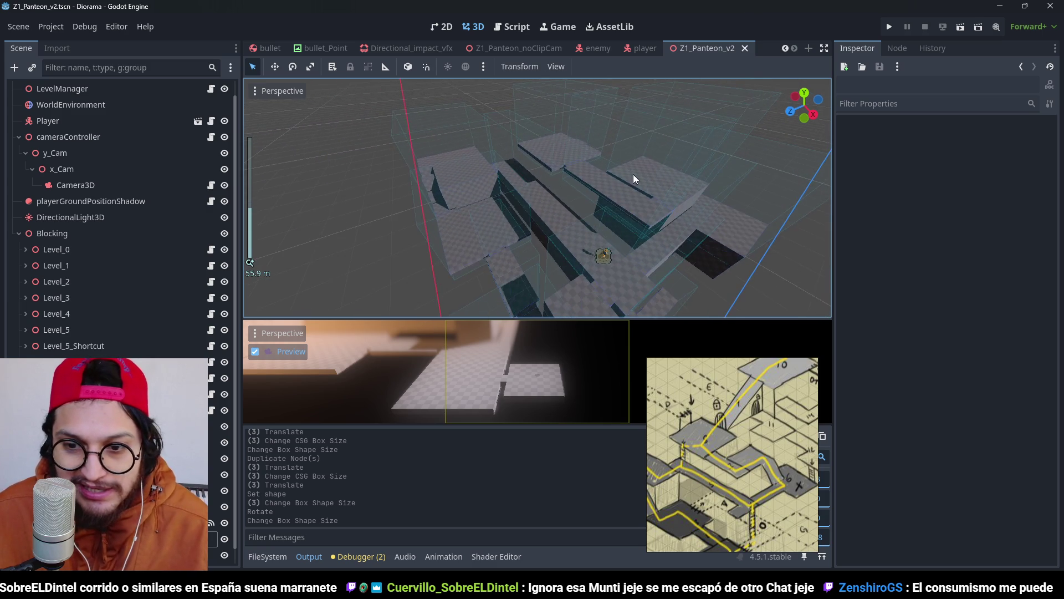
scroll(633, 174, down, 5)
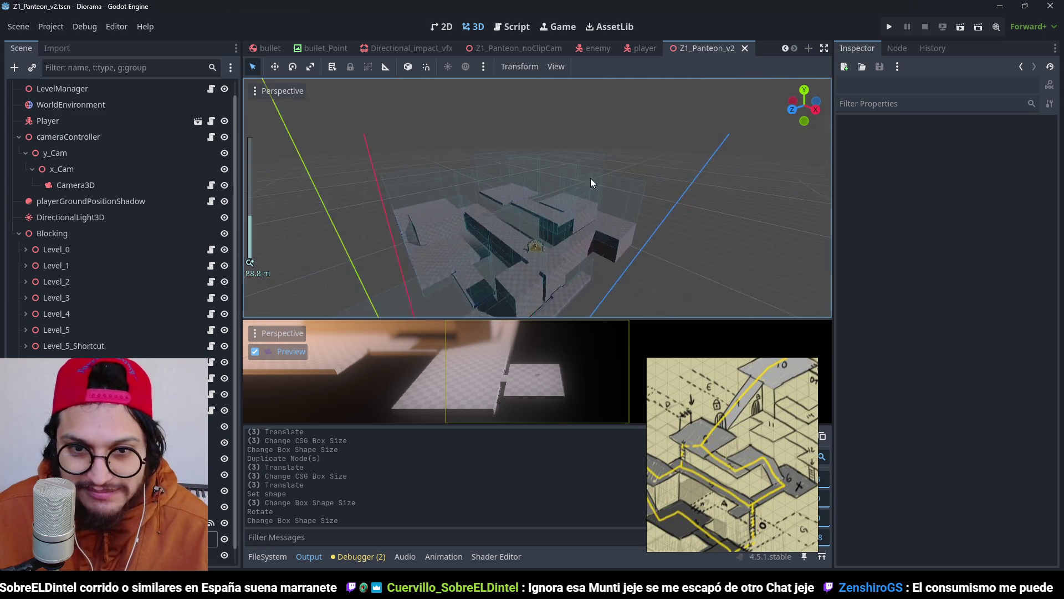
scroll(491, 192, up, 4)
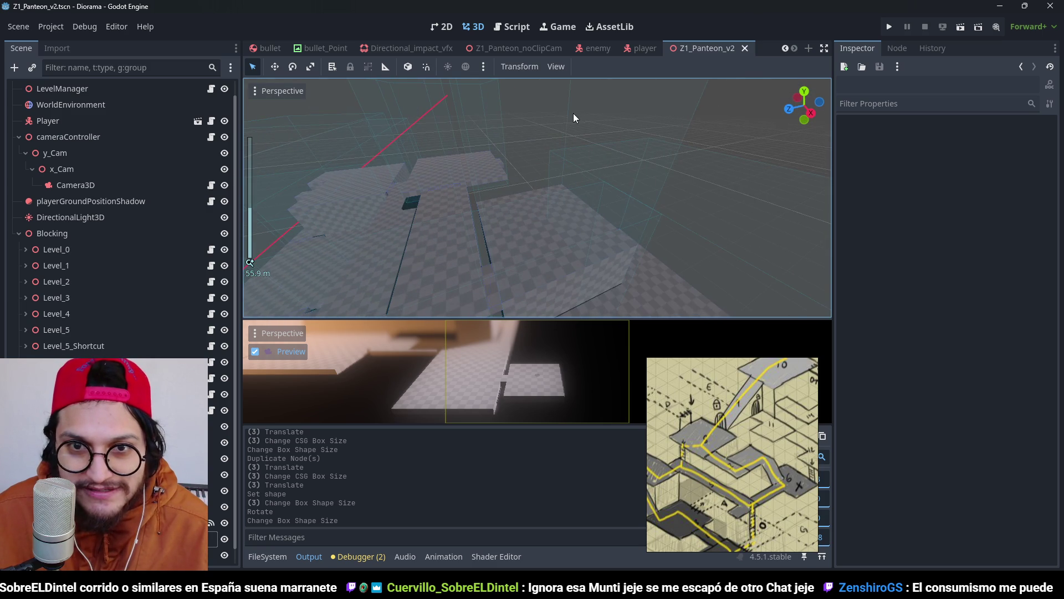
mouse_move(573, 118)
mouse_down()
mouse_move(577, 145)
mouse_move(647, 129)
mouse_move(619, 135)
mouse_up()
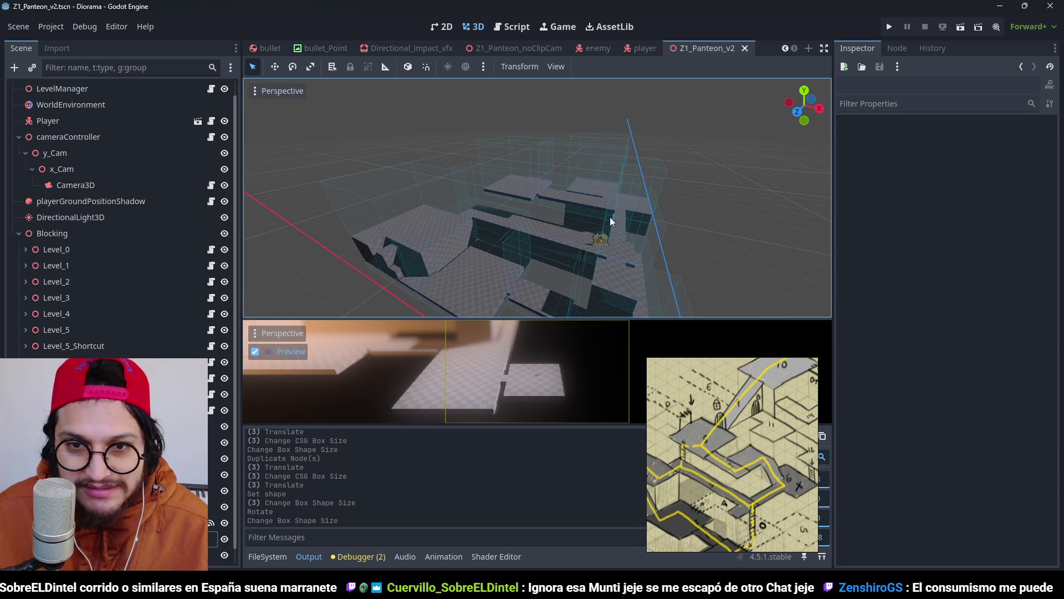
mouse_move(610, 218)
mouse_down()
mouse_move(491, 190)
mouse_move(518, 182)
mouse_move(524, 171)
mouse_move(510, 166)
mouse_move(639, 174)
mouse_move(537, 183)
mouse_move(451, 260)
mouse_move(433, 179)
mouse_move(569, 187)
mouse_move(480, 238)
mouse_move(418, 208)
mouse_up()
scroll(518, 182, down, 5)
scroll(582, 178, up, 5)
scroll(568, 187, down, 3)
scroll(213, 438, up, 1)
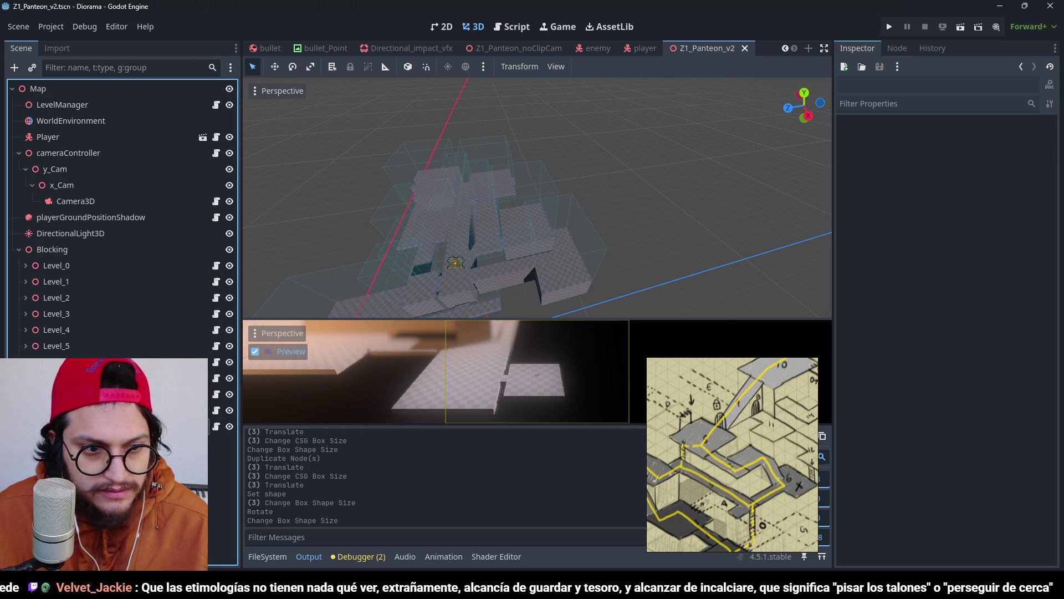
Step: Toggle Level_9's visibility to check what it covers, leaving it visible
click(209, 426)
drag(381, 315, 518, 262)
scroll(518, 261, up, 3)
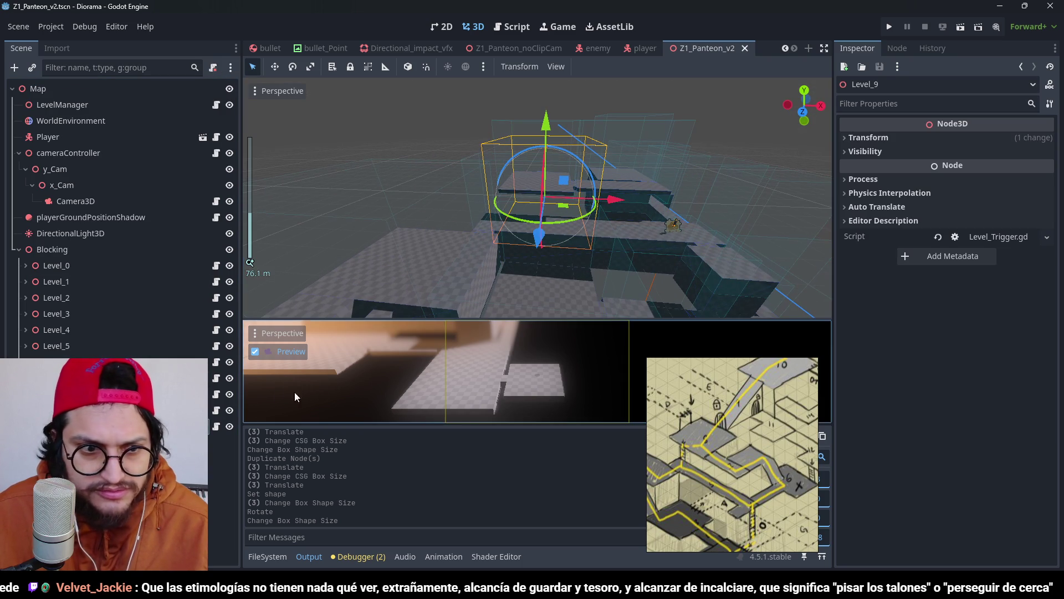
click(228, 427)
click(230, 427)
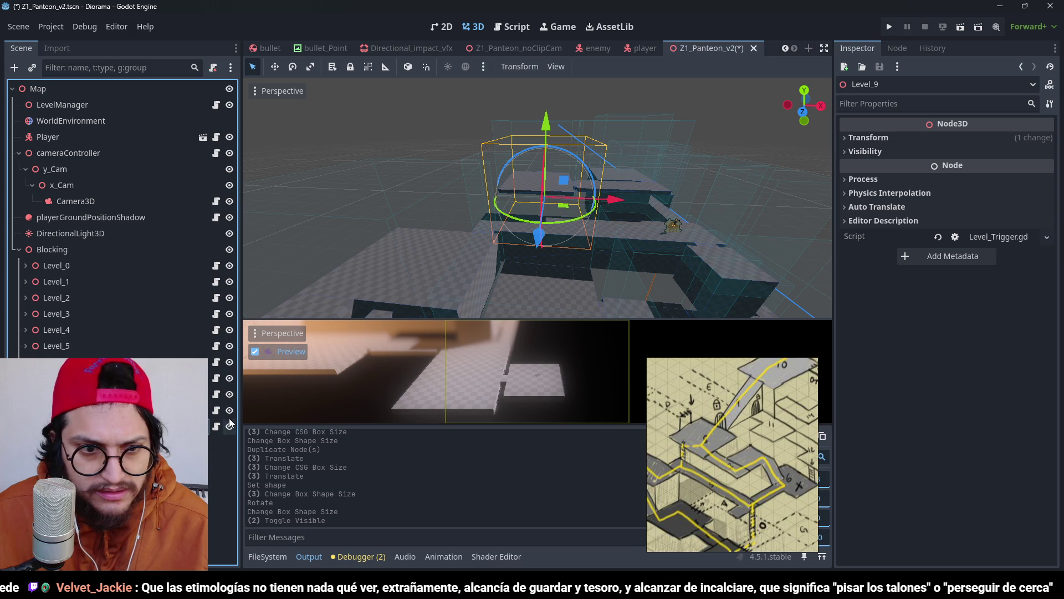
click(228, 414)
click(228, 414)
click(228, 414)
click(229, 415)
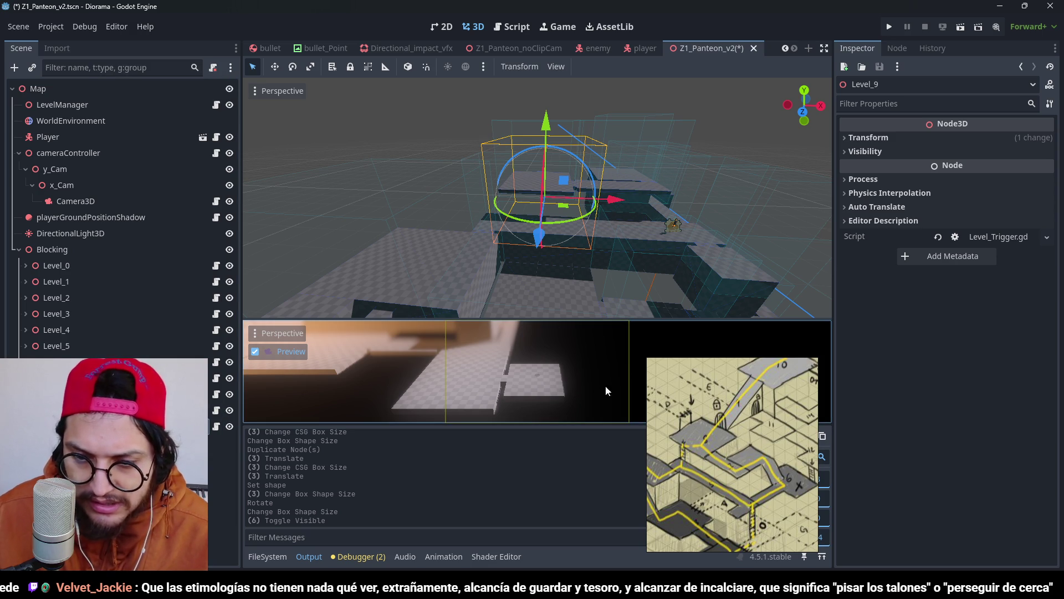
Step: Duplicate Level_9 into Level_10, move it 33 m along Z and 2 m left, and save
key(ctrl+d)
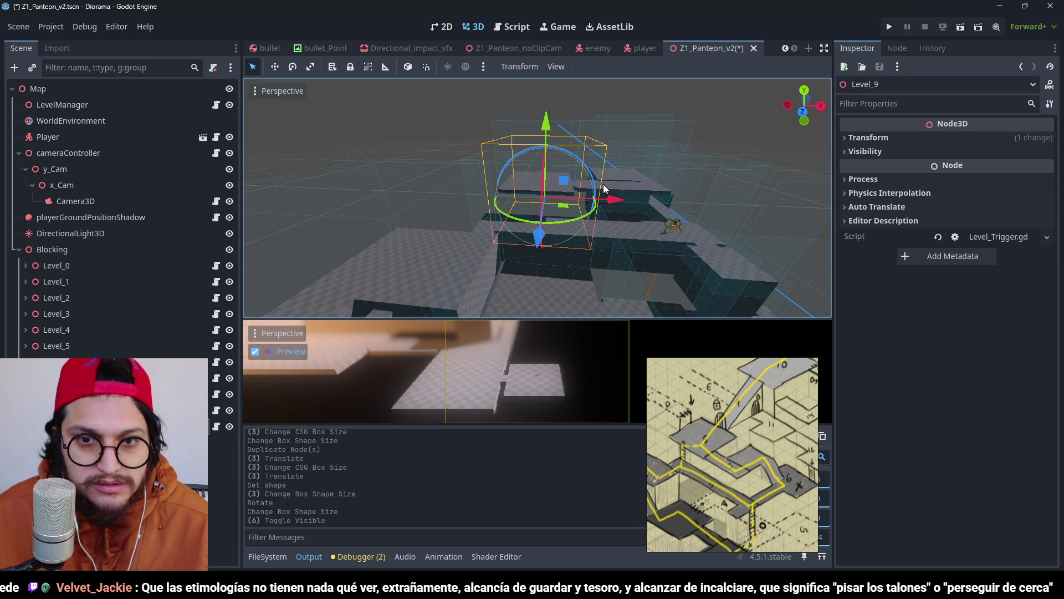
key(KP_7)
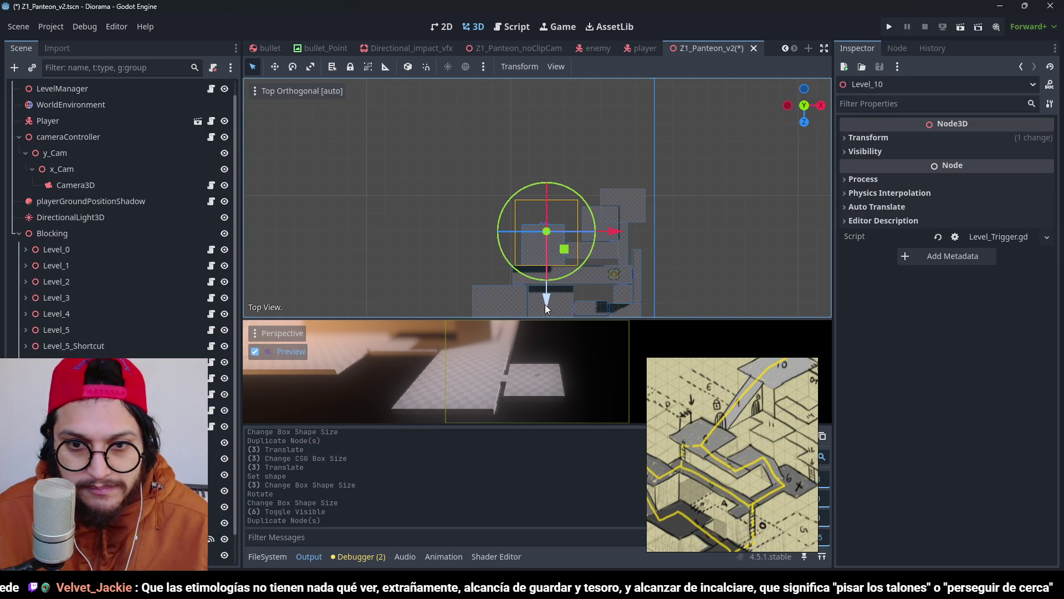
drag(544, 305, 554, 231)
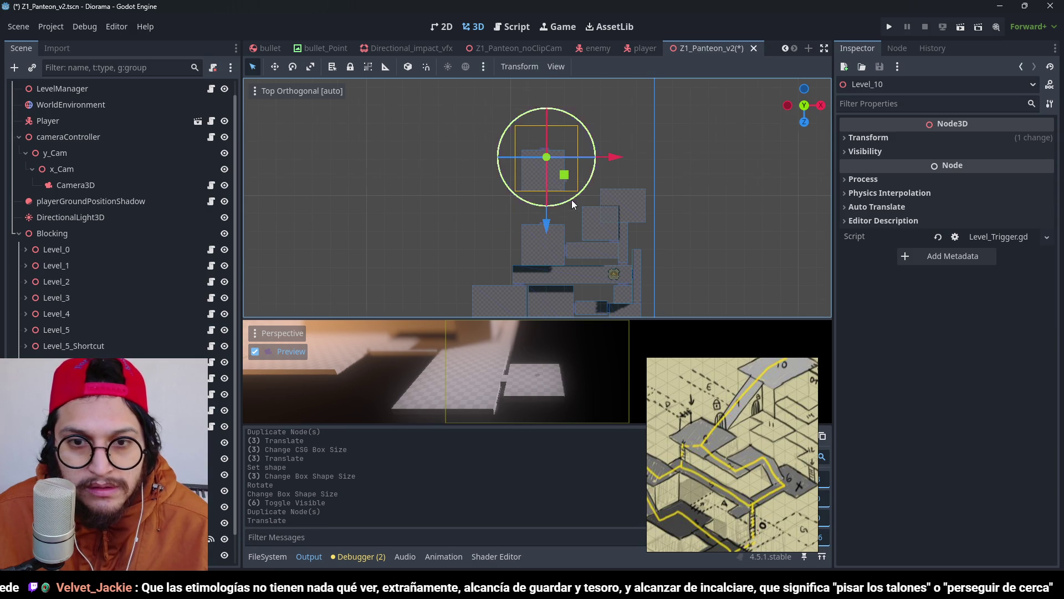
scroll(591, 158, up, 4)
drag(619, 137, 616, 137)
key(ctrl+s)
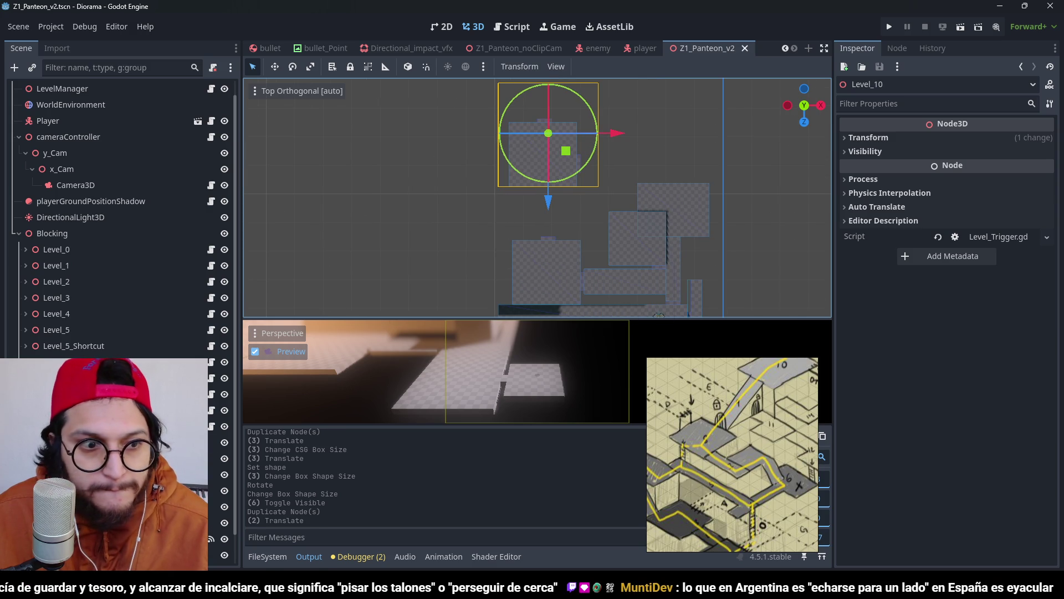
Step: Lengthen Block12 to 32 m along Z, then move Level_10 2 m along X and save
click(553, 183)
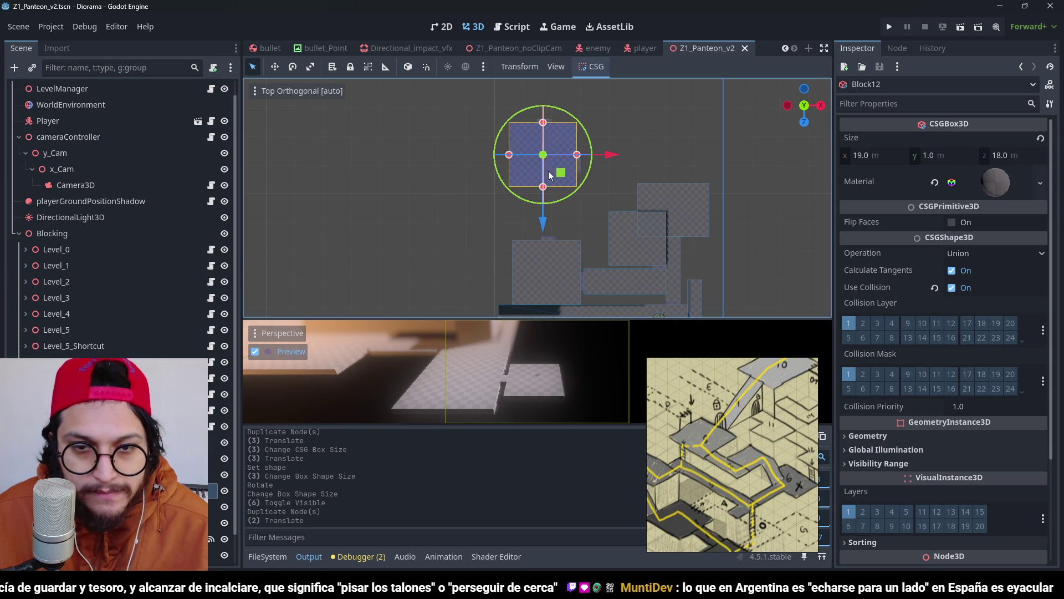
scroll(549, 174, up, 4)
drag(549, 177, 562, 271)
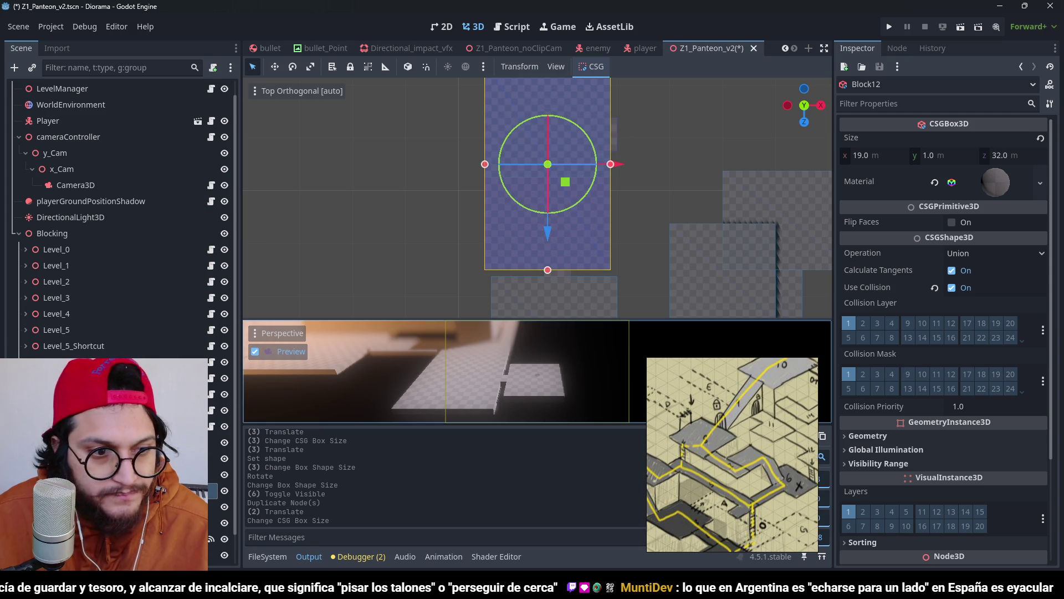
click(636, 178)
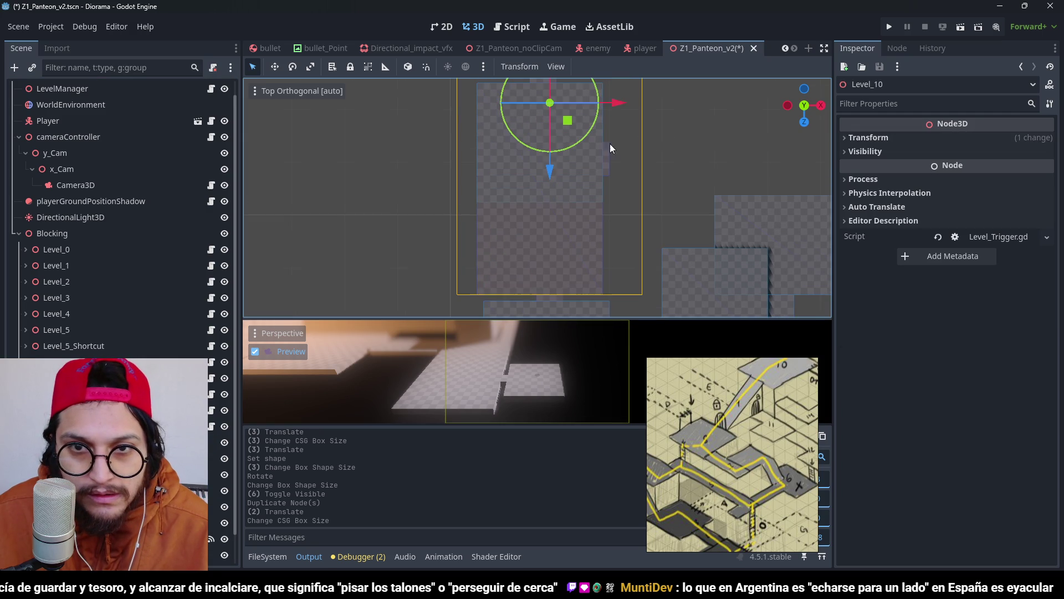
drag(614, 104, 623, 106)
key(ctrl+s)
Step: Narrow Block12 to 9 m wide and inspect it from another angle
click(511, 270)
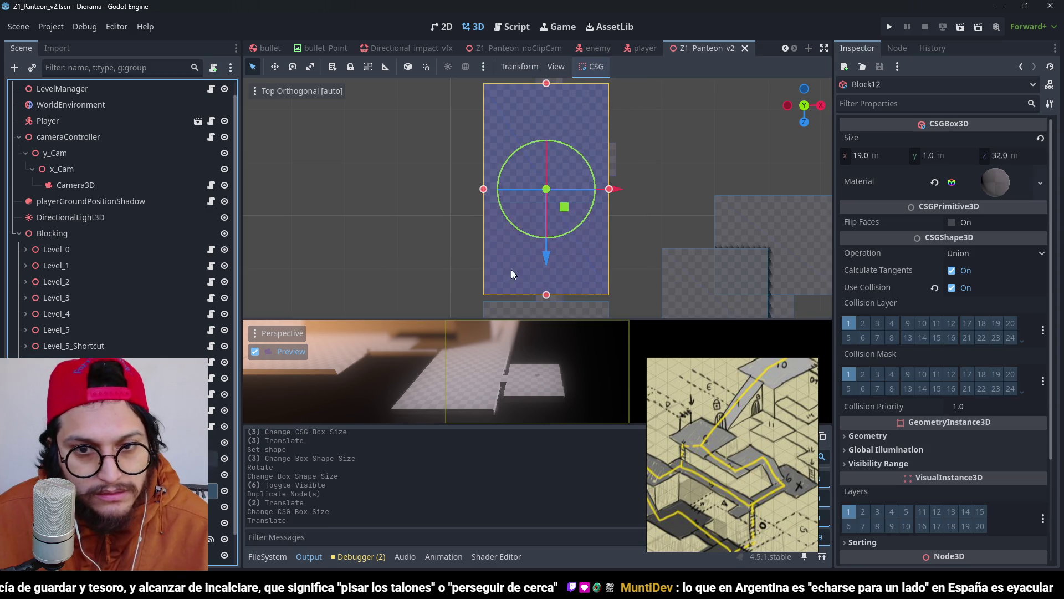
drag(610, 189, 577, 189)
scroll(677, 228, up, 2)
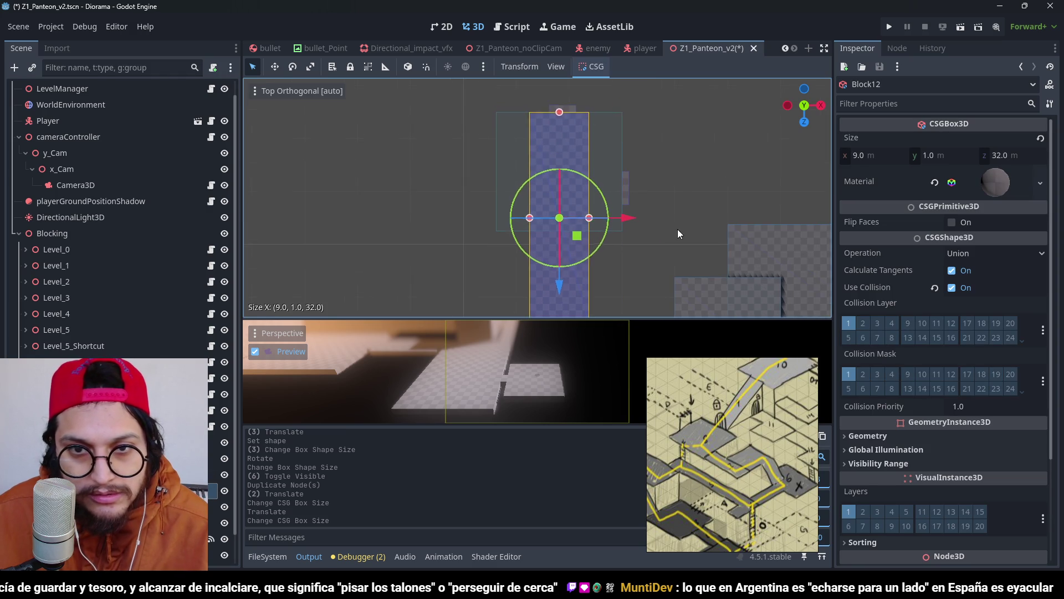
scroll(541, 140, up, 2)
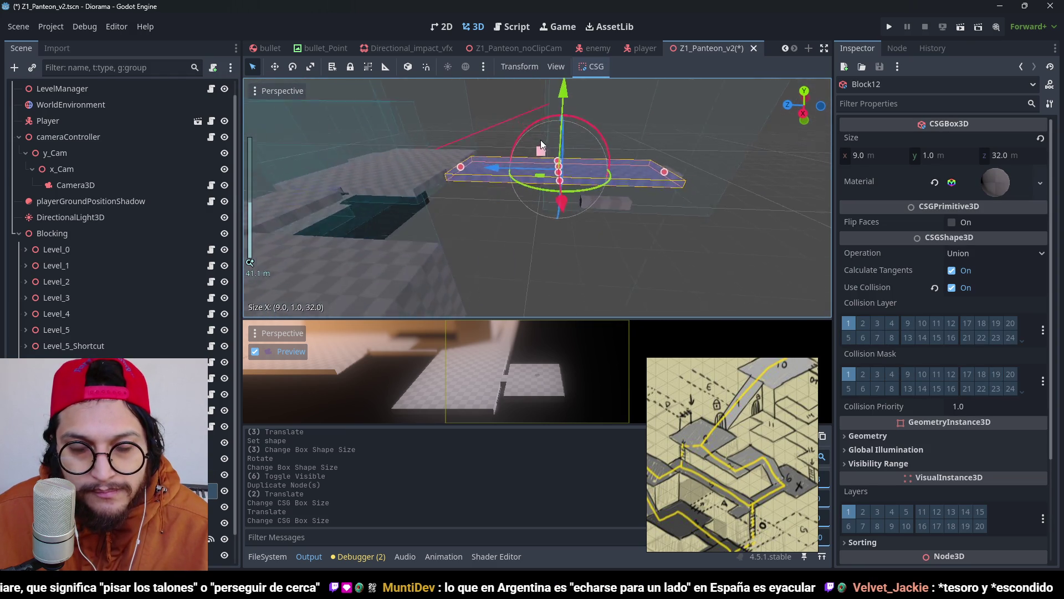
mouse_move(544, 208)
mouse_down()
mouse_move(637, 204)
mouse_move(570, 220)
mouse_up()
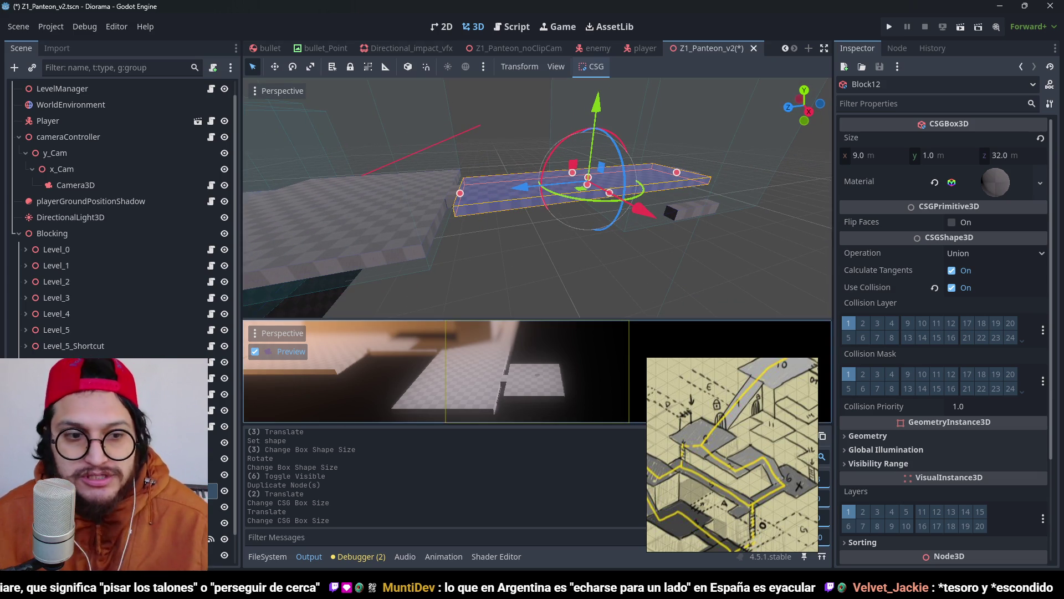
scroll(606, 192, down, 2)
click(640, 203)
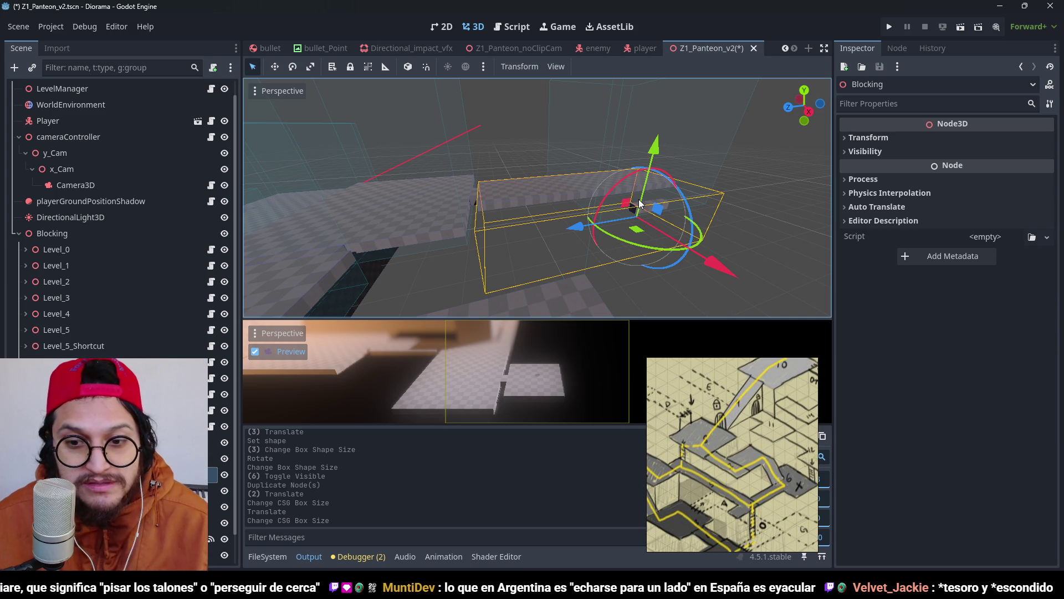
scroll(554, 200, up, 2)
click(661, 209)
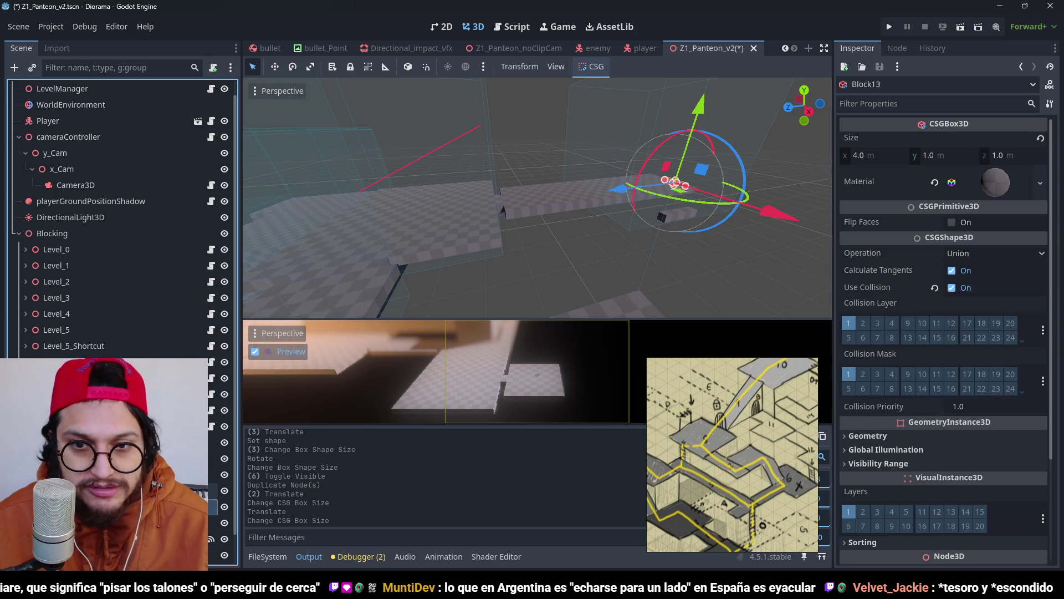
click(646, 201)
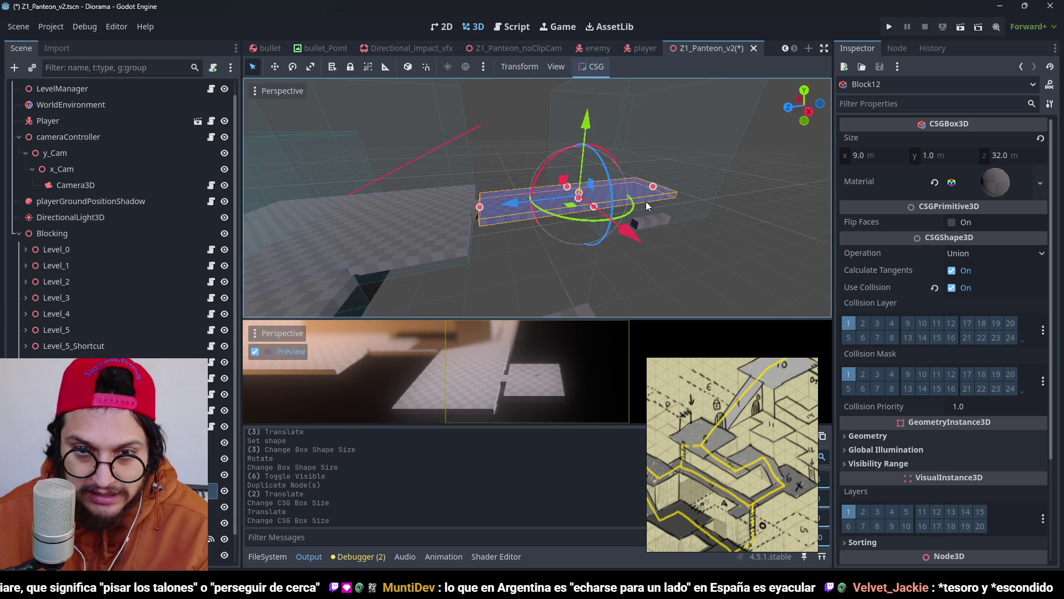
Step: Reshape Block12 in top view to 19 × 1 × 18 m, undoing a 3 m height change
key(KP_7)
scroll(634, 163, up, 4)
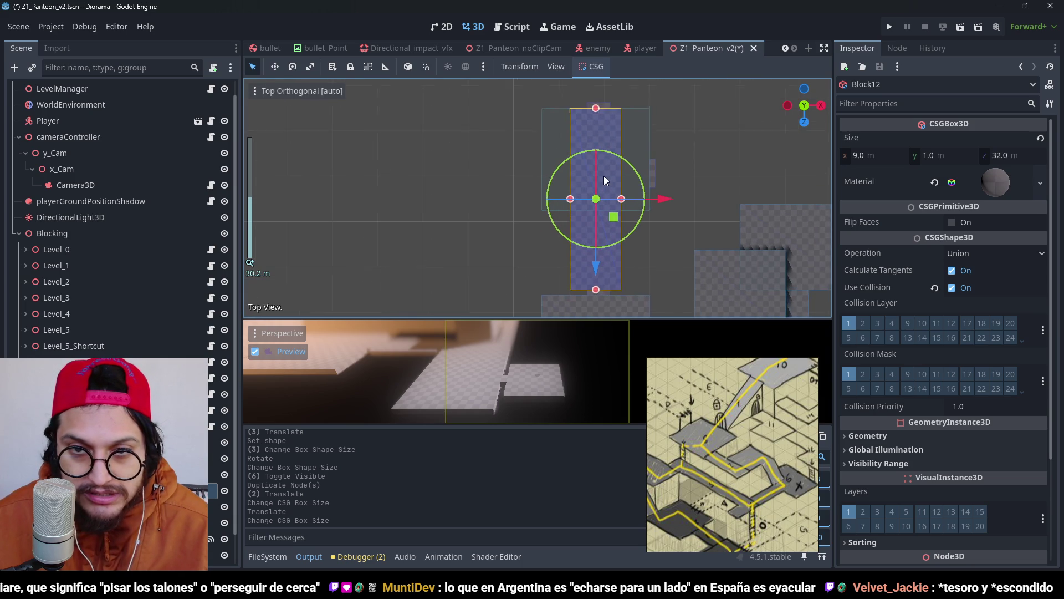
drag(587, 123, 590, 225)
drag(614, 271, 643, 268)
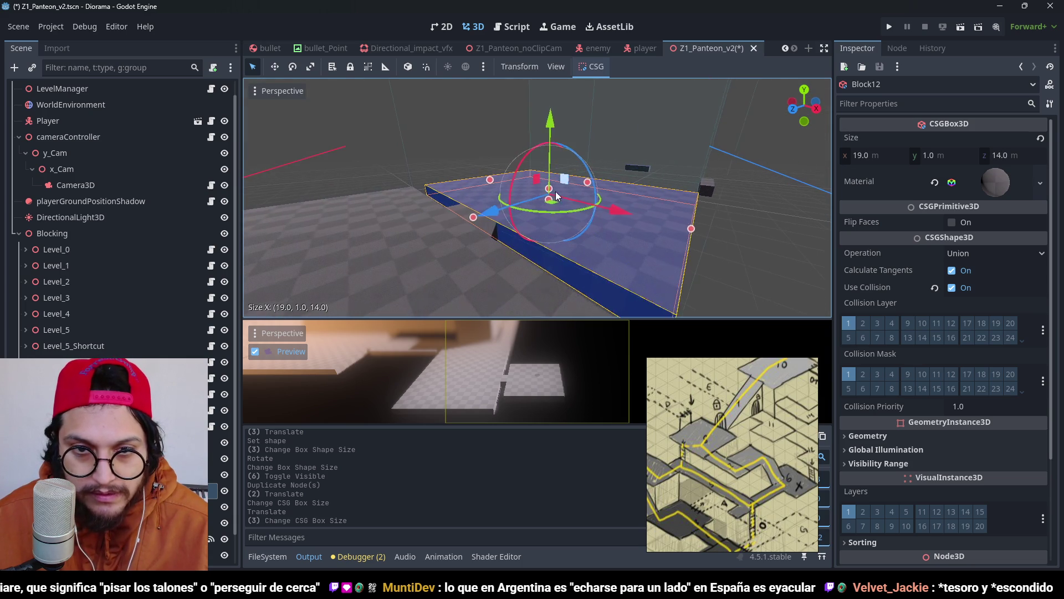
drag(550, 186, 551, 169)
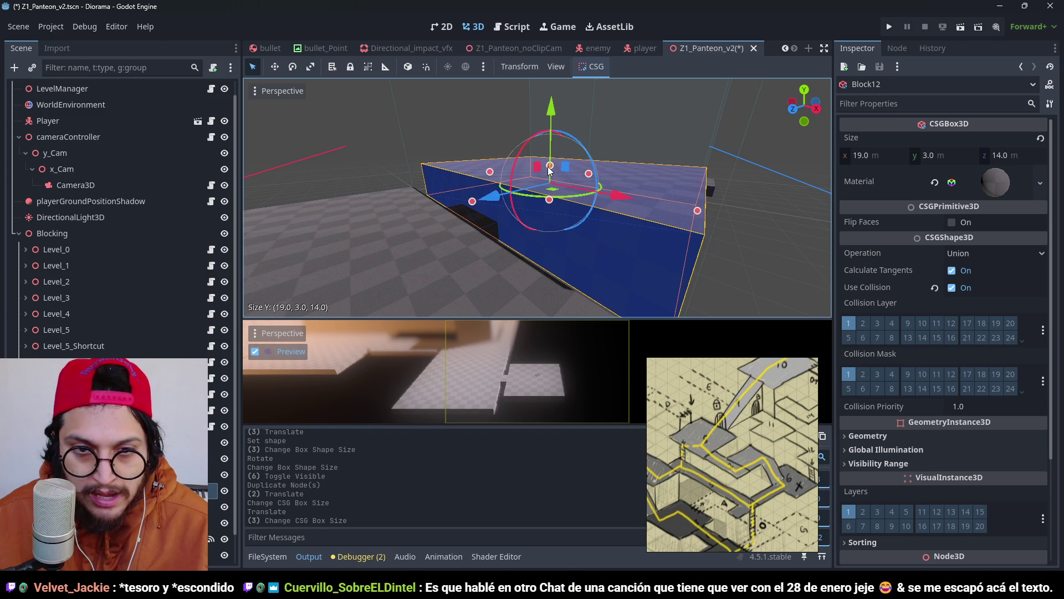
key(ctrl+z)
scroll(577, 213, down, 2)
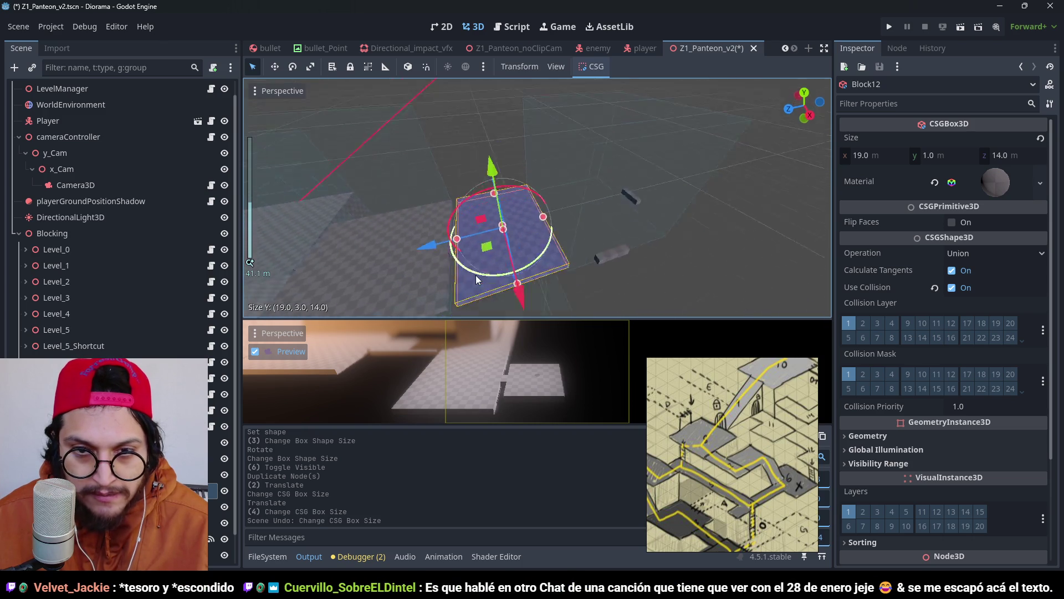
drag(545, 230, 570, 232)
Step: Duplicate Block12 into Block15, lift it 1 m, shorten it to 14 m along Z, narrow it, and save
key(KP_7)
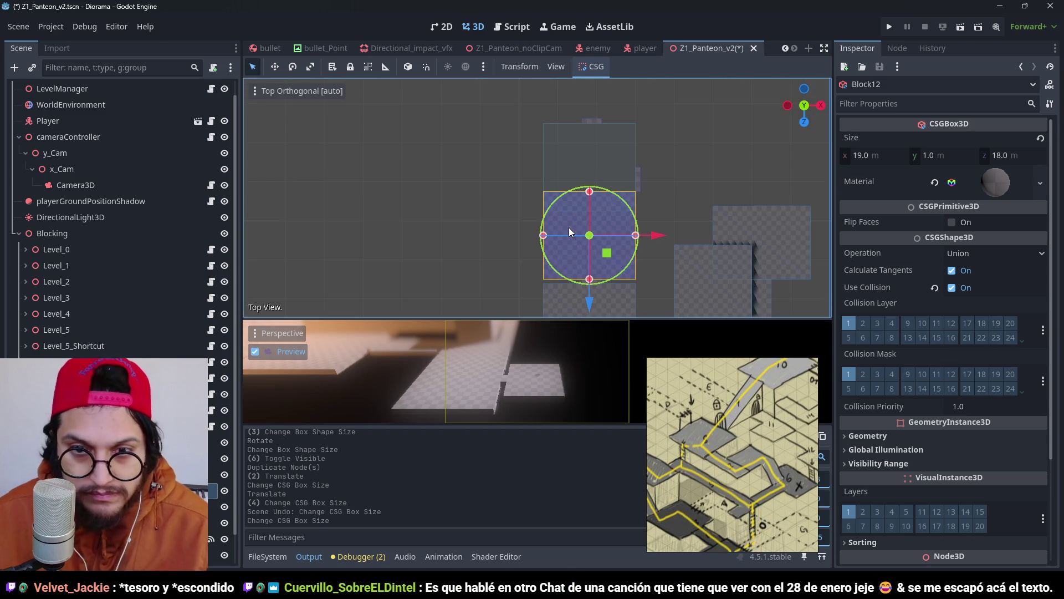
key(ctrl+d)
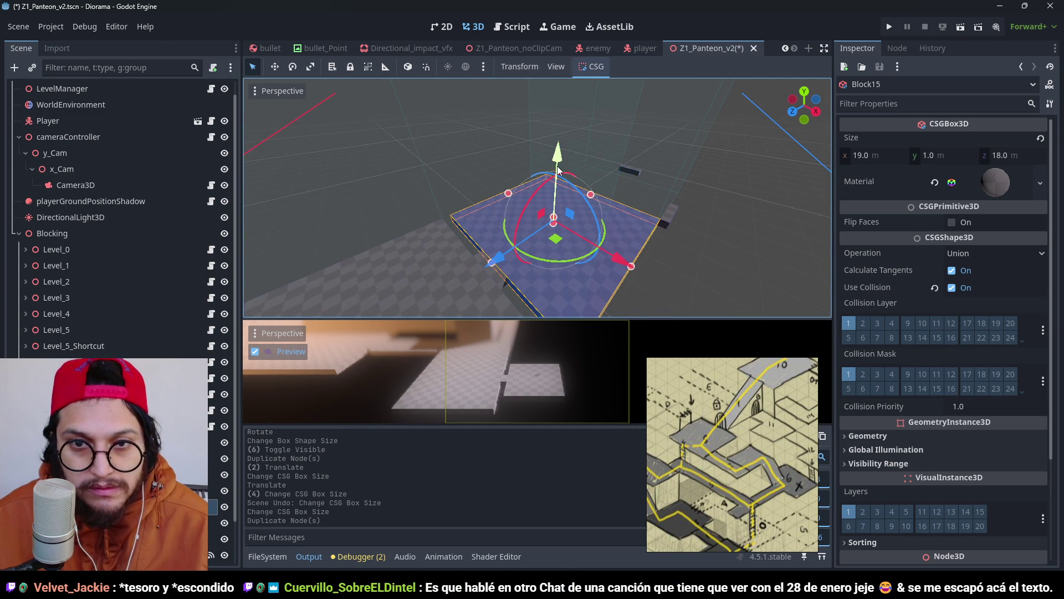
mouse_move(557, 158)
mouse_down()
mouse_move(583, 123)
mouse_move(561, 112)
mouse_move(574, 106)
mouse_up()
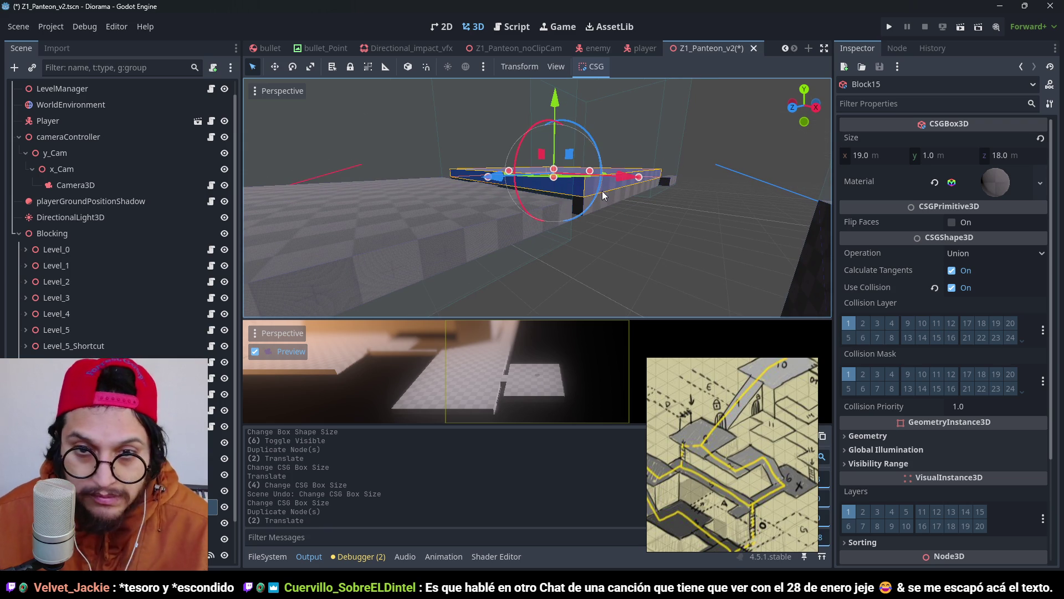
key(KP_7)
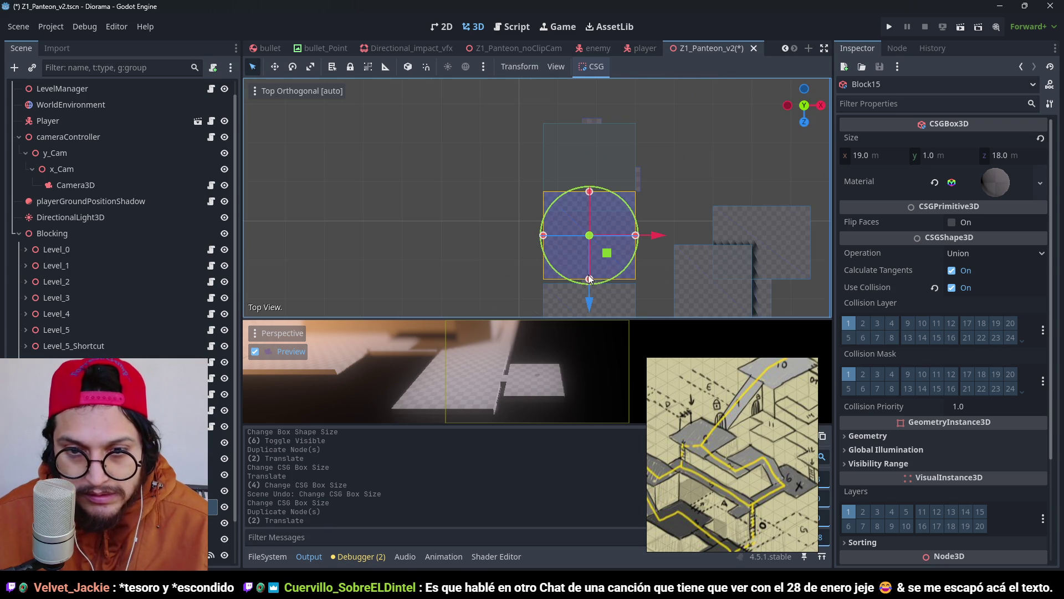
drag(588, 278, 588, 264)
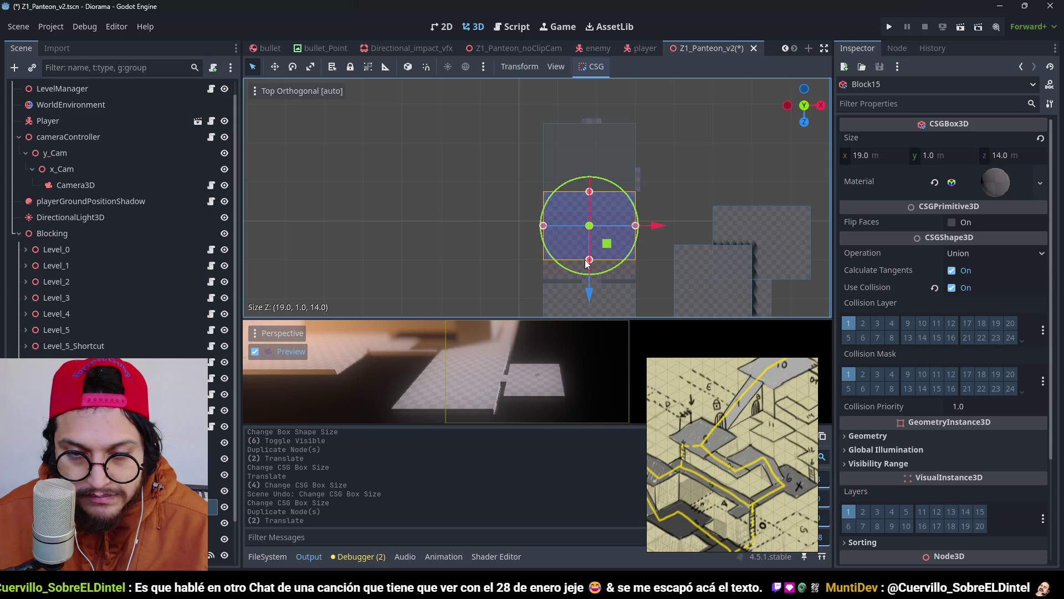
mouse_move(637, 225)
mouse_down()
mouse_move(622, 229)
mouse_move(636, 162)
mouse_move(564, 138)
mouse_move(582, 177)
mouse_move(573, 151)
mouse_move(617, 186)
mouse_move(610, 196)
mouse_move(787, 221)
mouse_move(610, 217)
mouse_move(630, 182)
mouse_move(616, 174)
mouse_up()
key(ctrl+s)
scroll(623, 177, down, 3)
Step: Duplicate Block15 into Block16, raise it, narrow it to 9 m, and shift it 2 m along Z
scroll(616, 174, up, 3)
key(ctrl+d)
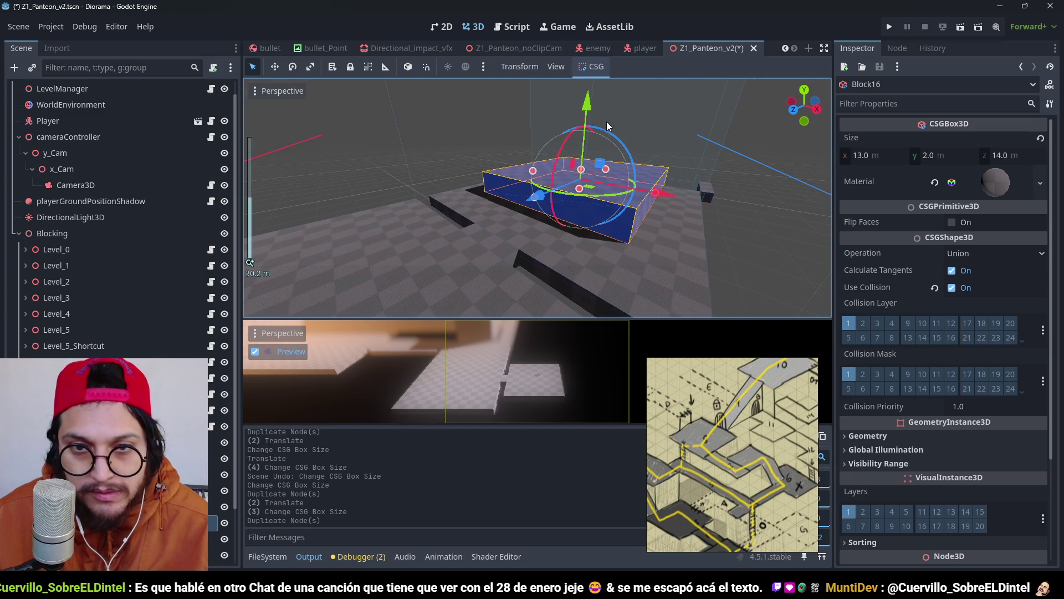
drag(588, 95, 595, 90)
mouse_move(594, 89)
mouse_down()
mouse_move(525, 256)
mouse_move(494, 256)
mouse_move(512, 253)
mouse_up()
drag(616, 274, 594, 255)
mouse_move(551, 193)
mouse_down()
mouse_move(542, 166)
mouse_move(532, 177)
mouse_up()
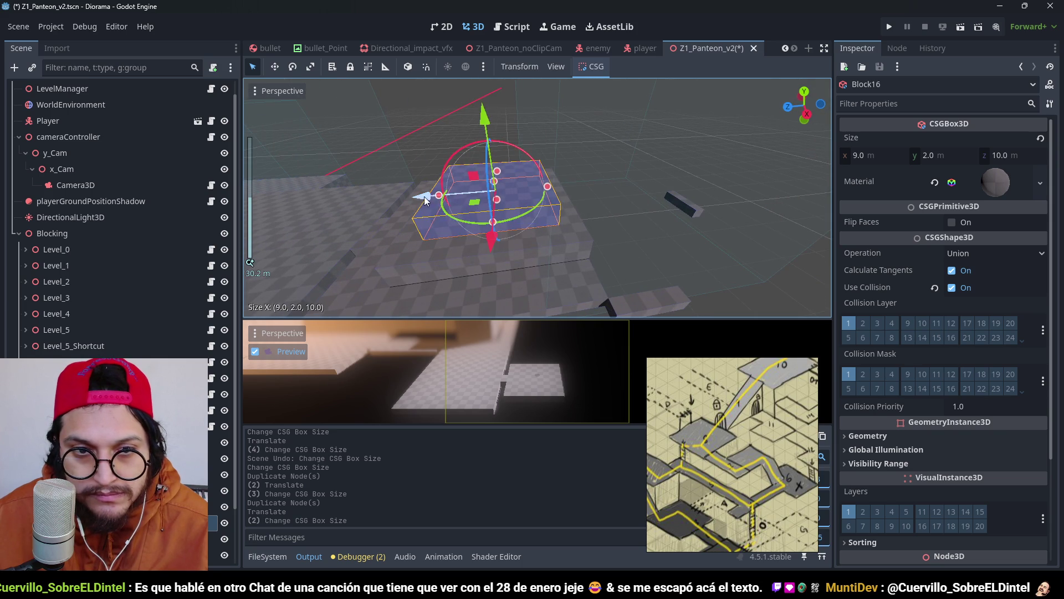
drag(432, 201, 448, 199)
mouse_move(448, 199)
mouse_down()
mouse_move(442, 246)
mouse_move(436, 198)
mouse_move(584, 205)
mouse_move(591, 265)
mouse_move(540, 257)
mouse_move(566, 207)
mouse_move(634, 206)
mouse_move(623, 186)
mouse_move(583, 230)
mouse_move(484, 185)
mouse_move(550, 203)
mouse_move(510, 161)
mouse_move(553, 170)
mouse_move(528, 140)
mouse_move(530, 109)
mouse_move(589, 196)
mouse_up()
scroll(583, 230, up, 3)
Step: Duplicate Block16 into Block17, size it to 6 × 2 × 8 m, and save the scene
key(ctrl+d)
scroll(590, 195, up, 2)
mouse_move(610, 259)
mouse_down()
mouse_move(501, 244)
mouse_move(524, 227)
mouse_up()
mouse_move(561, 261)
mouse_down()
mouse_move(532, 222)
mouse_move(506, 238)
mouse_up()
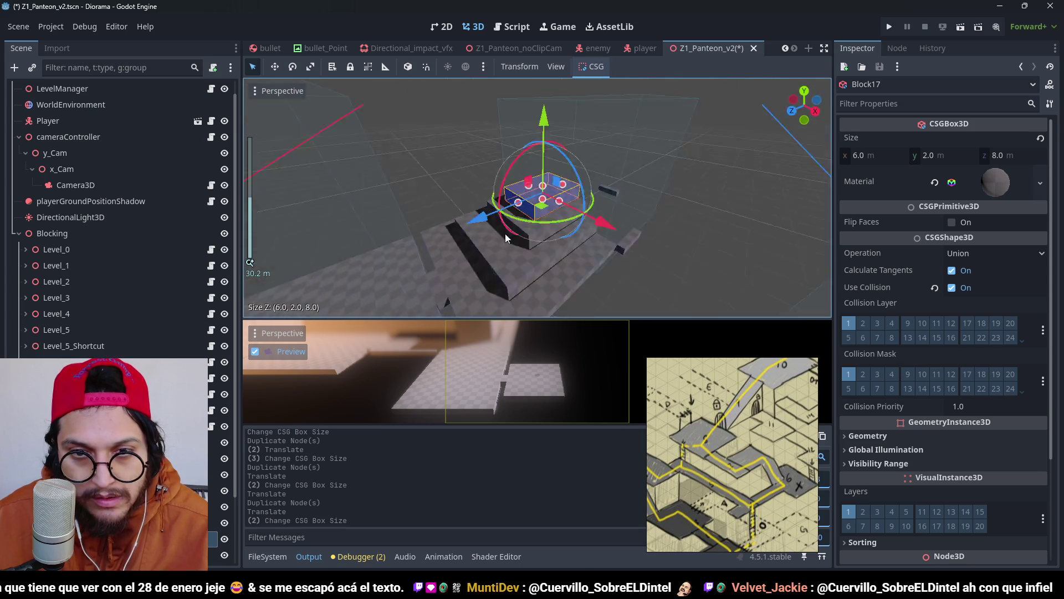
scroll(403, 221, down, 2)
mouse_move(403, 221)
mouse_down()
mouse_move(561, 202)
mouse_move(573, 238)
mouse_up()
key(ctrl+s)
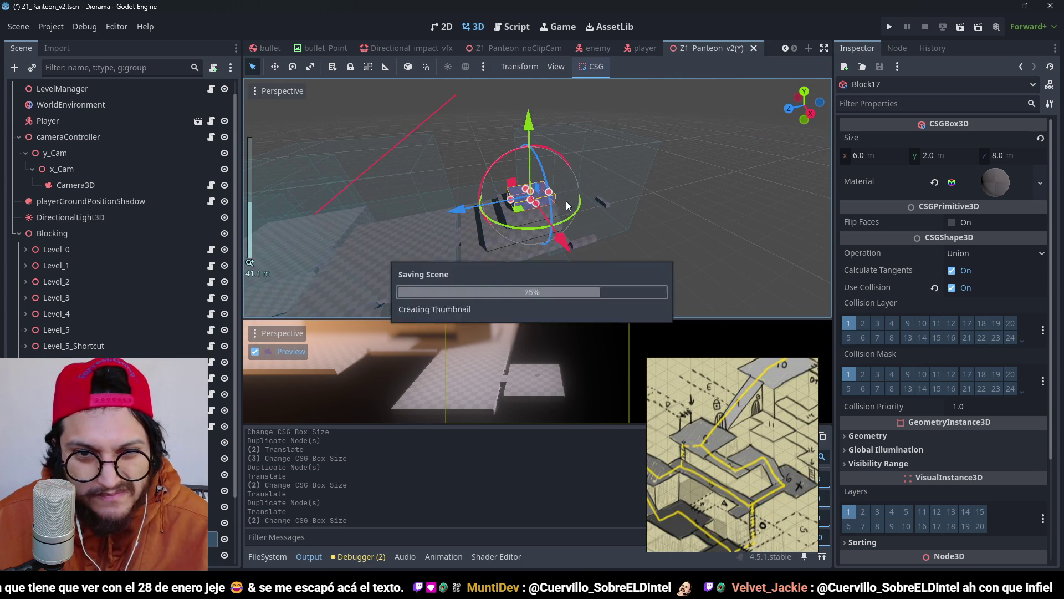
drag(650, 237, 616, 217)
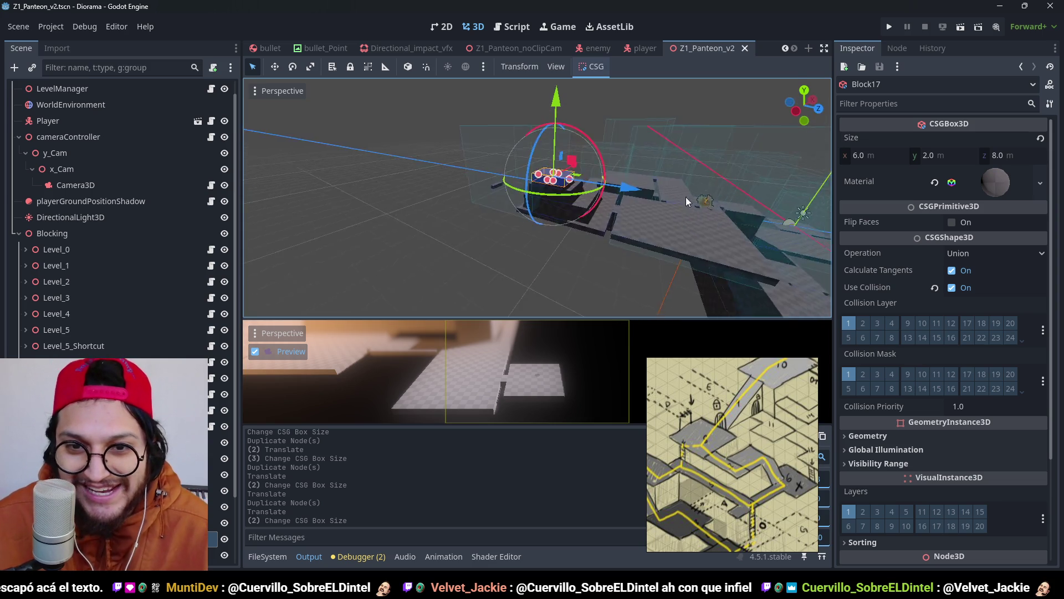
Step: Raise Block13 slightly along Y
scroll(111, 250, down, 3)
click(111, 475)
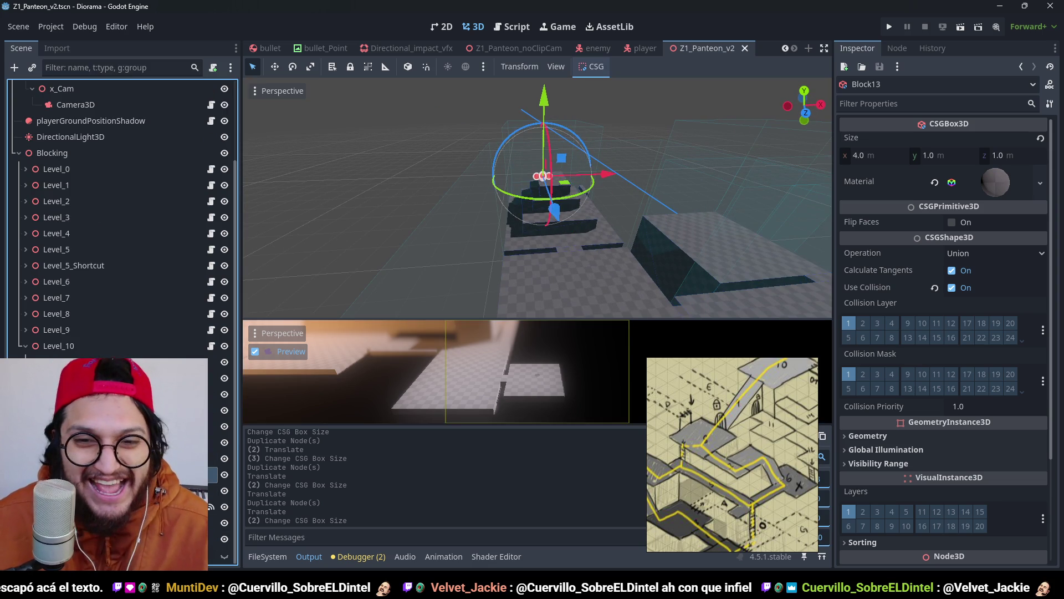
drag(712, 217, 483, 230)
scroll(483, 230, up, 2)
mouse_move(558, 209)
mouse_down()
mouse_move(598, 214)
mouse_move(471, 186)
mouse_up()
drag(524, 149, 529, 77)
scroll(540, 184, up, 3)
scroll(661, 264, down, 2)
mouse_move(660, 265)
mouse_down()
mouse_move(675, 228)
mouse_move(661, 205)
mouse_move(633, 205)
mouse_move(591, 158)
mouse_up()
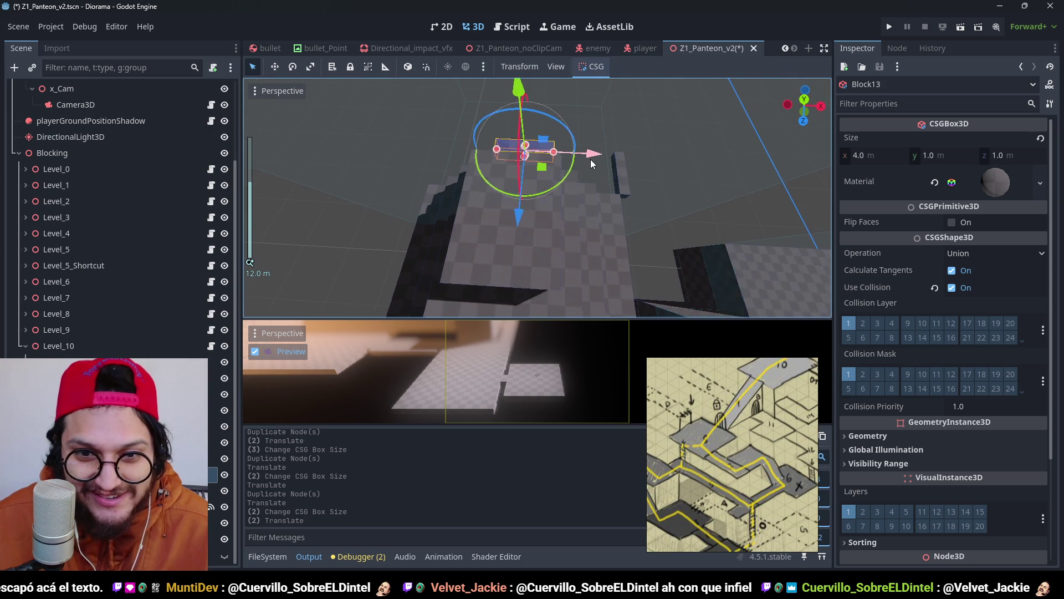
Step: Narrow Block17 to 5 m along X, then delete it from the scene
click(516, 254)
mouse_move(555, 218)
mouse_down()
mouse_move(499, 181)
mouse_move(538, 184)
mouse_move(412, 180)
mouse_move(617, 158)
mouse_move(660, 239)
mouse_up()
scroll(660, 239, down, 3)
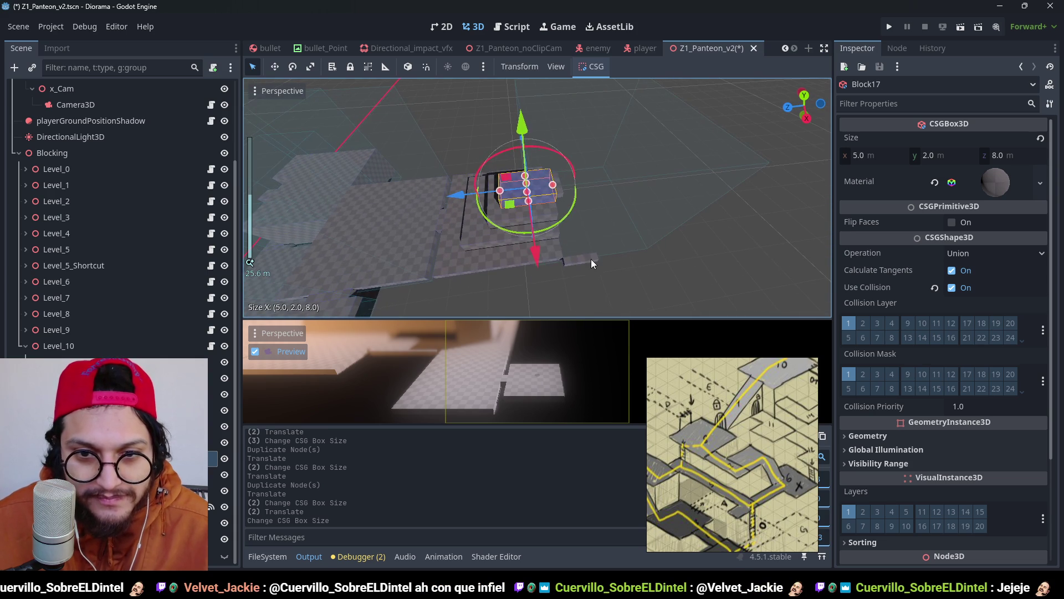
scroll(590, 259, up, 3)
key(Delete)
key(Return)
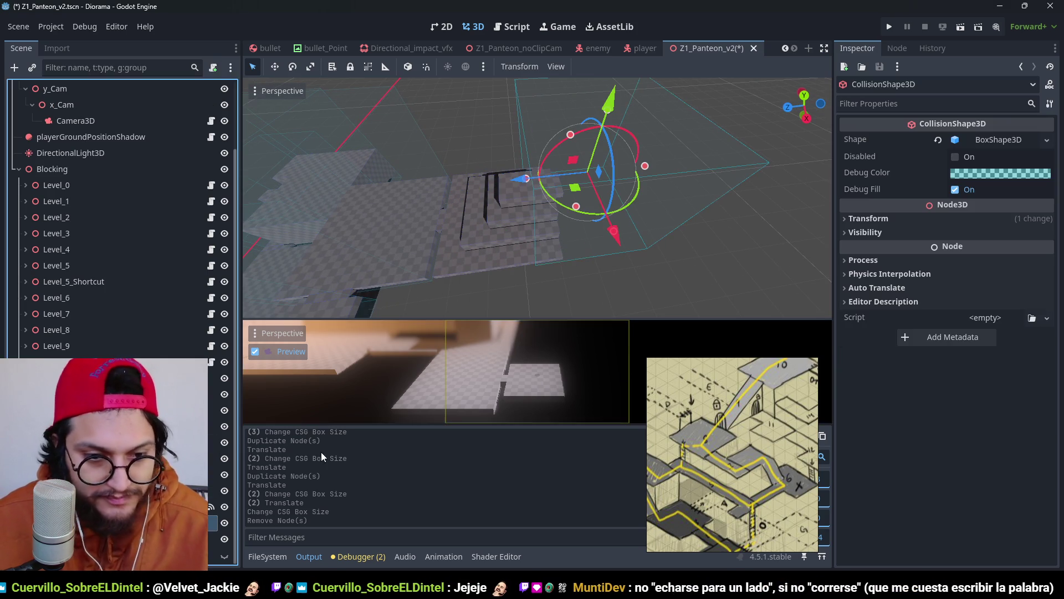
Step: Save, then make the collision shape's box resource unique
key(ctrl+s)
click(1048, 140)
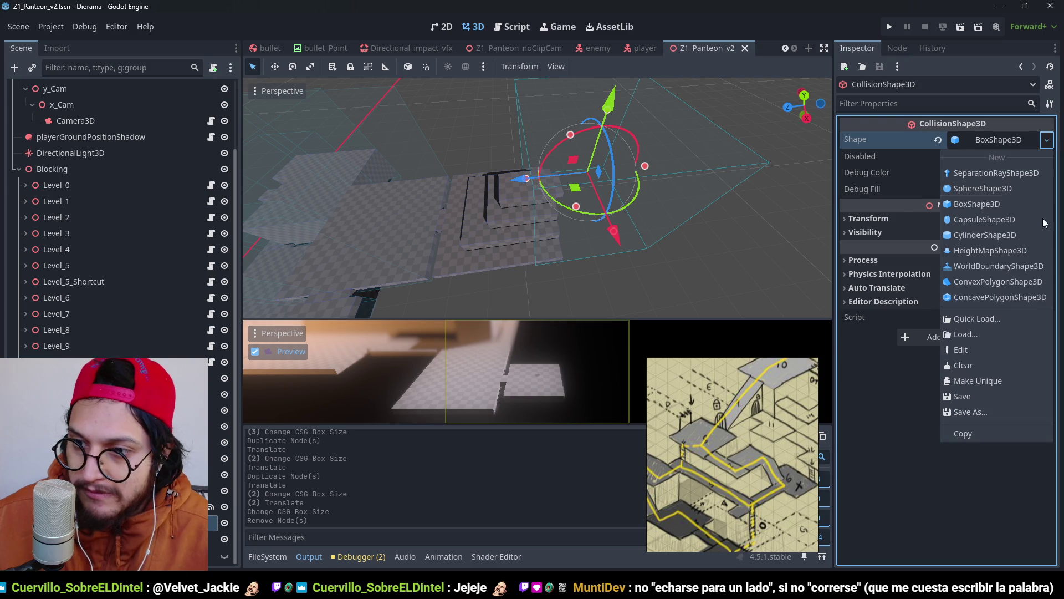
click(989, 379)
Step: Enlarge the unique collision box from its top edge in Top view and save
key(KP_7)
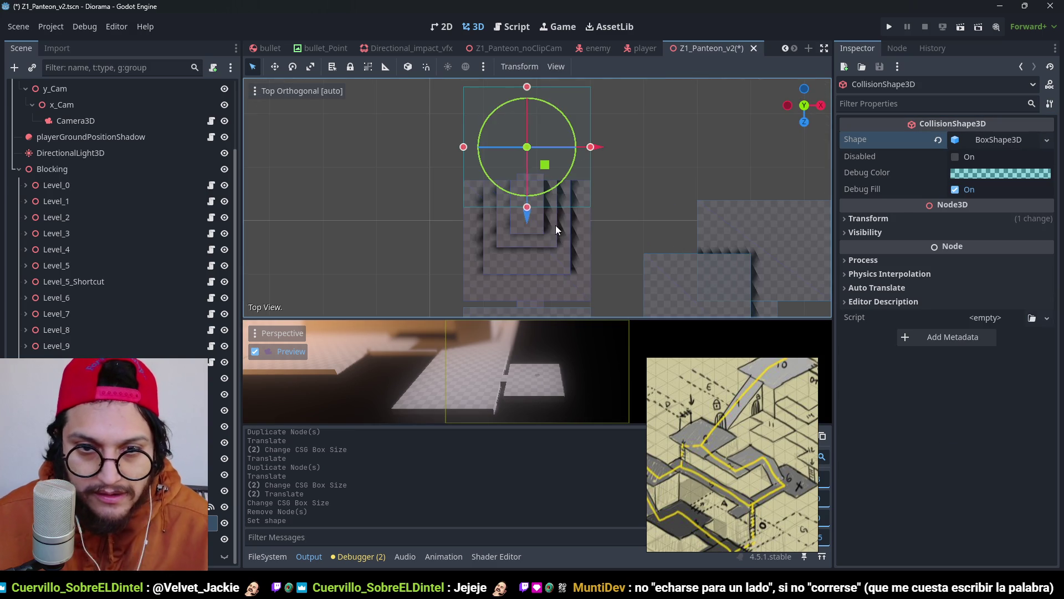
mouse_move(557, 227)
mouse_down()
mouse_move(568, 176)
mouse_move(553, 270)
mouse_up()
scroll(559, 127, up, 3)
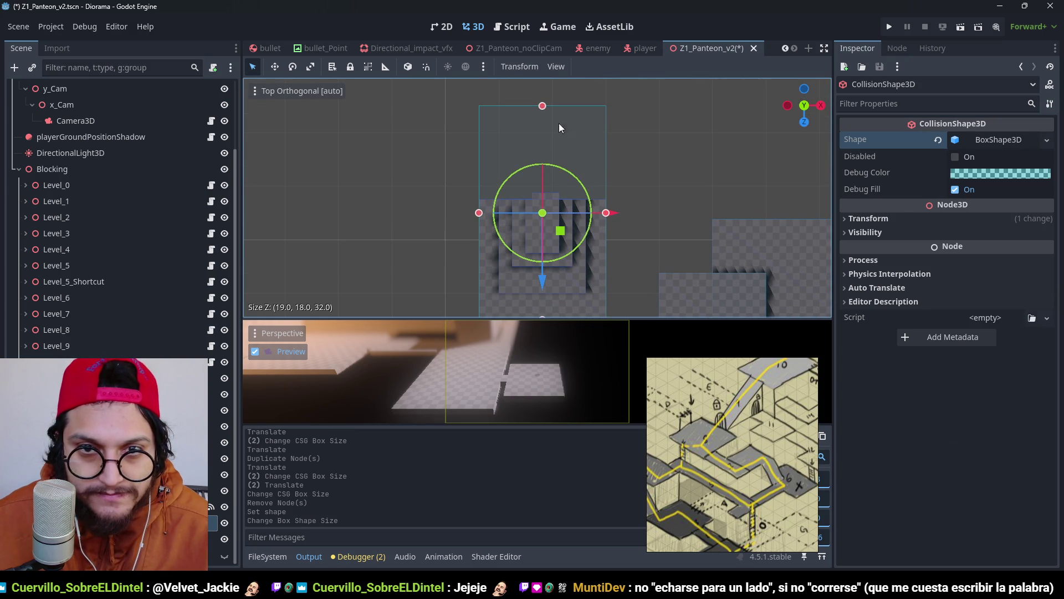
drag(543, 110, 545, 199)
key(ctrl+s)
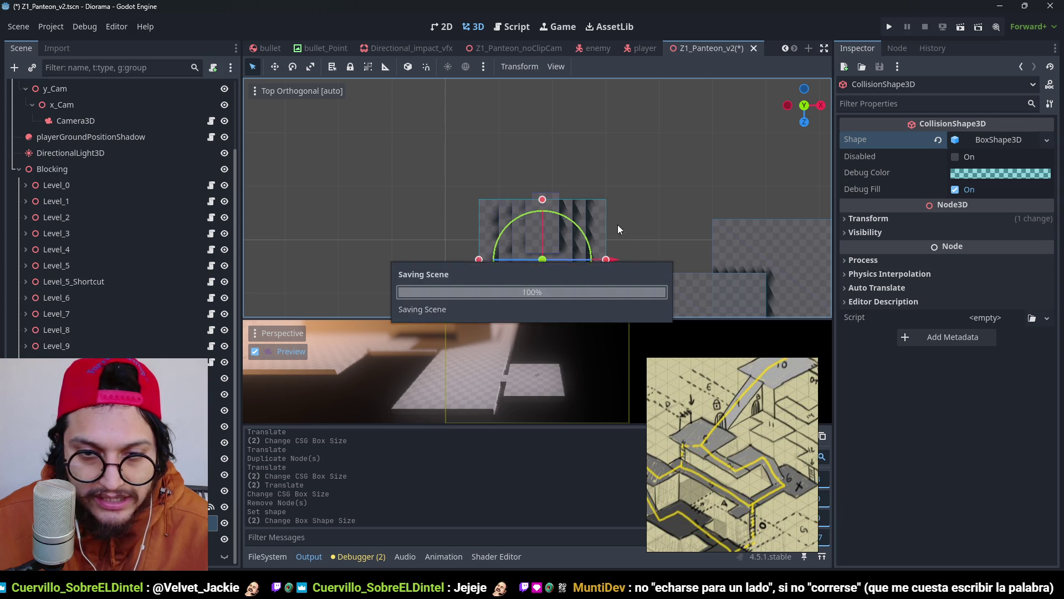
drag(617, 225, 517, 85)
scroll(522, 161, down, 3)
key(ctrl+s)
scroll(584, 192, down, 3)
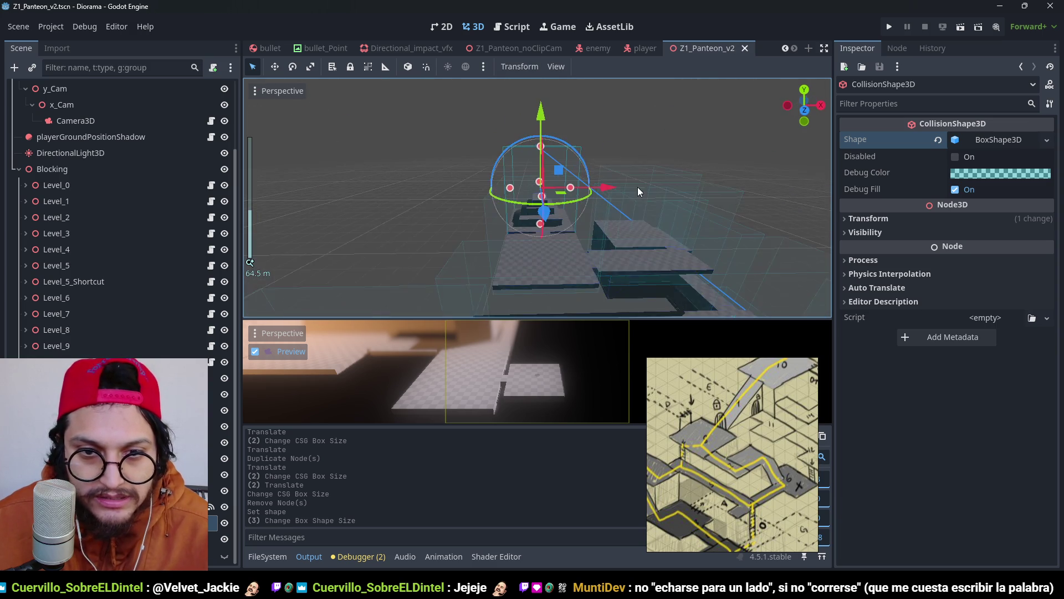
Step: Move the Player 25 m along X next to the new blocks and run the scene to playtest
scroll(97, 122, up, 3)
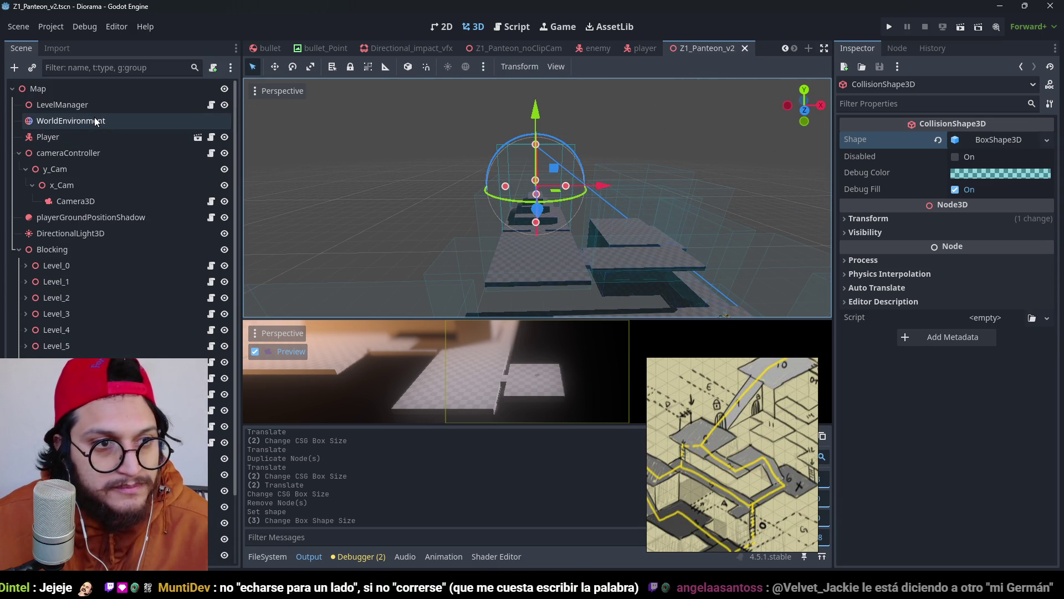
click(83, 137)
scroll(561, 143, down, 3)
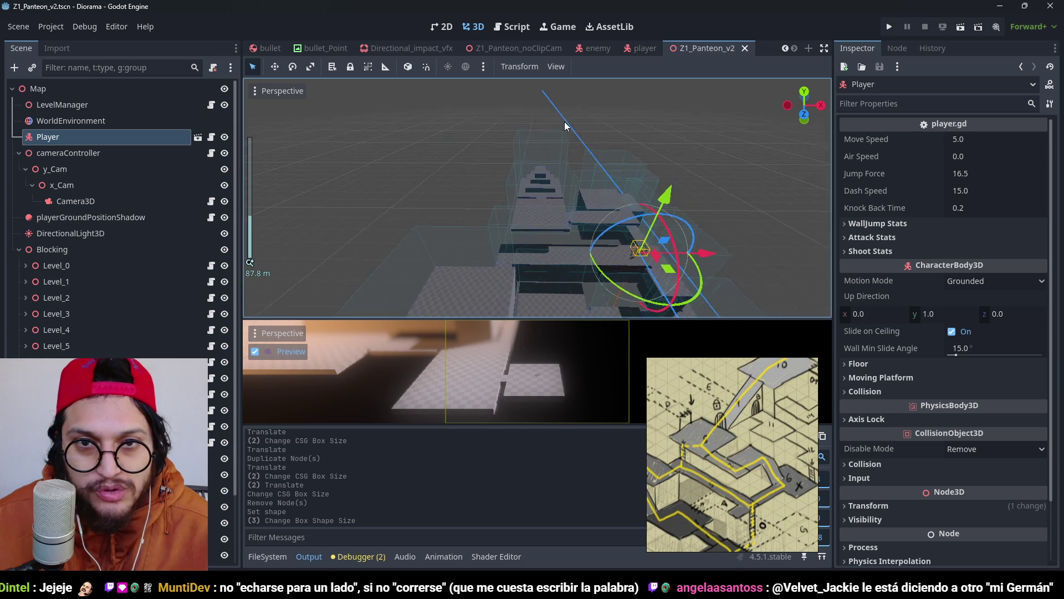
scroll(565, 121, up, 5)
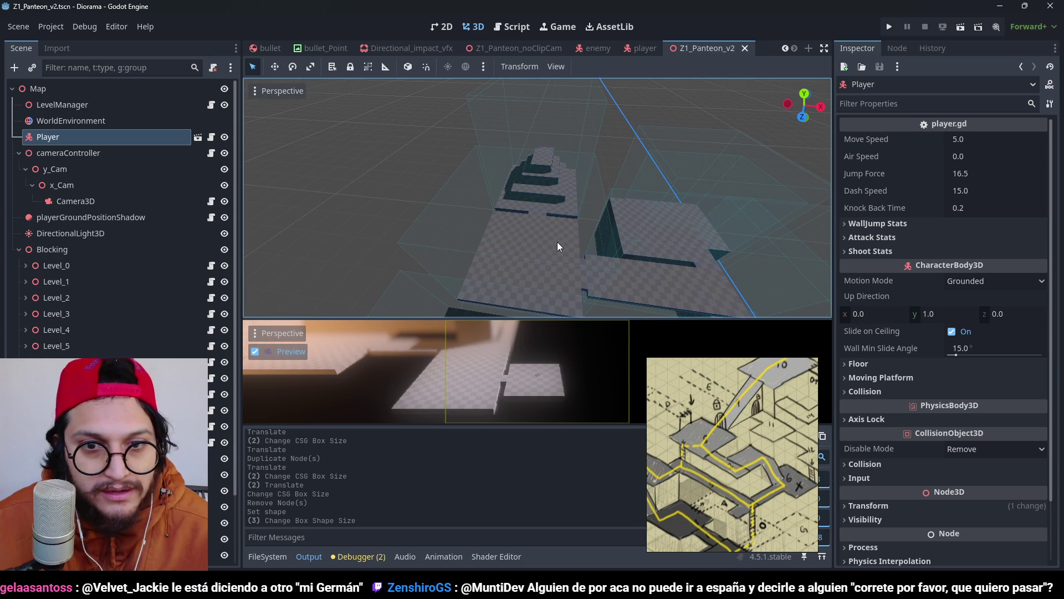
key(f)
scroll(587, 264, down, 3)
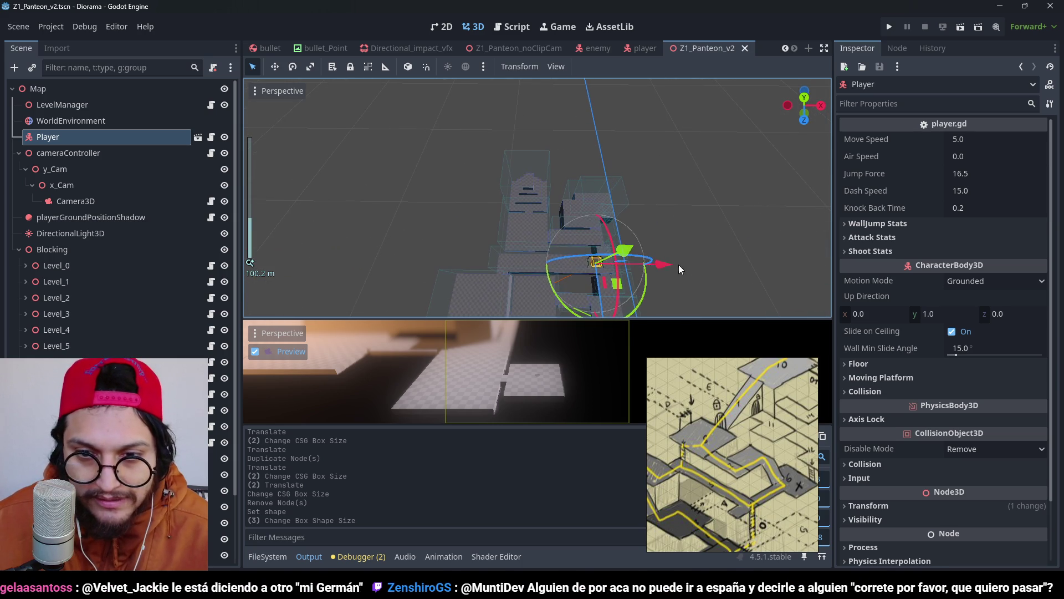
mouse_move(679, 264)
mouse_down()
mouse_move(596, 271)
mouse_move(560, 238)
mouse_move(535, 250)
mouse_move(554, 244)
mouse_up()
scroll(604, 234, up, 5)
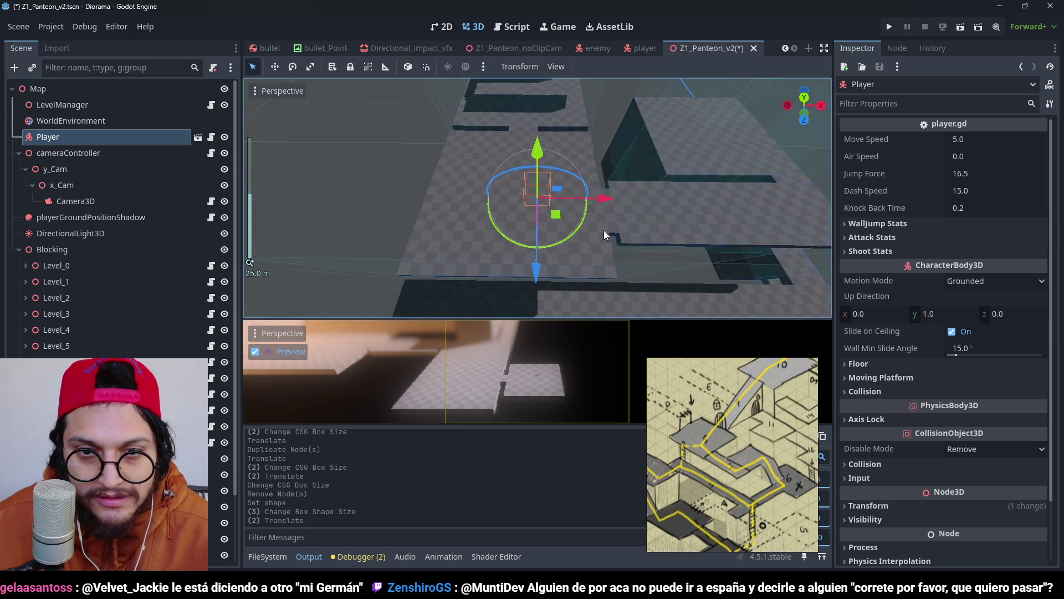
drag(540, 166, 552, 84)
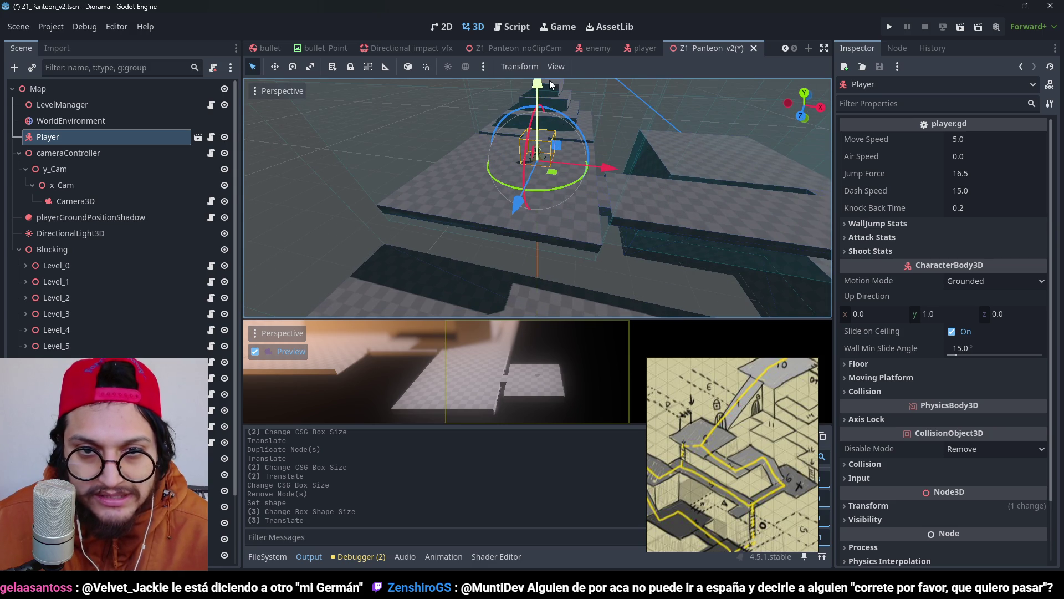
click(891, 29)
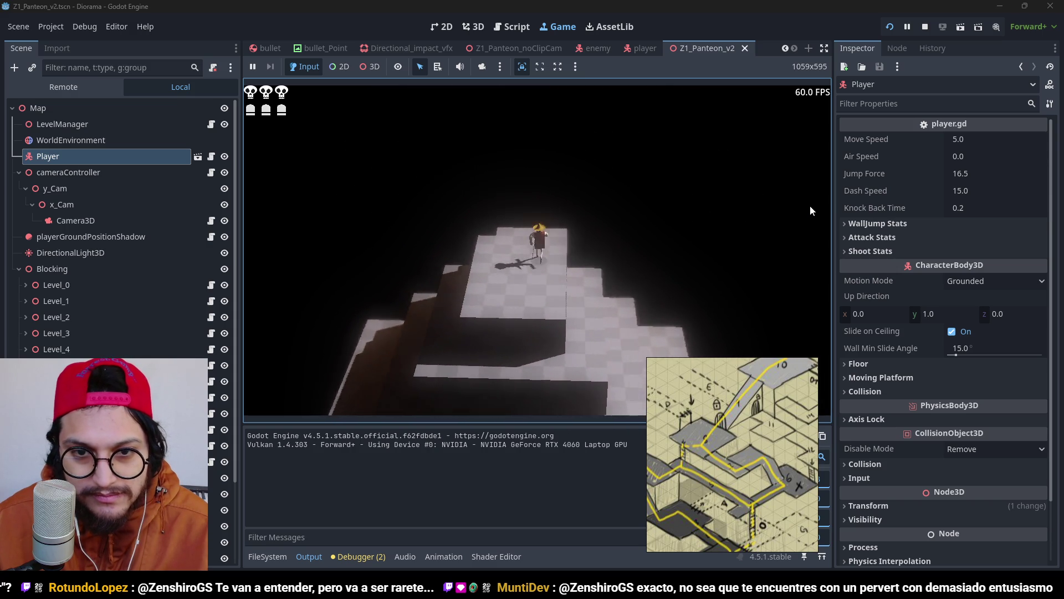
Step: Stop the game and narrow Block13 from 4 m to 3 m wide
key(F8)
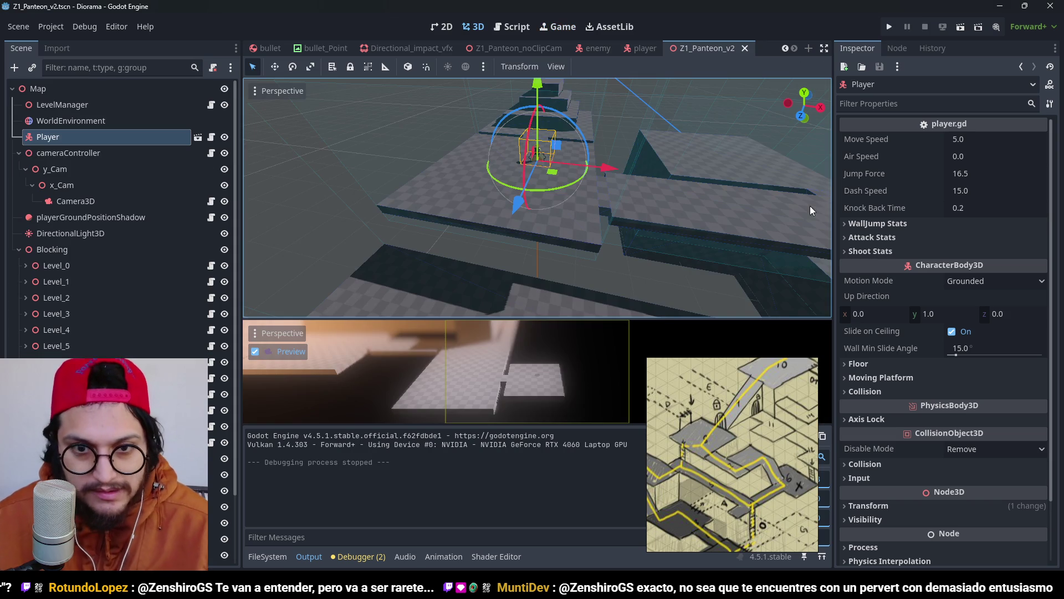
scroll(687, 198, up, 3)
scroll(486, 205, up, 3)
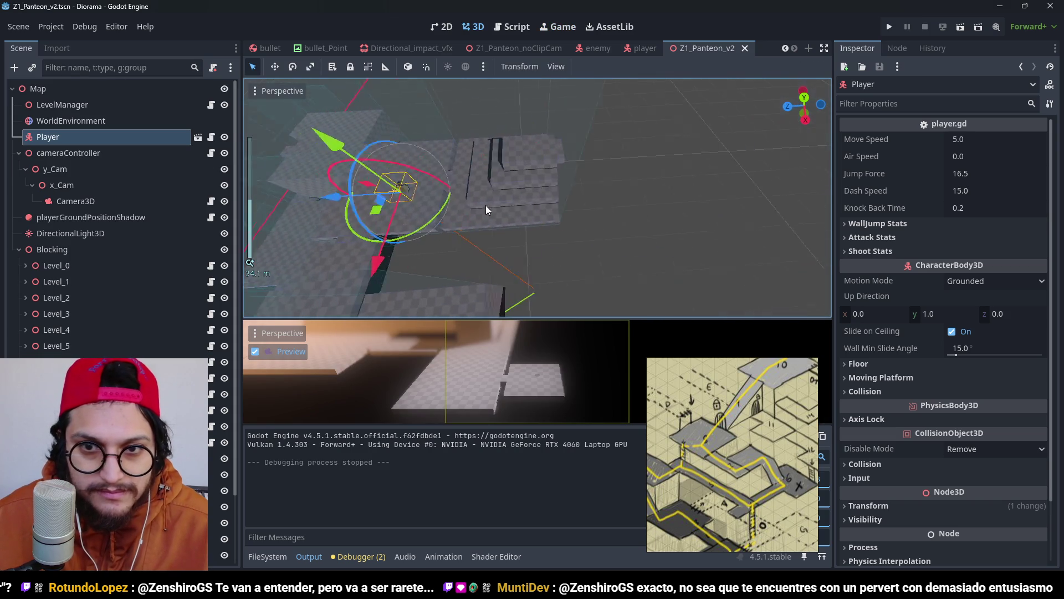
click(573, 160)
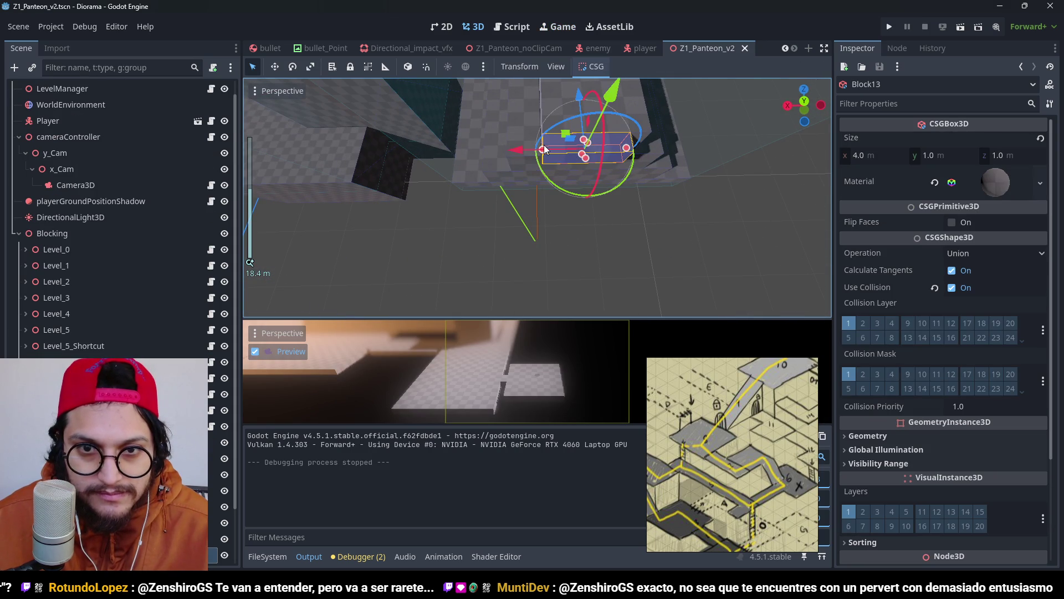
drag(544, 148, 563, 154)
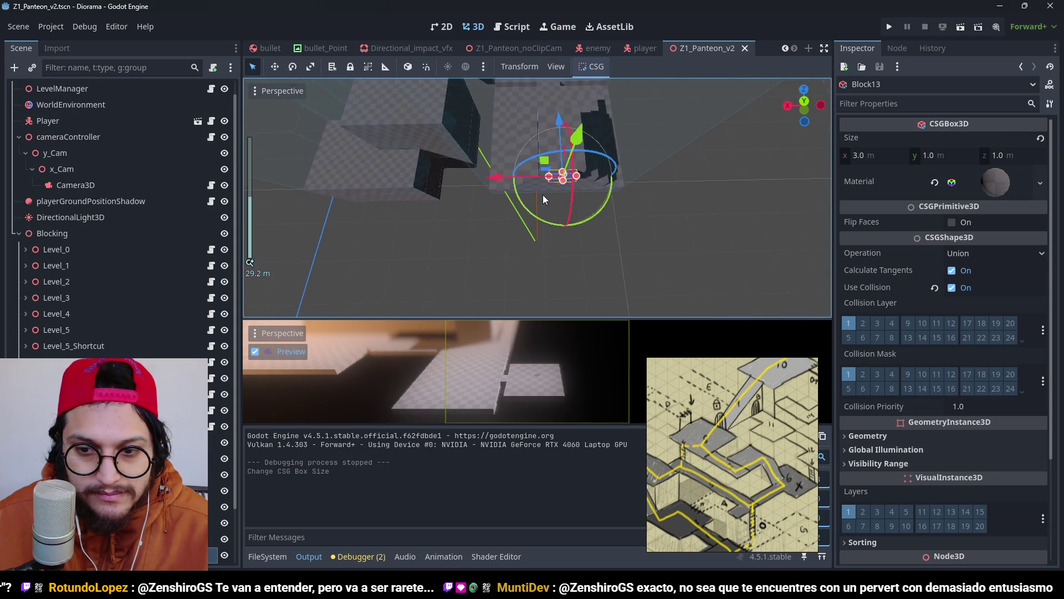
scroll(543, 194, down, 5)
scroll(556, 156, down, 4)
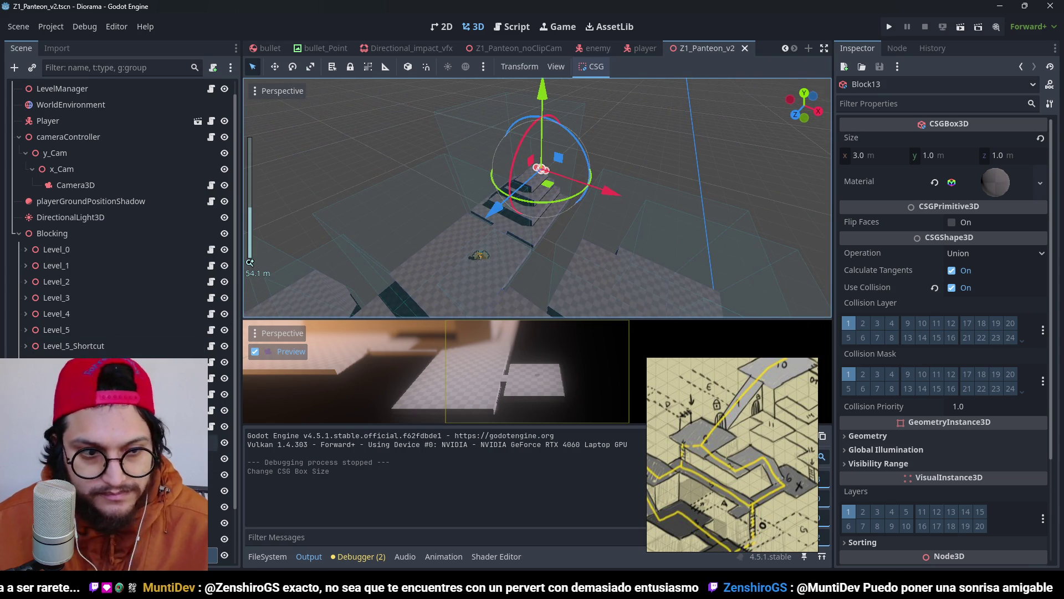
scroll(122, 321, up, 1)
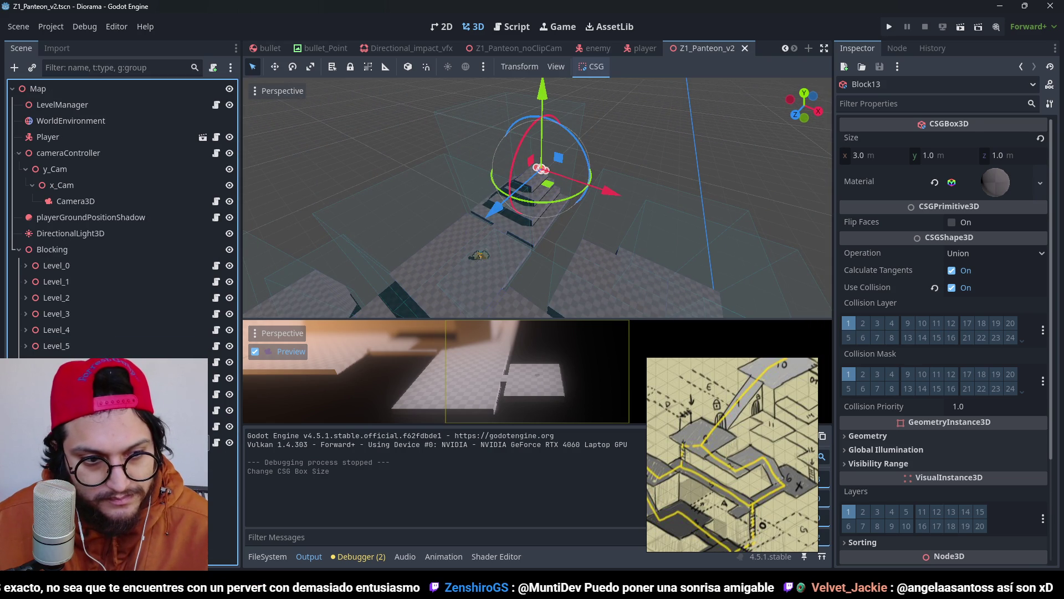
Step: Duplicate the level section as Level_11, save, and test moves along X, undoing them
key(ctrl+d)
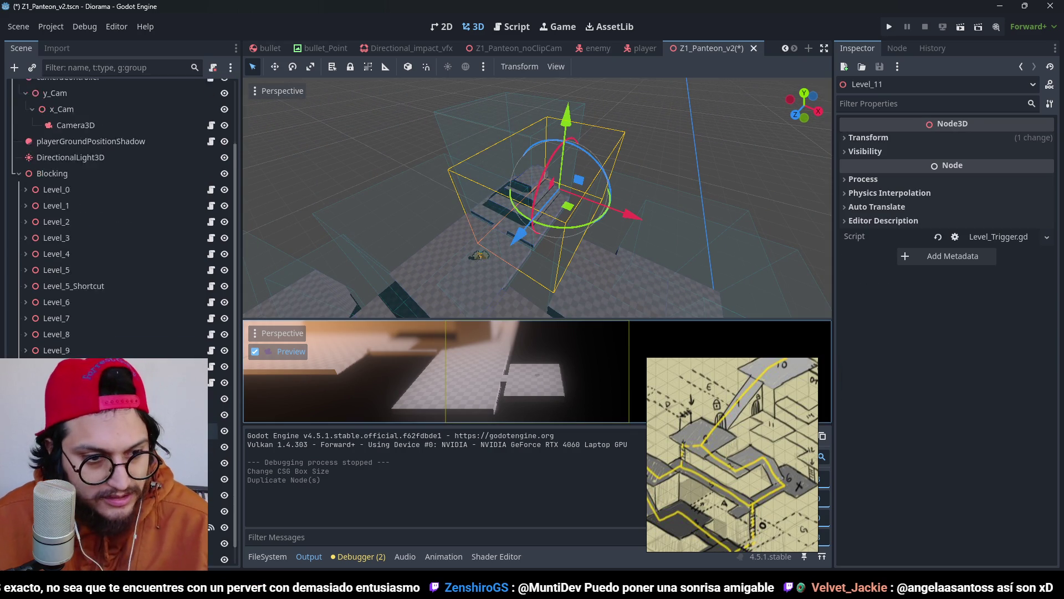
key(KP_7)
key(ctrl+s)
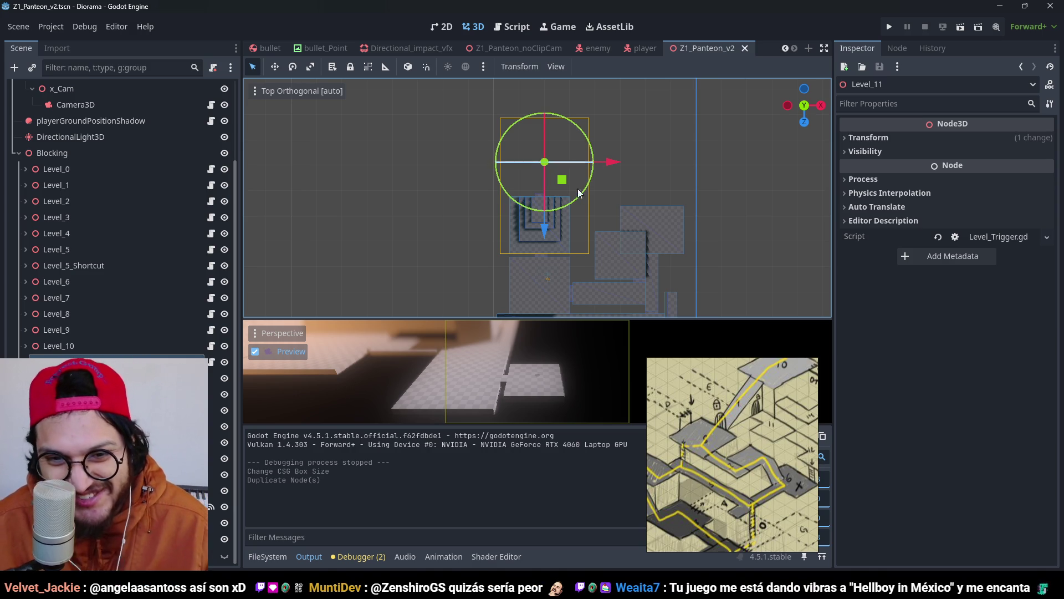
scroll(721, 210, up, 5)
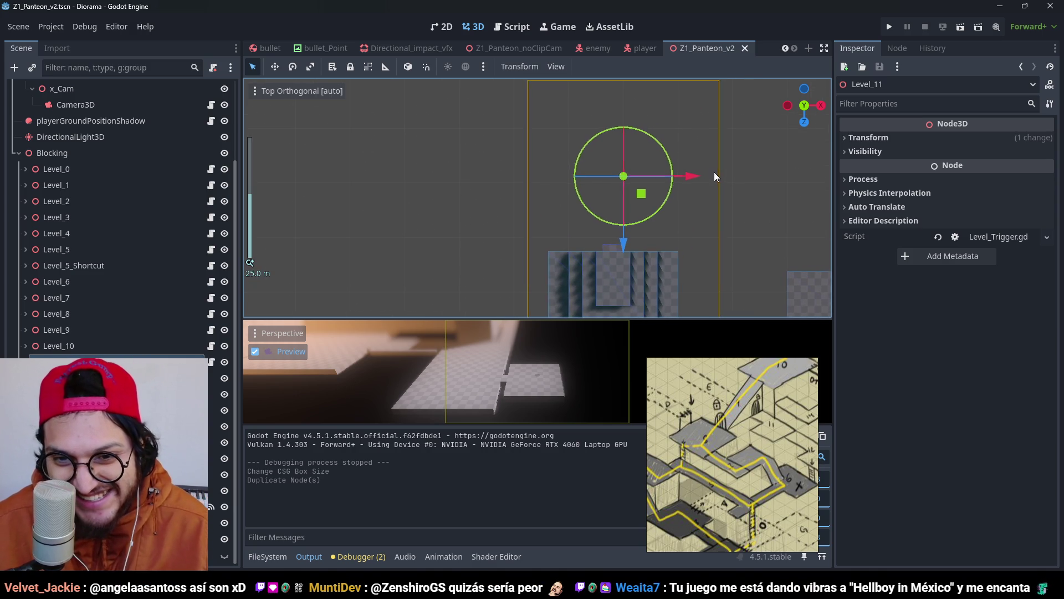
drag(695, 188, 682, 187)
key(ctrl+z)
drag(611, 248, 607, 245)
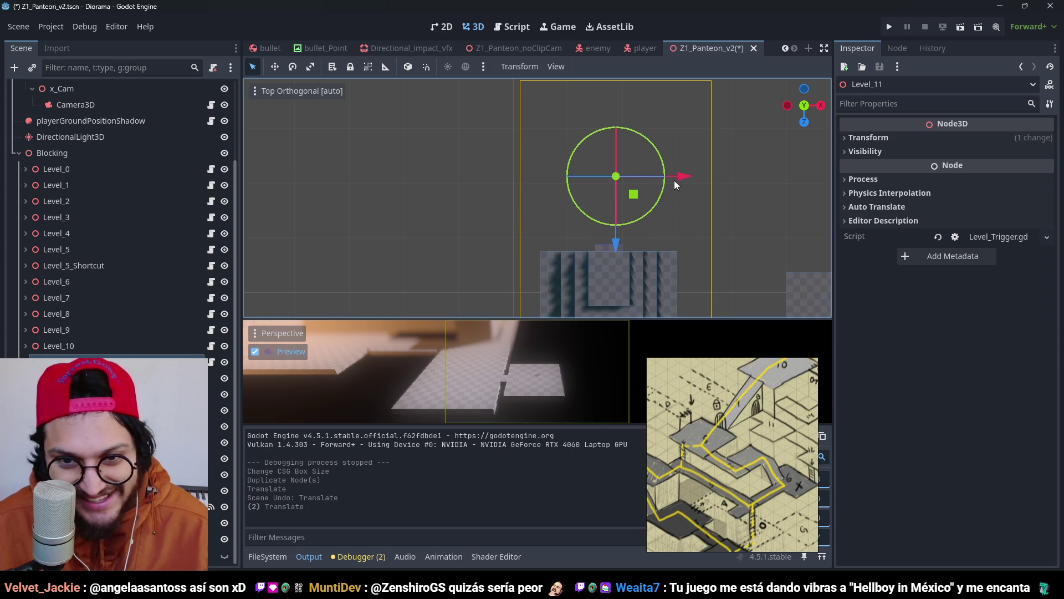
drag(674, 181, 667, 175)
key(ctrl+z)
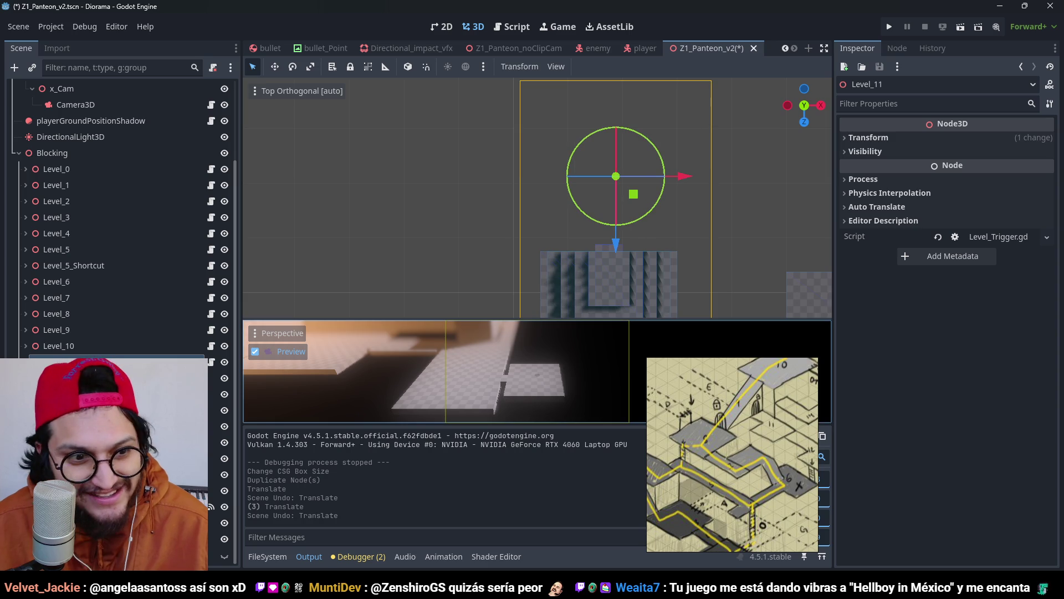
Step: Delete the four duplicated boxes, reset Block12's position to the origin, and save
click(111, 388)
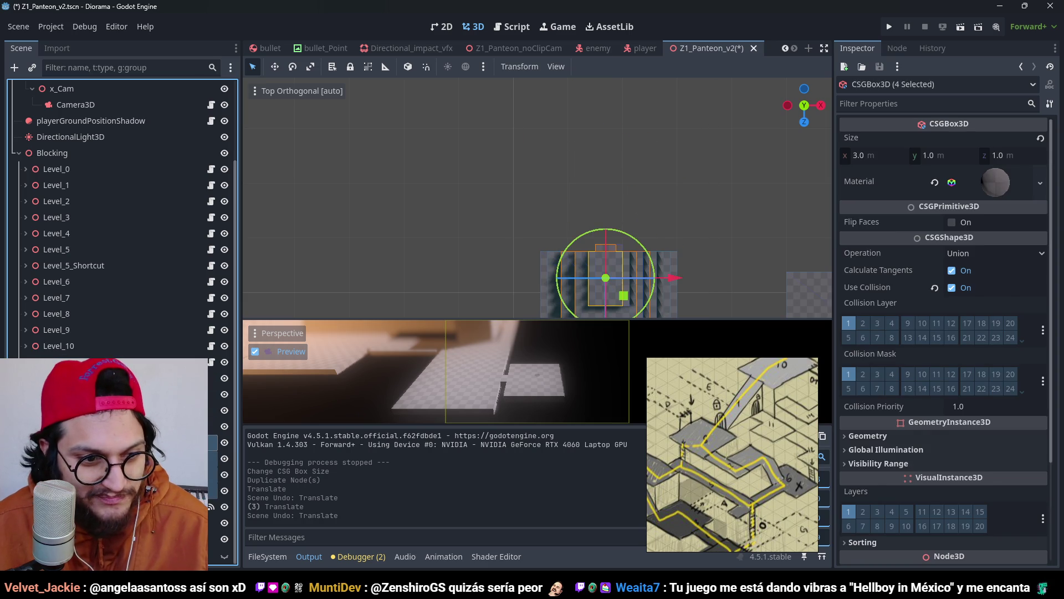
key(Delete)
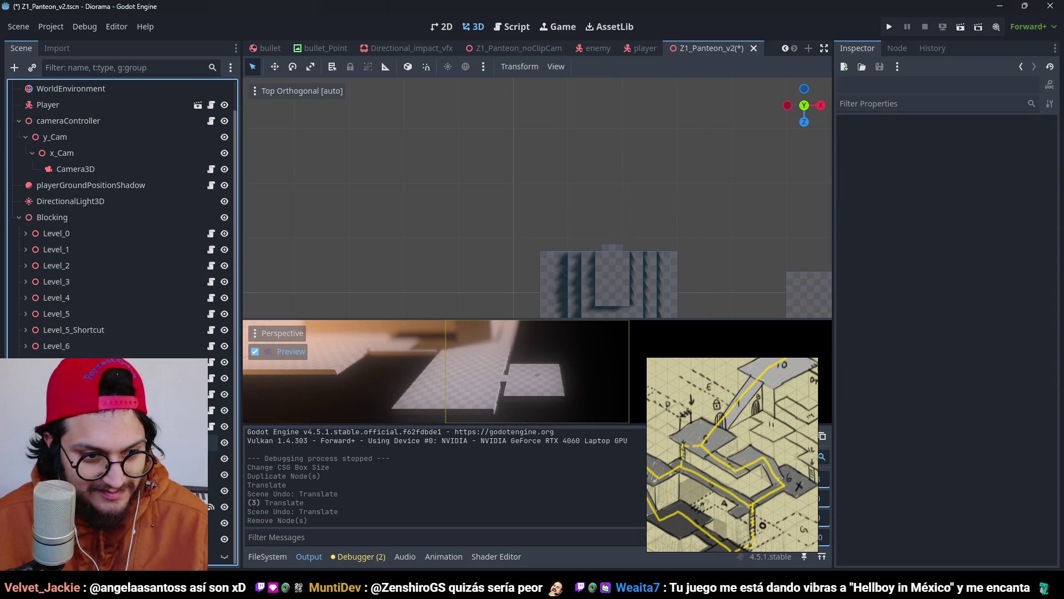
click(111, 491)
scroll(658, 216, down, 2)
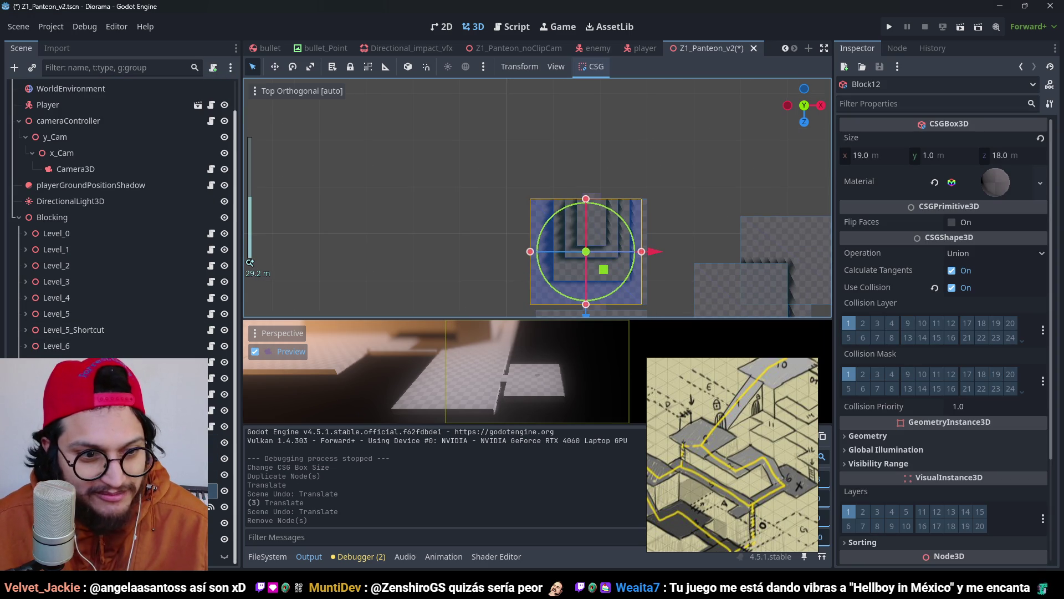
click(61, 426)
click(587, 254)
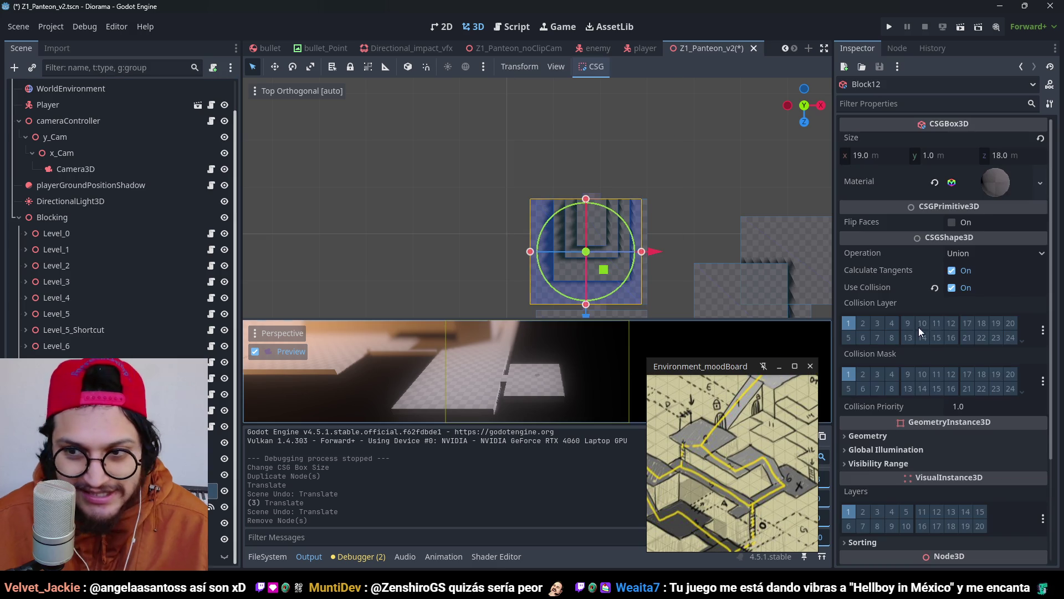
scroll(987, 423, down, 5)
click(943, 435)
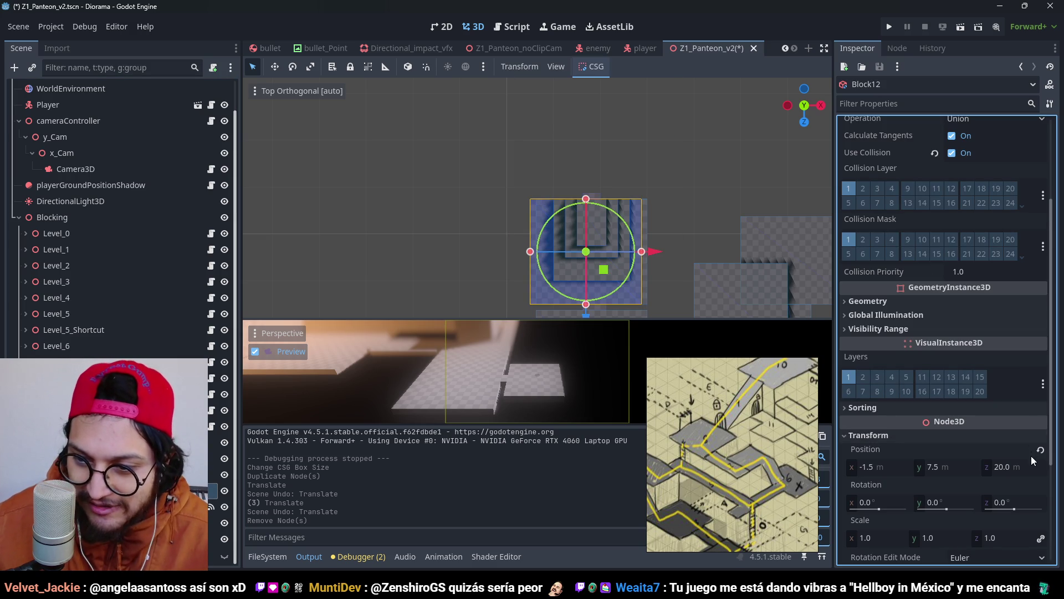
click(1042, 453)
key(ctrl+s)
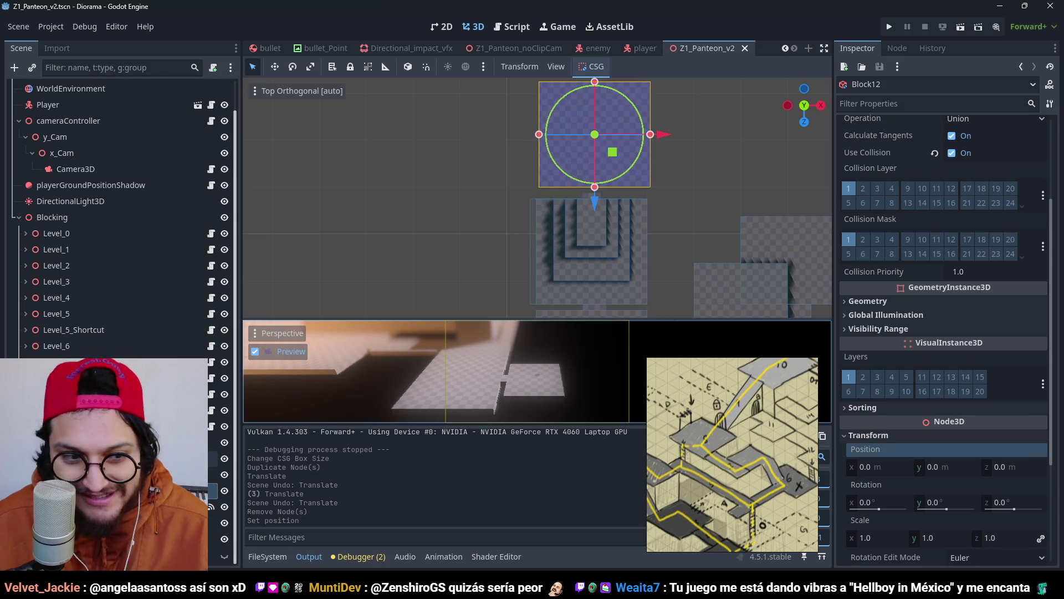
Step: Make Level_11's collision shape unique to that trigger
click(55, 426)
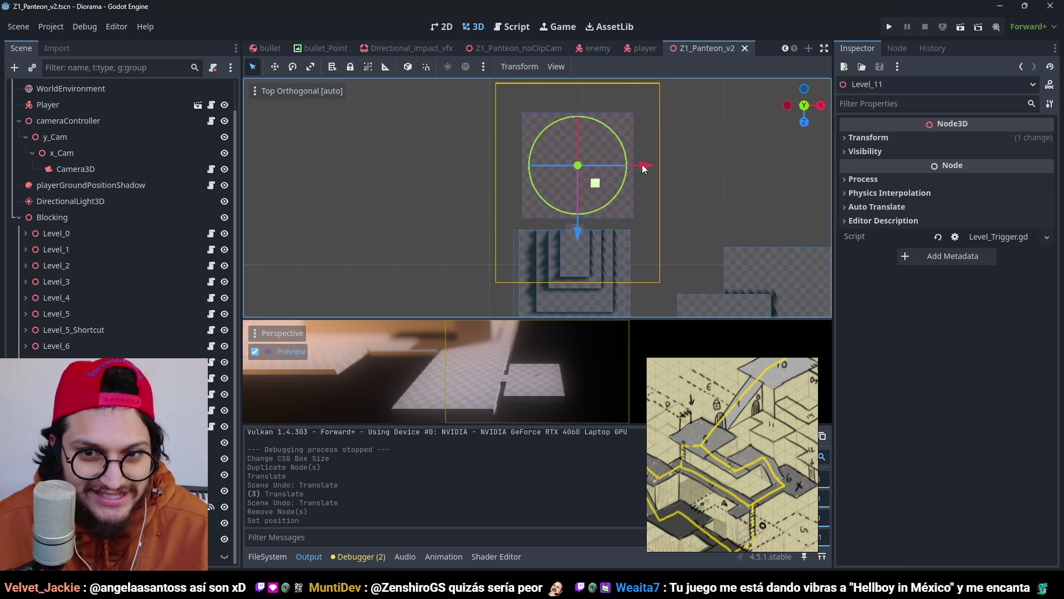
click(83, 522)
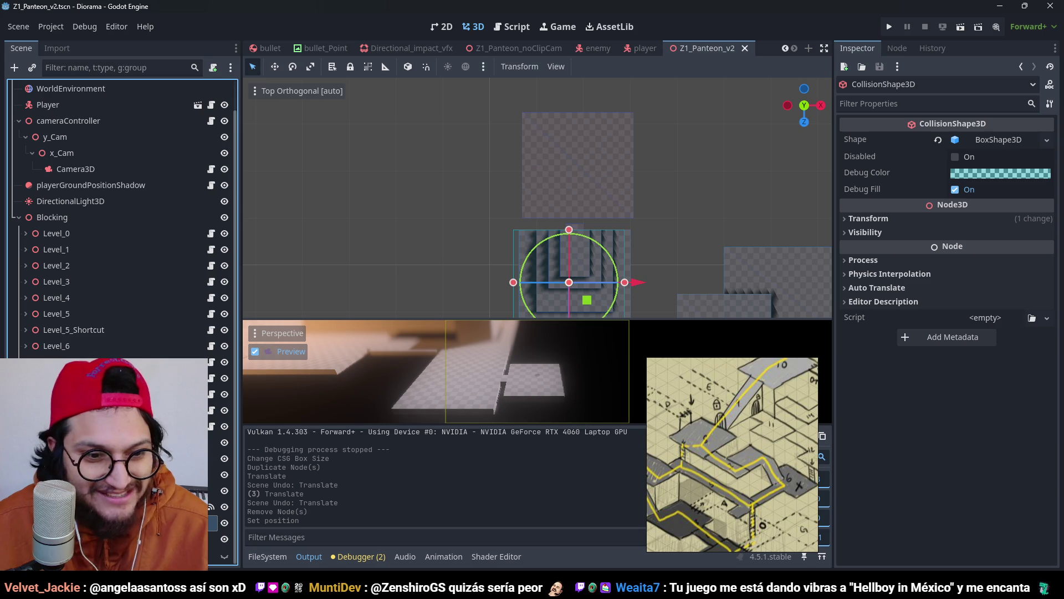
click(1045, 140)
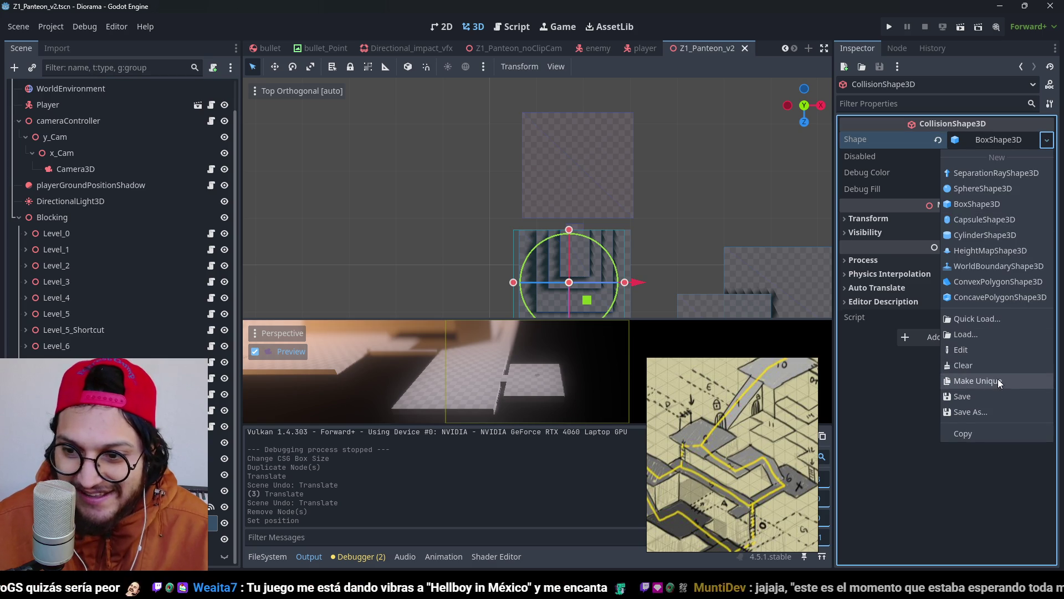
click(997, 378)
Step: Widen Block12 on both sides to 31.9 m
click(571, 191)
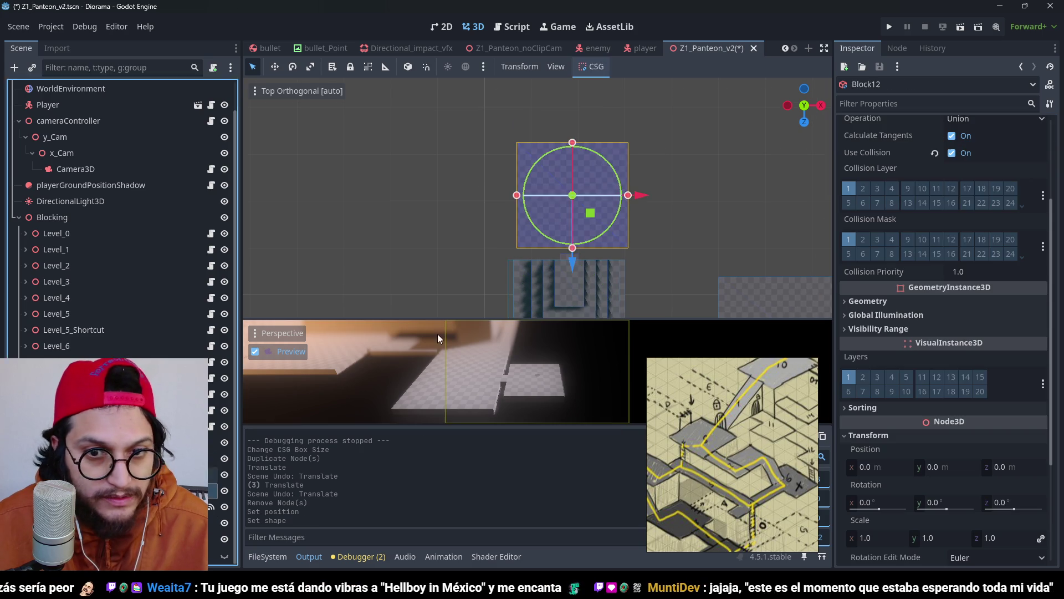
scroll(558, 191, down, 3)
scroll(578, 239, down, 6)
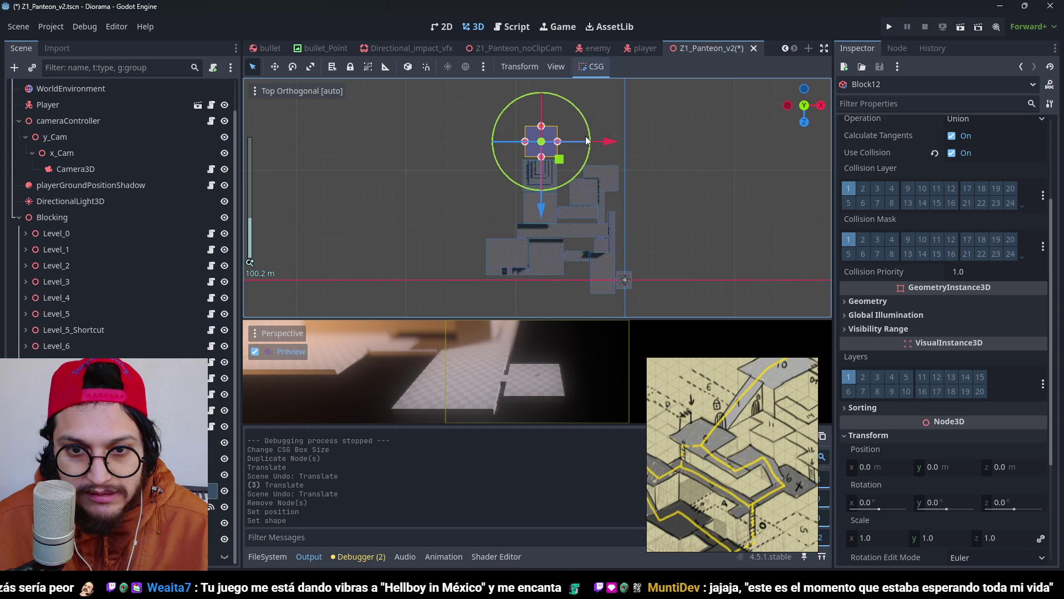
scroll(604, 211, up, 8)
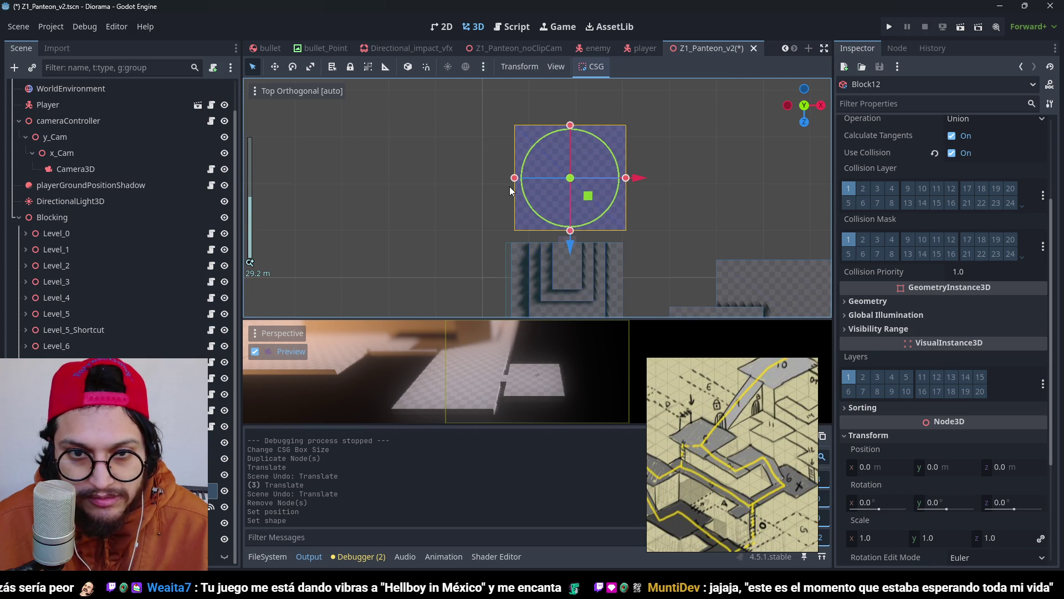
drag(516, 183, 477, 181)
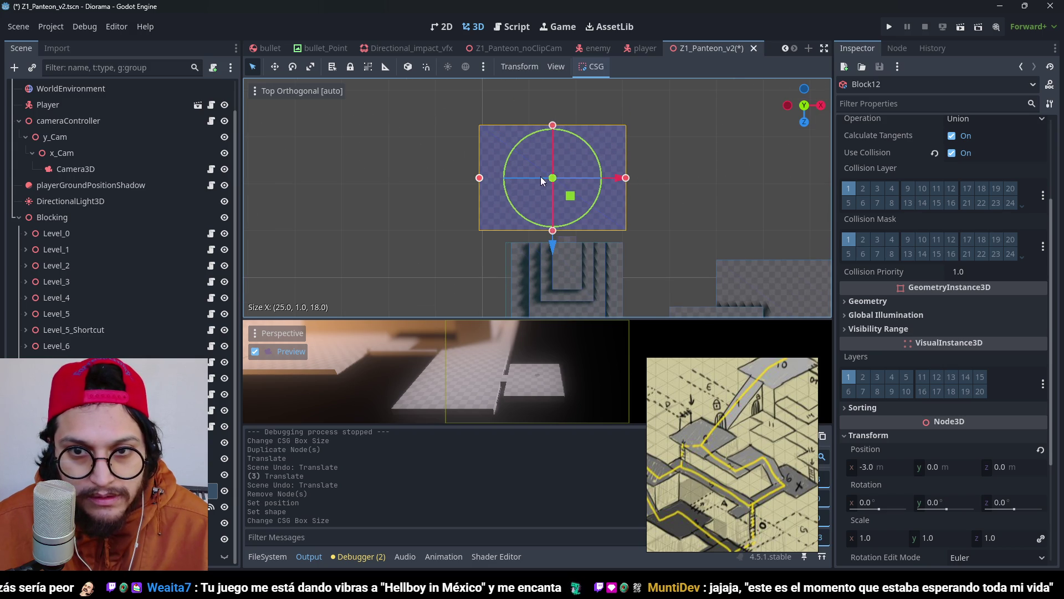
scroll(661, 188, up, 1)
drag(643, 178, 692, 179)
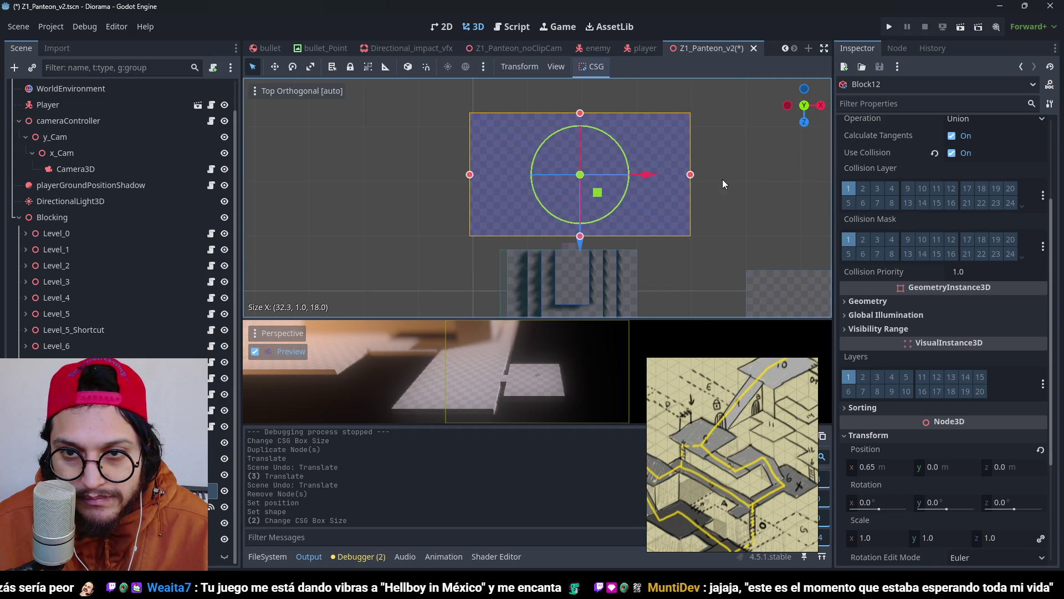
scroll(722, 178, up, 6)
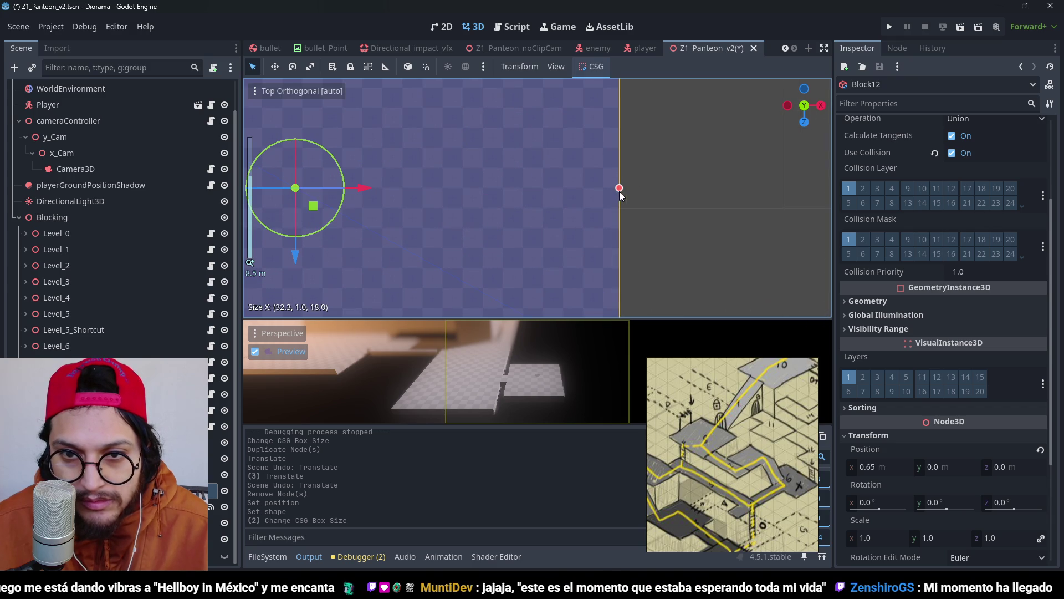
click(624, 191)
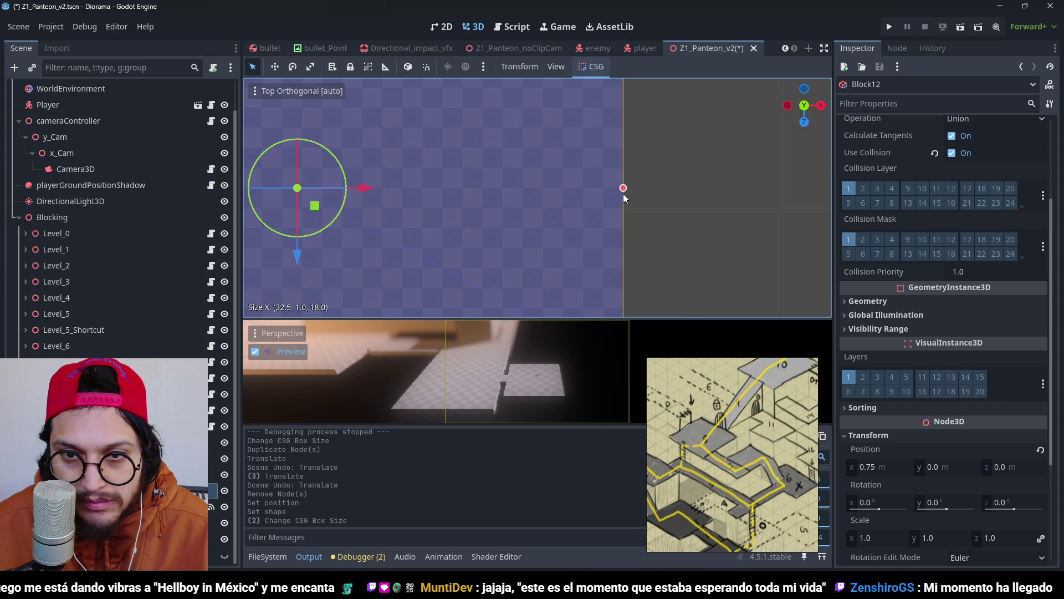
scroll(623, 194, down, 5)
scroll(703, 198, down, 1)
scroll(377, 191, up, 3)
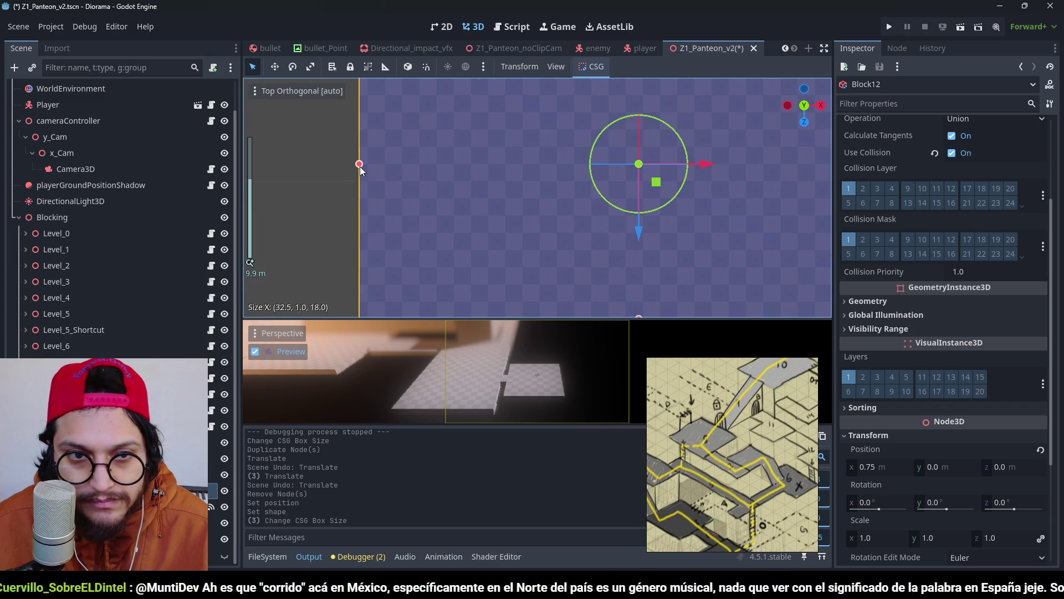
drag(367, 167, 371, 168)
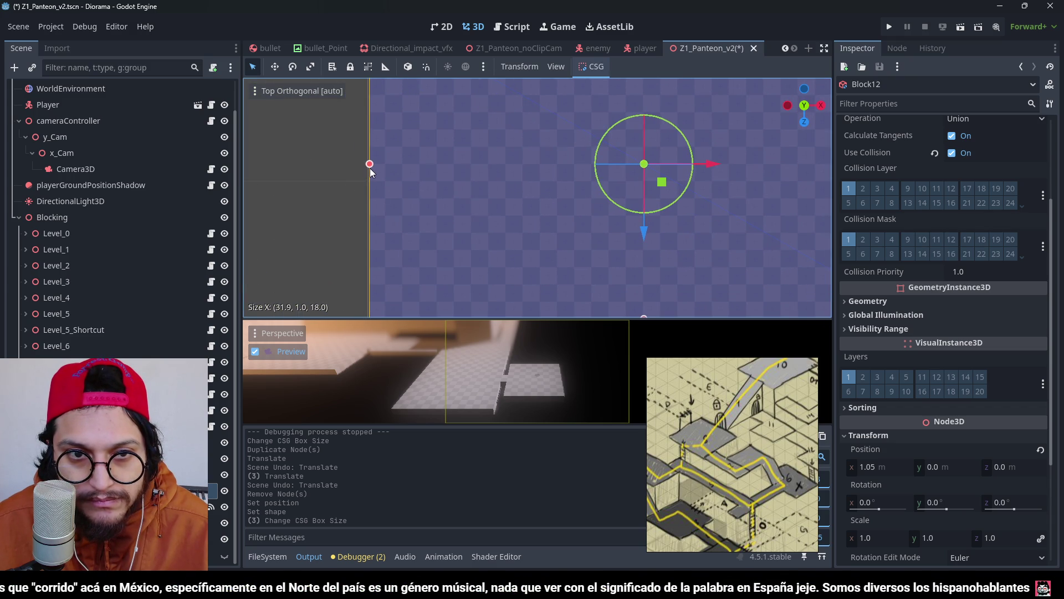
scroll(667, 227, down, 2)
scroll(586, 227, up, 2)
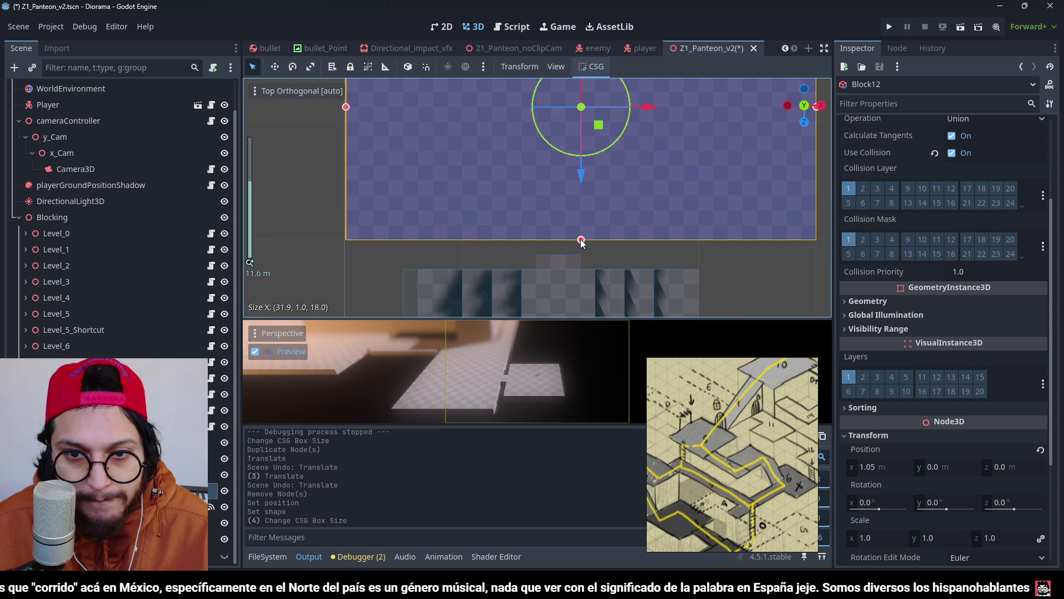
Step: Extend Block12's depth to 28 m and shift it 2 m along X, ending at X −0.95, Z −4
drag(582, 240, 580, 254)
scroll(625, 223, down, 6)
scroll(610, 169, up, 4)
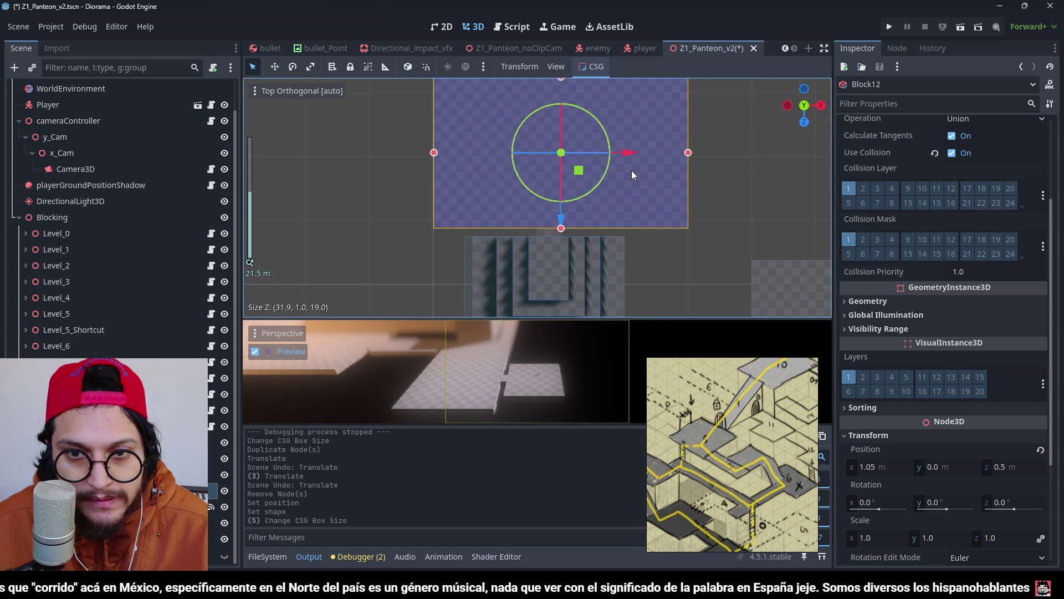
drag(637, 143, 619, 143)
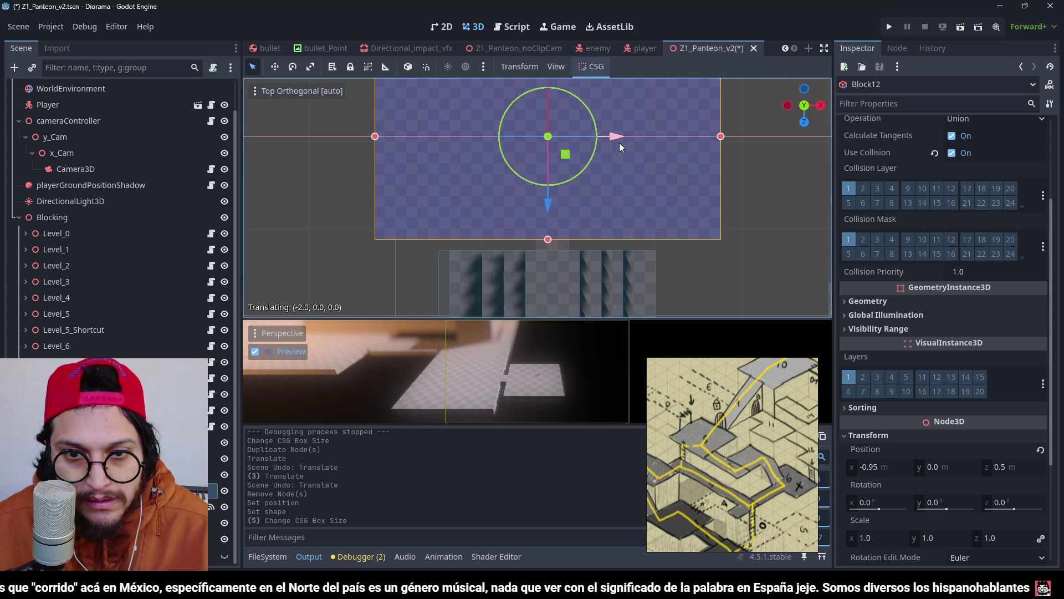
scroll(619, 188, down, 5)
scroll(553, 170, up, 2)
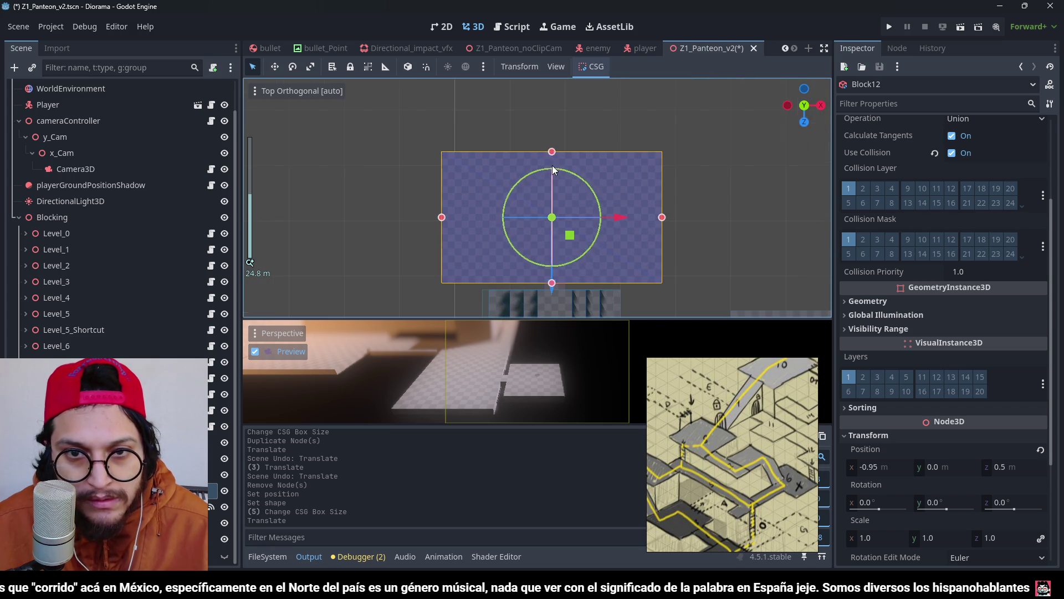
drag(553, 152, 549, 96)
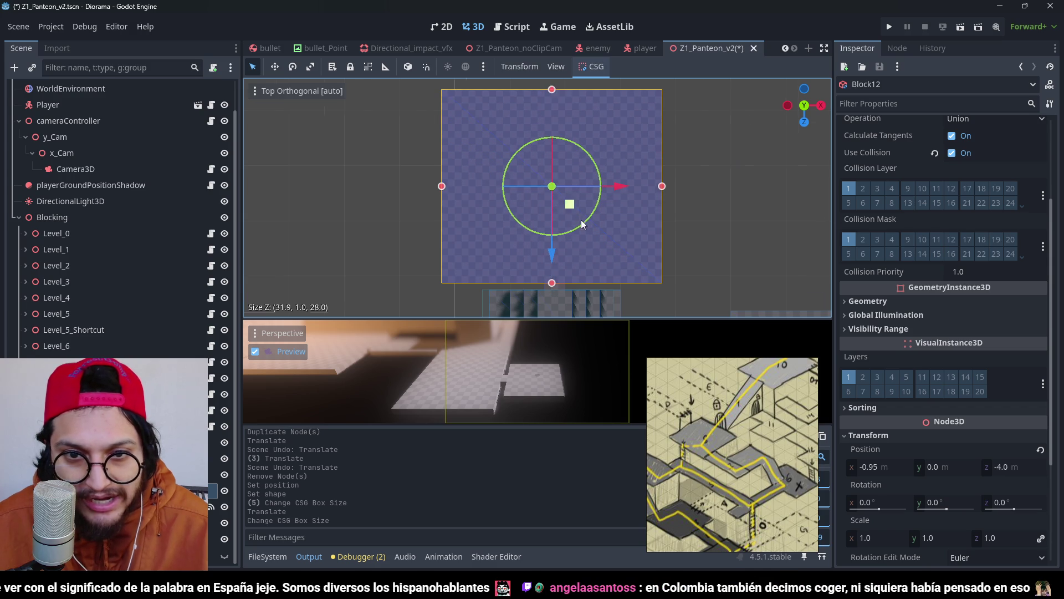
scroll(581, 220, down, 3)
mouse_move(575, 197)
mouse_down()
mouse_move(604, 196)
mouse_move(494, 113)
mouse_move(454, 105)
mouse_up()
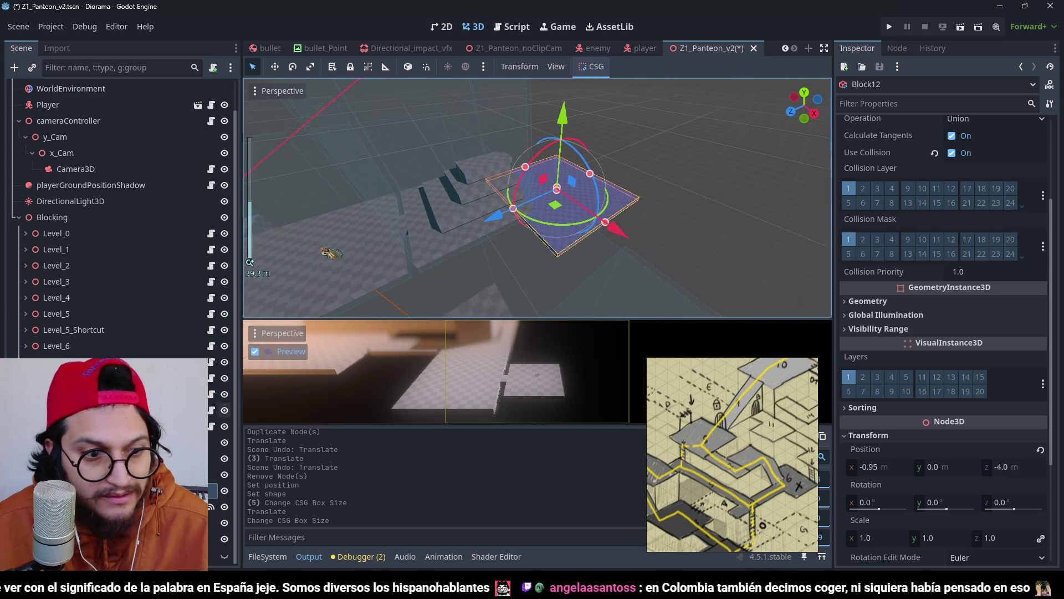
Step: Resize Level_11's collision box to 30 × 25 × 28 m in Top view and save
click(607, 203)
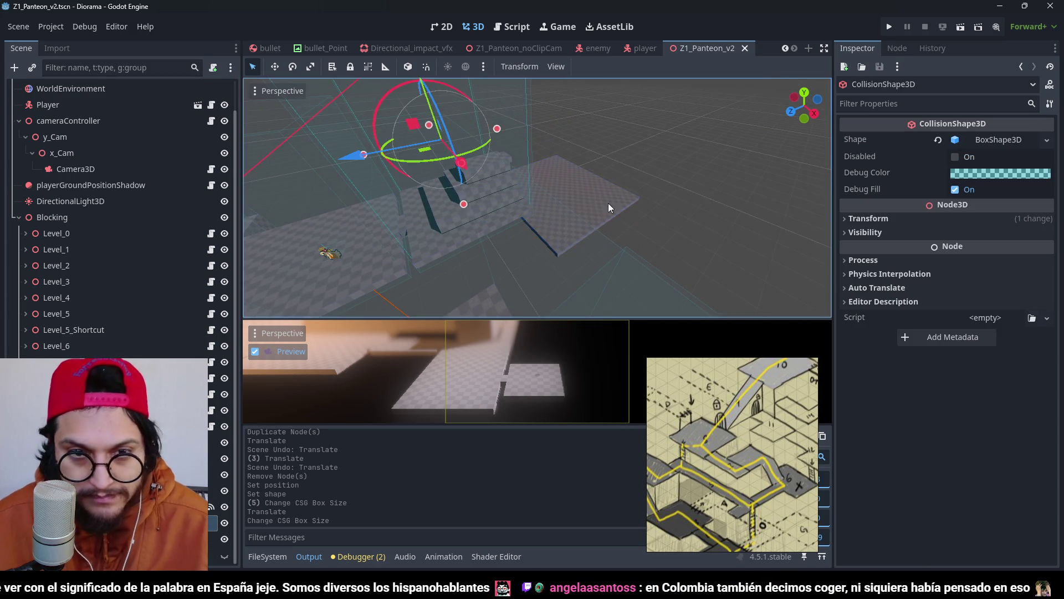
key(KP_7)
scroll(554, 224, up, 2)
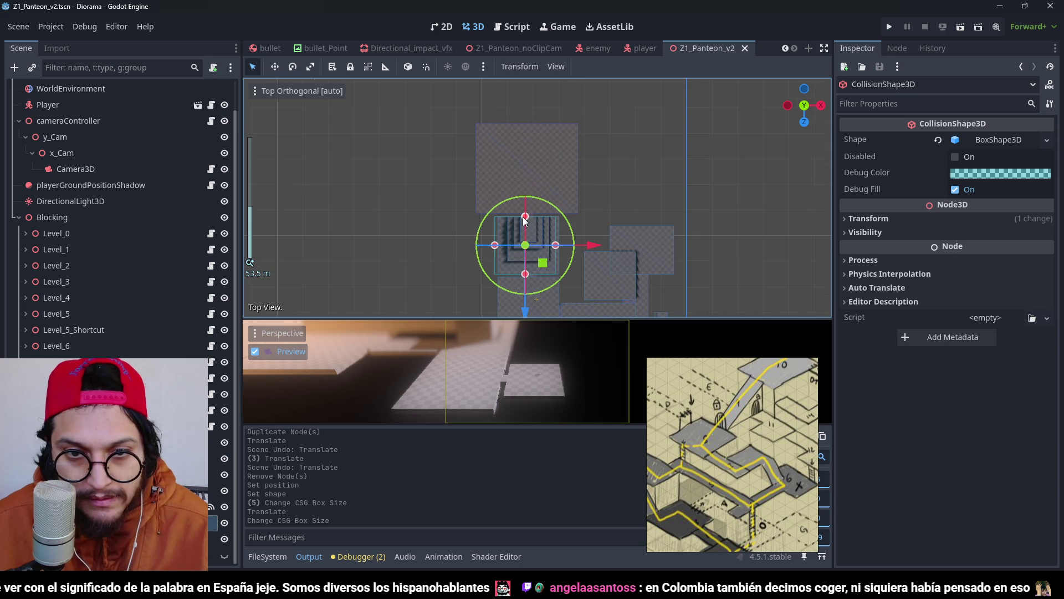
drag(526, 220, 520, 127)
drag(525, 273, 524, 216)
scroll(597, 140, up, 5)
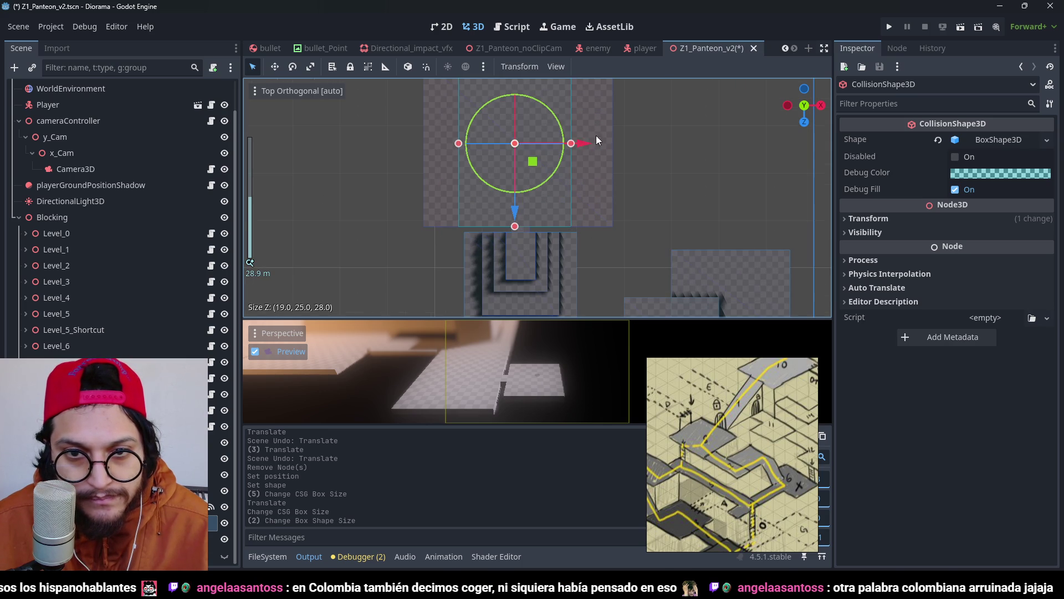
click(567, 149)
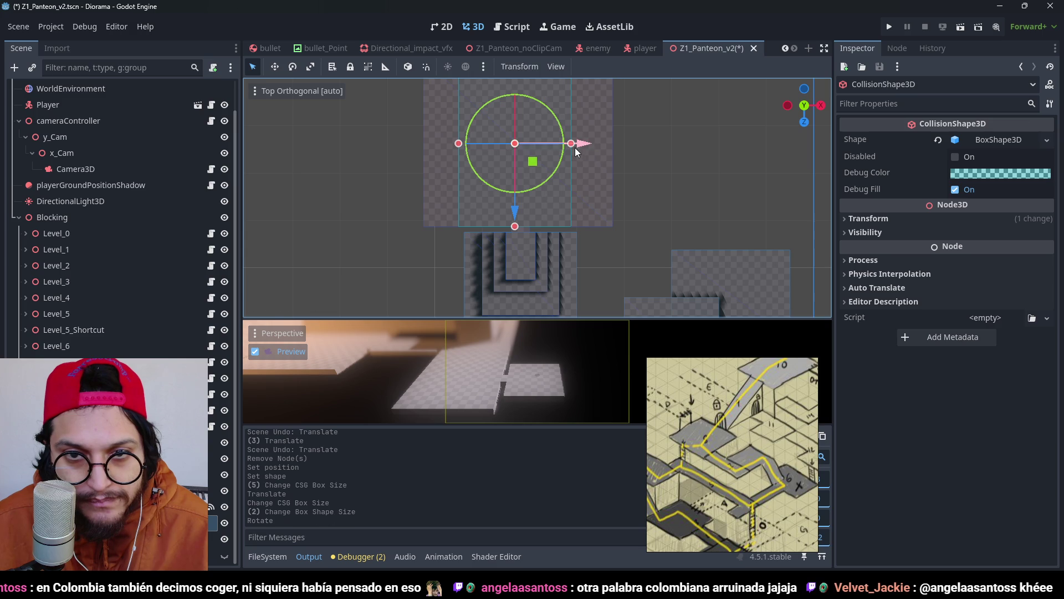
drag(580, 148, 604, 152)
key(ctrl+s)
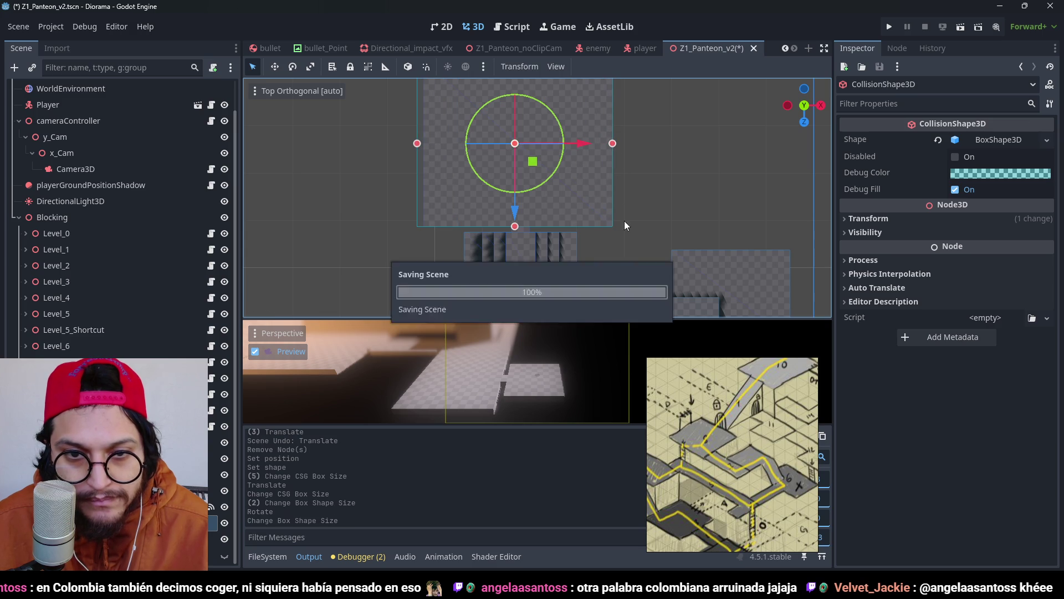
scroll(624, 221, up, 2)
scroll(520, 261, up, 3)
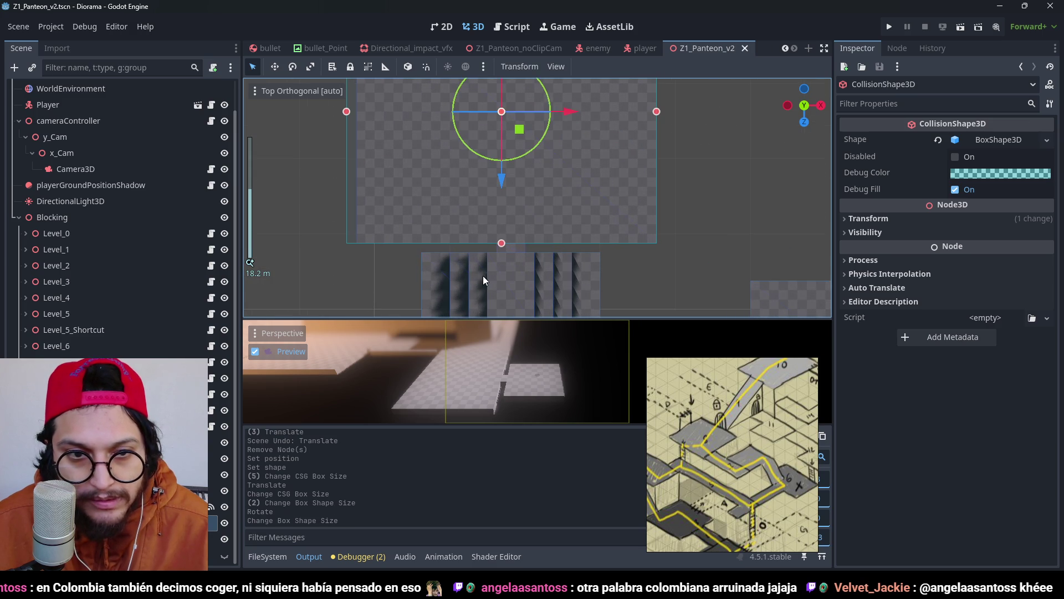
scroll(565, 191, up, 2)
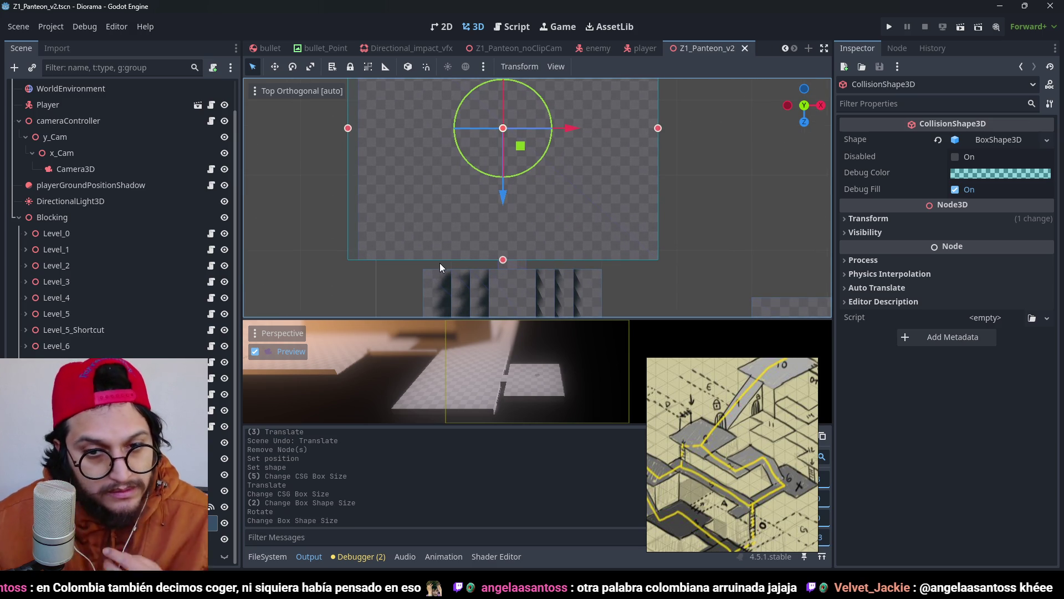
Step: Push Block12's left edge out so its X position is −1.5, and save
click(417, 145)
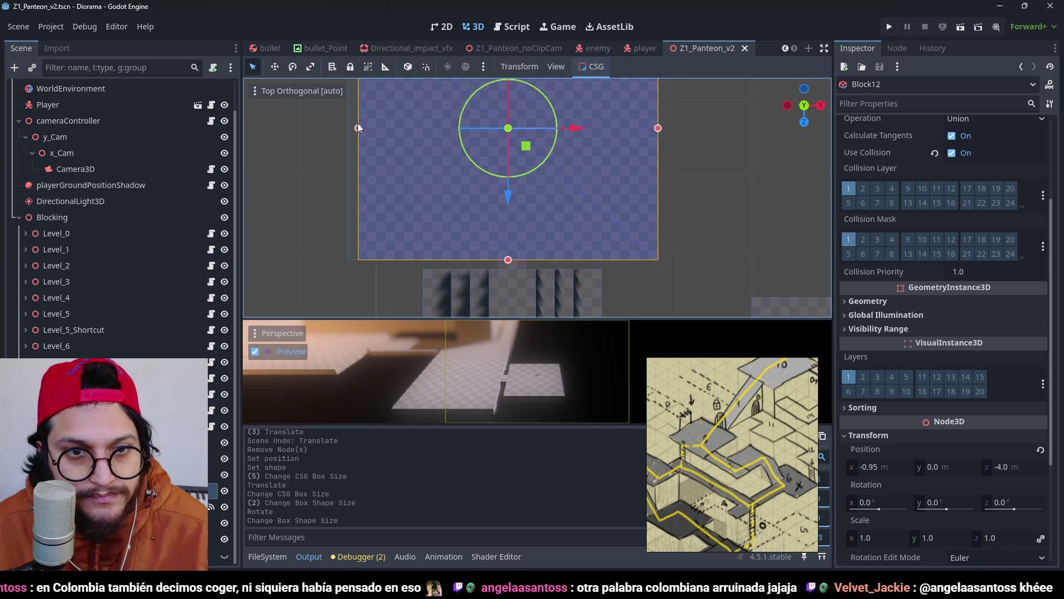
scroll(366, 161, up, 2)
drag(367, 159, 367, 160)
key(ctrl+s)
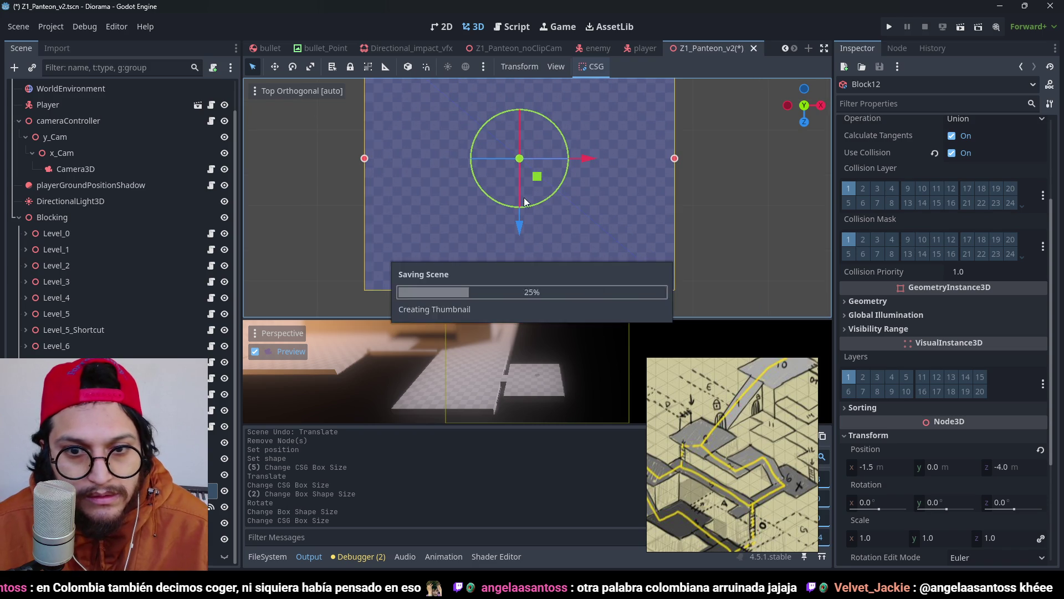
Step: Lift the Level_11 trigger 12 m above the enlarged platform, shifted 1 m along X
scroll(524, 197, down, 3)
scroll(592, 258, up, 3)
scroll(592, 259, down, 3)
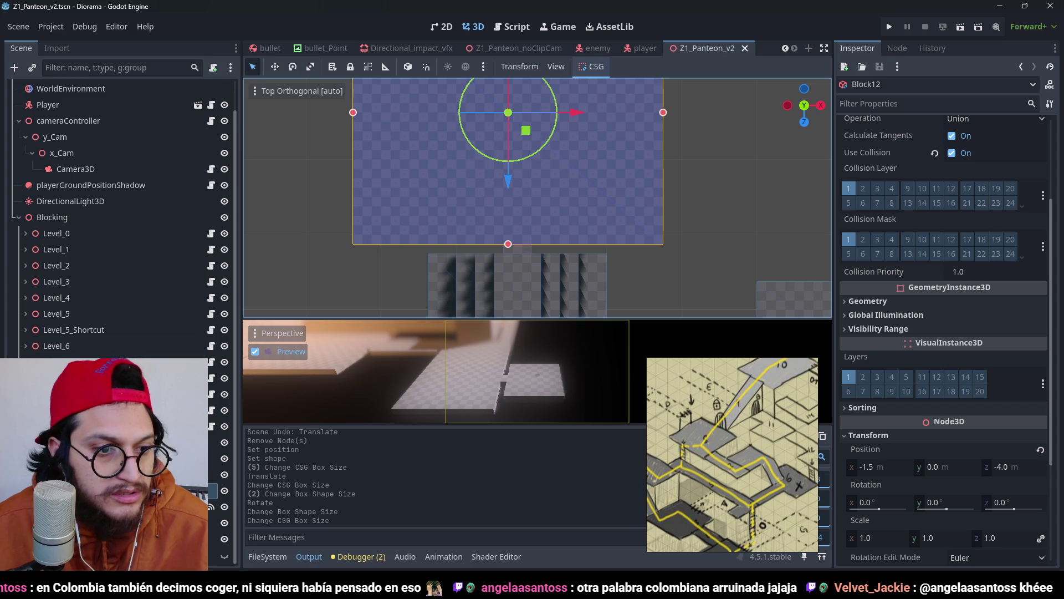
click(524, 243)
mouse_move(592, 159)
mouse_down()
mouse_move(690, 235)
mouse_move(520, 108)
mouse_move(494, 210)
mouse_move(553, 197)
mouse_move(553, 123)
mouse_move(556, 133)
mouse_move(542, 130)
mouse_up()
Step: In front and right orthogonal views, lower the Level_11 trigger slightly along its Y axis
scroll(578, 190, up, 6)
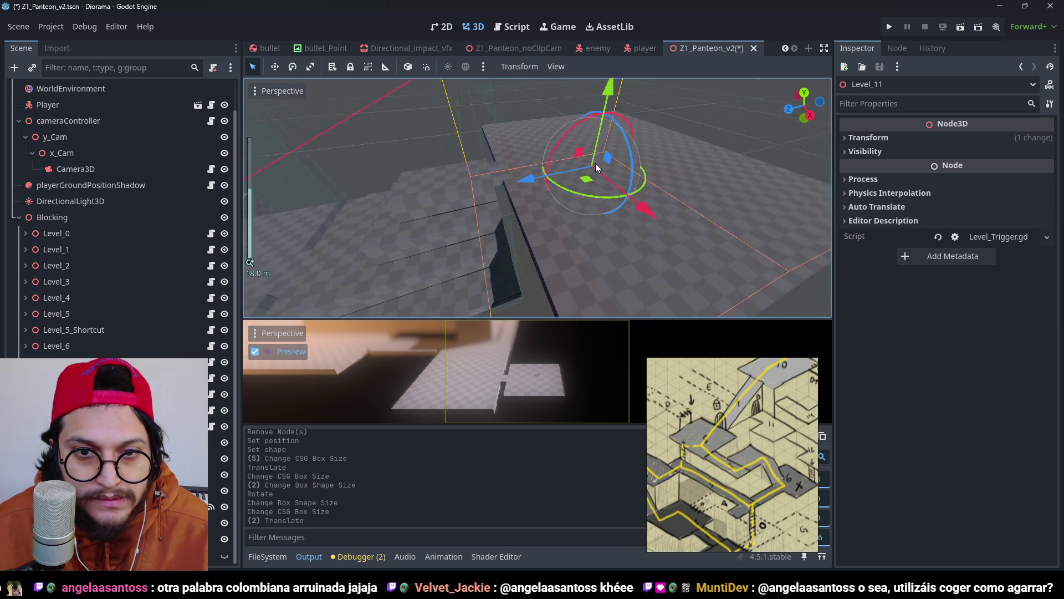
mouse_move(595, 163)
mouse_down()
mouse_move(542, 122)
mouse_move(617, 102)
mouse_move(604, 99)
mouse_up()
mouse_move(604, 98)
mouse_down()
mouse_move(678, 137)
mouse_move(617, 145)
mouse_move(572, 184)
mouse_up()
scroll(572, 185, up, 3)
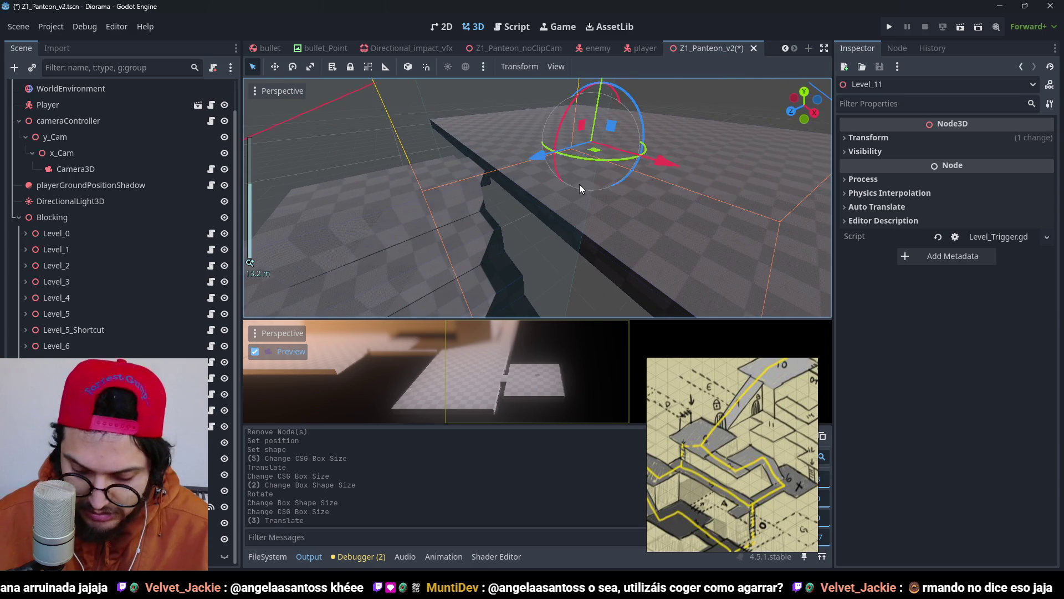
key(KP_1)
key(KP_3)
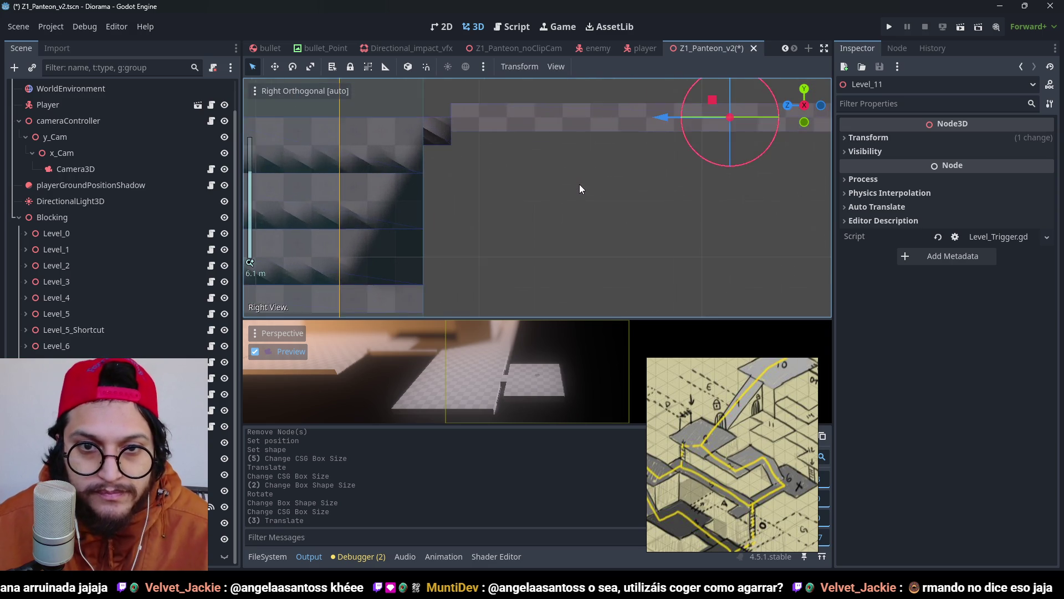
scroll(634, 142, up, 3)
drag(659, 131, 677, 143)
Step: Save Z1_Panteon_v2 and return to a perspective view with Block12 selected
key(ctrl+s)
scroll(560, 200, down, 3)
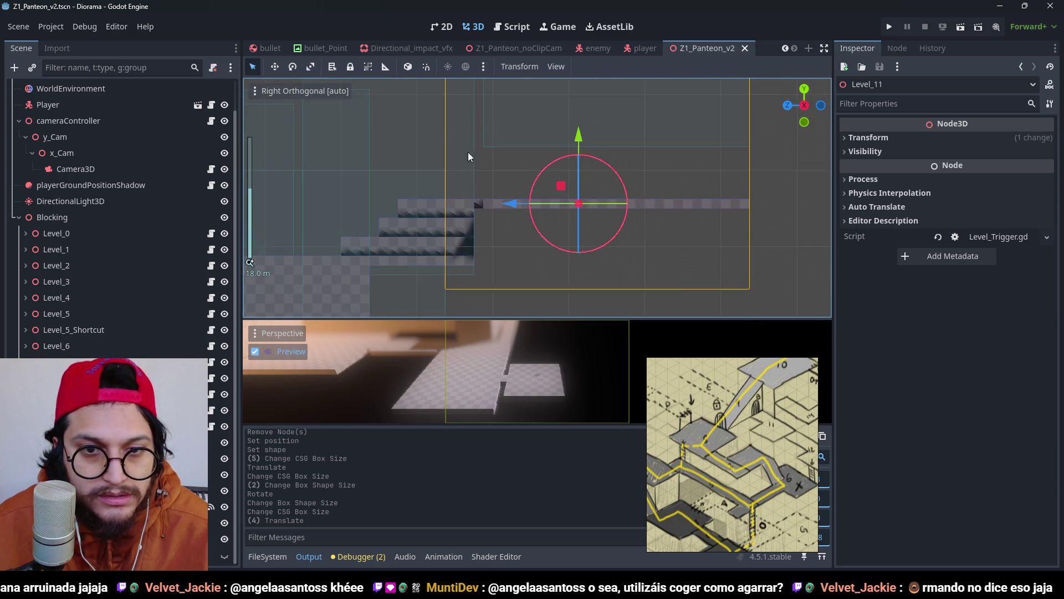
drag(468, 152, 506, 276)
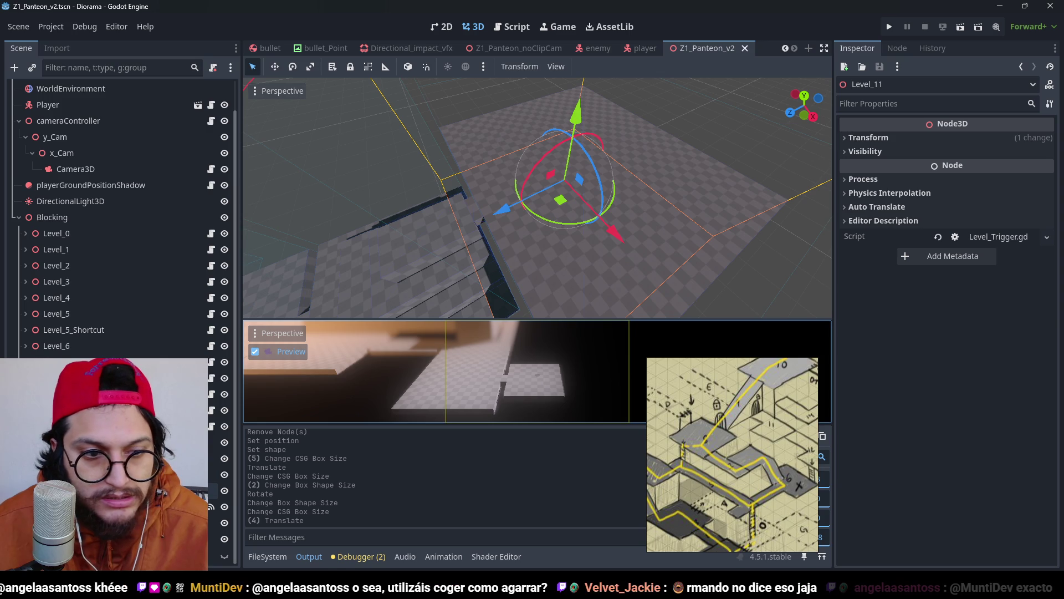
click(487, 251)
scroll(494, 233, down, 1)
Step: Duplicate Block12 as Block13 and narrow it into a 3 m by 25 m strip in Top view
key(KP_7)
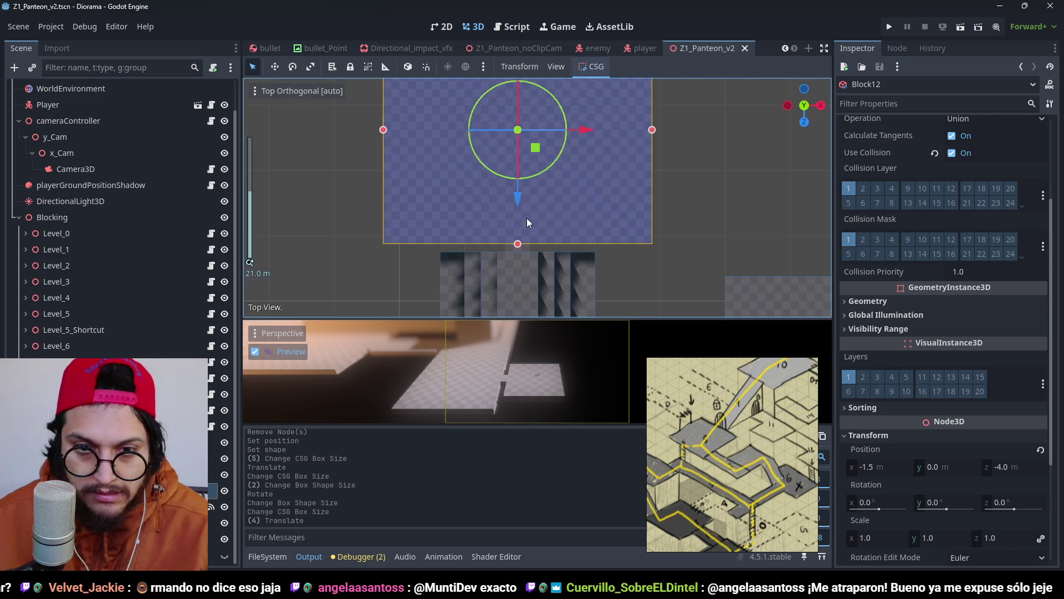
key(ctrl+d)
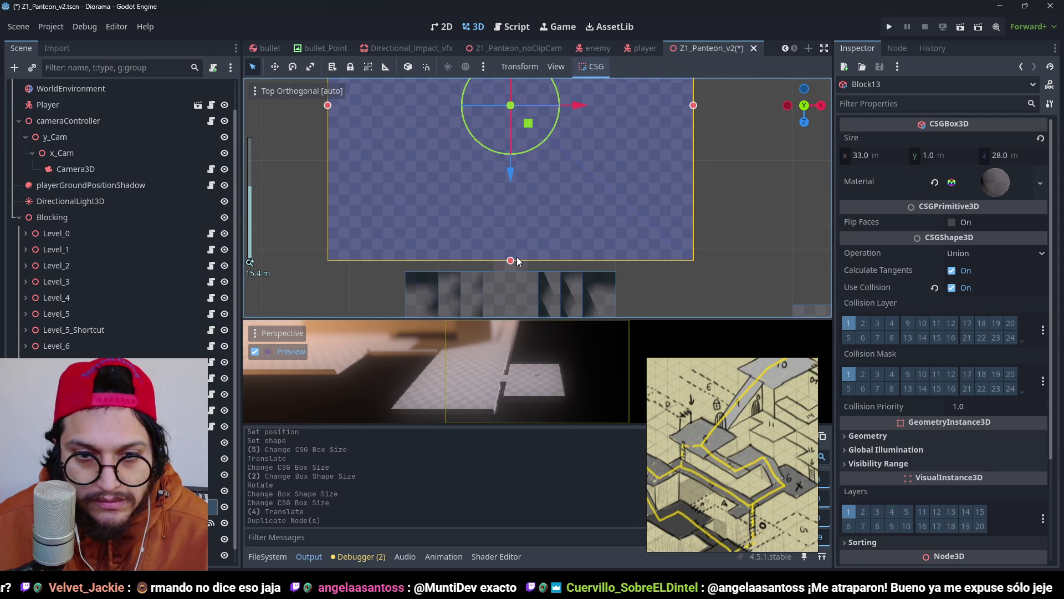
drag(511, 262, 530, 267)
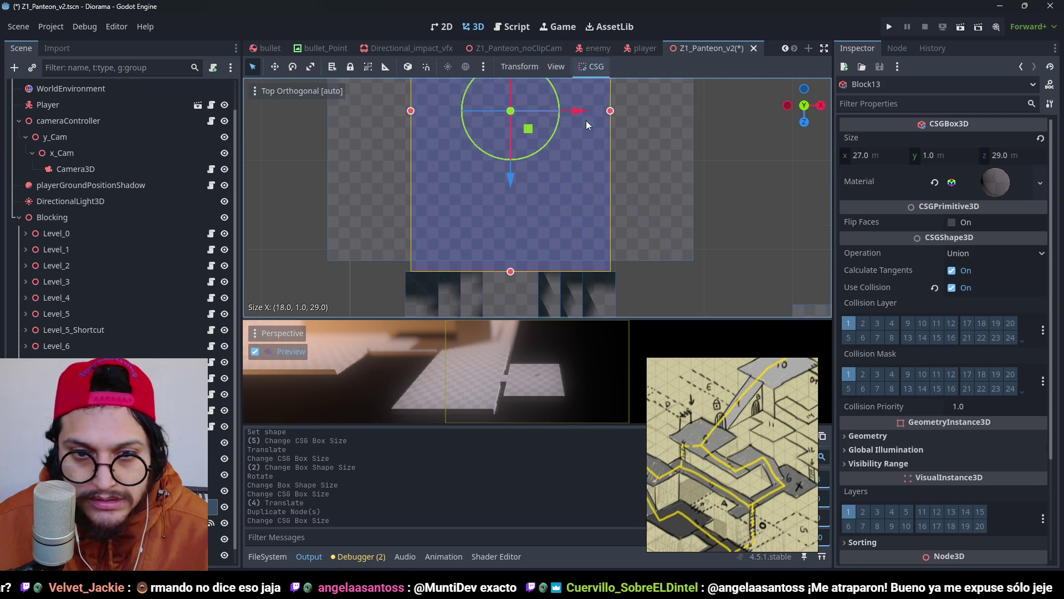
scroll(534, 146, down, 3)
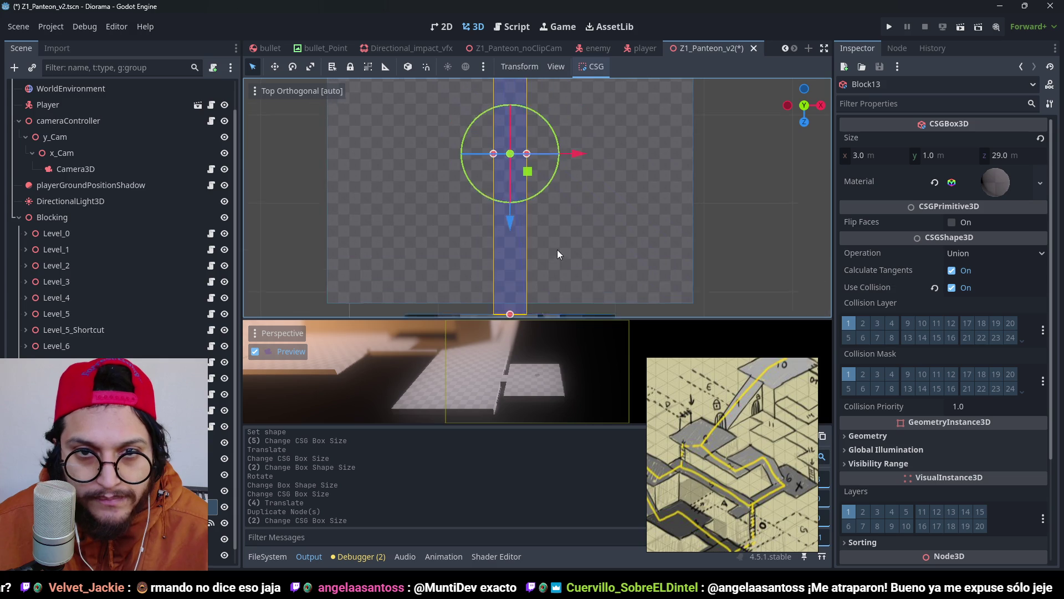
key(f)
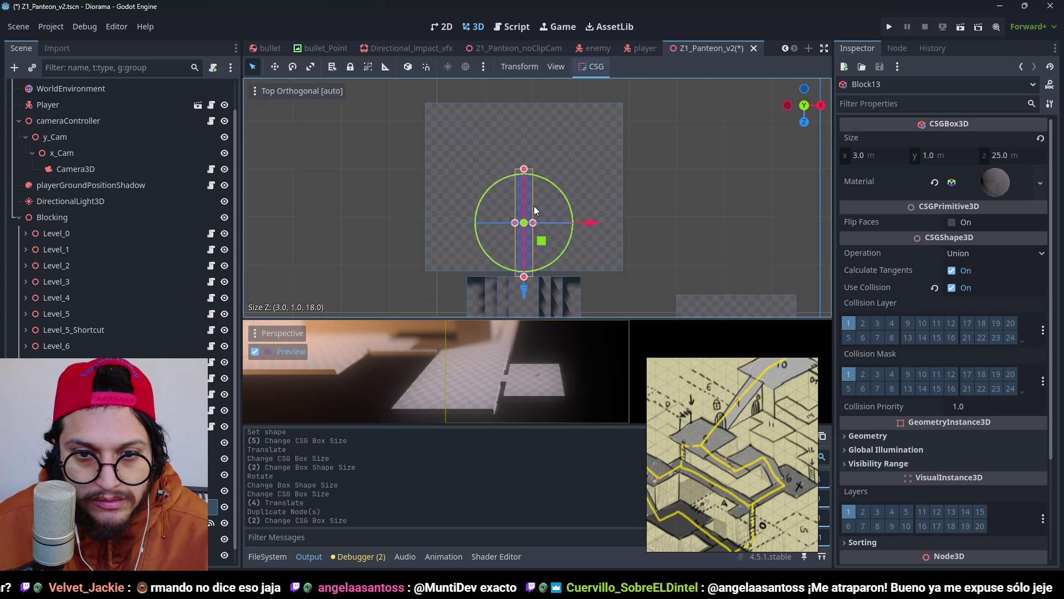
Step: Save the scene, clear the selection and orbit out to see the whole level
mouse_move(562, 291)
mouse_down()
mouse_move(517, 178)
mouse_move(458, 128)
mouse_move(501, 201)
mouse_up()
key(ctrl+s)
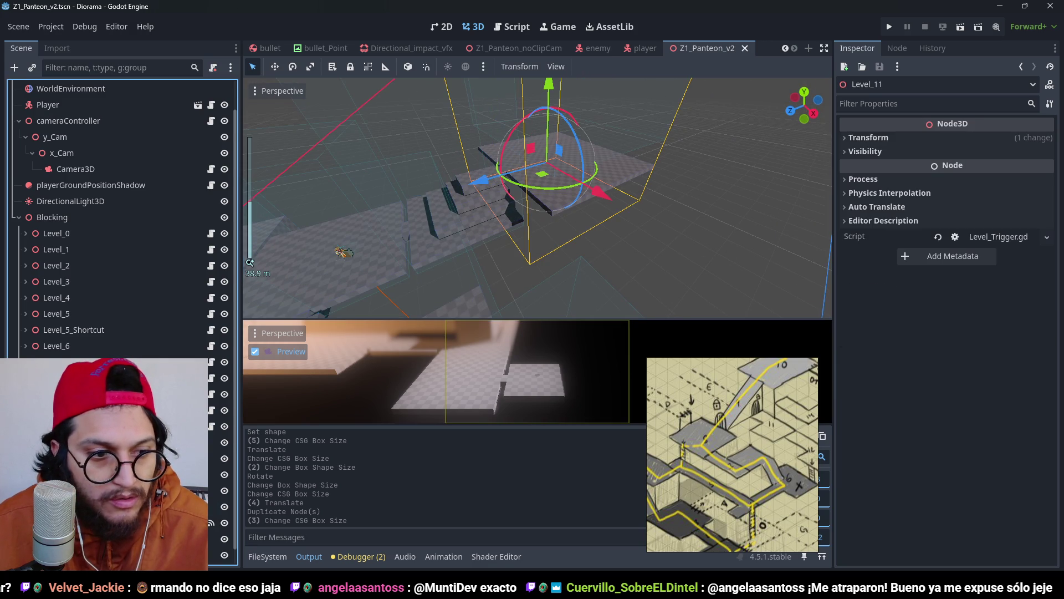
click(556, 222)
scroll(556, 222, down, 3)
mouse_move(556, 222)
mouse_down()
mouse_move(557, 185)
mouse_move(637, 152)
mouse_move(567, 206)
mouse_move(874, 65)
mouse_up()
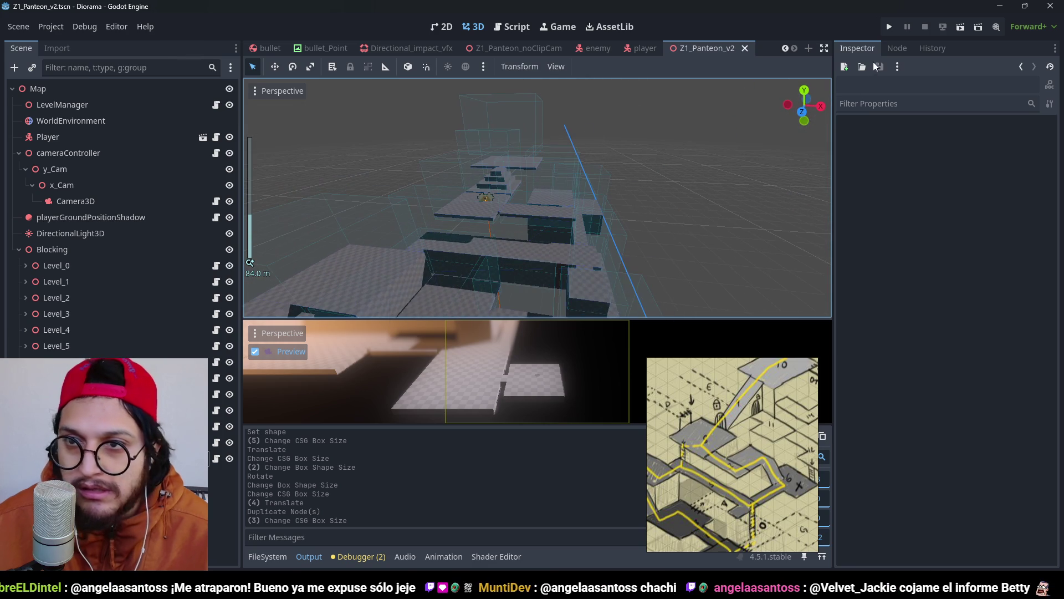
click(891, 29)
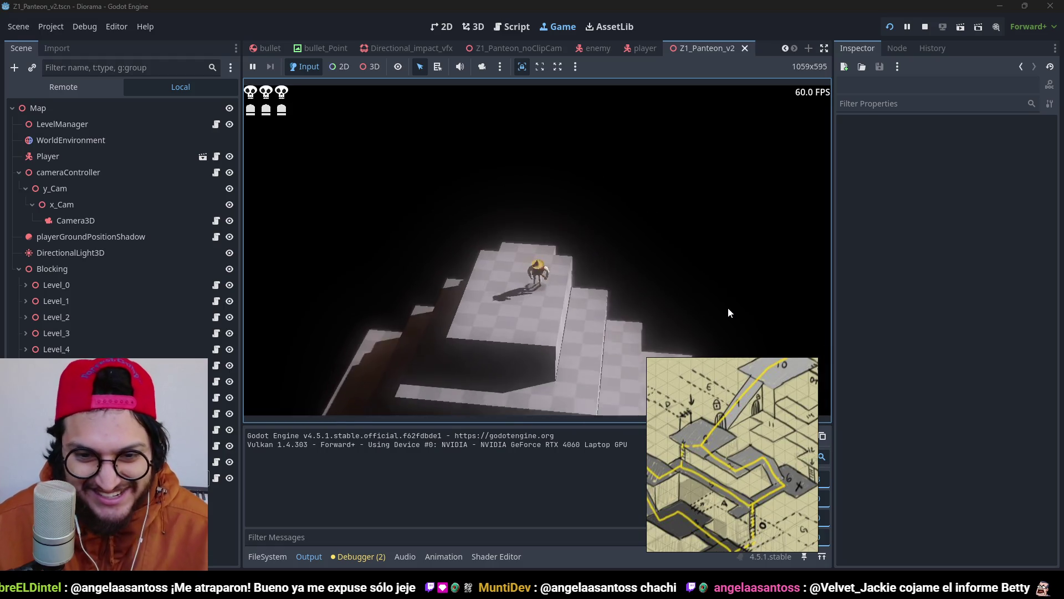
key(F8)
Step: Stretch Level_11's collision box further down and save the scene
click(489, 218)
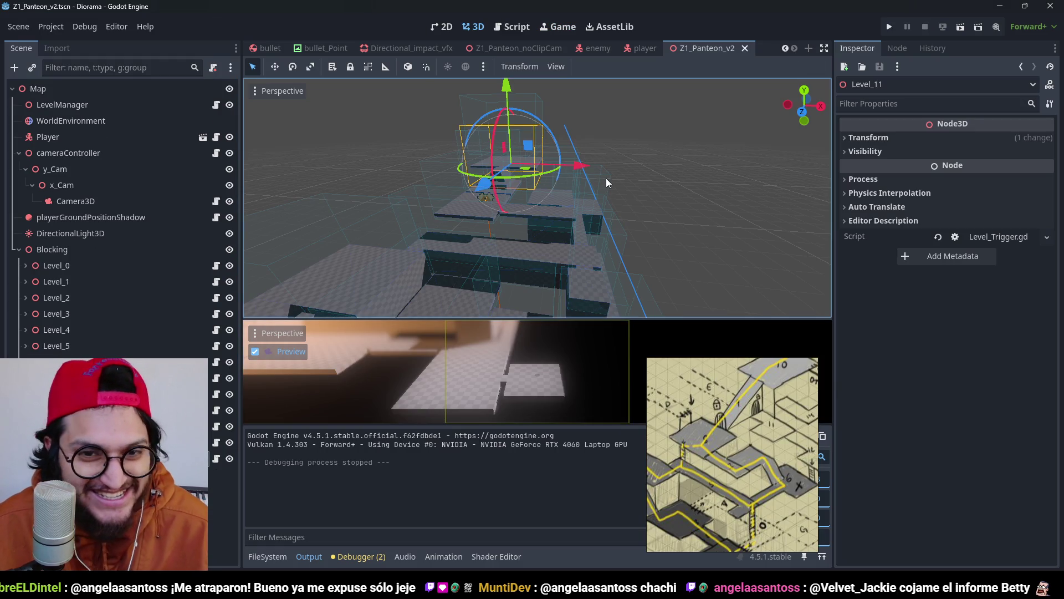
key(f)
click(597, 202)
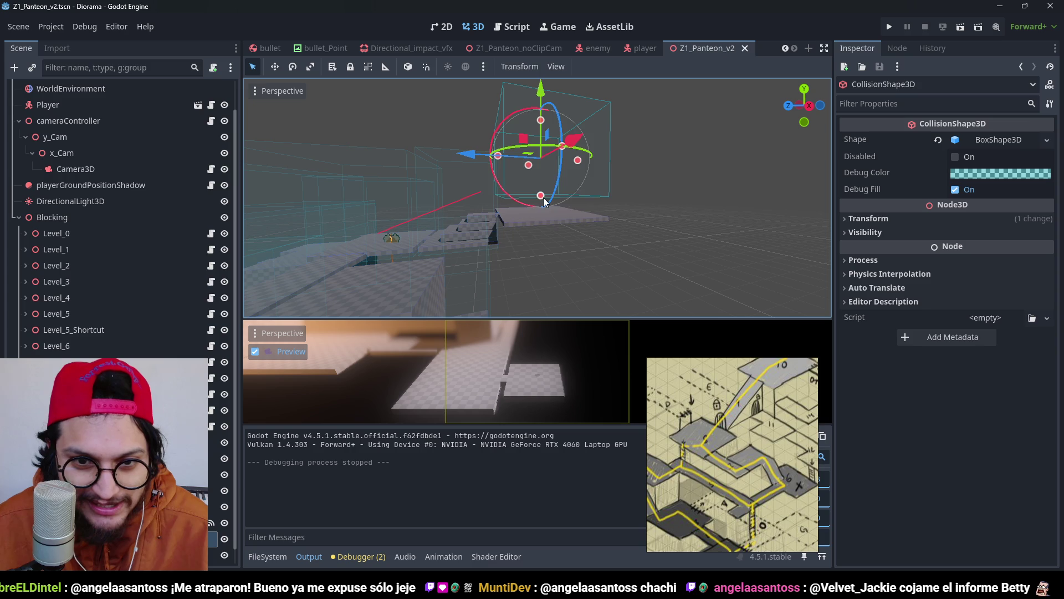
drag(544, 199, 545, 237)
key(ctrl+s)
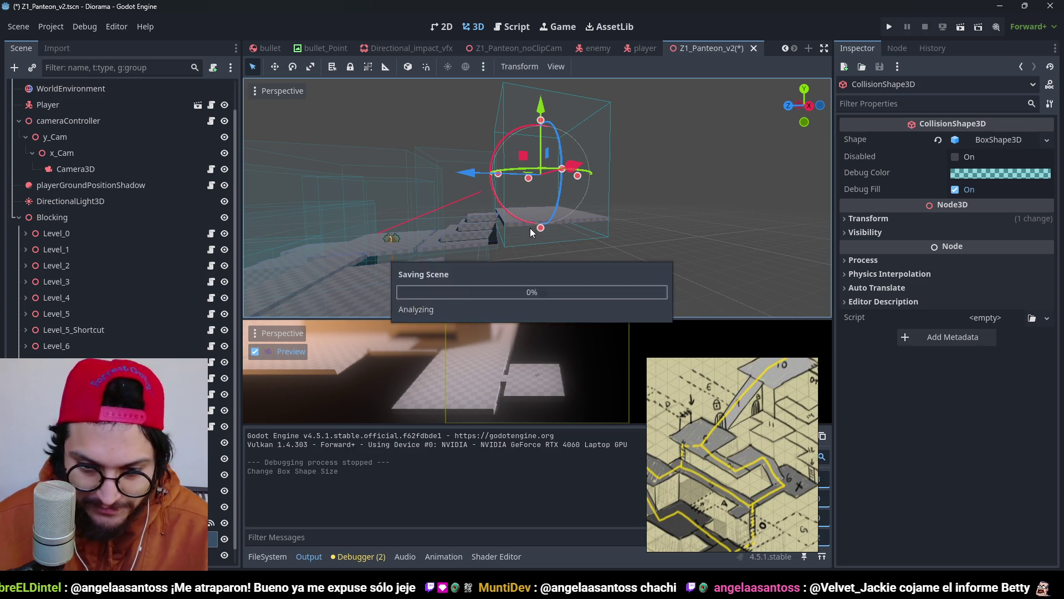
Step: Fine-tune the collision box height from the right view, then playtest and stop with F8
key(KP_3)
scroll(527, 274, up, 5)
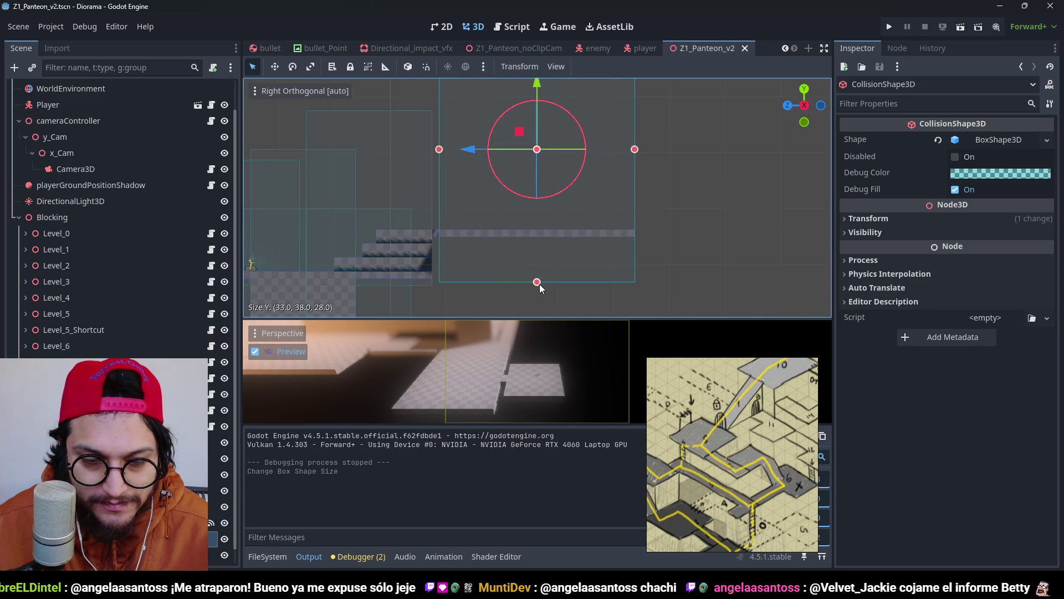
drag(541, 284, 544, 285)
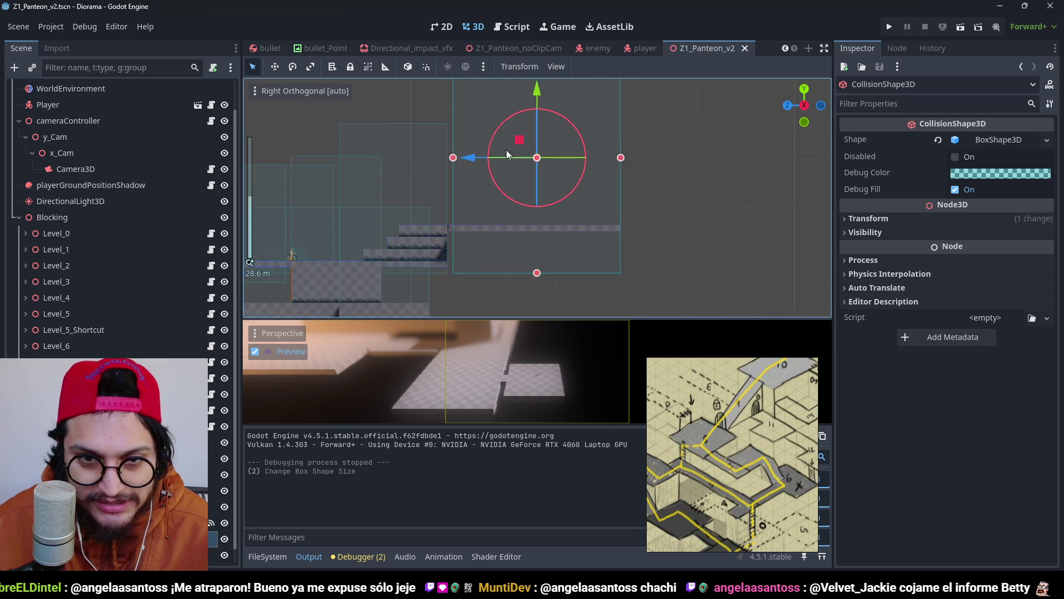
click(889, 26)
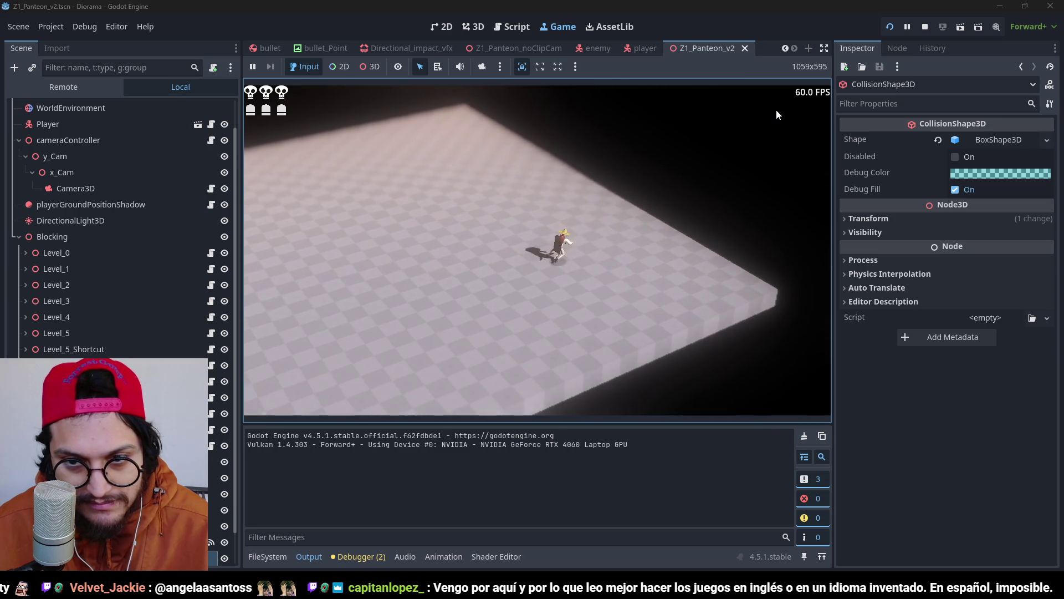
key(F8)
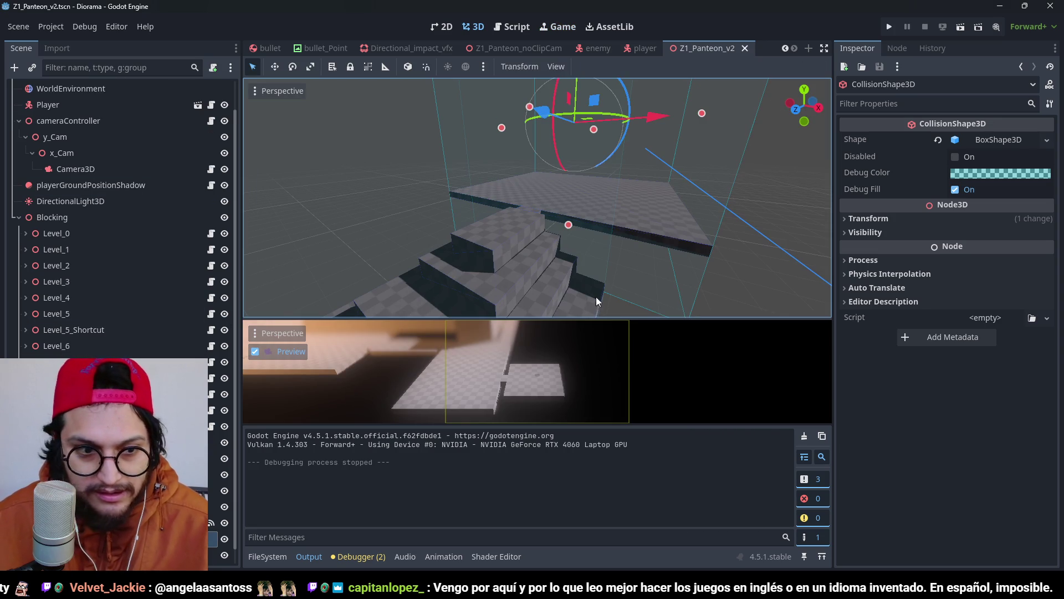
Step: Extend Block12's far edge in Top view so it spans 31 m deep
click(638, 213)
key(KP_7)
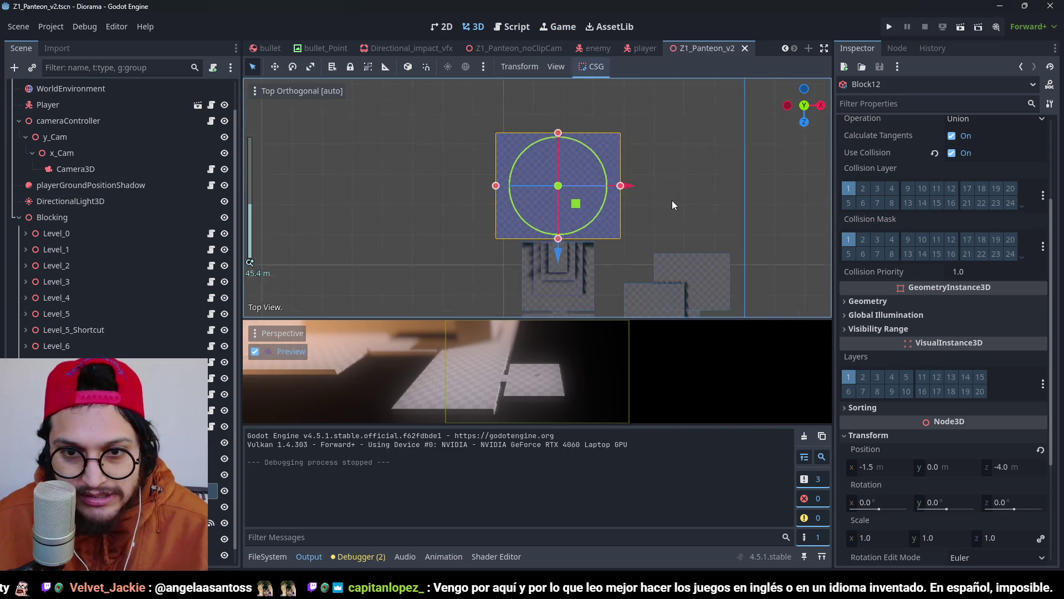
scroll(672, 201, up, 4)
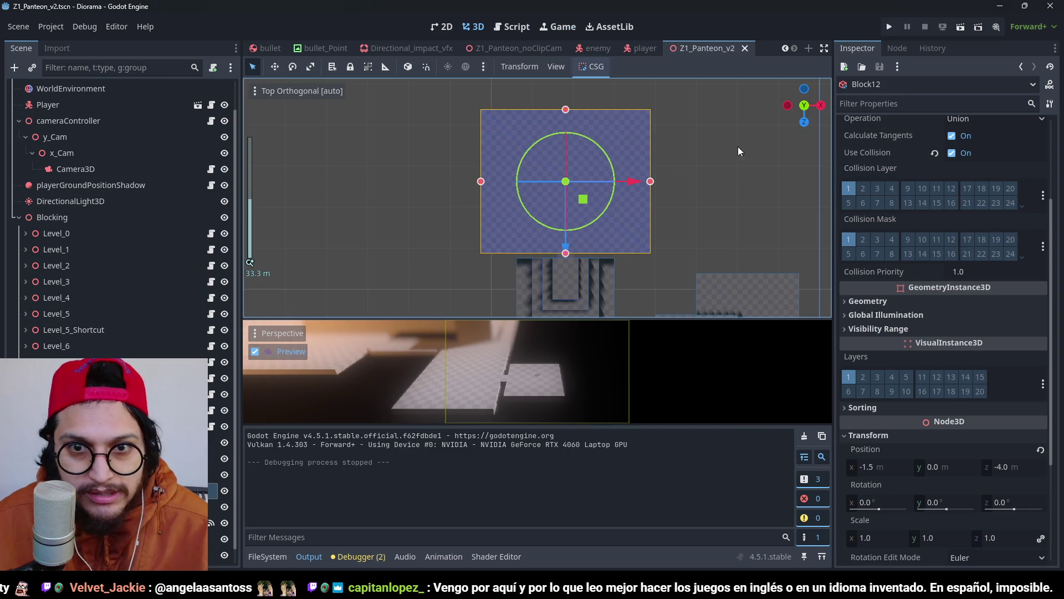
scroll(556, 141, up, 4)
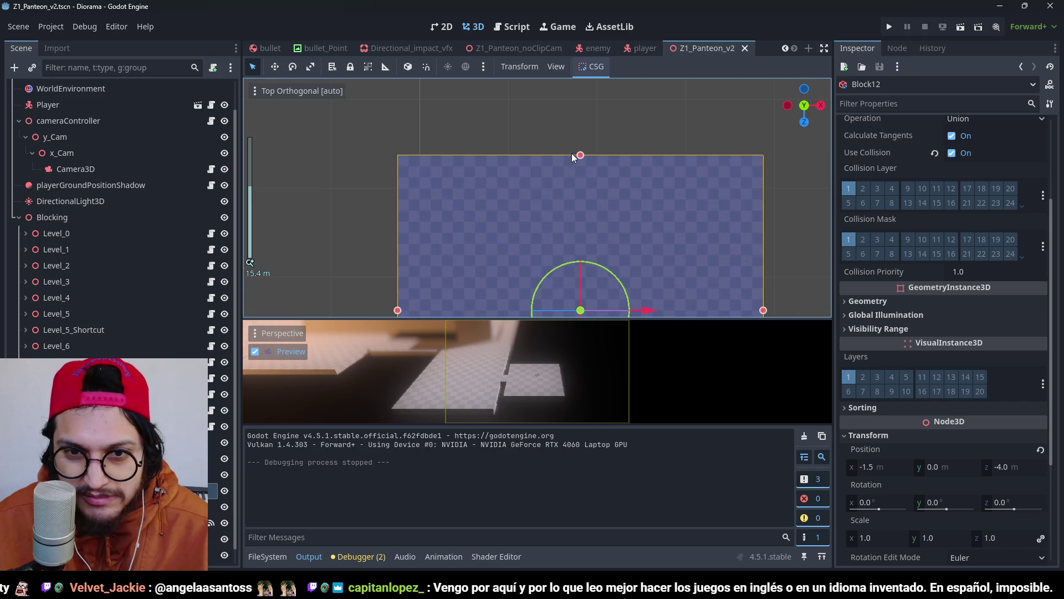
drag(581, 155, 580, 124)
scroll(487, 192, down, 5)
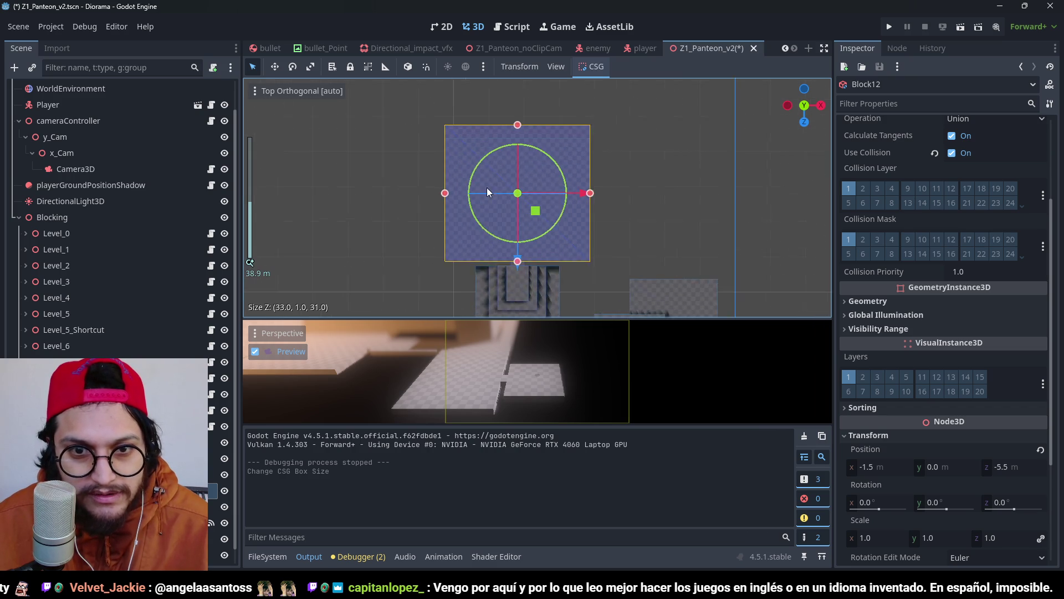
scroll(487, 192, up, 1)
scroll(117, 221, down, 1)
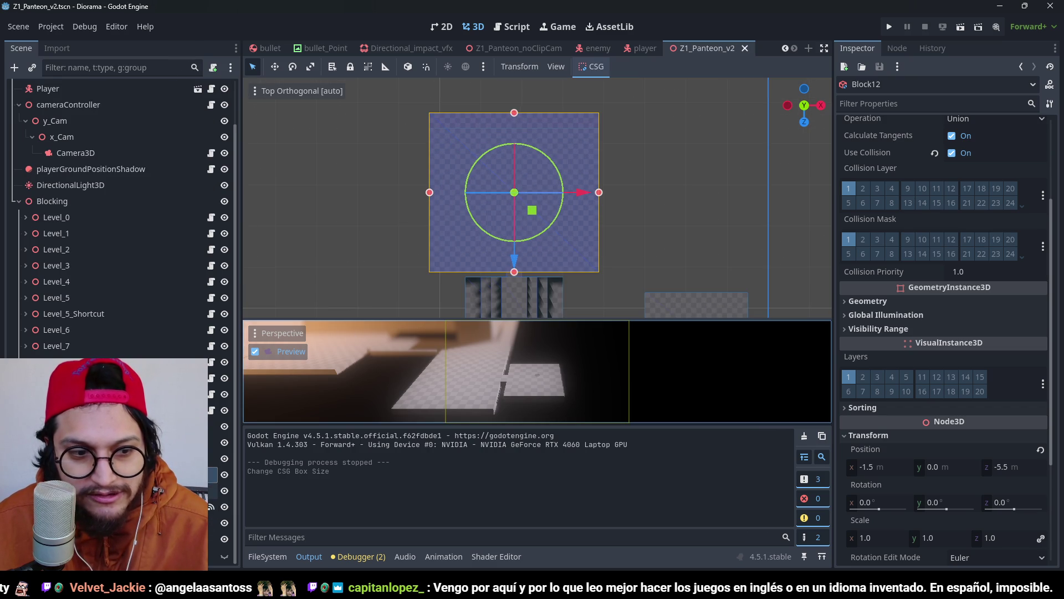
Step: Enlarge Block12's collision shape to match, save, and run the game
click(122, 507)
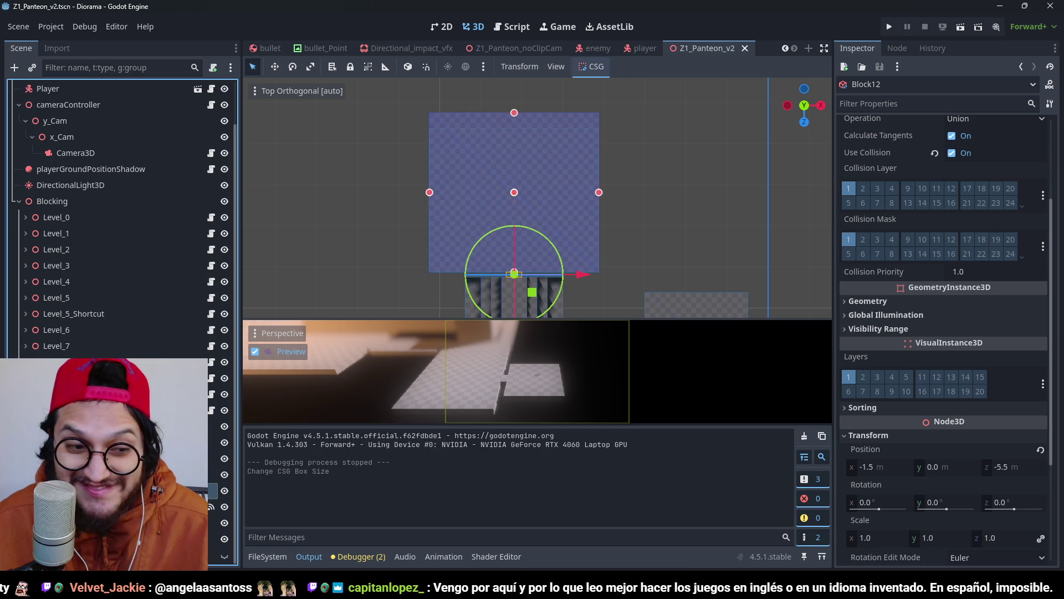
click(122, 523)
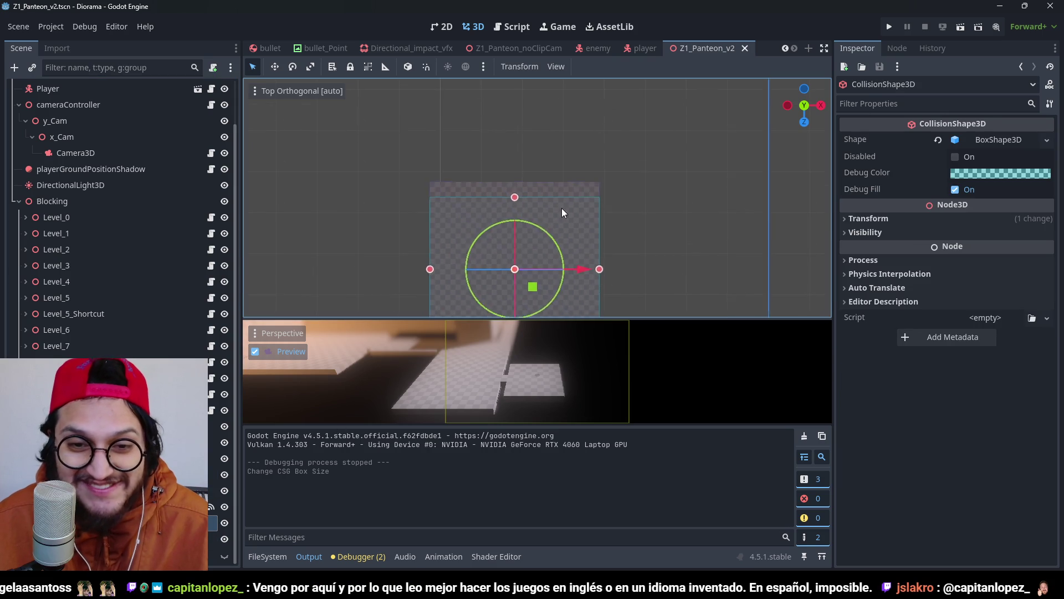
scroll(551, 251, up, 6)
key(ctrl+s)
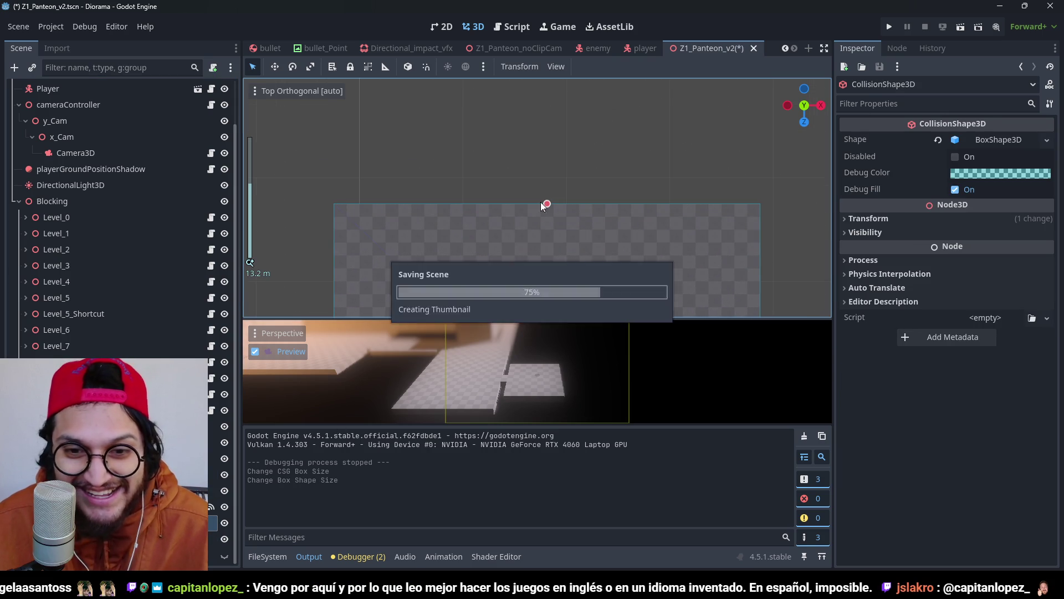
scroll(487, 221, down, 5)
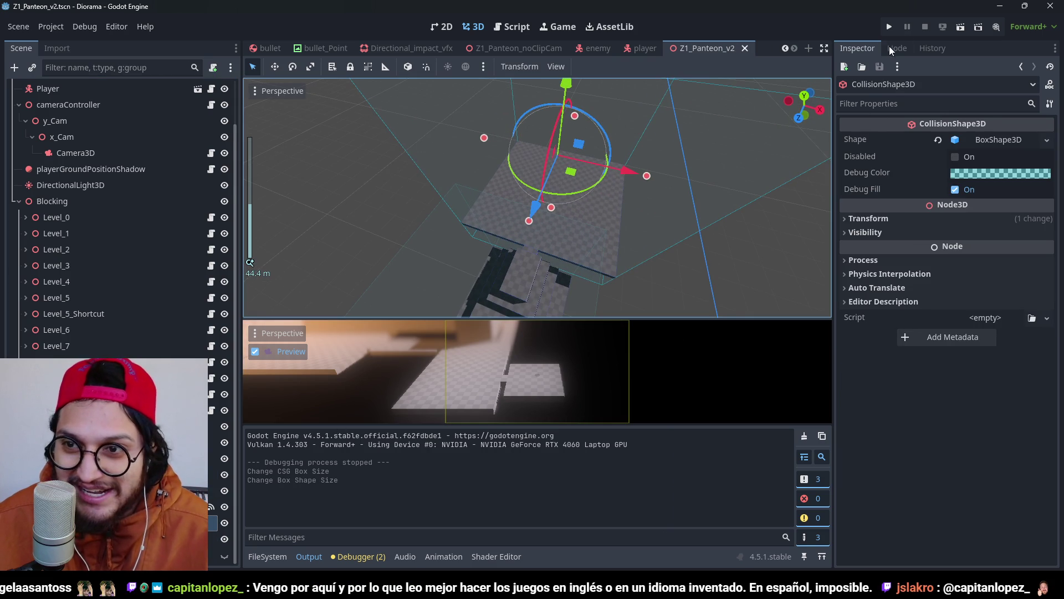
click(889, 27)
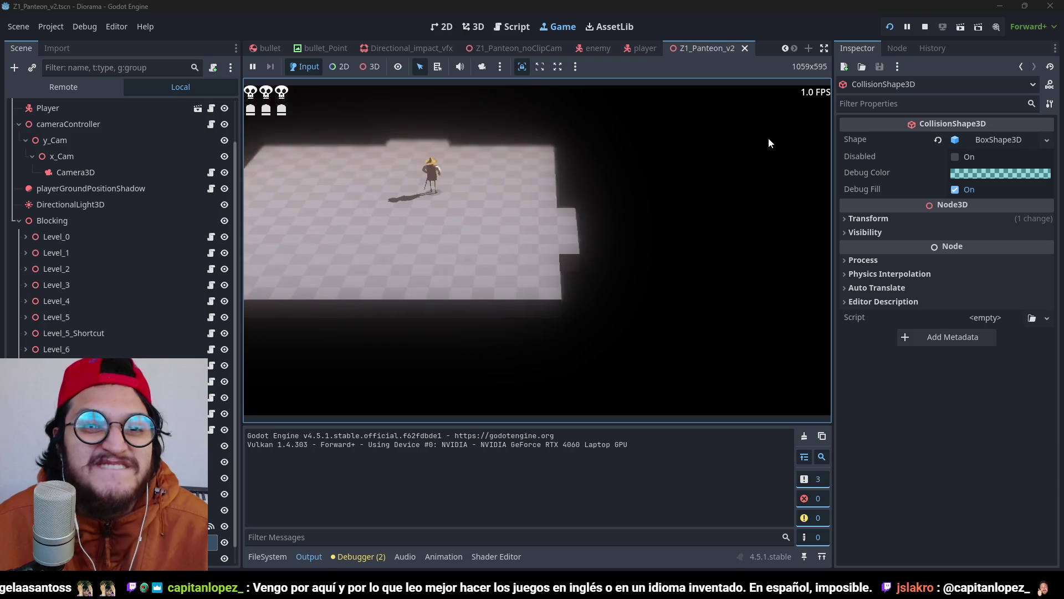
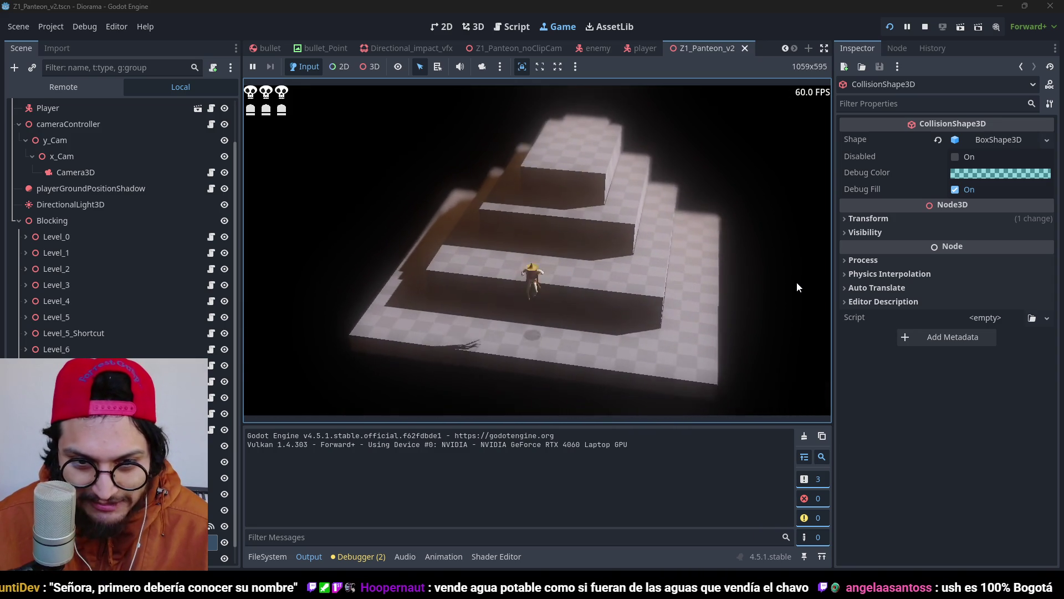
Step: End the Z1_Panteon_v2 test run with F8 to get back to the 3D editor
key(F8)
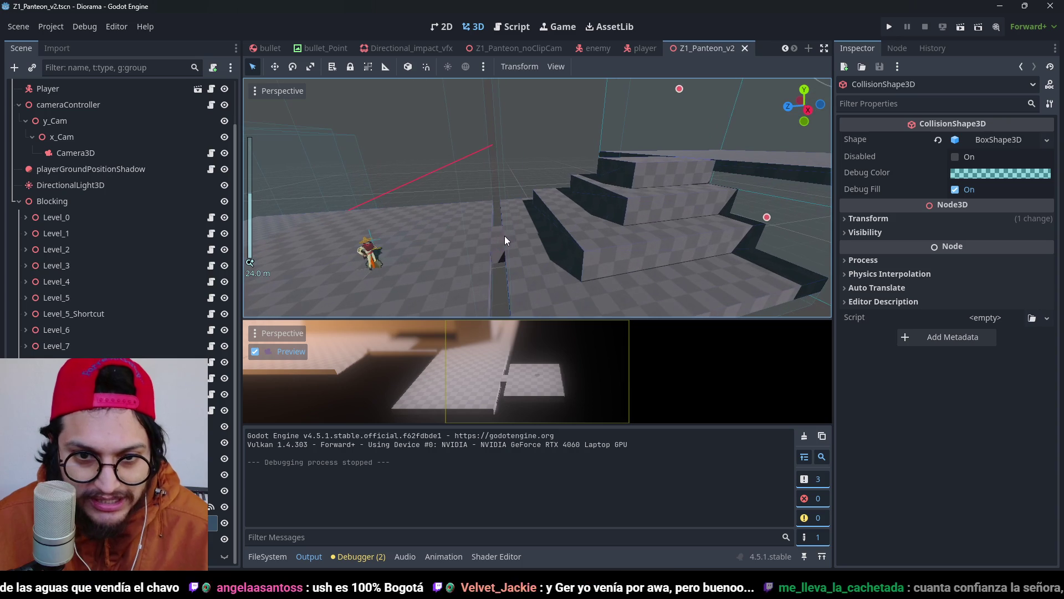
Step: Select Block13, frame the view on it and duplicate it
click(497, 235)
key(ctrl+s)
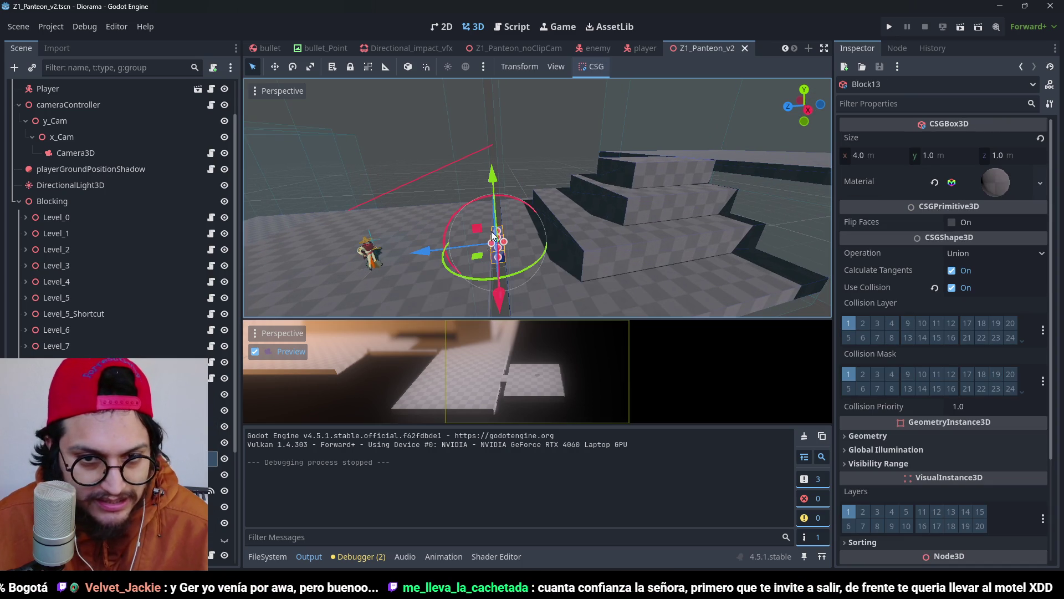
key(f)
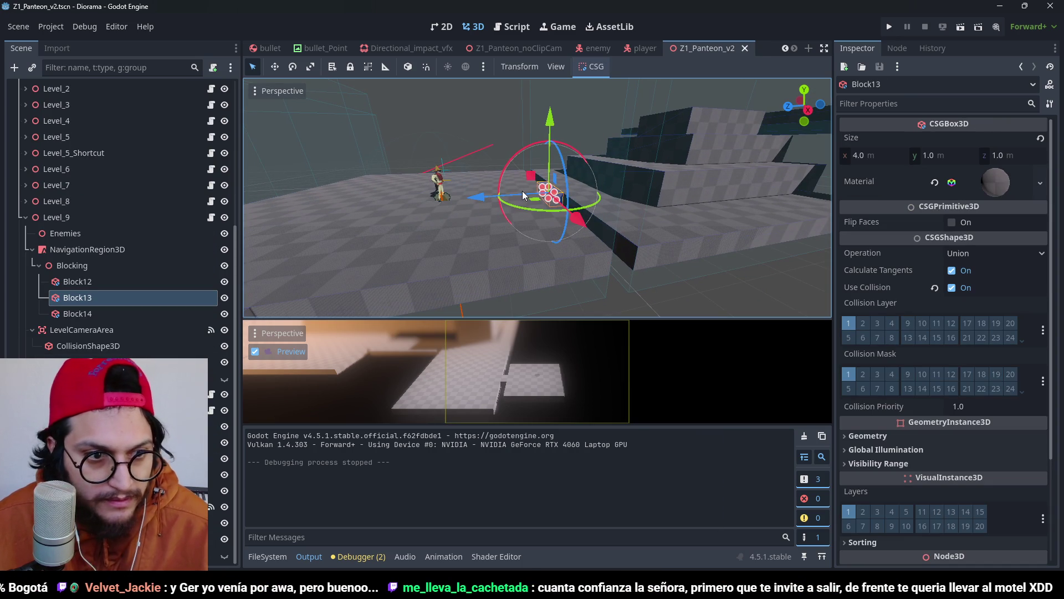
key(ctrl+d)
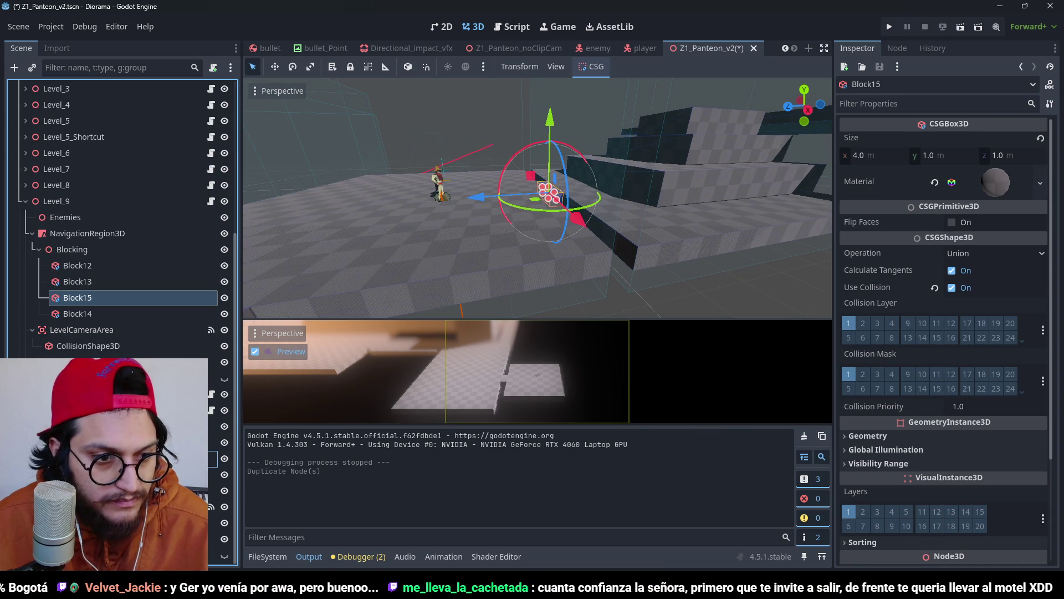
Step: Move the duplicate Block18 into Level_10's Blocking group and save the scene
drag(78, 297, 111, 491)
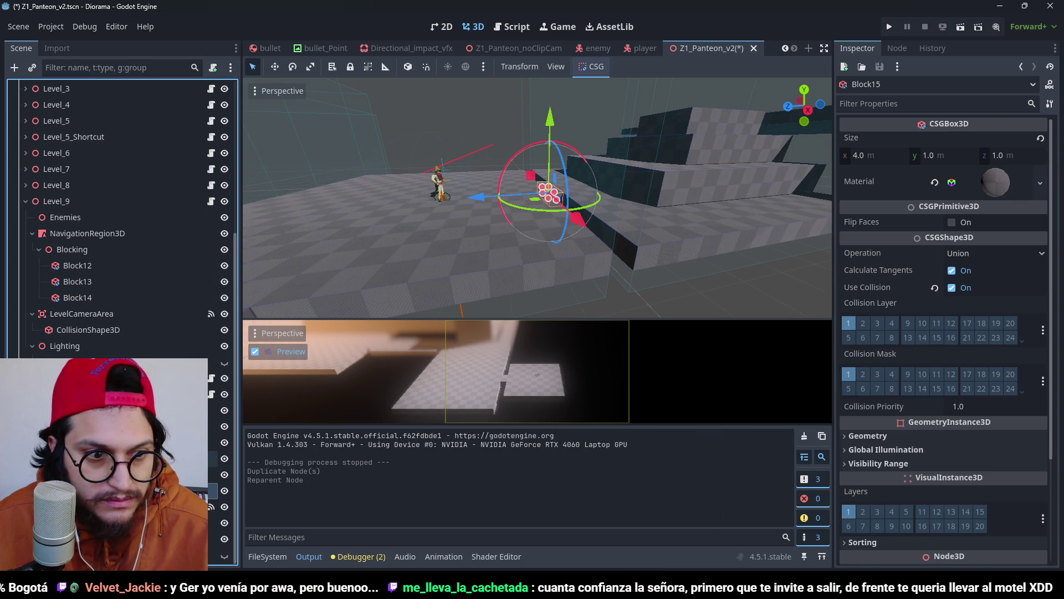
click(225, 393)
click(224, 394)
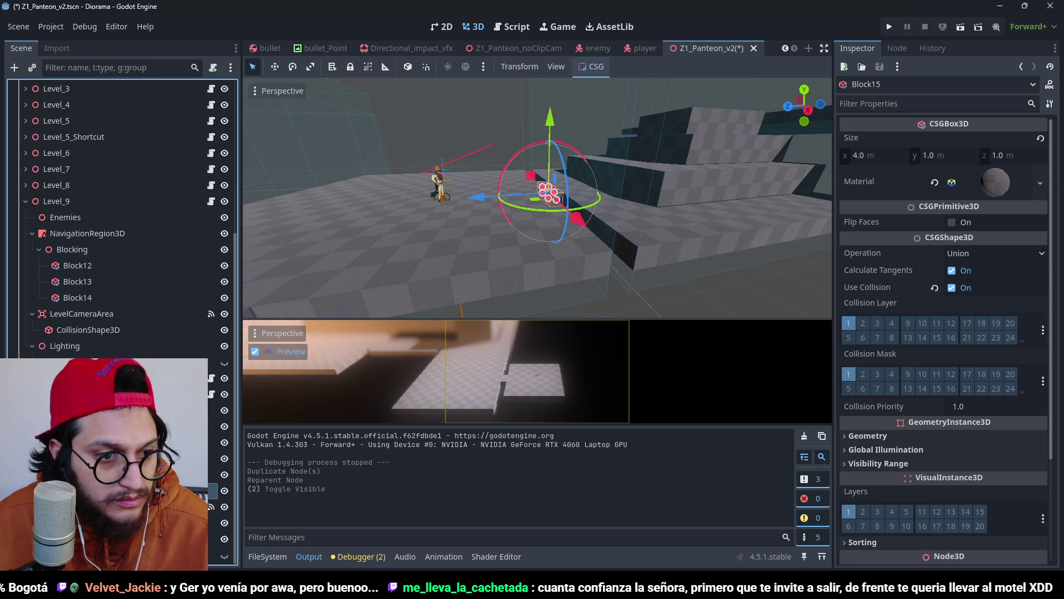
scroll(122, 216, down, 5)
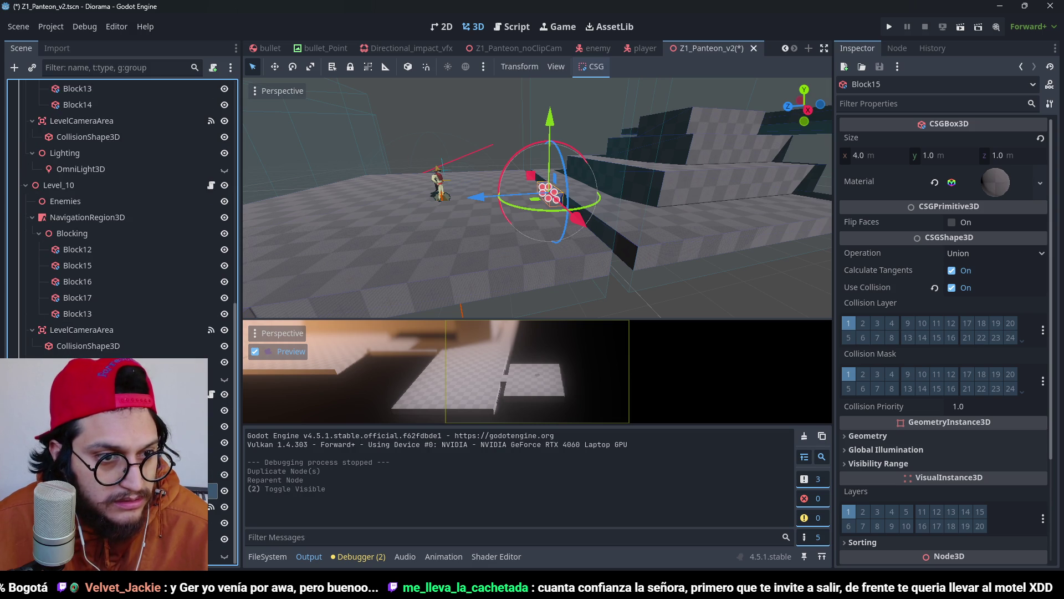
drag(94, 234, 94, 234)
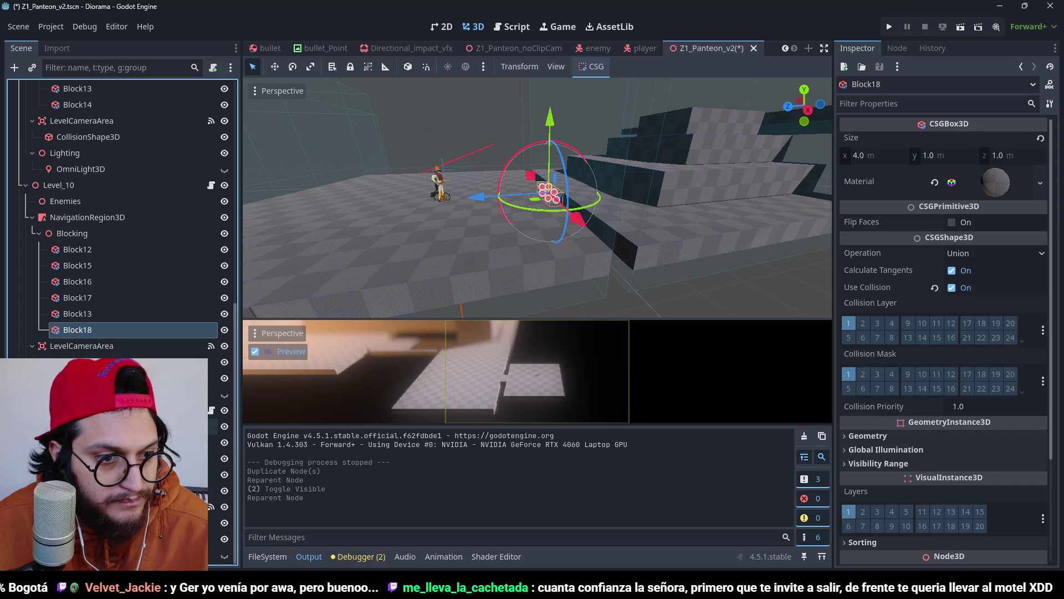
scroll(41, 343, up, 5)
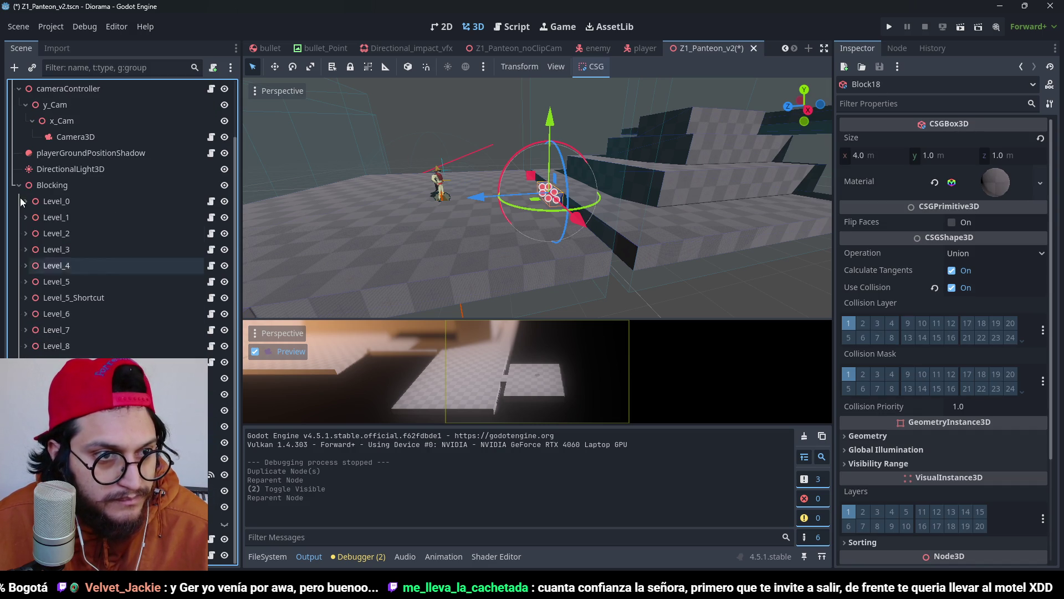
key(ctrl+s)
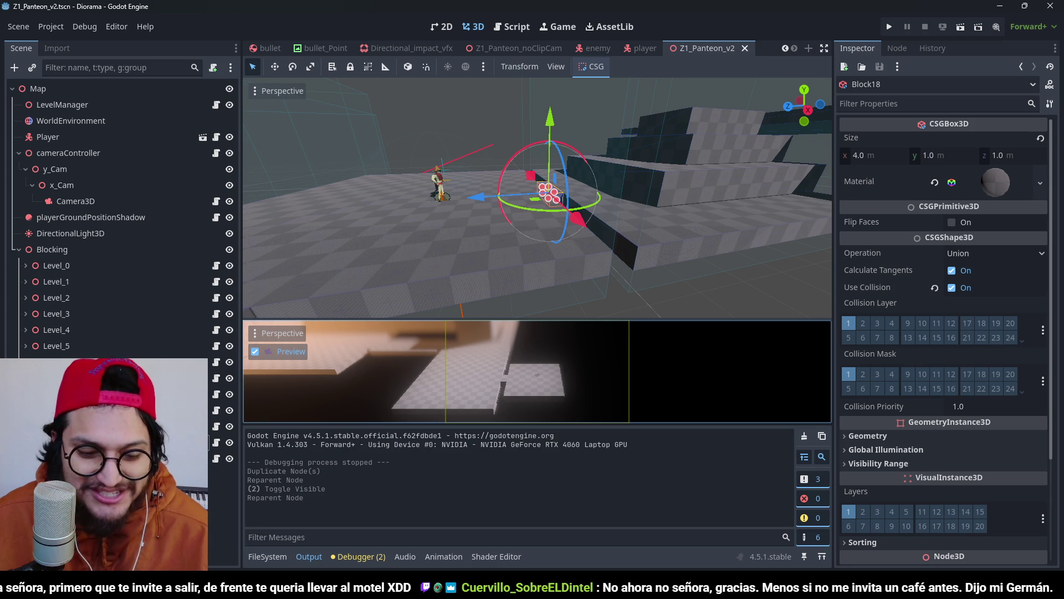
click(896, 22)
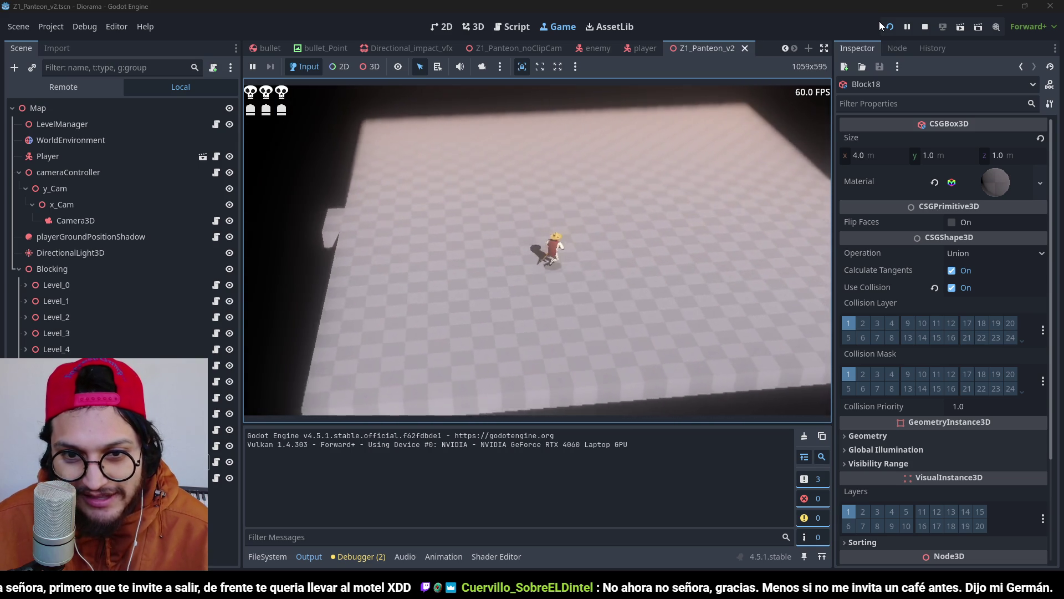
key(F8)
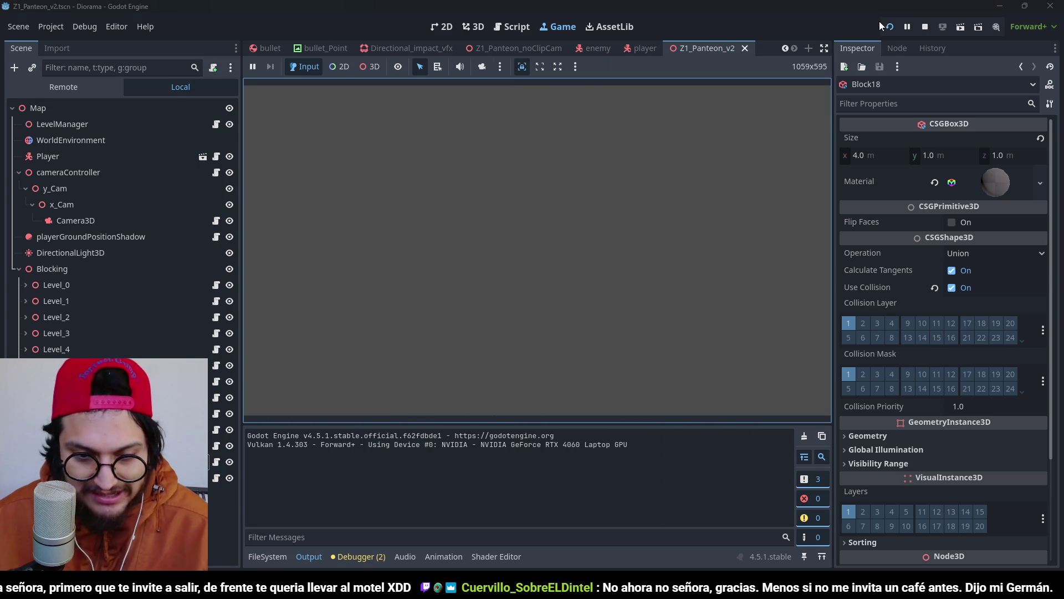
Step: Select the Block12 floor box, frame it and look down on it in top view
scroll(215, 491, down, 2)
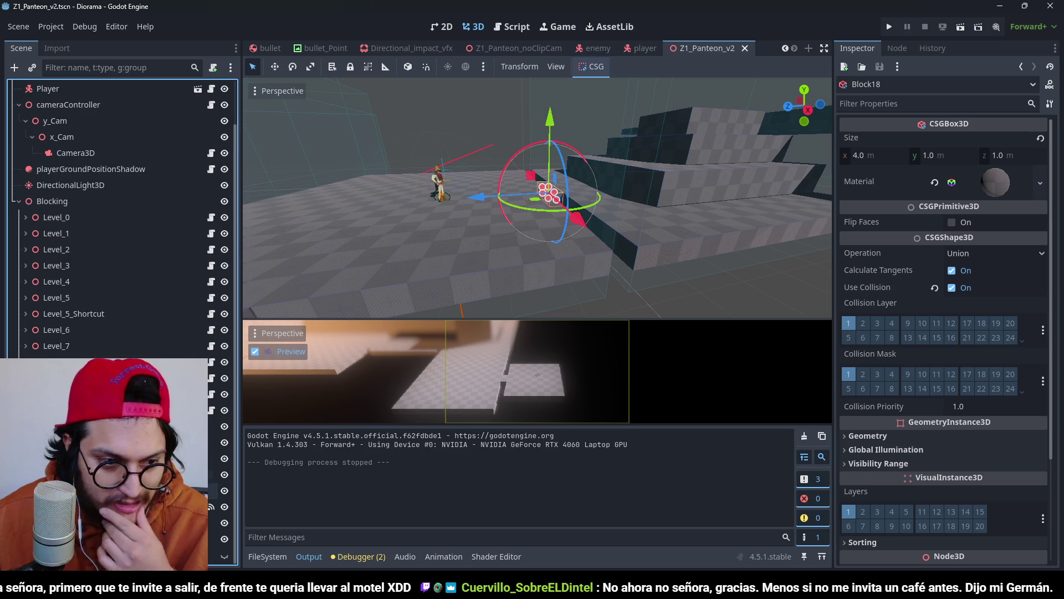
click(213, 475)
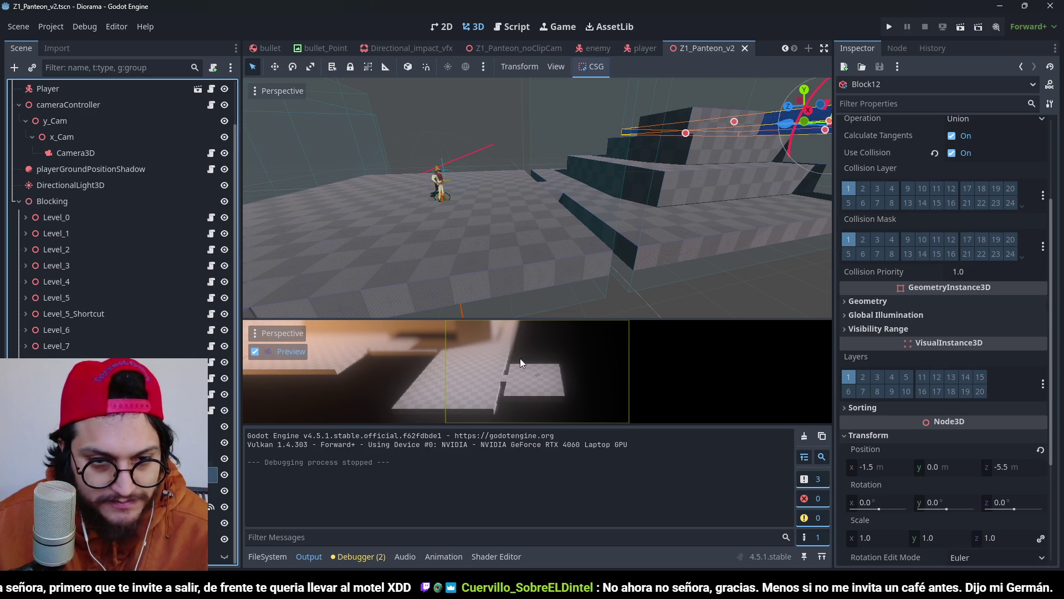
click(708, 186)
key(f)
key(KP_7)
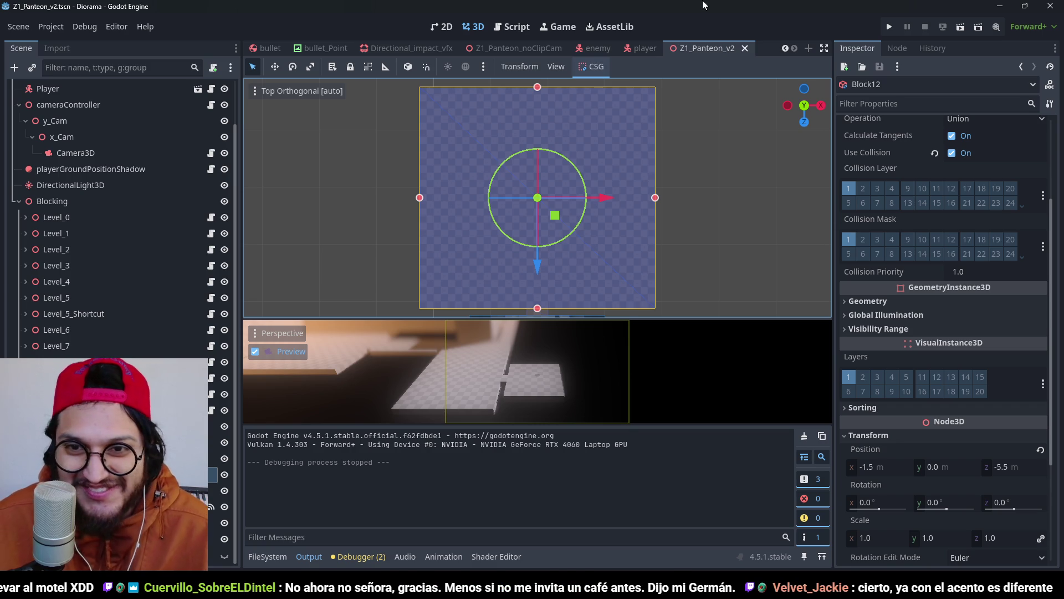
scroll(669, 240, up, 4)
scroll(602, 120, down, 3)
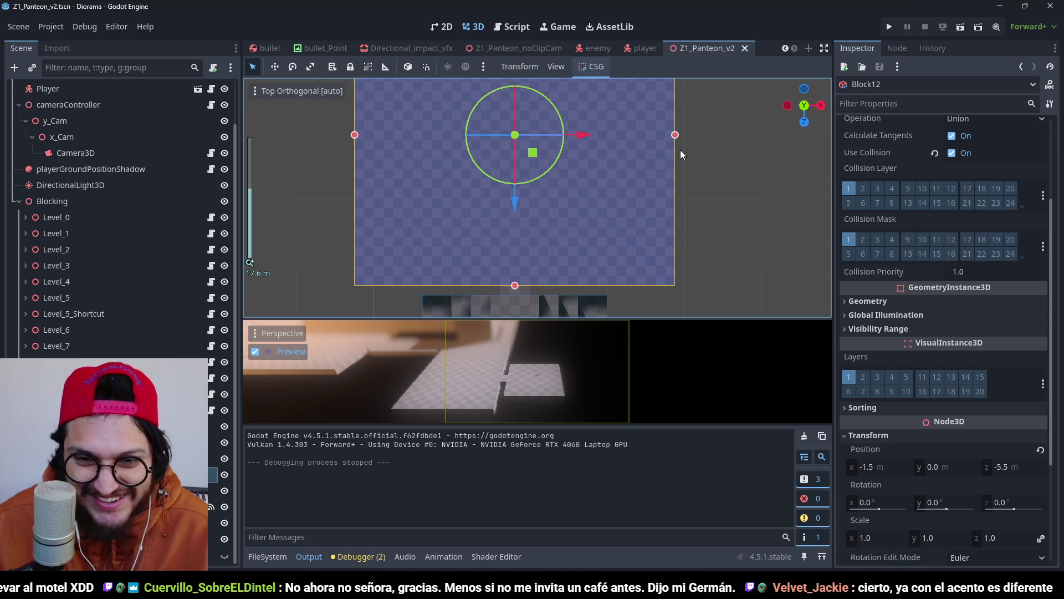
scroll(690, 173, up, 1)
Step: Drag Block12's size handles to 25 m along X and 24 m along Z, then save
drag(671, 156, 604, 161)
scroll(603, 161, down, 3)
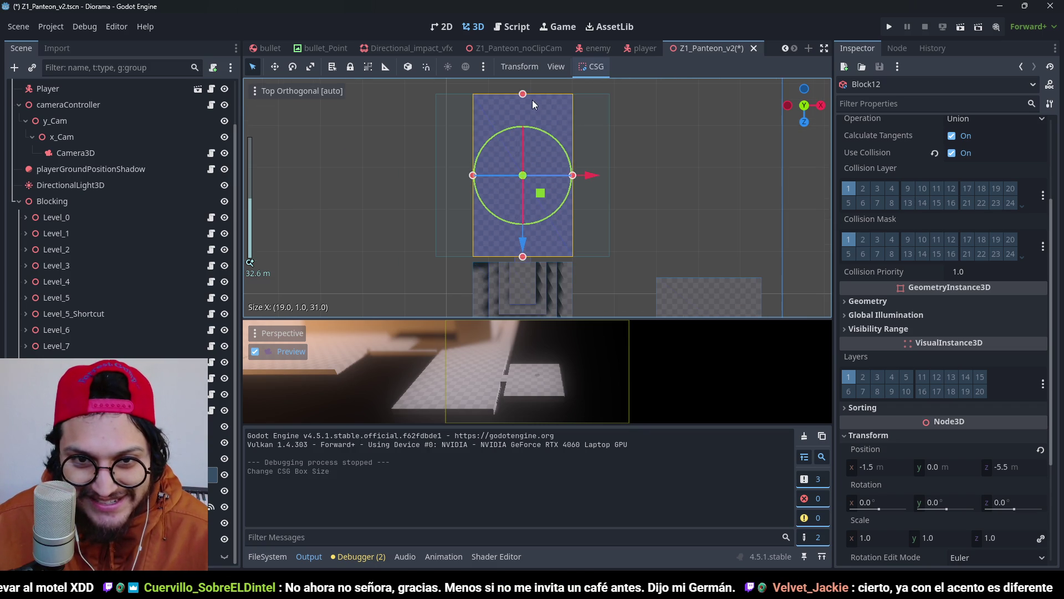
drag(522, 93, 530, 165)
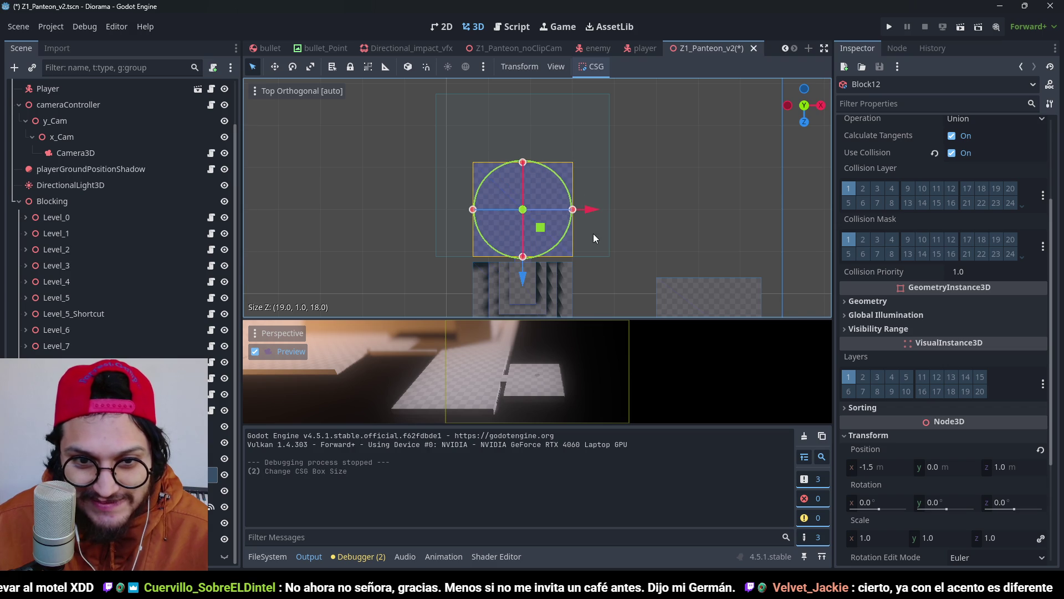
scroll(593, 234, up, 2)
drag(578, 211, 598, 215)
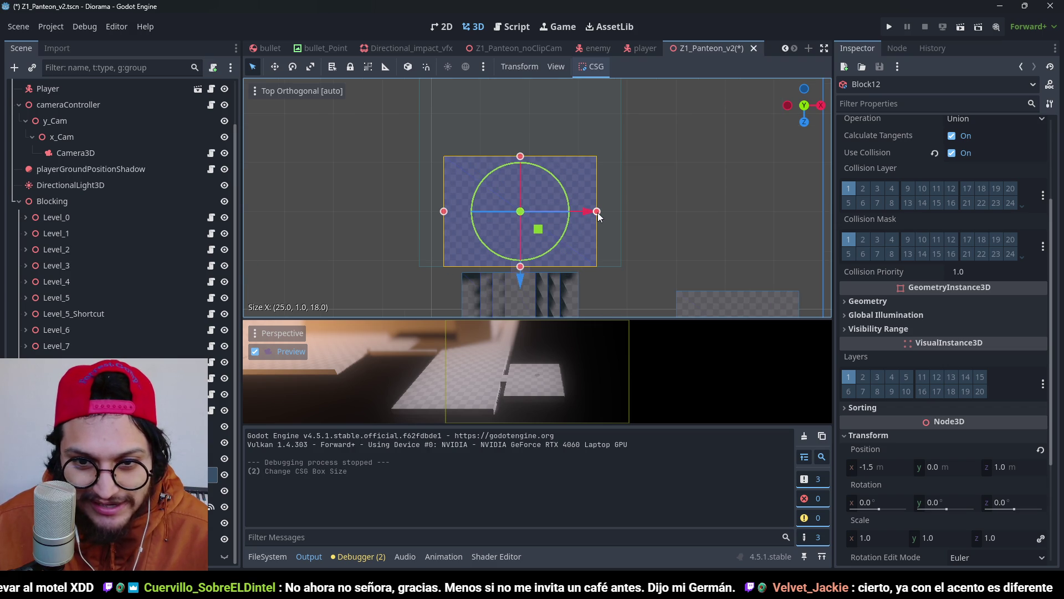
drag(520, 157, 510, 123)
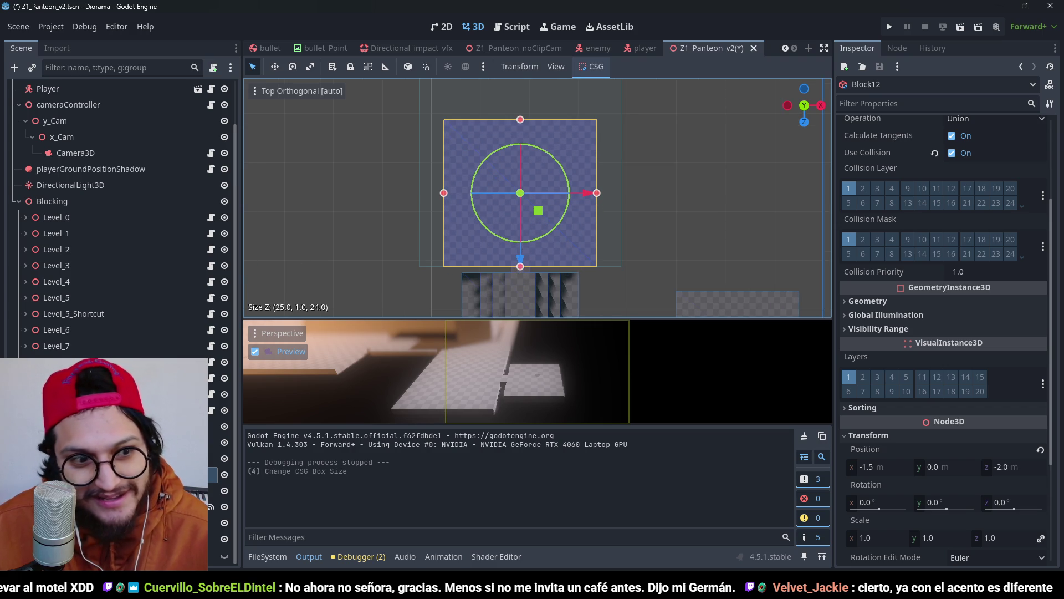
key(ctrl+s)
click(214, 522)
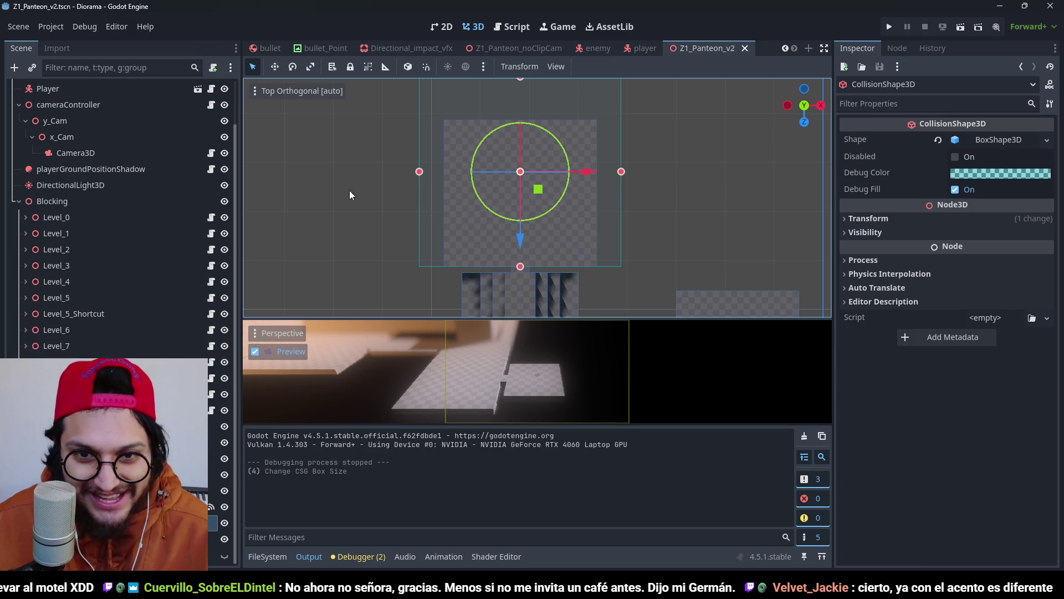
Step: Resize the CollisionShape3D box to 24 m along Z and 25 m along X, and save
drag(510, 137, 511, 182)
scroll(597, 148, down, 3)
scroll(597, 148, up, 4)
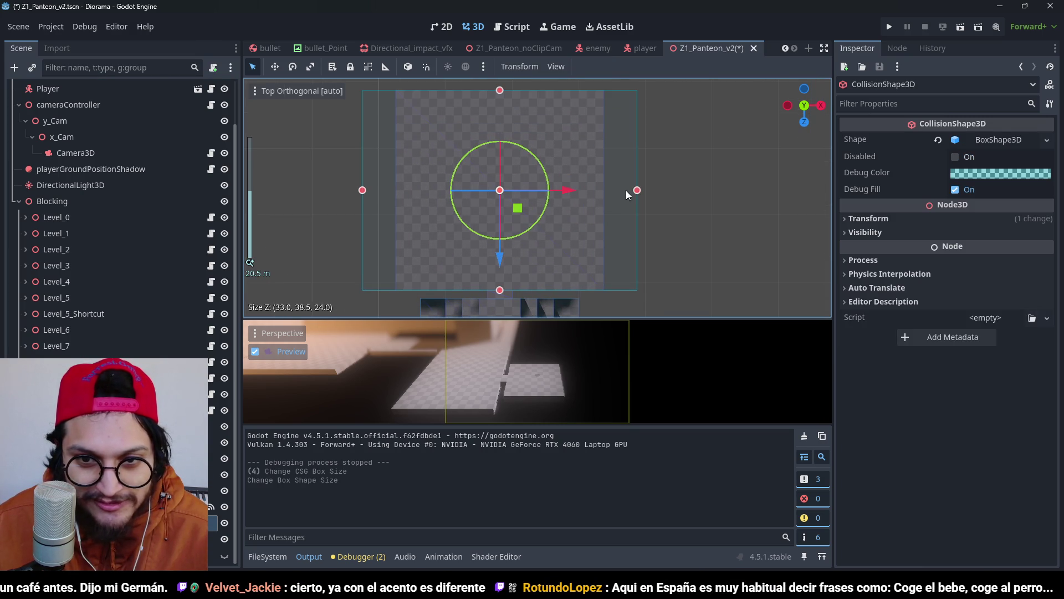
drag(640, 194, 603, 197)
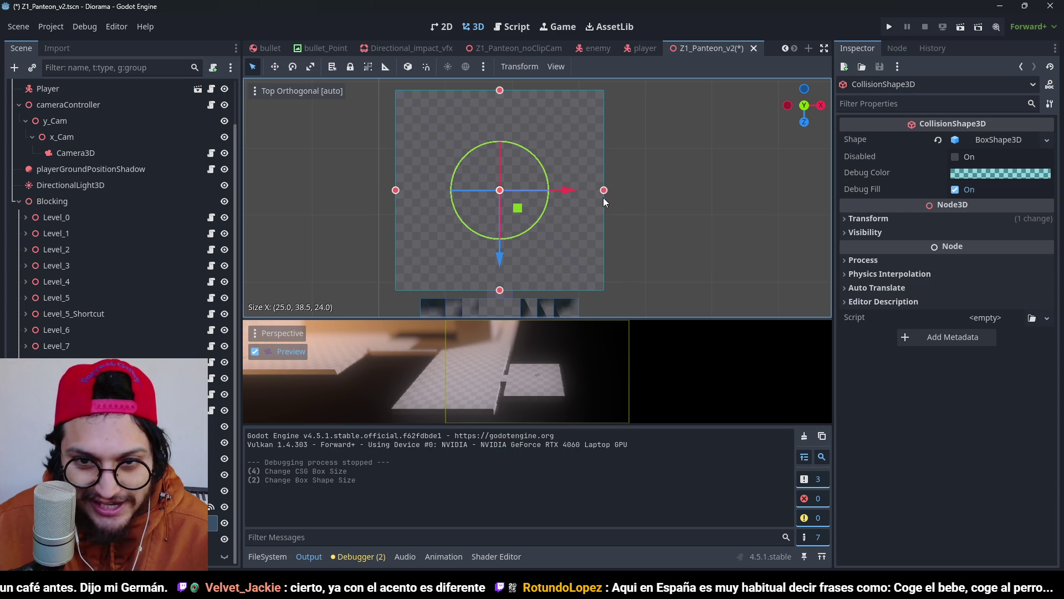
key(ctrl+s)
scroll(647, 253, down, 2)
mouse_move(646, 254)
mouse_down()
mouse_move(544, 234)
mouse_move(557, 167)
mouse_move(603, 160)
mouse_move(554, 152)
mouse_move(566, 188)
mouse_up()
key(ctrl+s)
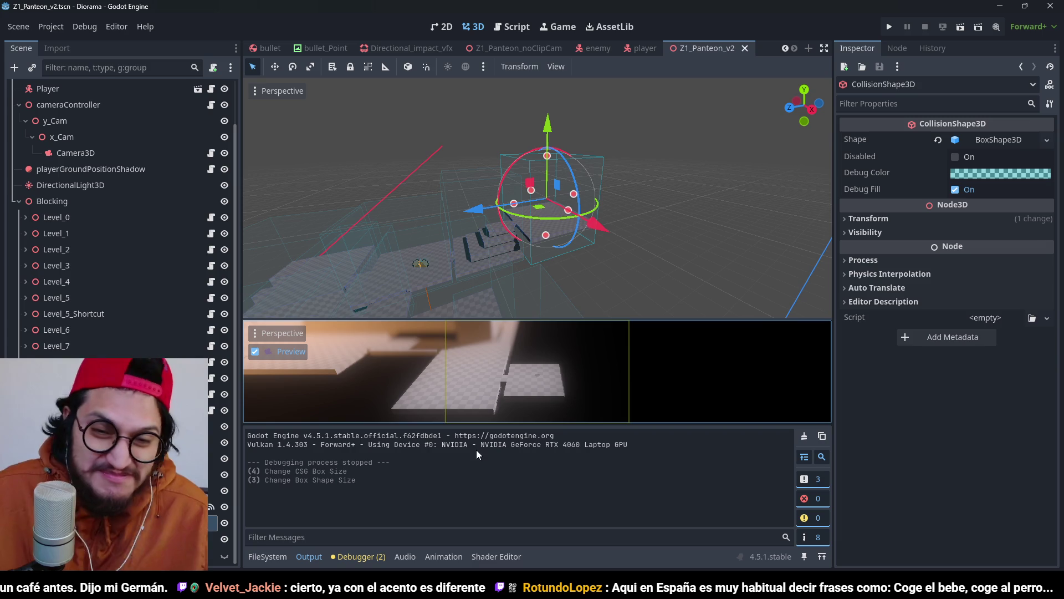
Step: Run the level to test Block12's new collision, then stop it with F8
click(891, 27)
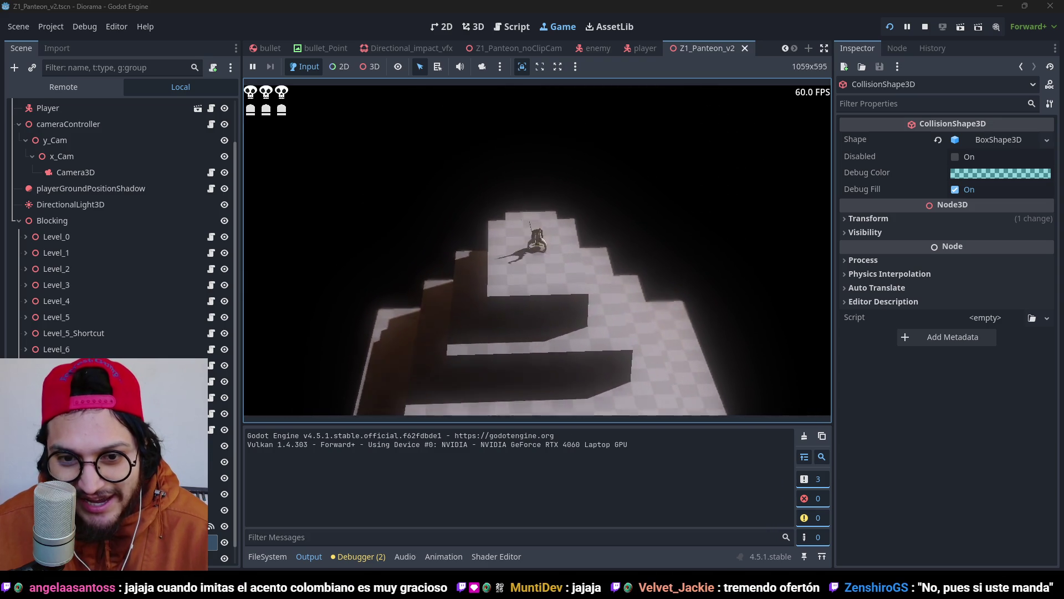
key(F8)
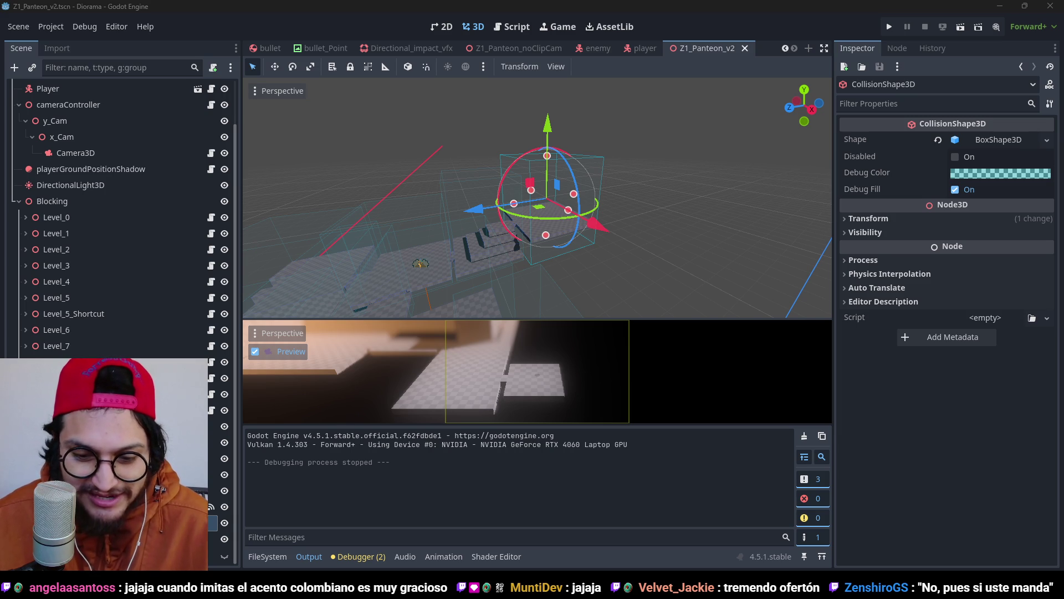
key(alt+Tab)
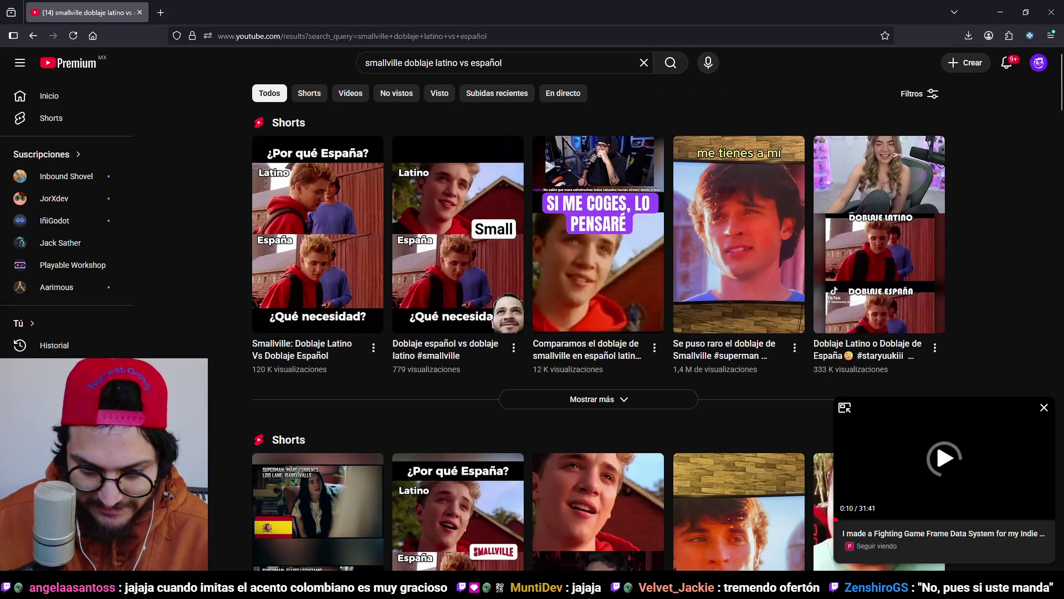
key(alt+Tab)
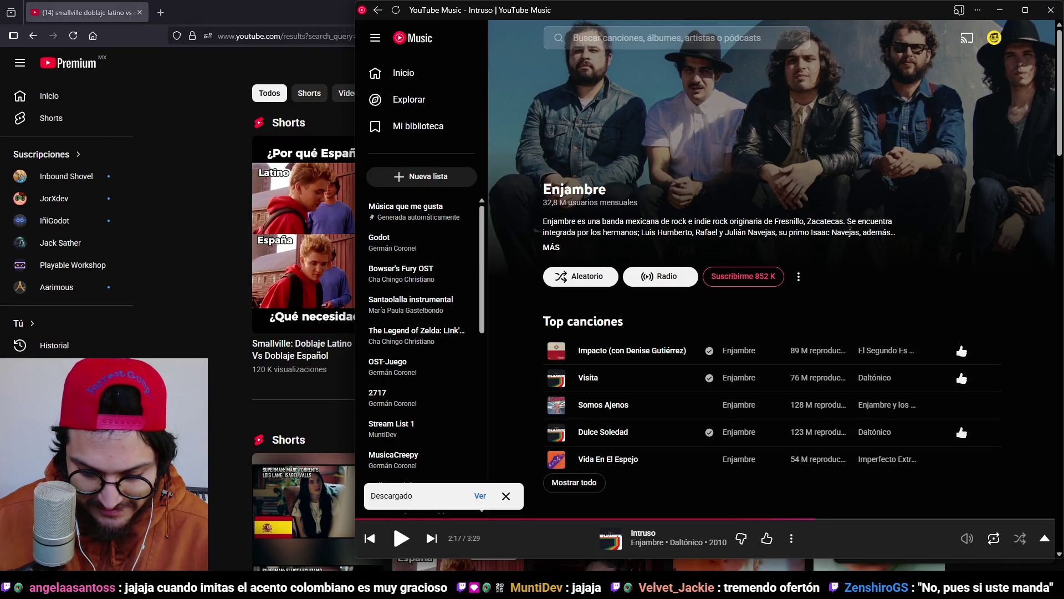
key(alt+Tab)
click(332, 256)
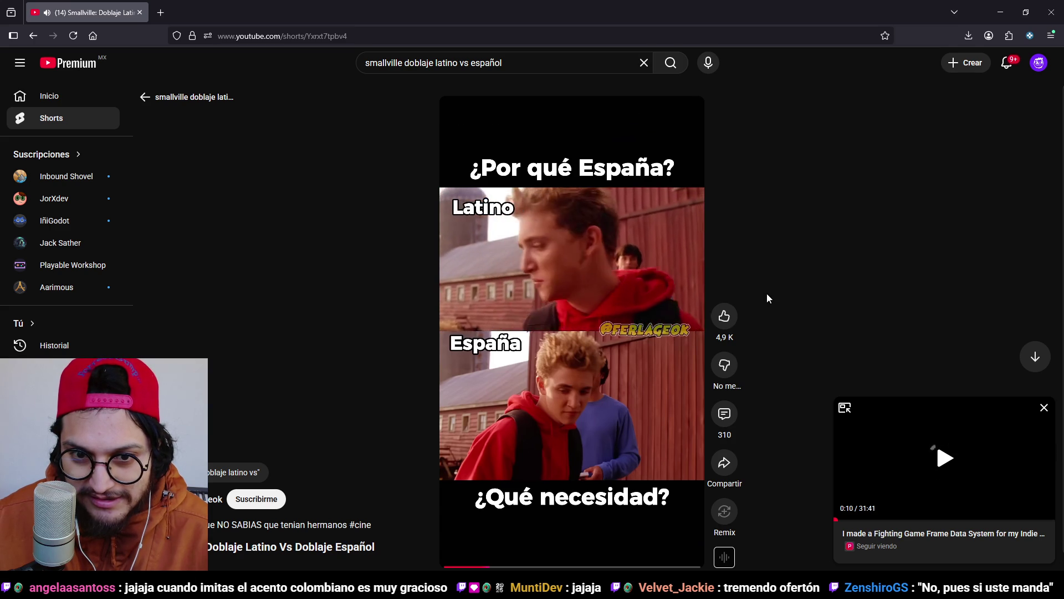
click(1044, 407)
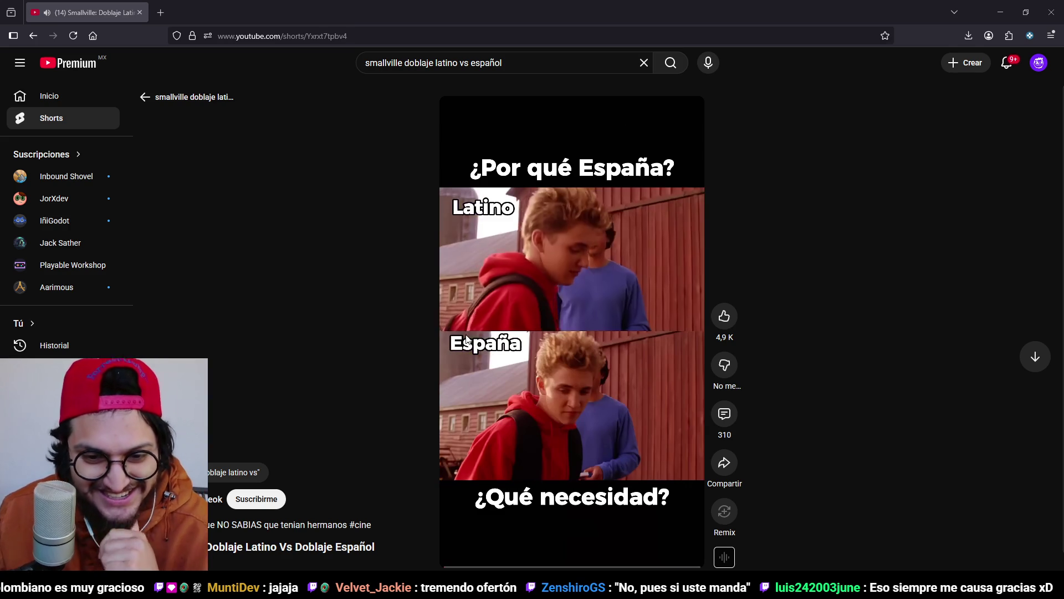
click(565, 278)
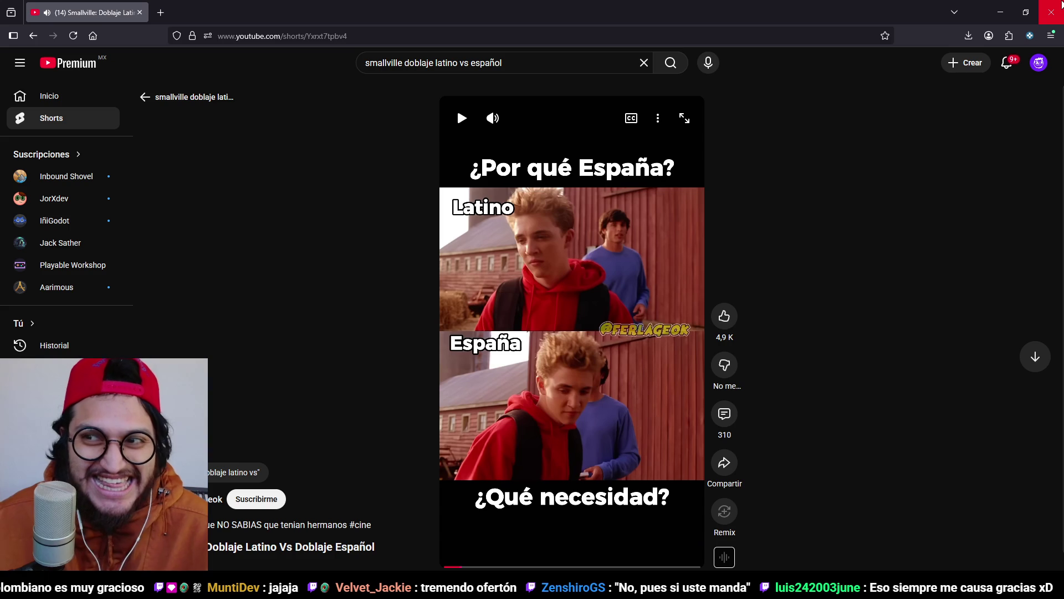
click(1062, 4)
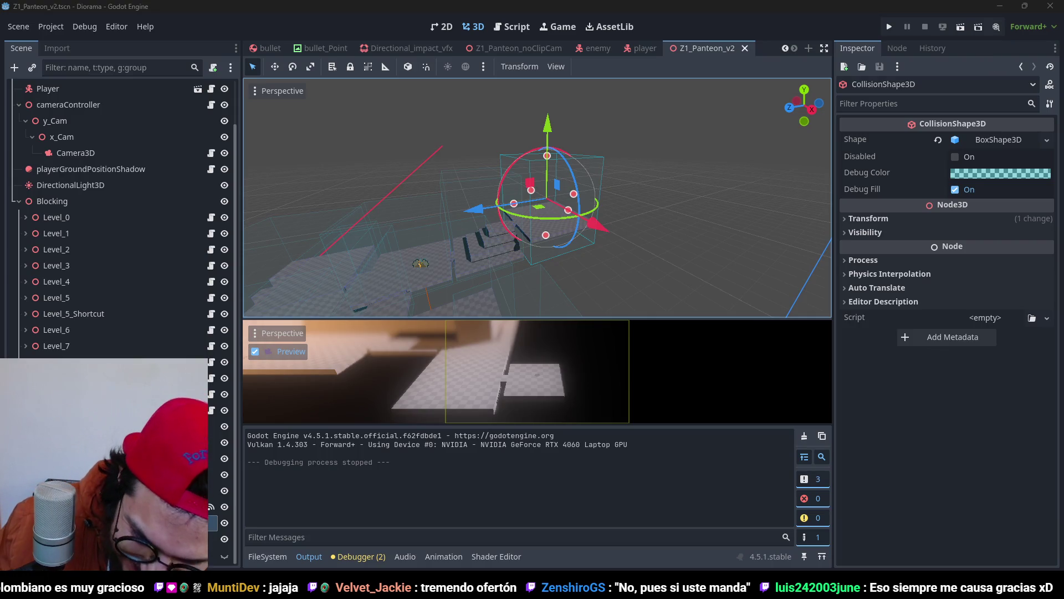
key(alt+Tab)
key(alt+Tab)
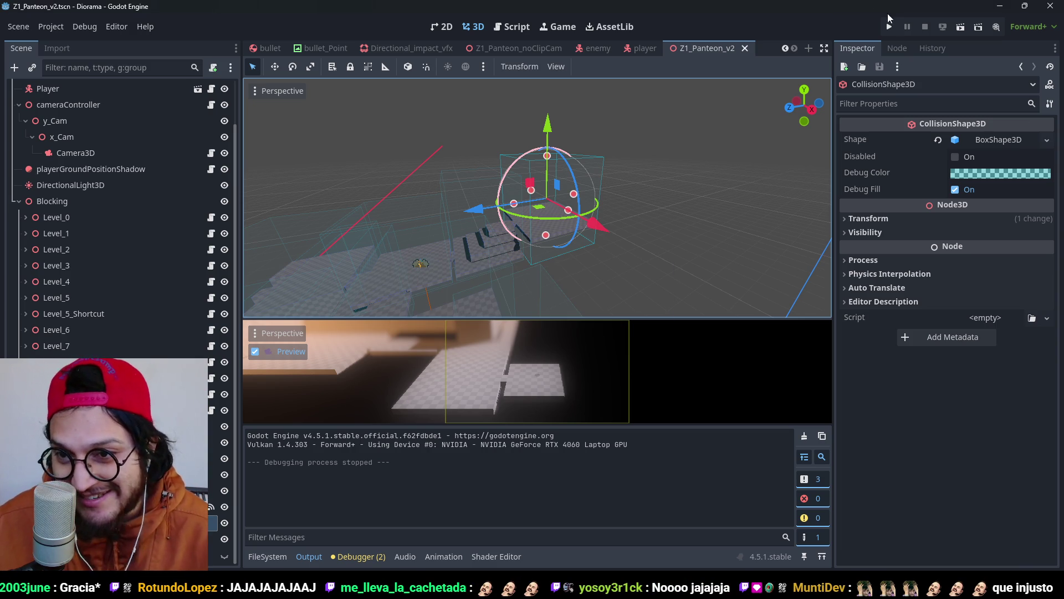
click(889, 26)
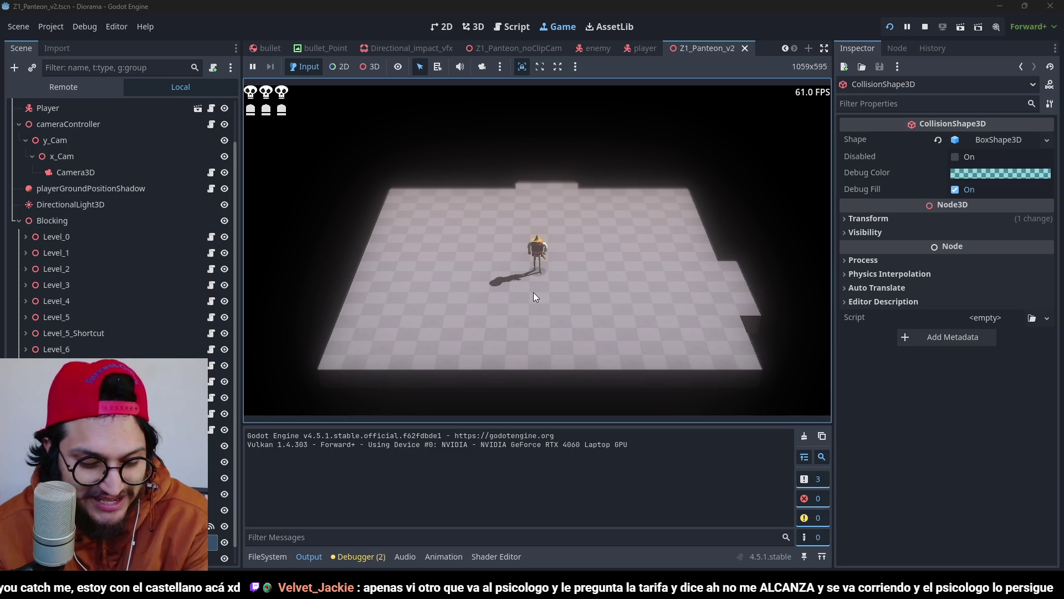
key(w)
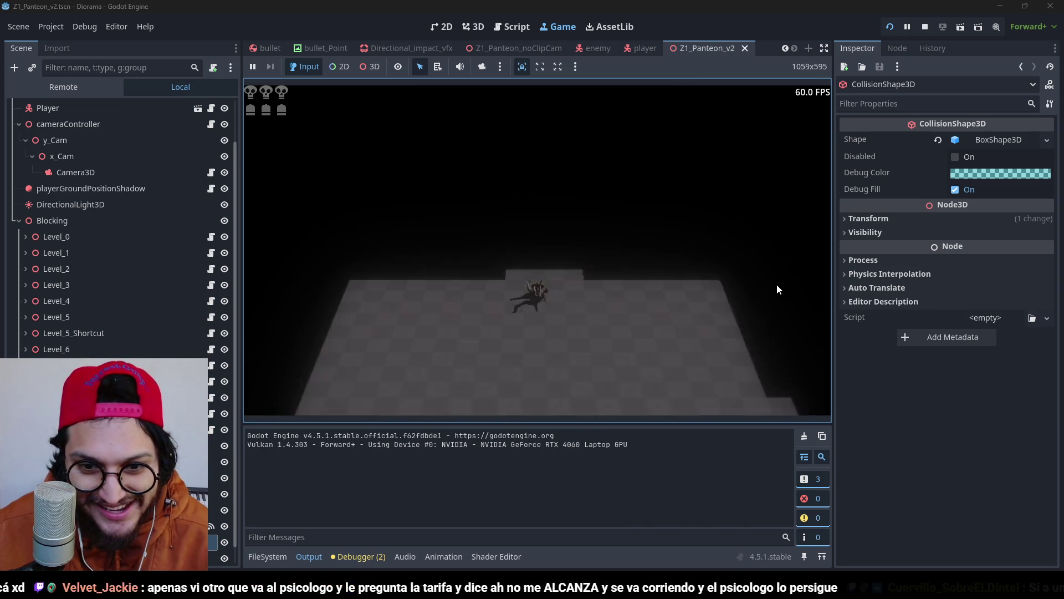
click(923, 26)
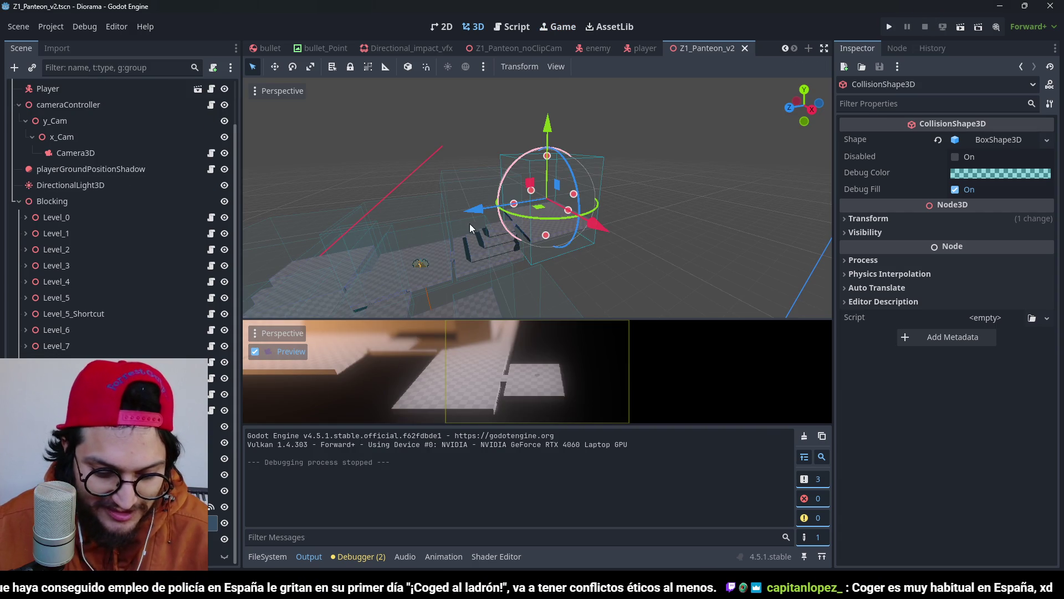
Step: In top view, widen Block13 to 5.0 m along X
scroll(449, 219, down, 2)
scroll(449, 219, up, 3)
mouse_move(449, 219)
mouse_down()
mouse_move(561, 219)
mouse_move(517, 268)
mouse_move(577, 257)
mouse_move(597, 142)
mouse_move(549, 260)
mouse_move(549, 212)
mouse_up()
key(KP_7)
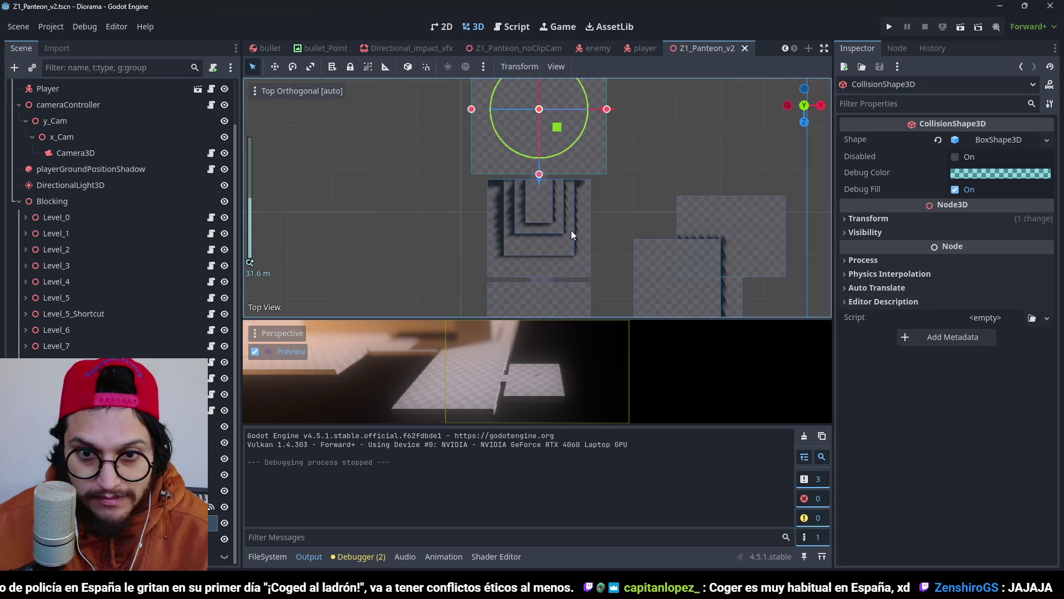
scroll(557, 224, up, 3)
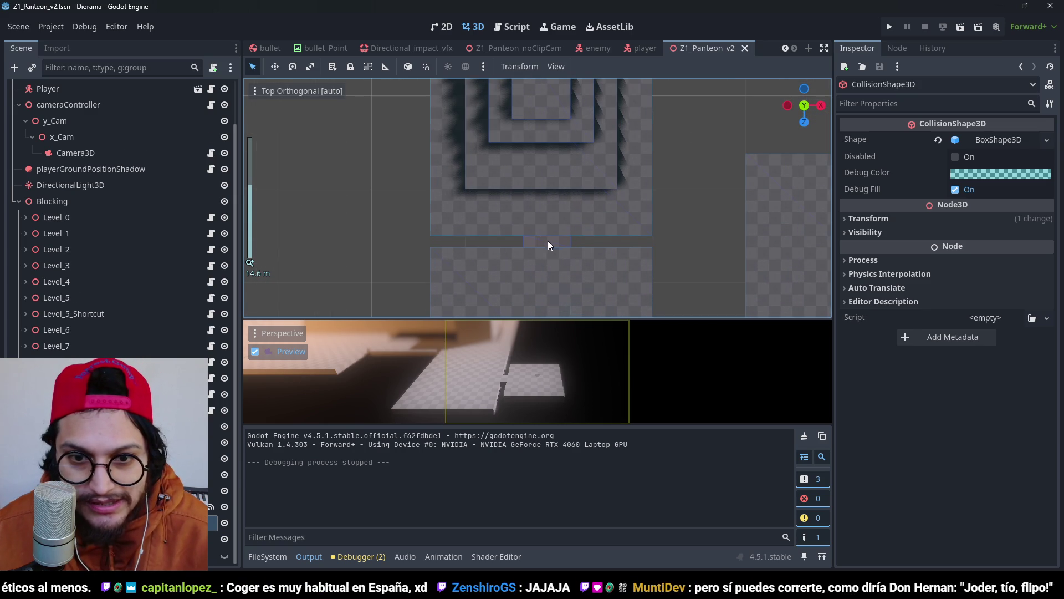
click(531, 246)
drag(524, 241, 511, 242)
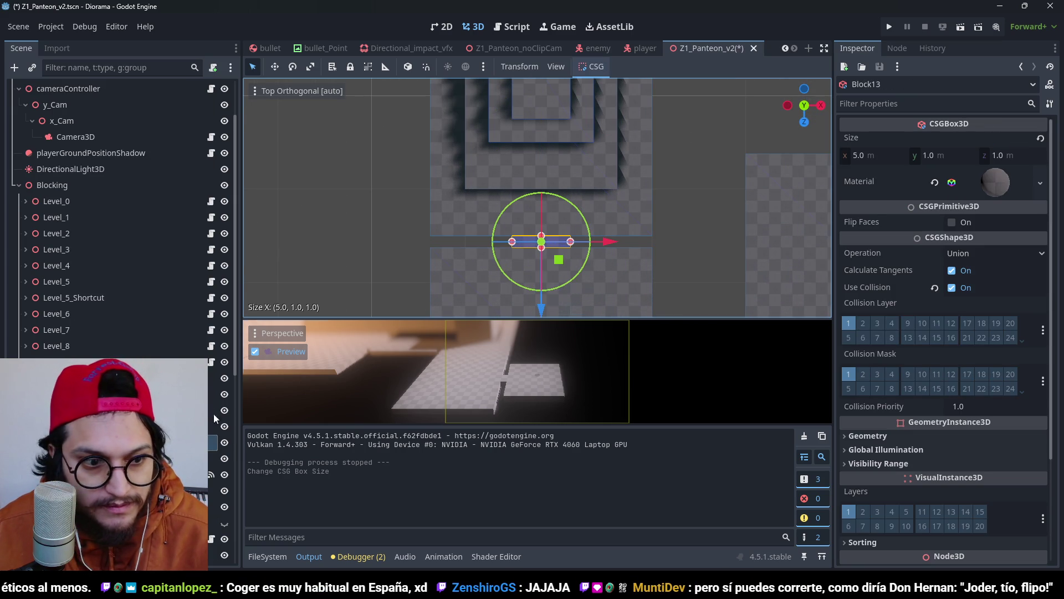
Step: Widen Block18 from 4.0 to 5.0 m along X and save the level
click(224, 361)
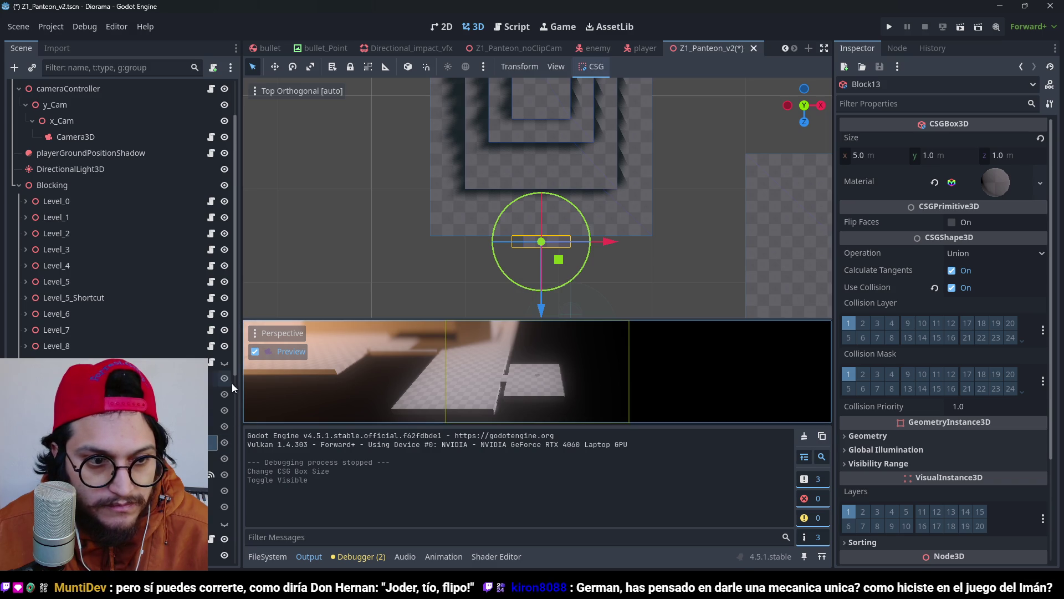
click(225, 364)
click(225, 364)
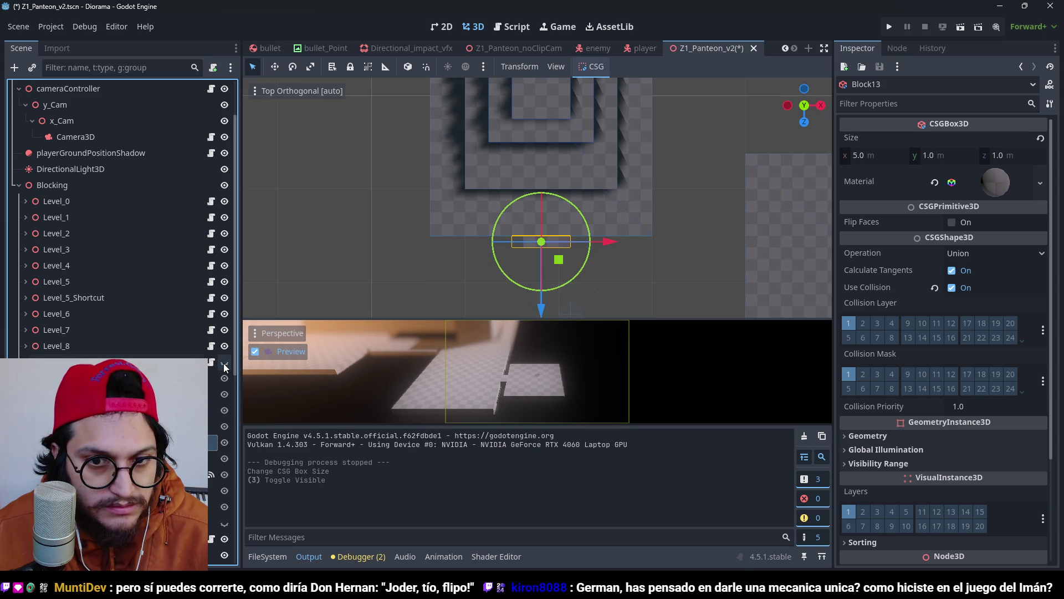
click(225, 366)
click(225, 366)
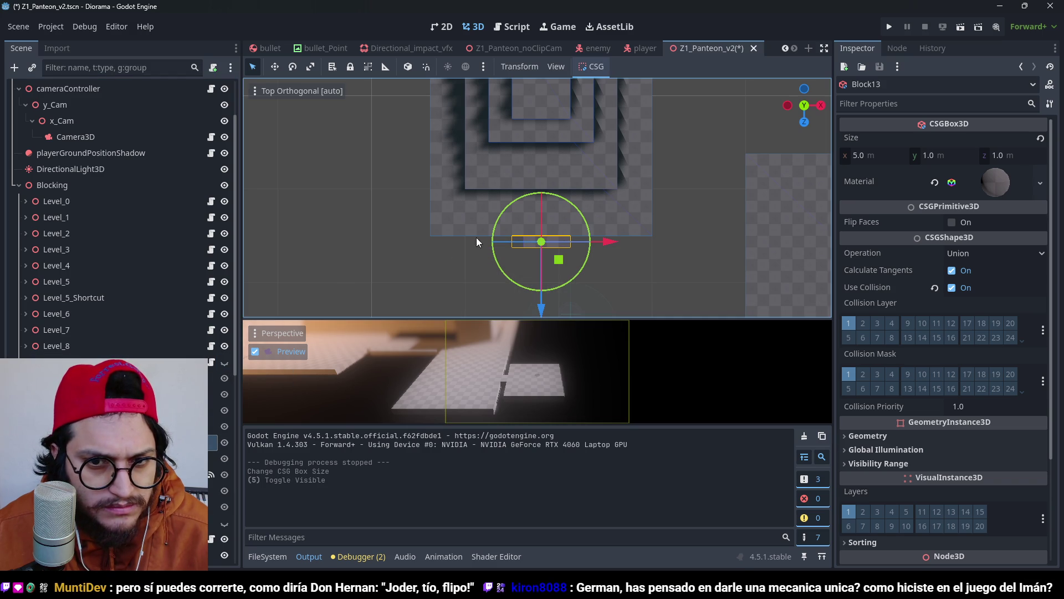
mouse_move(600, 251)
mouse_down()
mouse_move(560, 155)
mouse_move(521, 247)
mouse_up()
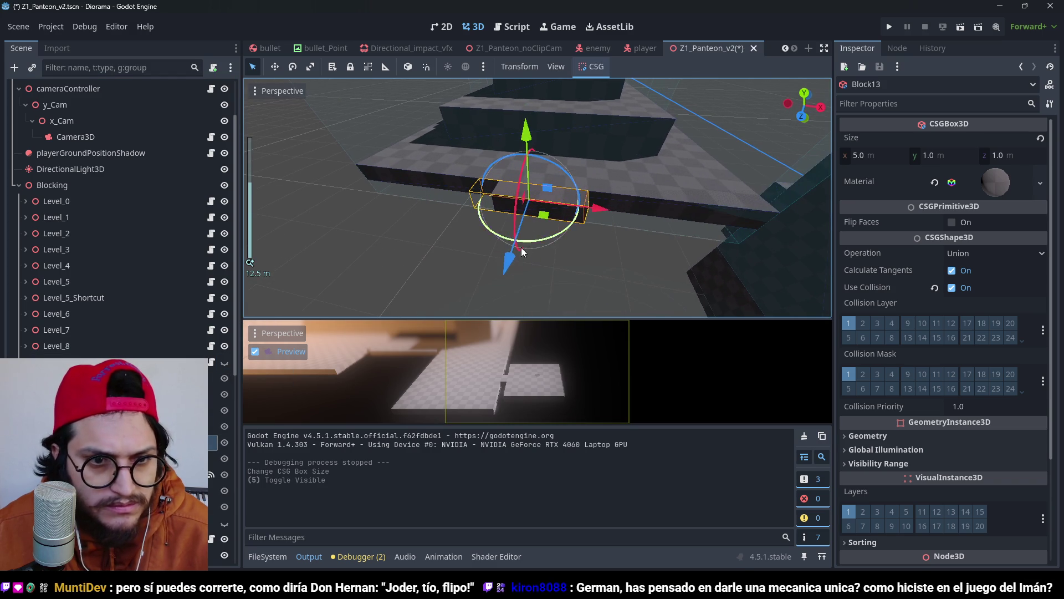
drag(550, 207, 555, 210)
key(ctrl+z)
key(ctrl+z)
click(554, 211)
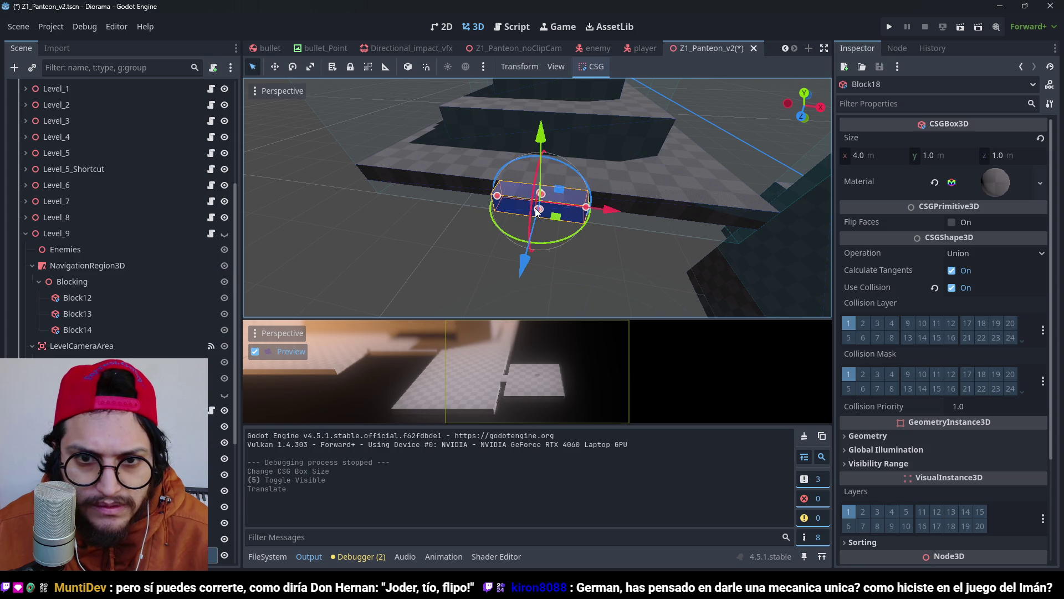
key(ctrl+shift+z)
drag(497, 196, 477, 193)
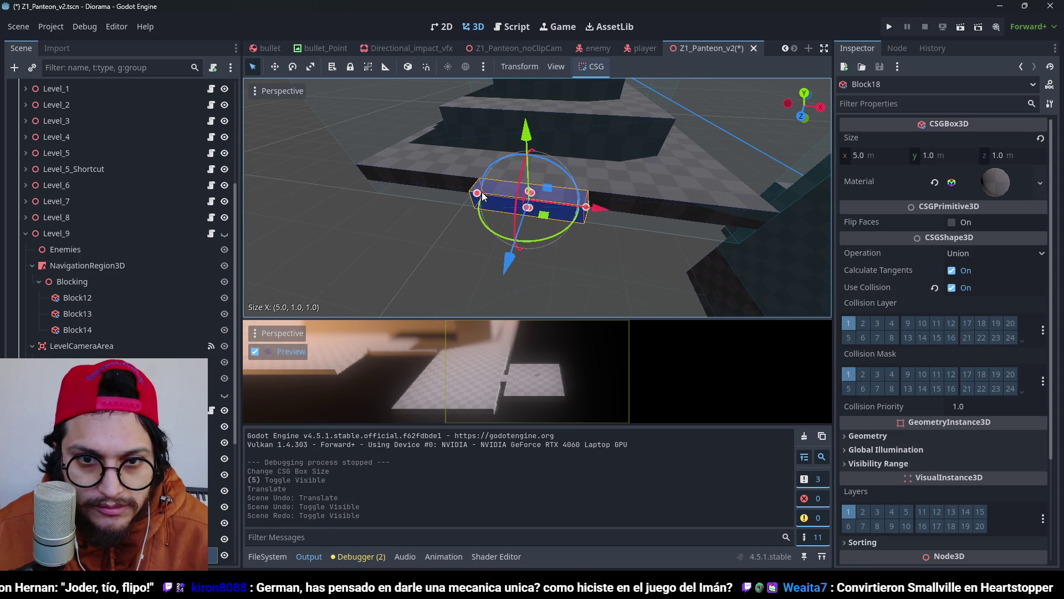
key(ctrl+s)
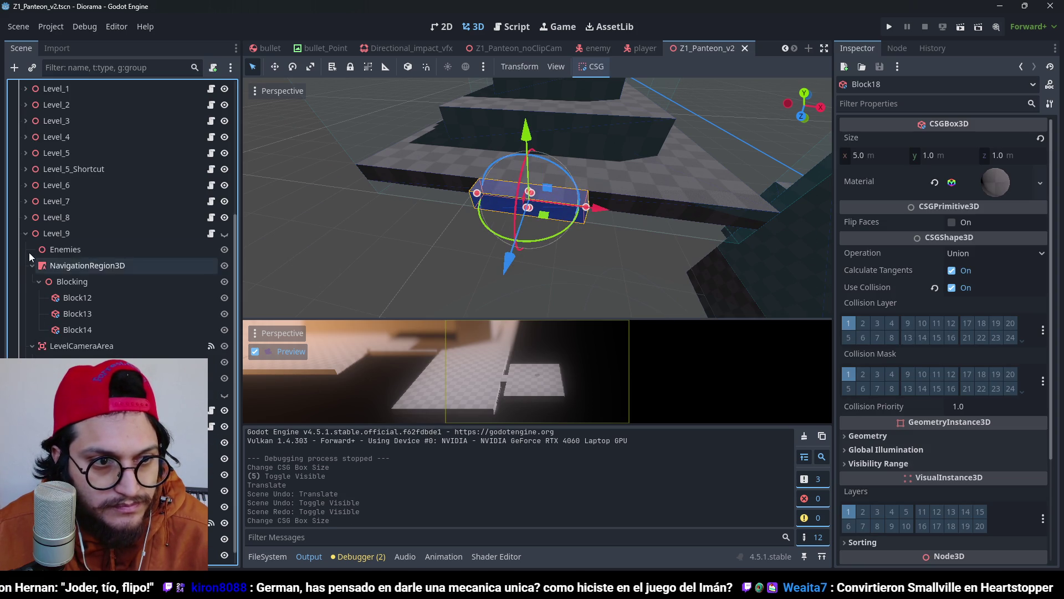
scroll(122, 222, up, 5)
scroll(122, 222, up, 2)
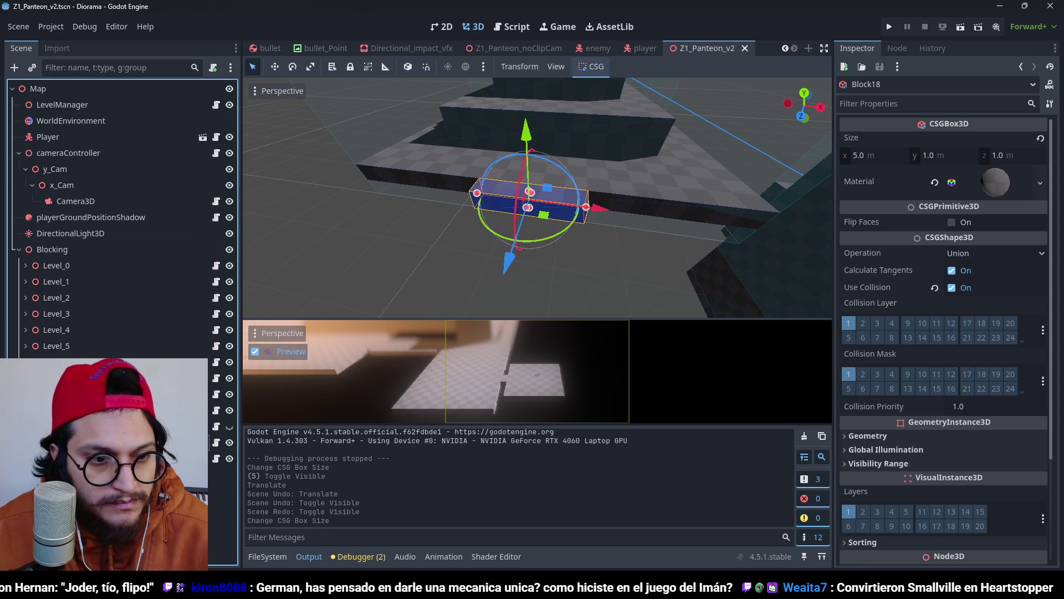
key(Escape)
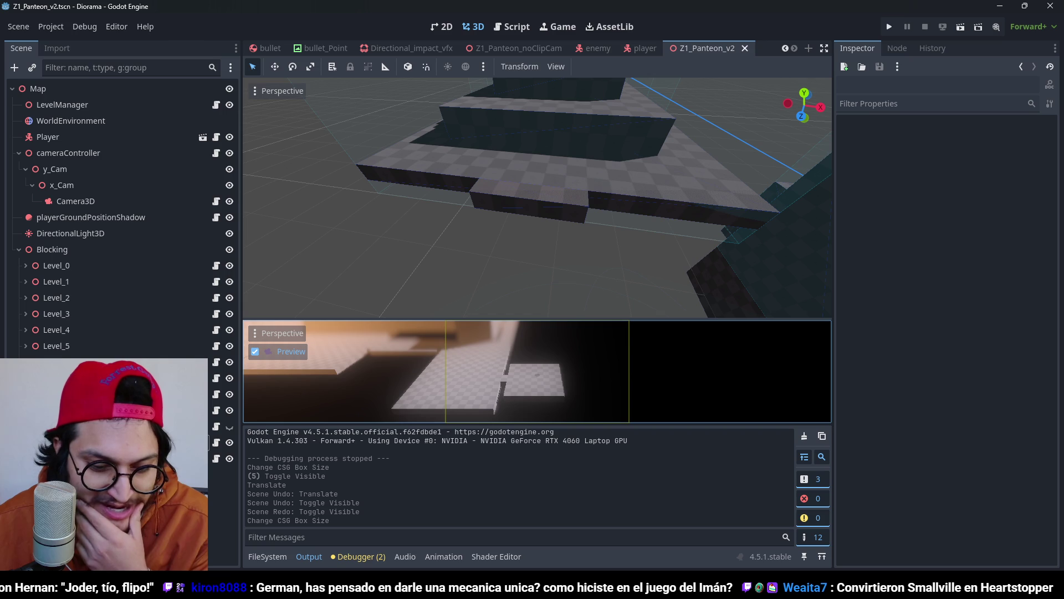
scroll(543, 175, down, 5)
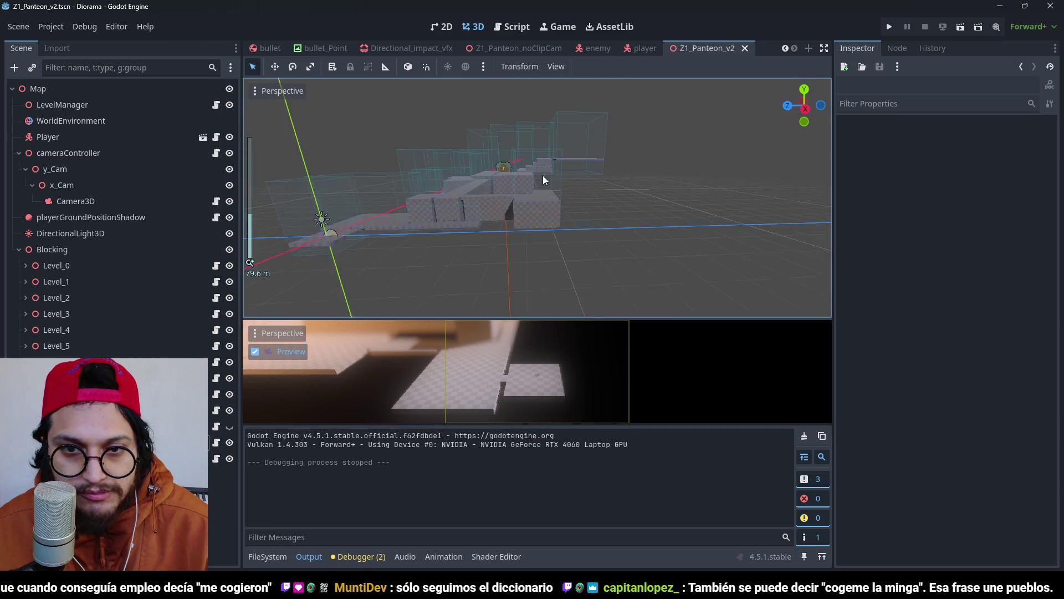
mouse_move(543, 175)
mouse_down()
mouse_move(614, 227)
mouse_move(556, 197)
mouse_move(597, 222)
mouse_move(550, 248)
mouse_move(574, 135)
mouse_up()
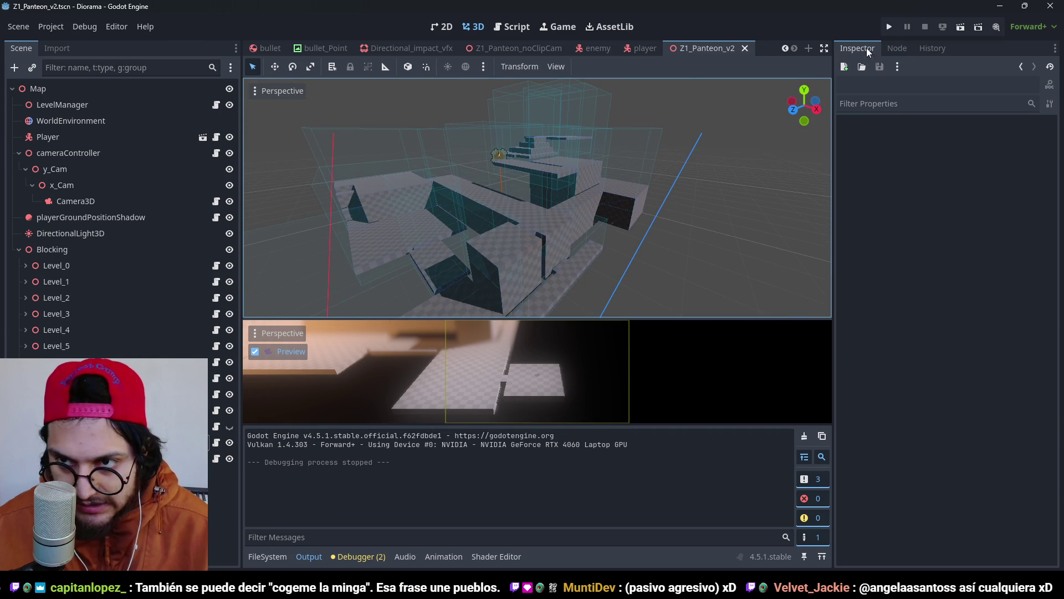
click(889, 27)
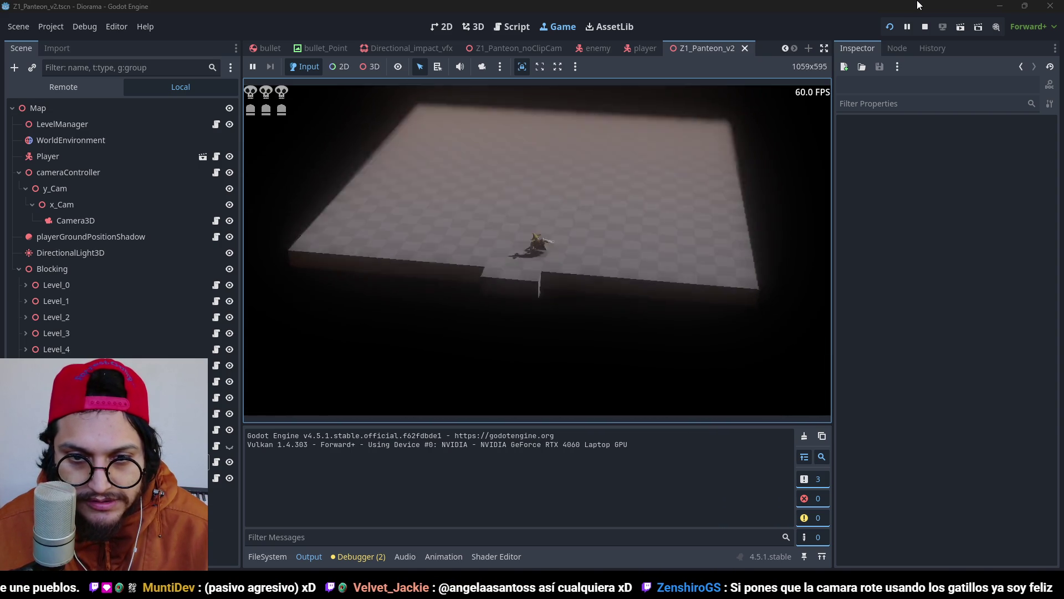
key(F8)
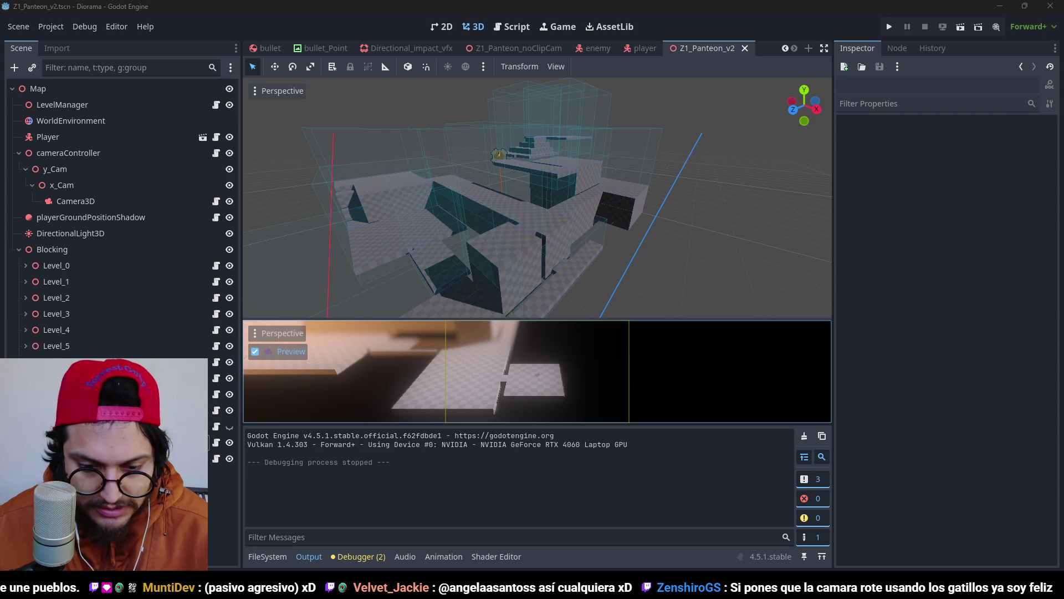
Step: Switch to the 'tunic shortcuts' image results and preview GameRant's 8 Beginner Tips For Tunic image
key(alt+Tab)
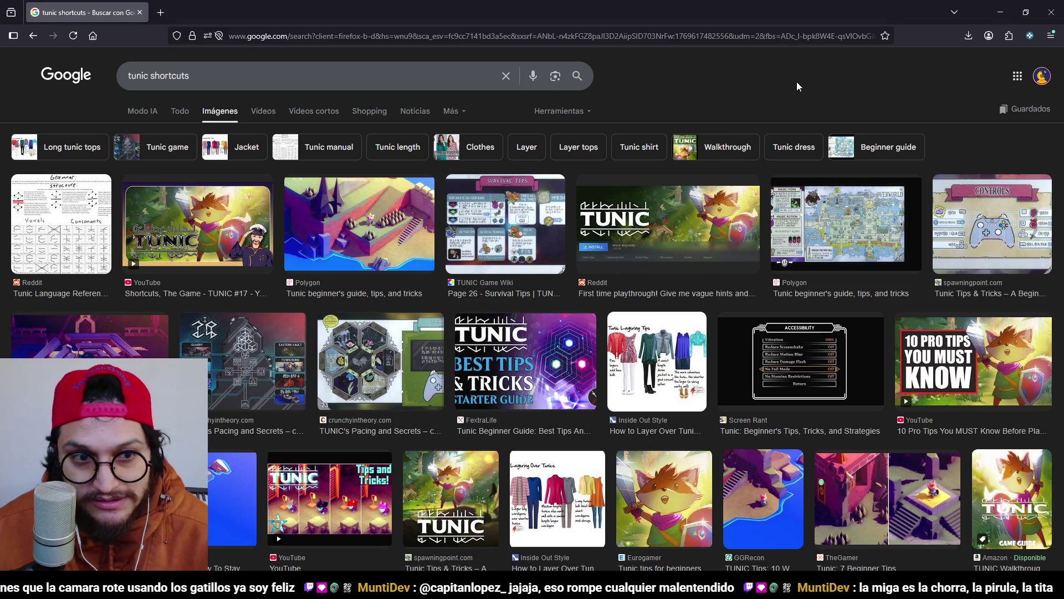
scroll(404, 531, down, 2)
scroll(405, 534, up, 2)
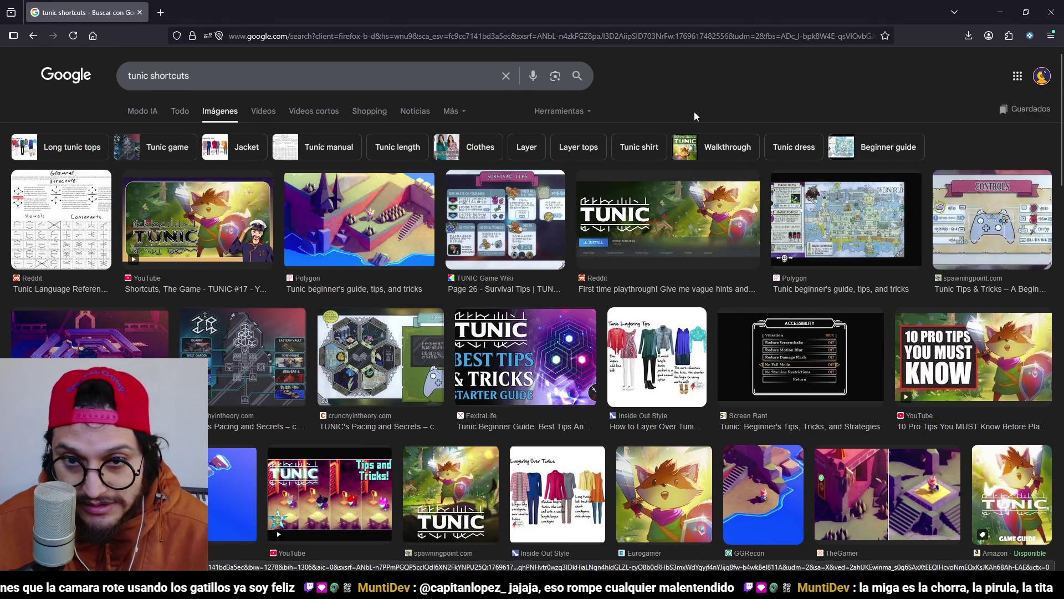
scroll(570, 178, down, 2)
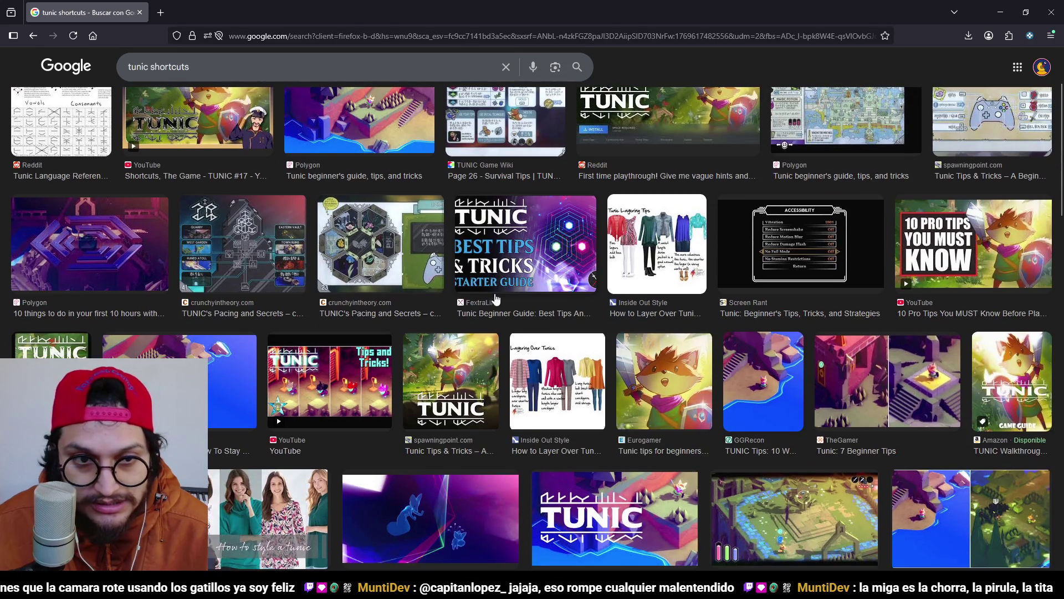
scroll(254, 355, up, 2)
scroll(471, 206, down, 5)
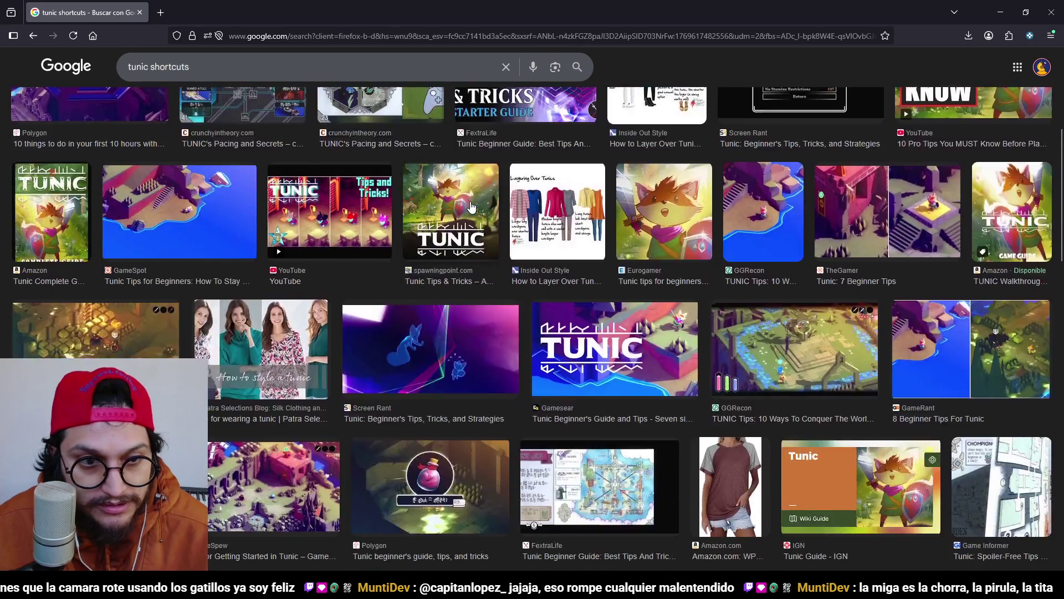
scroll(470, 206, up, 5)
scroll(401, 300, down, 1)
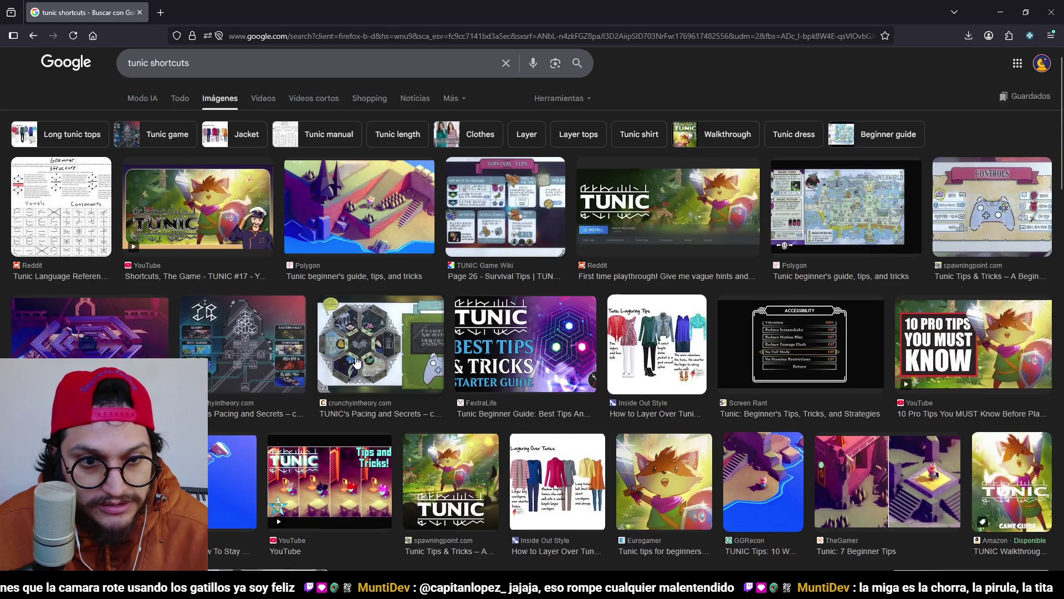
scroll(763, 309, down, 3)
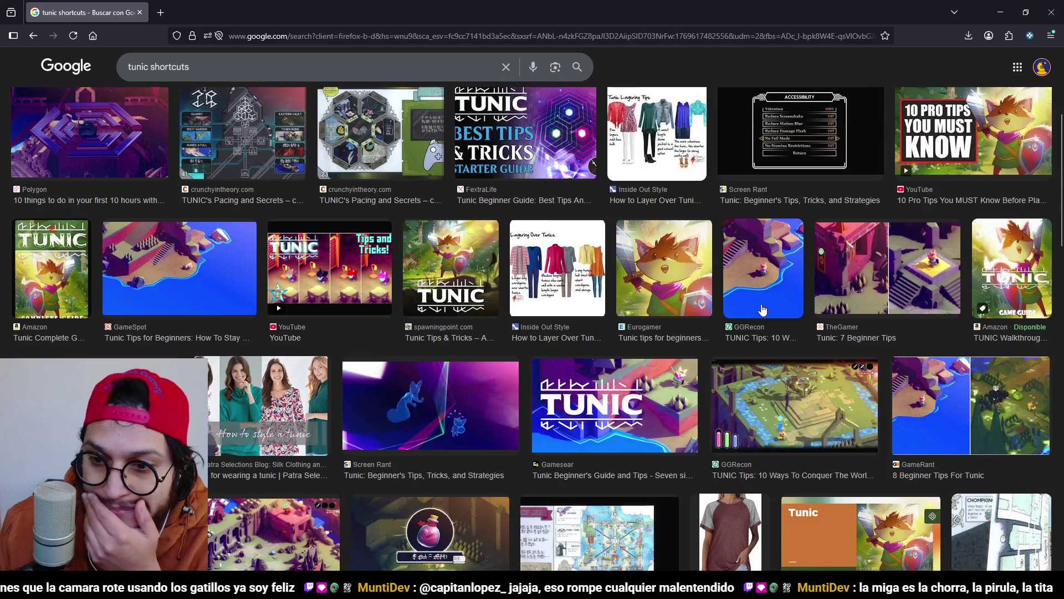
click(932, 397)
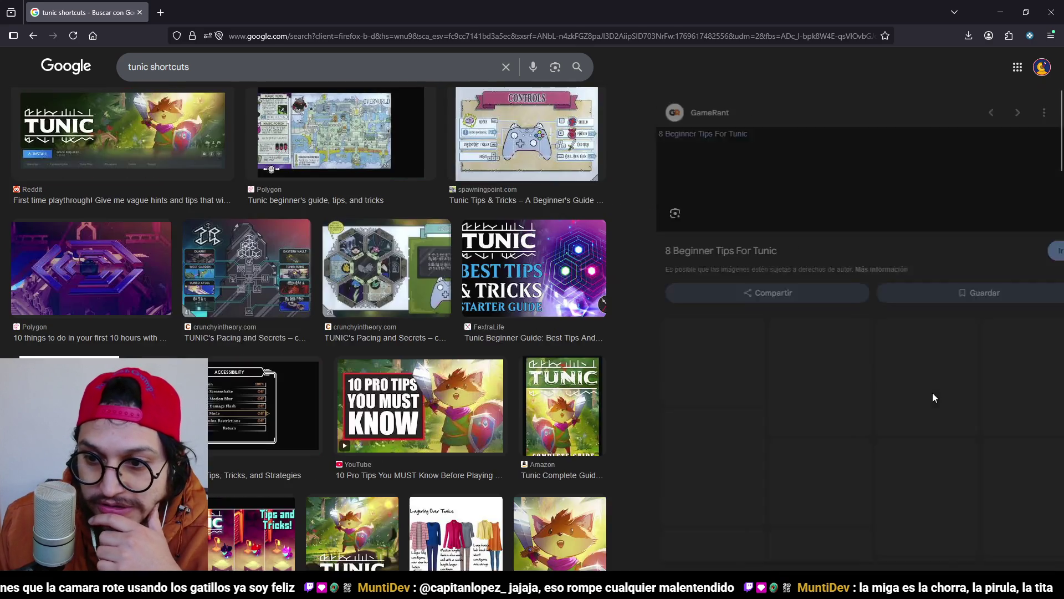
Step: Preview the IGN Tunic tips and tricks image instead
scroll(792, 301, down, 1)
scroll(792, 301, down, 3)
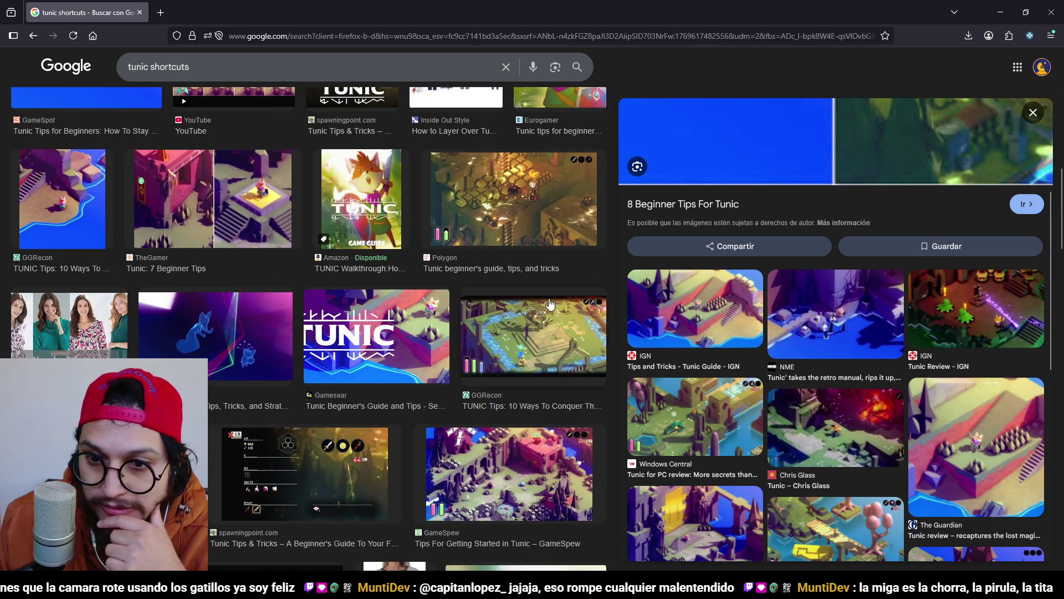
click(682, 287)
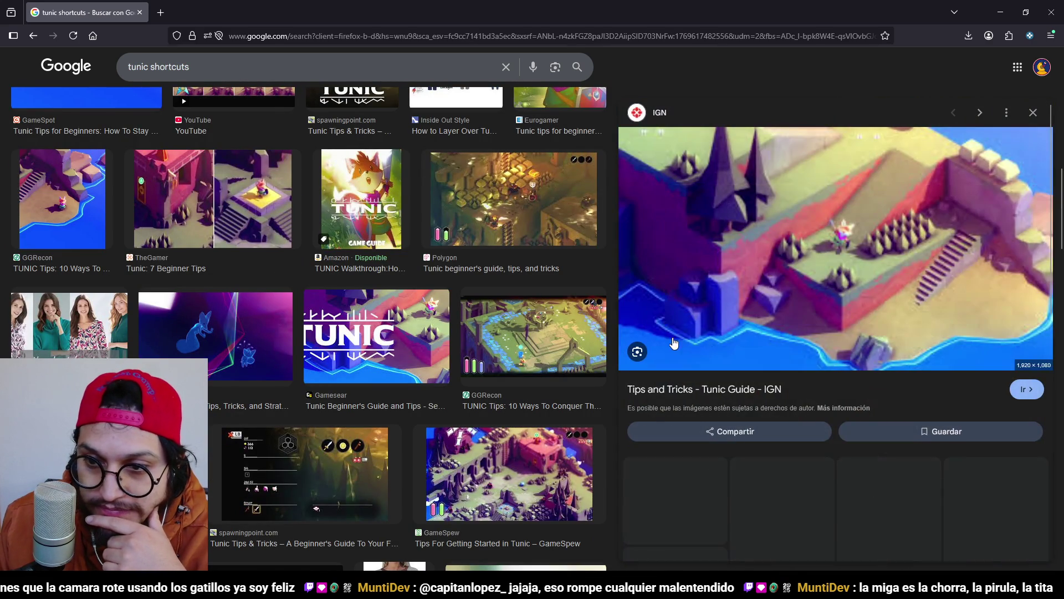
click(289, 59)
Step: Search for 'tunic screenshot map' and check the web results, then the image results
key(ctrl+a)
text(tunic screenshot )
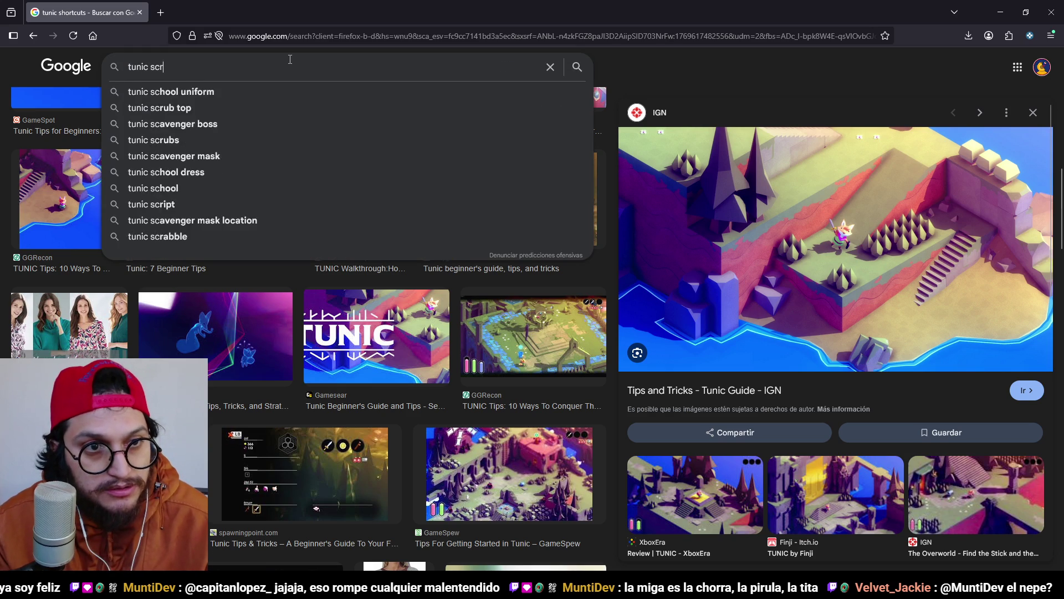
text(map)
key(Return)
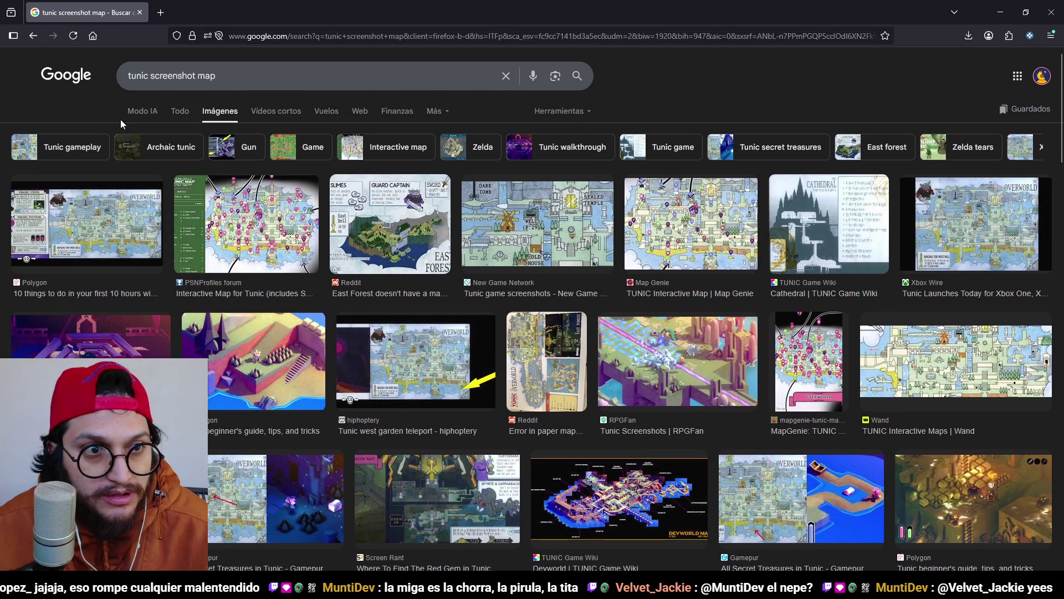
click(172, 118)
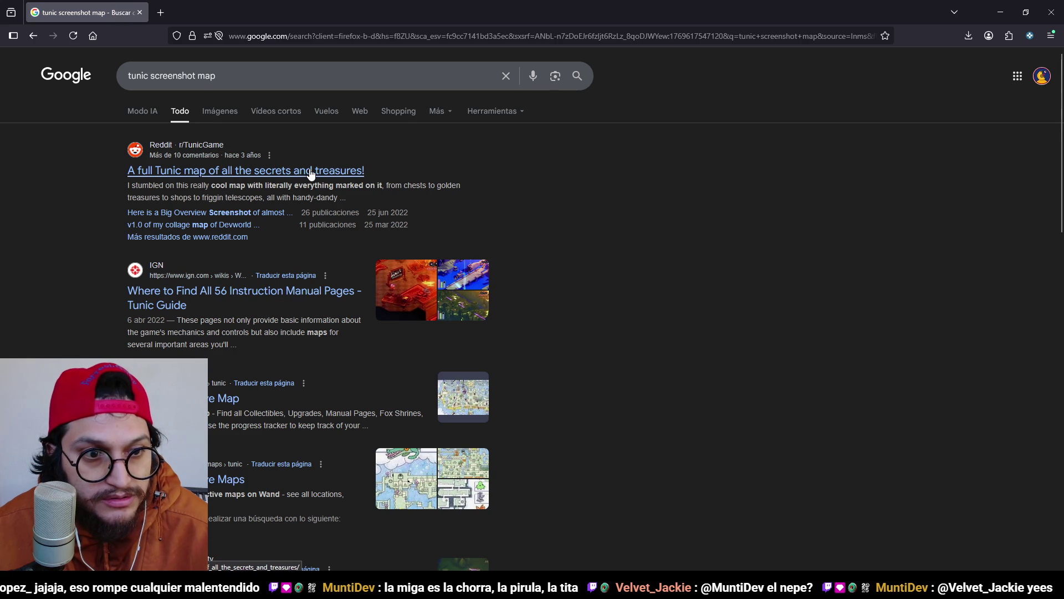
scroll(265, 307, down, 2)
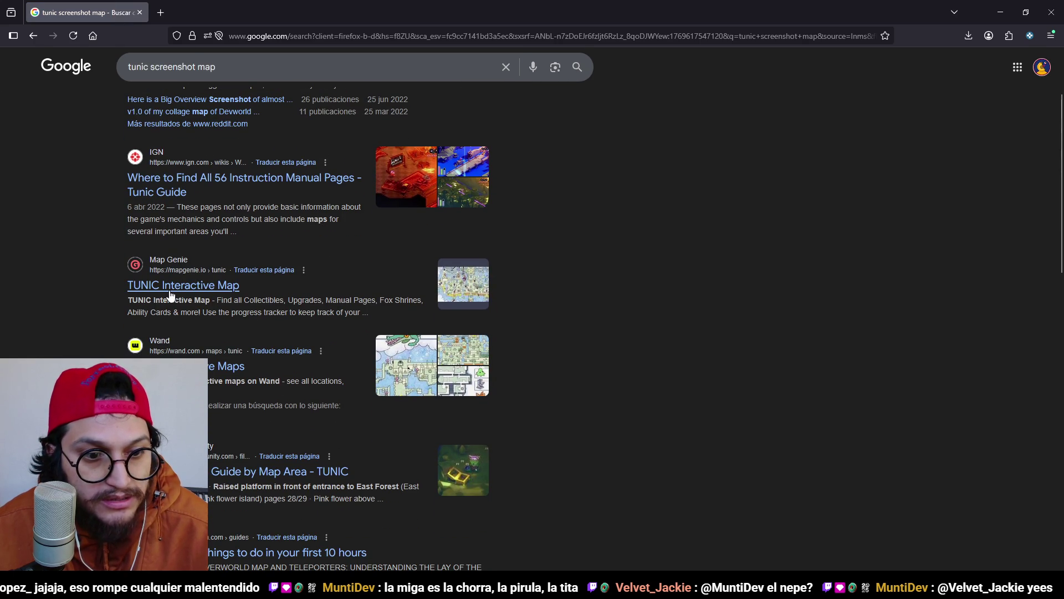
scroll(171, 295, up, 3)
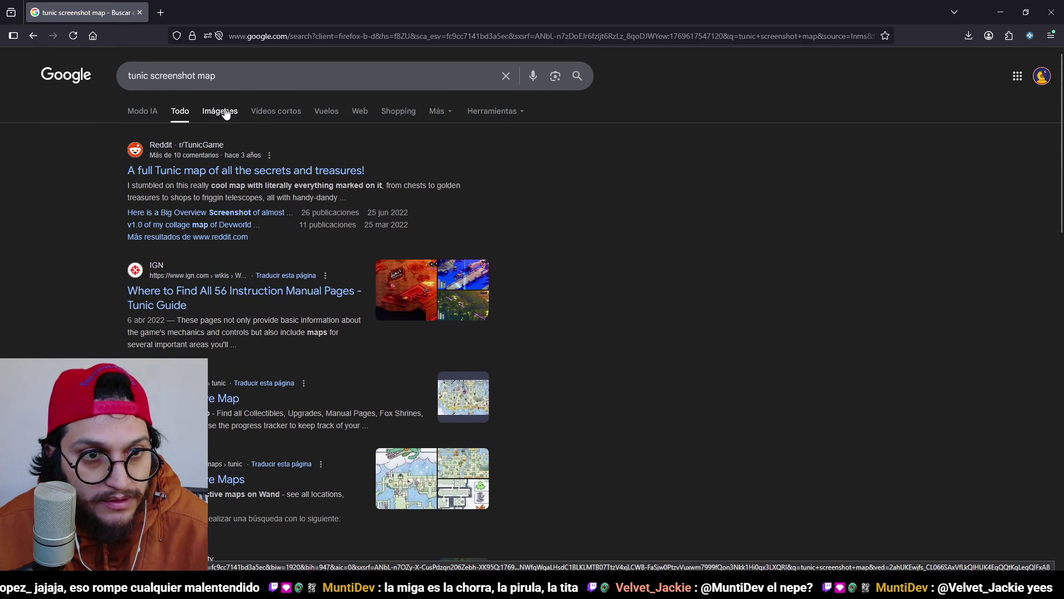
click(218, 111)
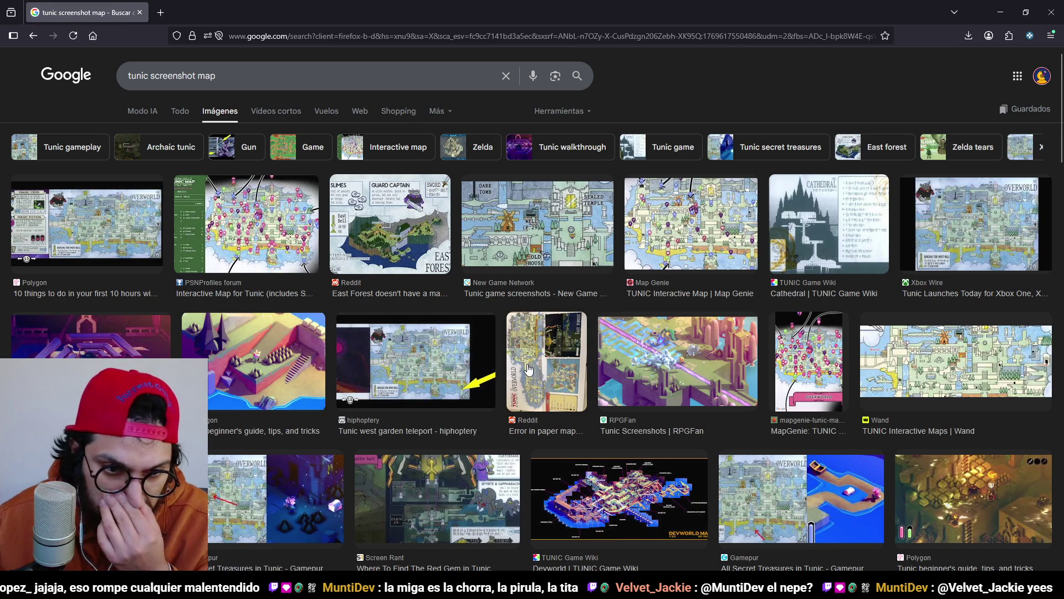
Step: Browse the map screenshot images, then return to Godot and run the project to playtest
scroll(529, 369, down, 7)
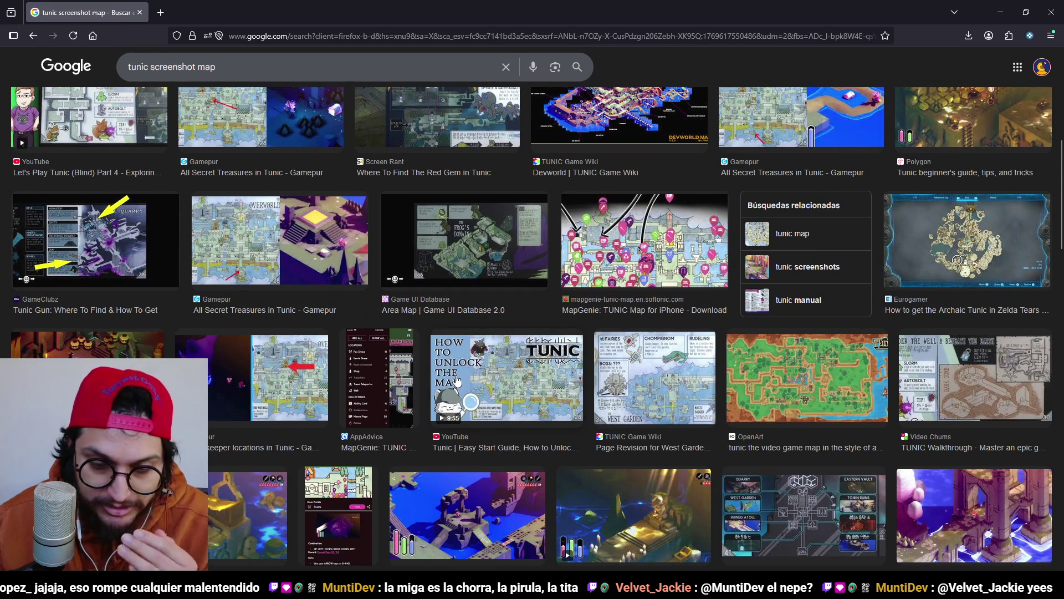
scroll(451, 393, down, 4)
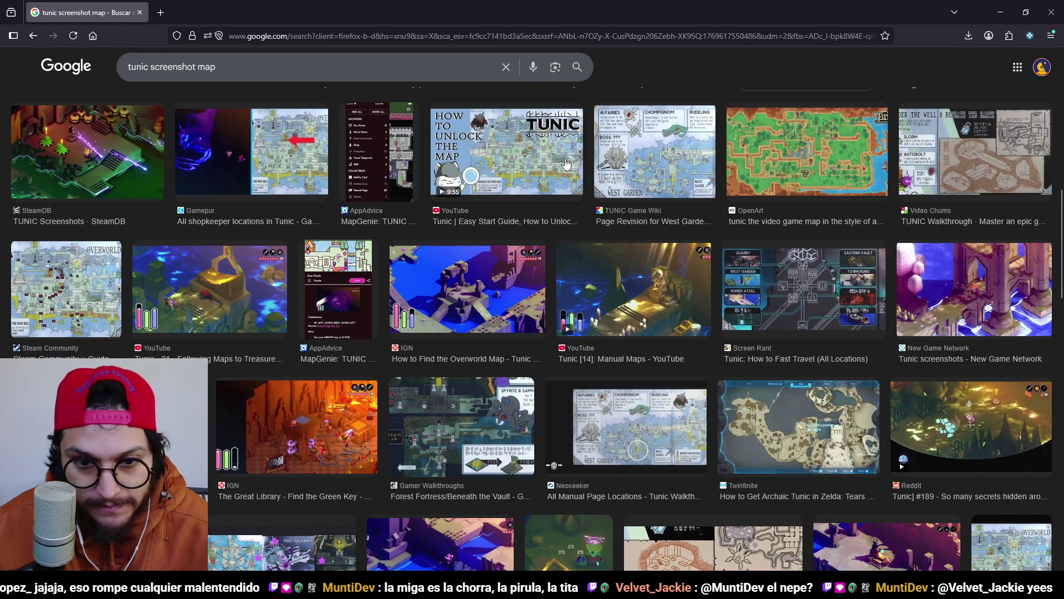
scroll(610, 214, up, 1)
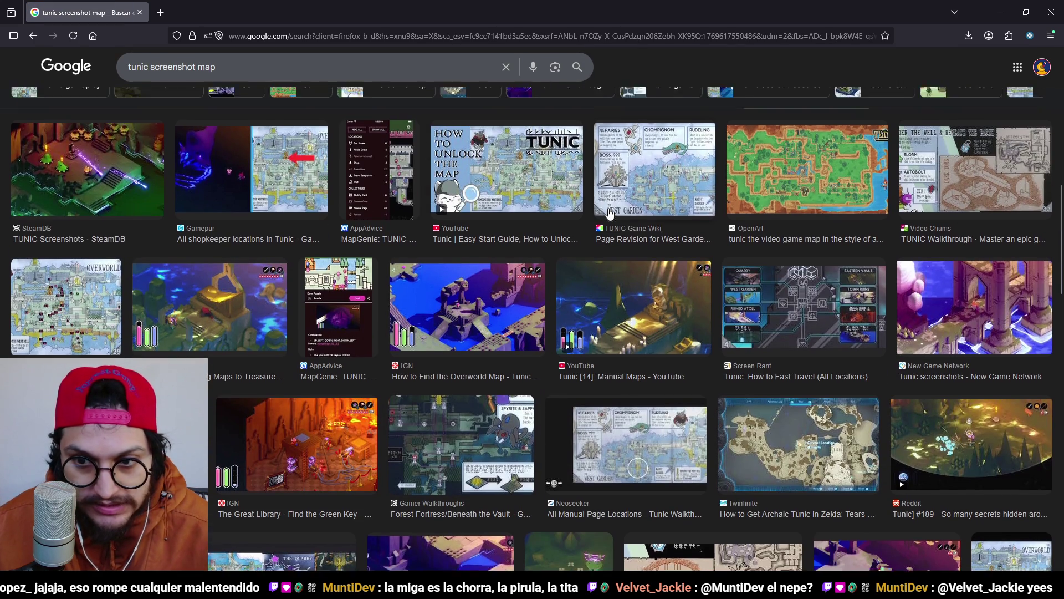
scroll(610, 214, down, 6)
scroll(609, 213, down, 10)
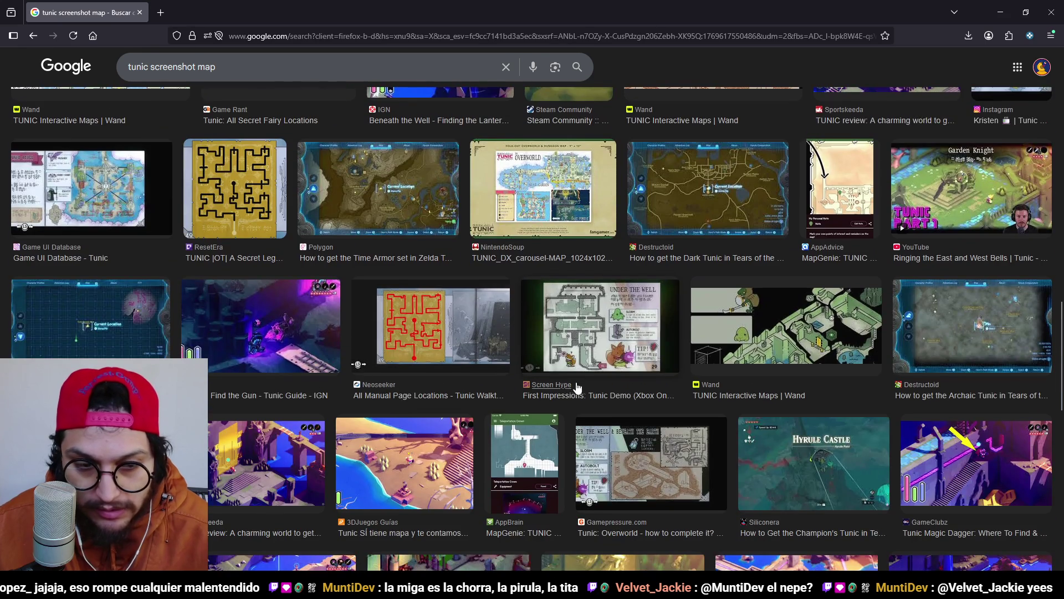
scroll(560, 393, up, 10)
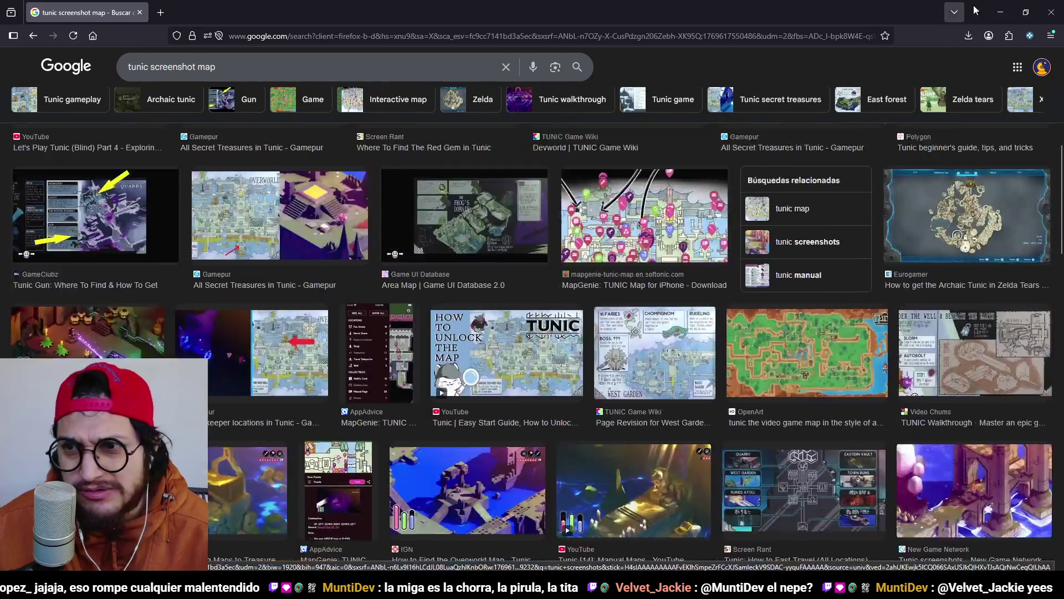
click(993, 12)
click(889, 27)
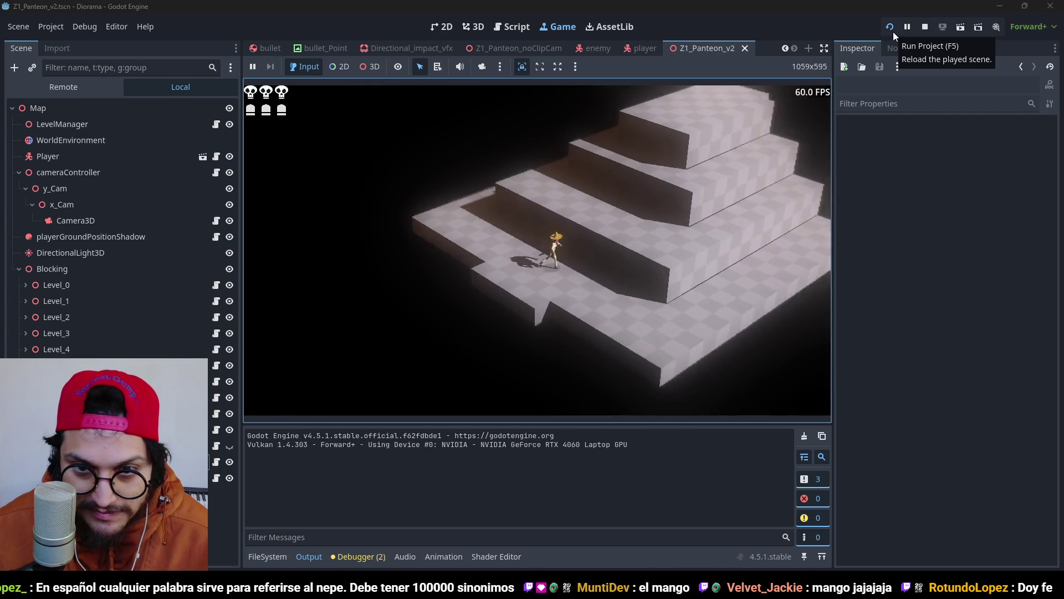
Step: Stop the game and delete the three stepped stair blocks
click(925, 27)
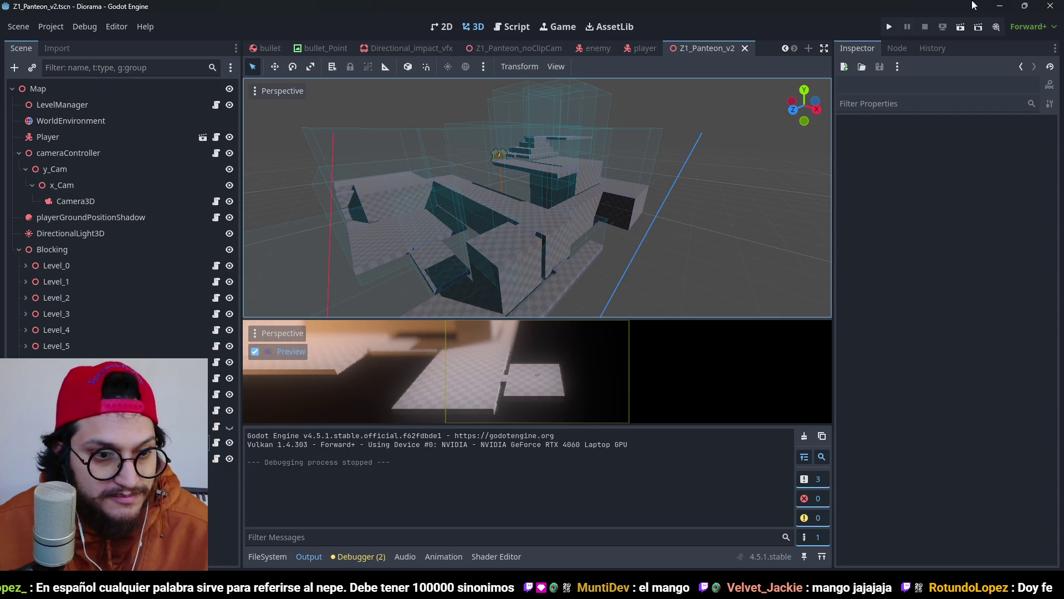
scroll(527, 222, up, 5)
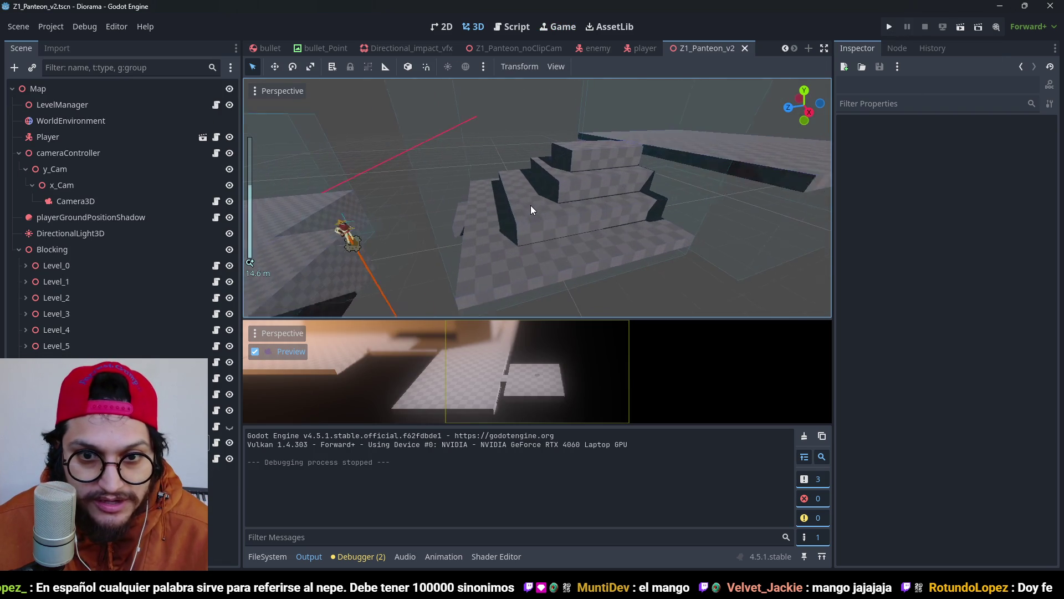
click(550, 191)
shift+click(83, 507)
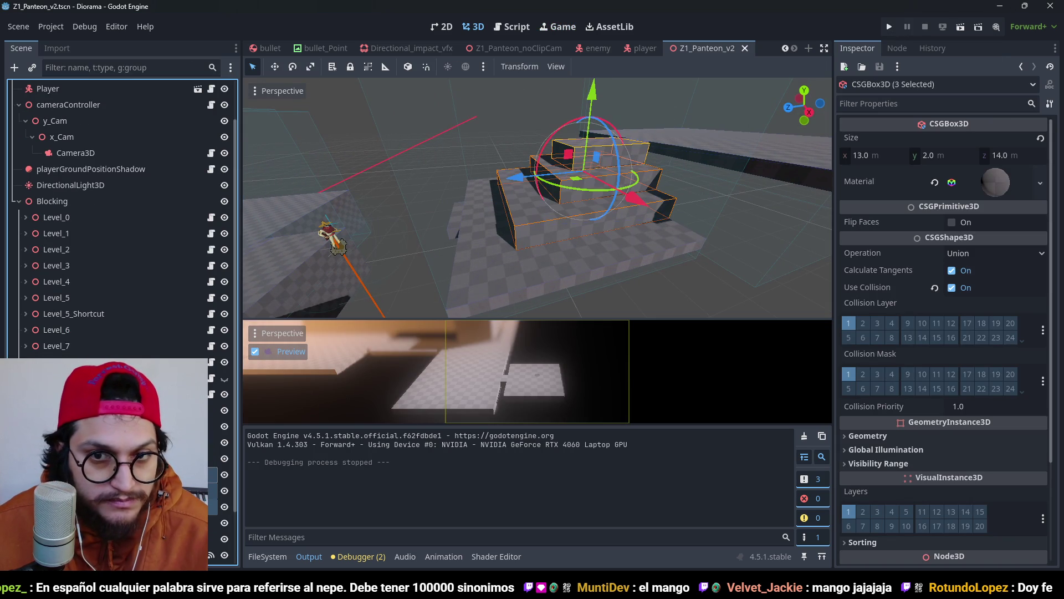
key(Delete)
key(Return)
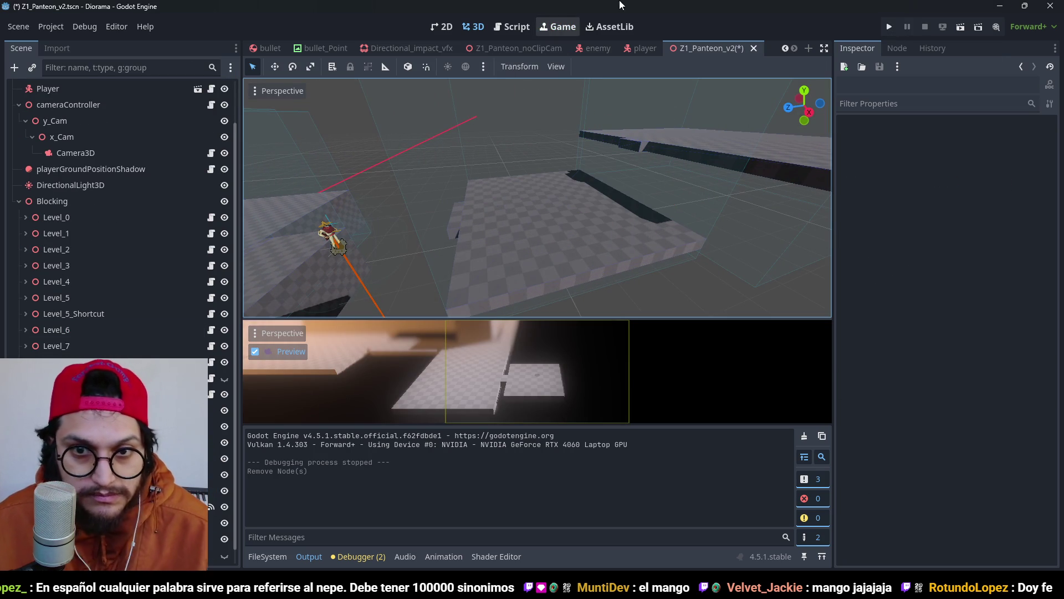
Step: Select the Blocking group and start adding a new child node to it
key(Down)
key(Up)
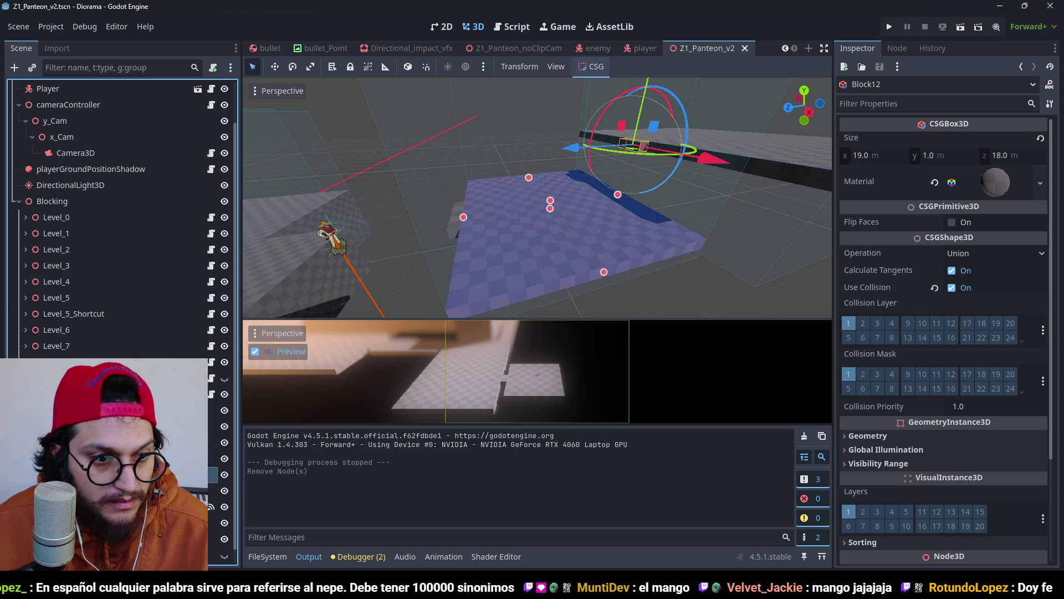
key(Up)
key(Up)
key(Down)
key(ctrl+a)
Step: Create a CSGPolygon3D node by searching 'csgpoly'
text(csgpoly)
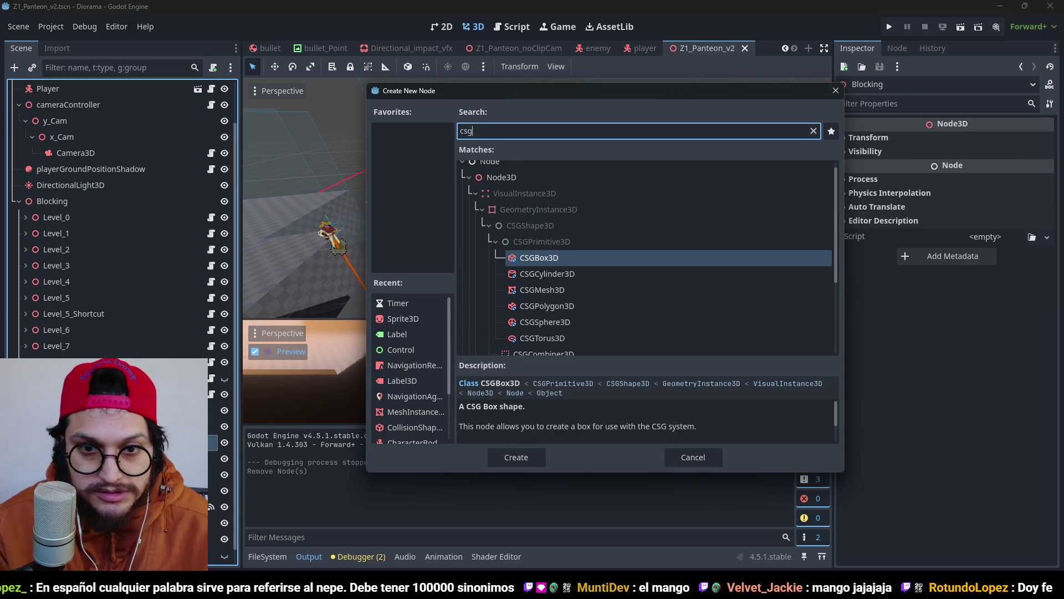
key(Return)
scroll(410, 179, up, 5)
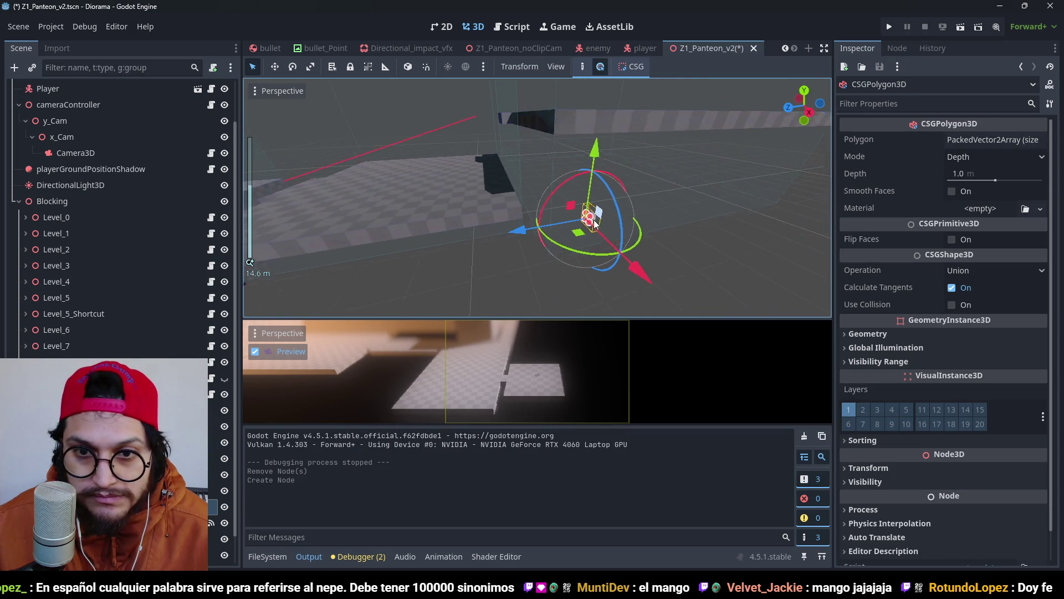
Step: Move the polygon into the removed steps' spot, 7 m along Z, and rotate it about Y
mouse_move(556, 232)
mouse_down()
mouse_move(410, 230)
mouse_move(431, 230)
mouse_up()
drag(516, 160, 510, 102)
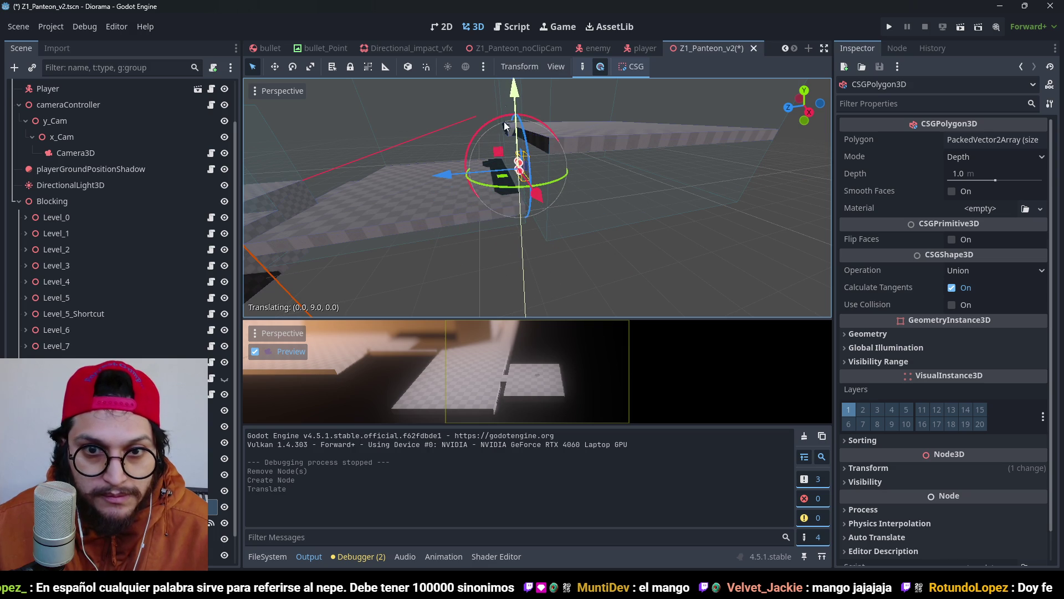
drag(424, 184, 324, 205)
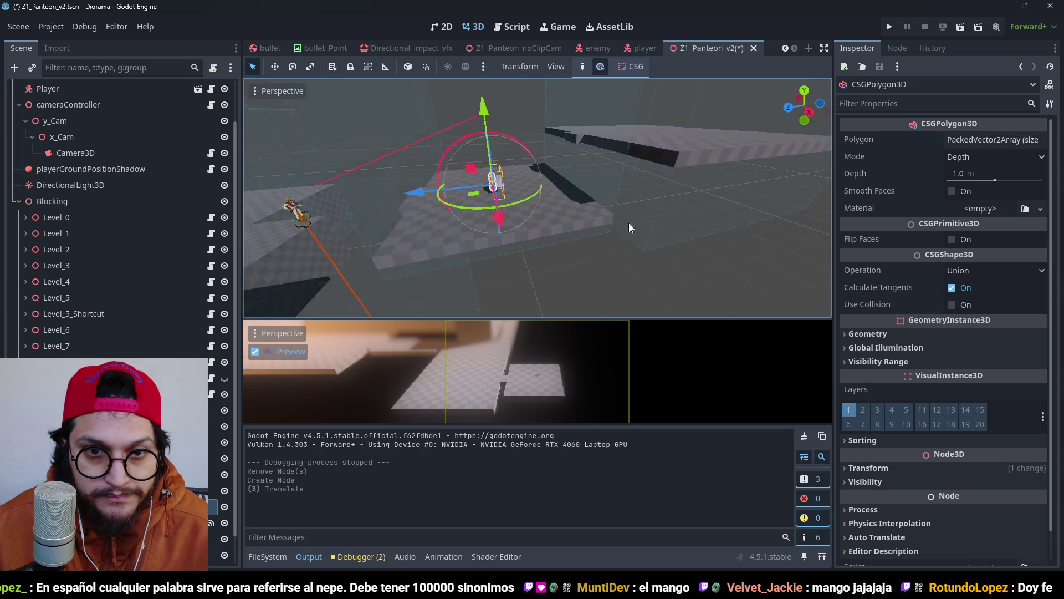
scroll(549, 89, up, 3)
drag(549, 89, 550, 106)
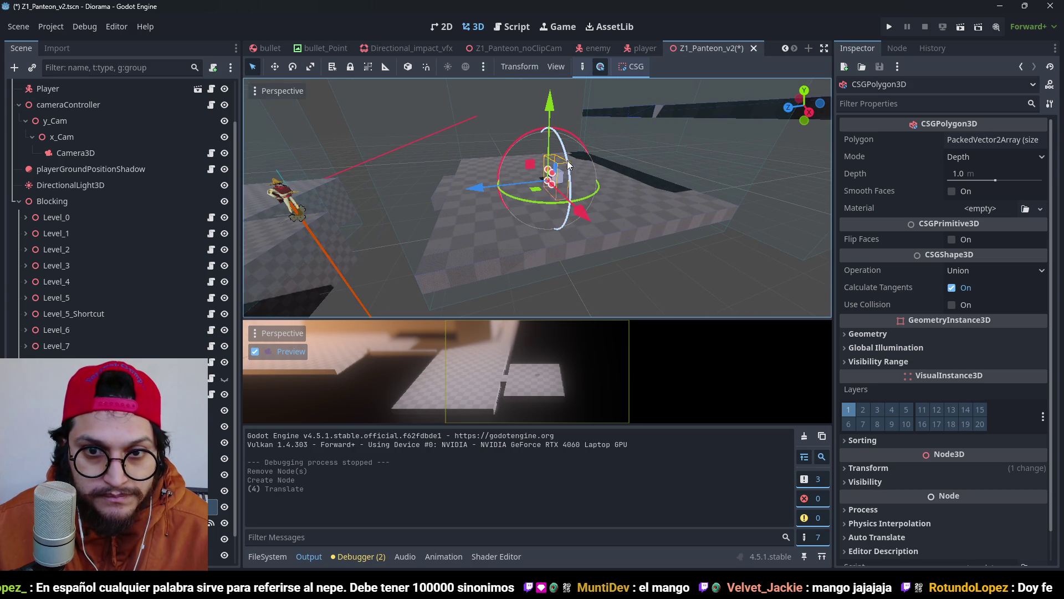
mouse_move(546, 210)
mouse_down()
mouse_move(445, 182)
mouse_move(621, 230)
mouse_move(620, 244)
mouse_move(538, 211)
mouse_move(481, 232)
mouse_up()
scroll(572, 221, up, 2)
Step: In Right view, undo an accidental corner move and stretch a polygon corner up and right
key(KP_3)
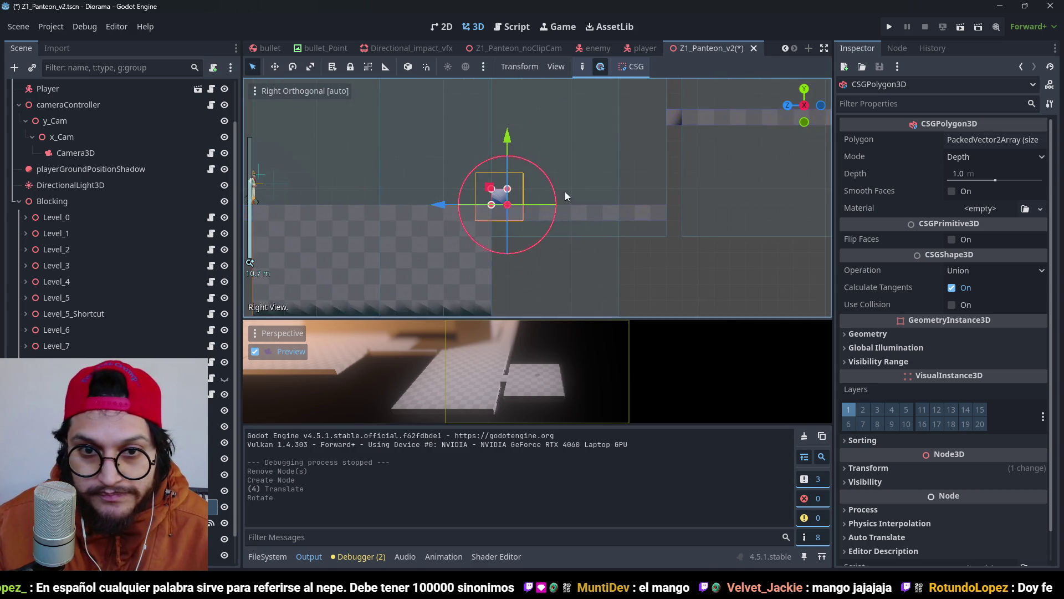
mouse_move(564, 191)
mouse_down()
mouse_move(507, 234)
mouse_move(585, 129)
mouse_up()
scroll(495, 218, down, 4)
key(ctrl+z)
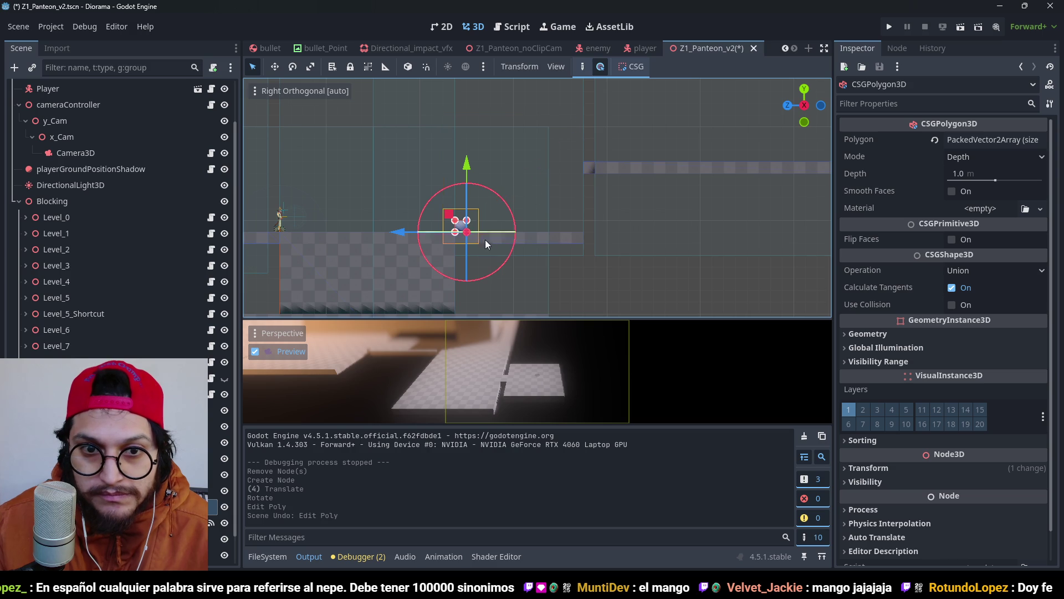
scroll(472, 217, up, 2)
drag(458, 227, 591, 115)
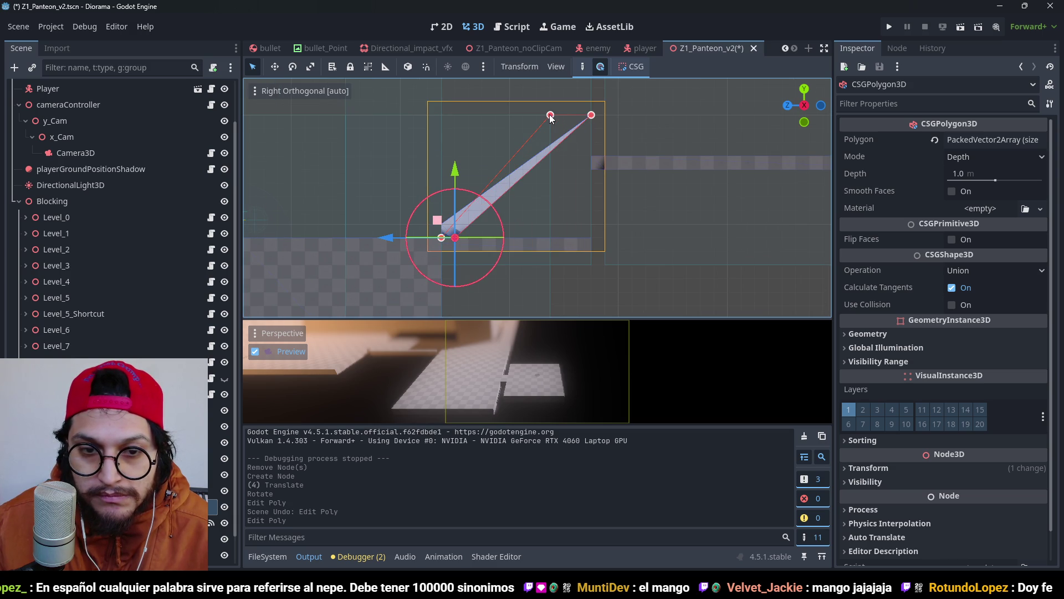
Step: Move another outline corner, check the shape in 3D, then add a new vertex
drag(551, 117, 549, 144)
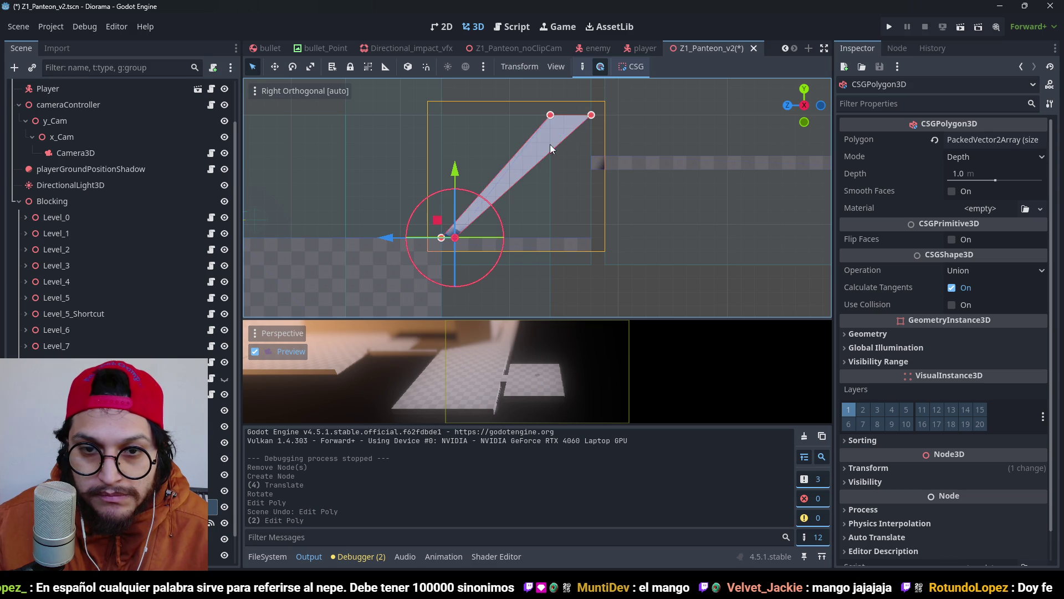
scroll(550, 144, down, 3)
mouse_move(493, 225)
mouse_down()
mouse_move(618, 261)
mouse_move(663, 261)
mouse_move(560, 251)
mouse_move(498, 274)
mouse_move(514, 238)
mouse_up()
scroll(515, 239, up, 2)
key(KP_3)
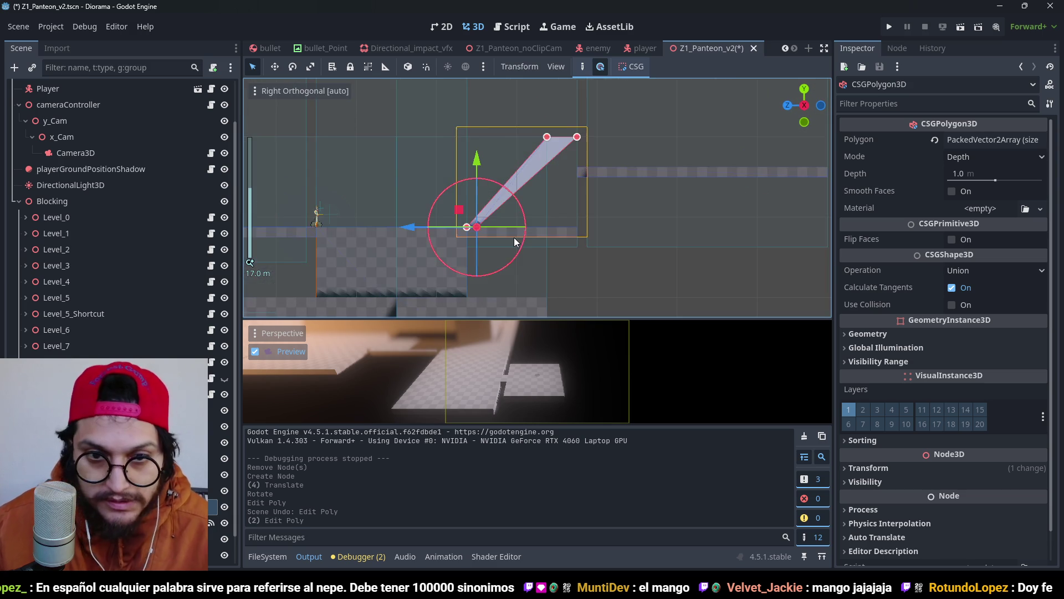
scroll(446, 252, up, 3)
mouse_move(461, 248)
mouse_down()
mouse_move(559, 232)
mouse_move(737, 264)
mouse_move(657, 246)
mouse_up()
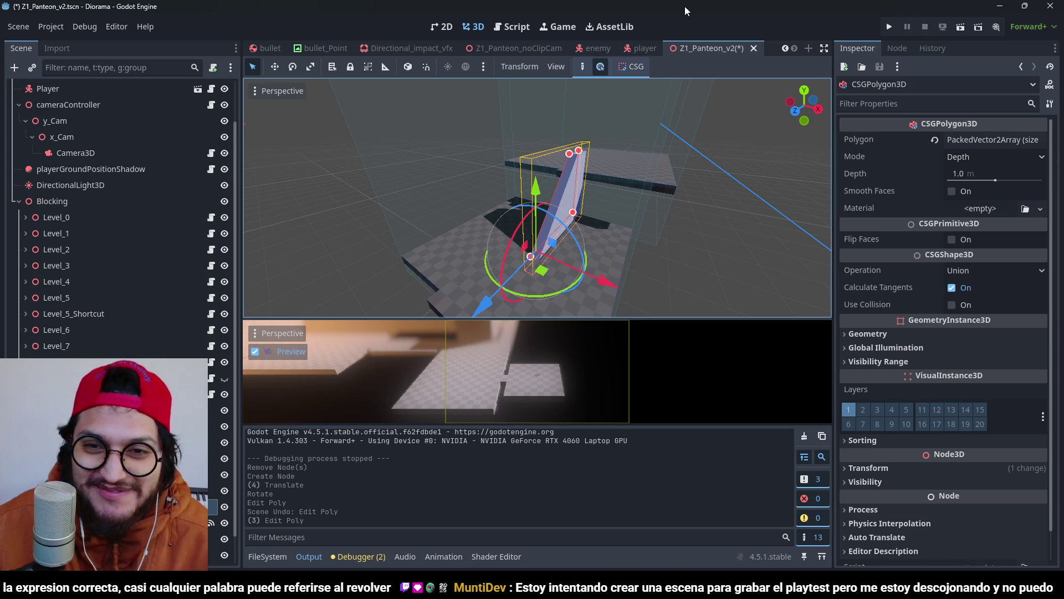
Step: Set the CSGPolygon3D's extrusion Depth to 6 m
drag(571, 173, 610, 183)
click(1003, 173)
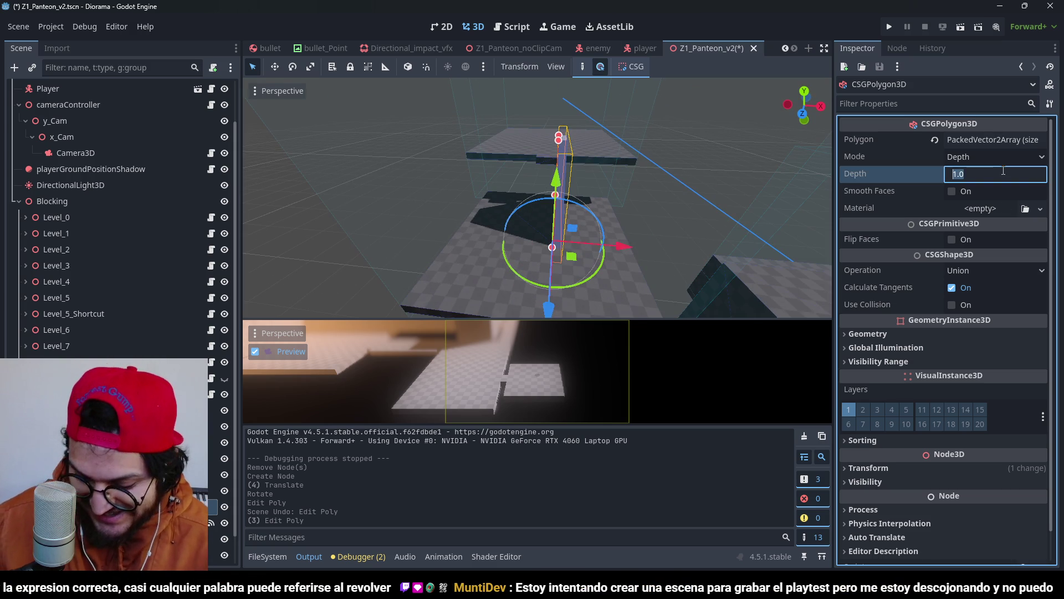
text(6)
key(Return)
Step: Assign Grid_Material to the ramp's Material slot via Quick Load
drag(554, 194, 610, 194)
click(1040, 208)
click(1033, 295)
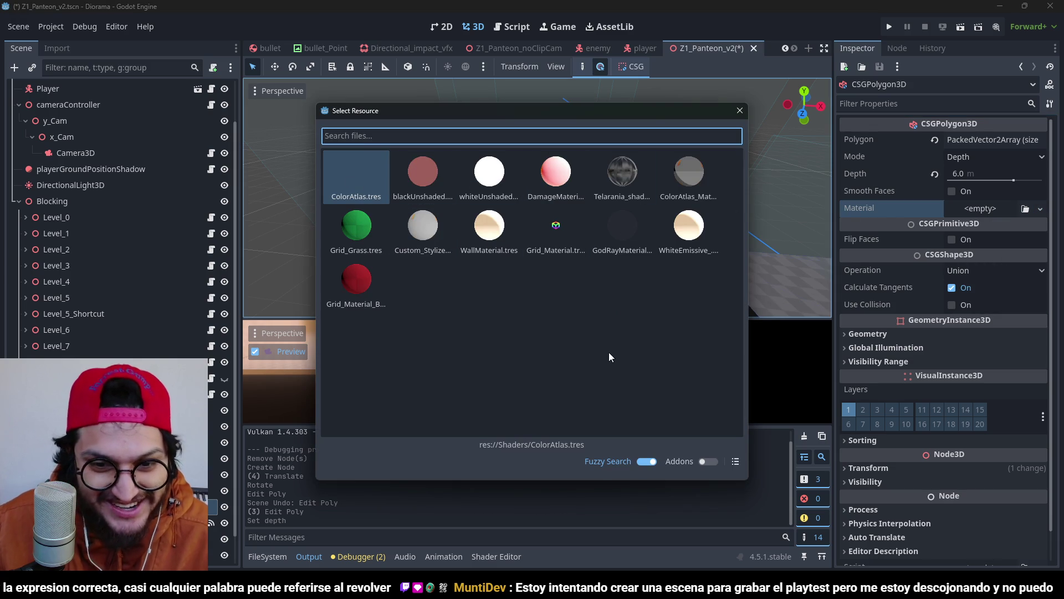
double_click(556, 229)
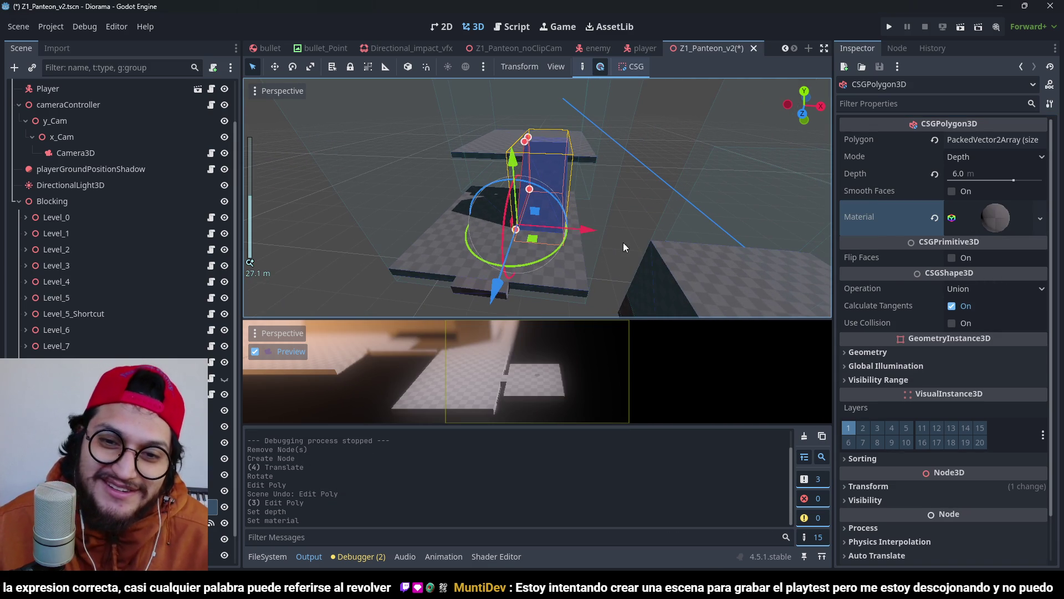
Step: Rotate the ramp into place, save the scene, and re-center the side view on it
mouse_move(571, 244)
mouse_down()
mouse_move(592, 237)
mouse_move(465, 217)
mouse_up()
key(ctrl+s)
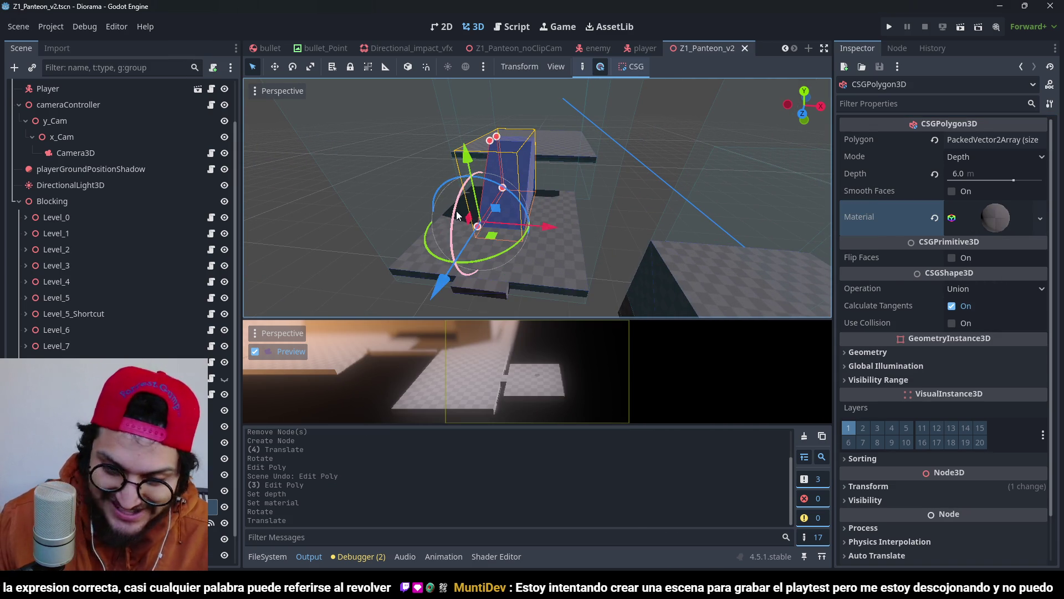
key(KP_3)
key(f)
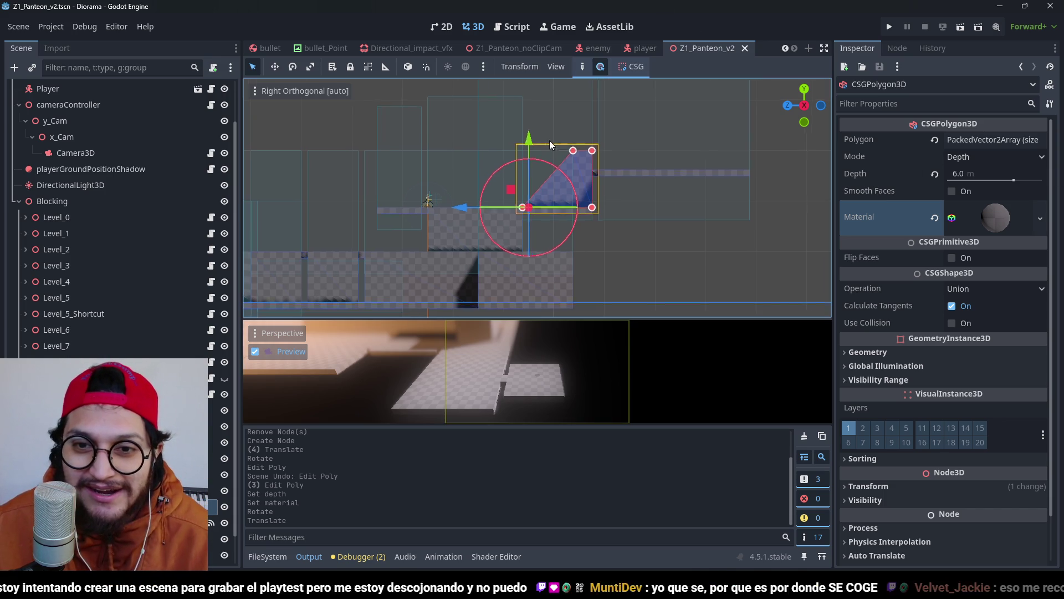
mouse_move(554, 194)
mouse_down()
mouse_move(488, 210)
mouse_move(511, 133)
mouse_up()
scroll(511, 134, up, 3)
key(KP_3)
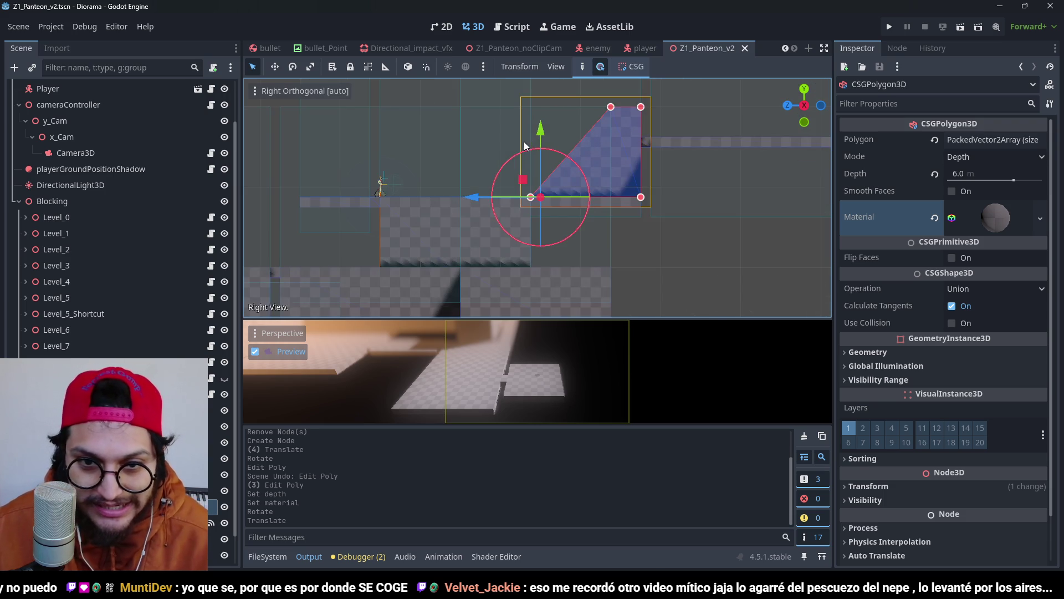
scroll(599, 225, up, 2)
scroll(600, 225, up, 2)
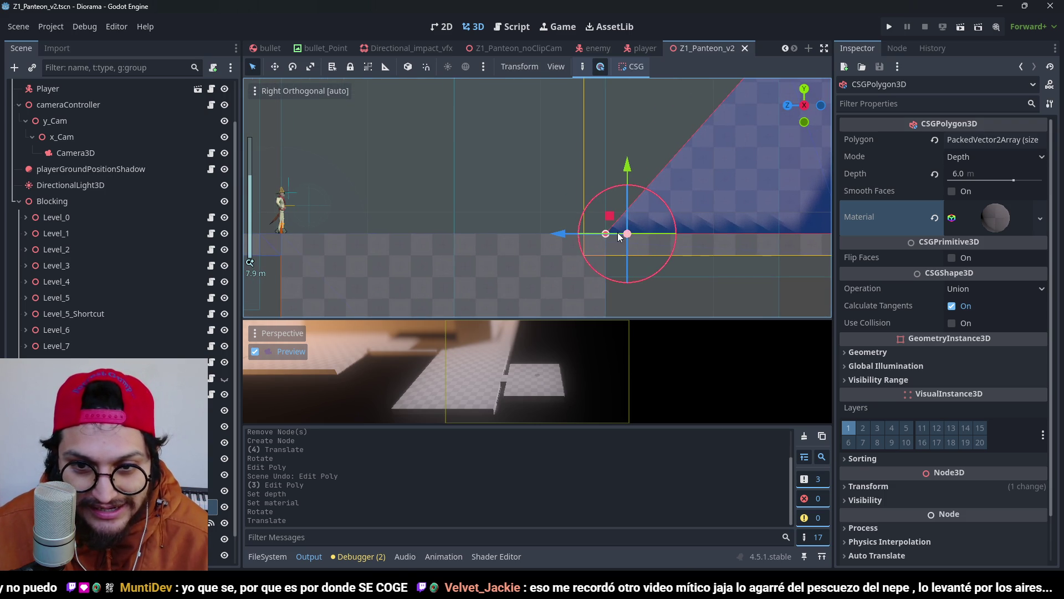
drag(606, 233, 523, 232)
key(ctrl+z)
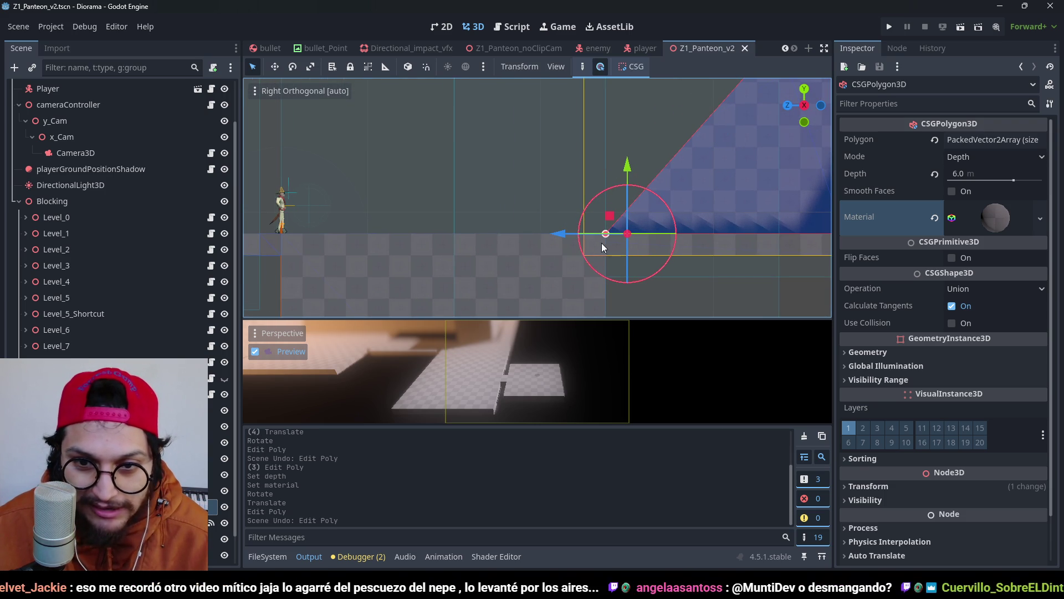
click(622, 231)
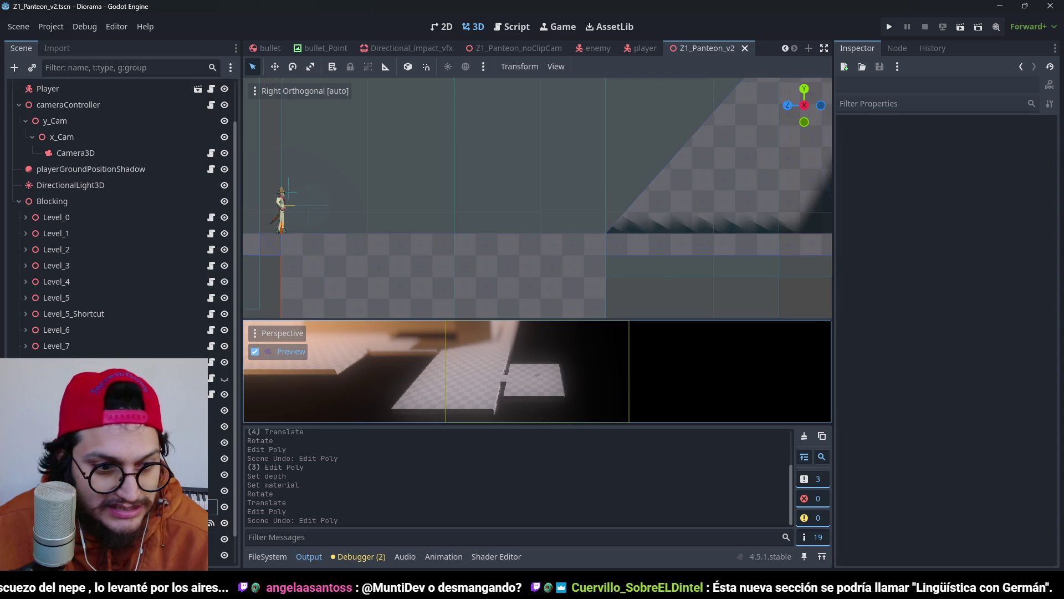